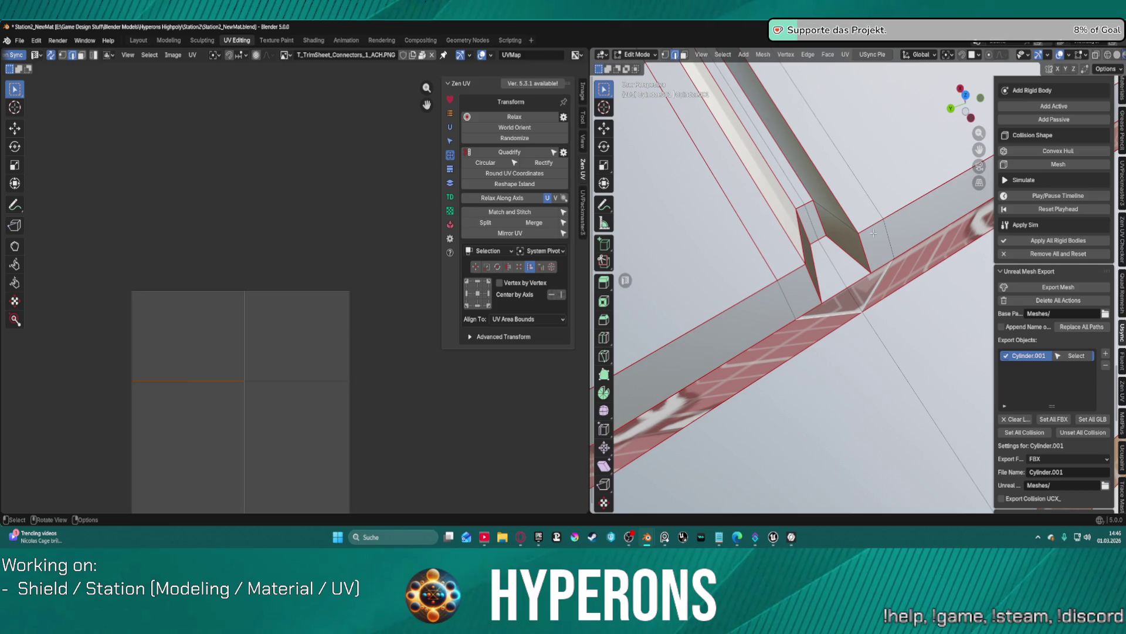
Step: Orbit to the strip junction and select edges along the connector strip's lower edge
scroll(873, 233, "up", 2)
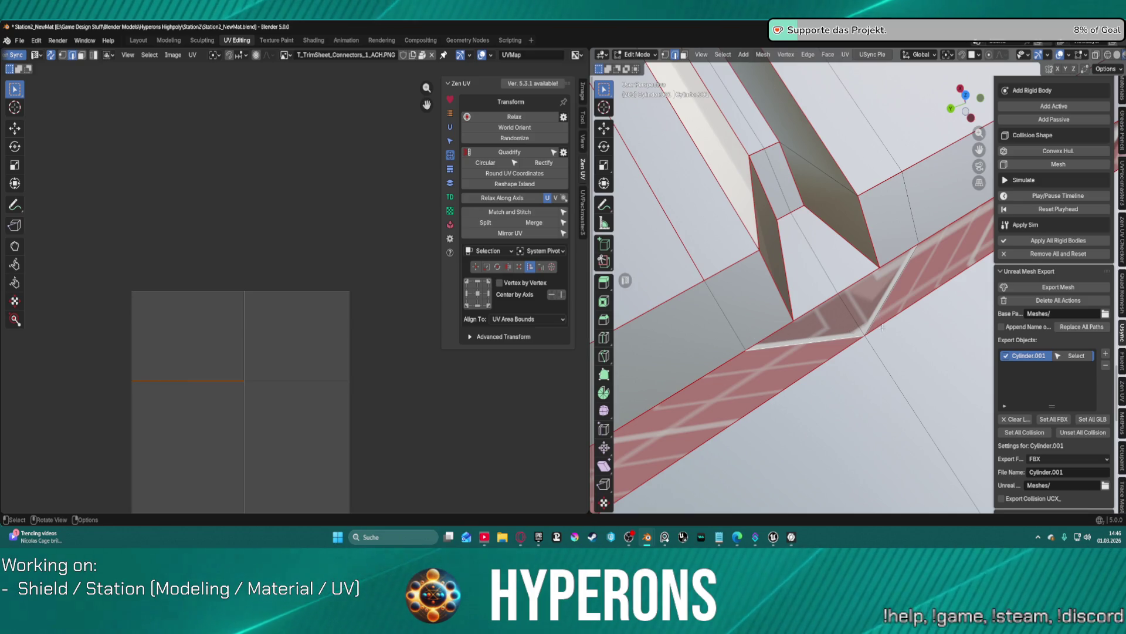
mouse_move(730, 242)
middle_mouse_down()
mouse_move(839, 360)
mouse_move(833, 349)
middle_mouse_up()
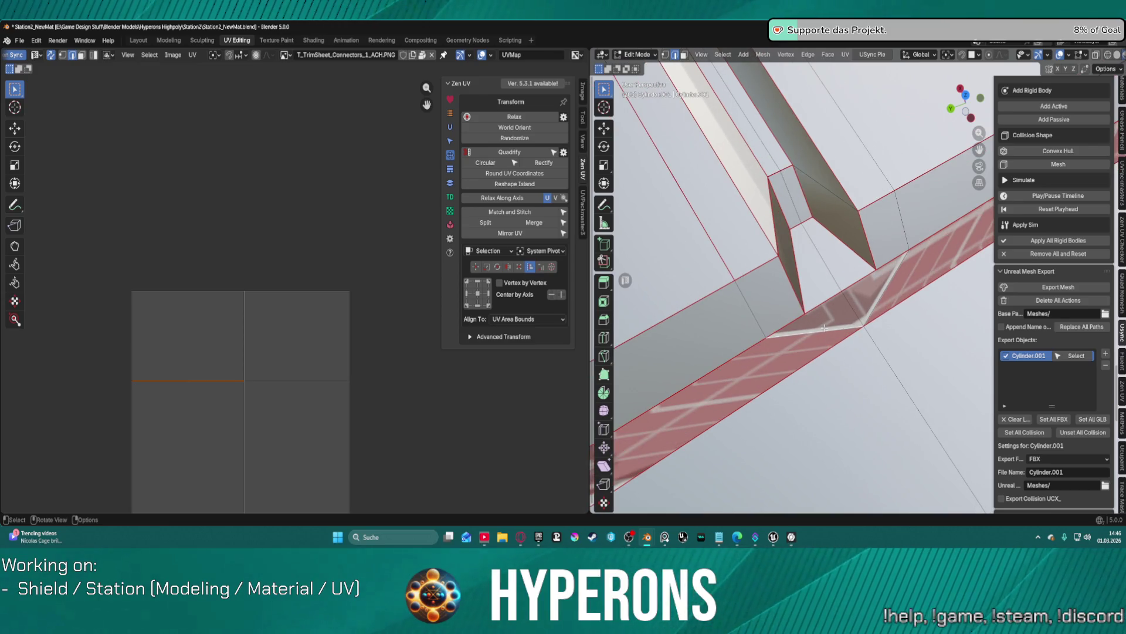
left_click(848, 321, "alt")
left_click(827, 332)
left_click(857, 314, "alt")
left_click(834, 330)
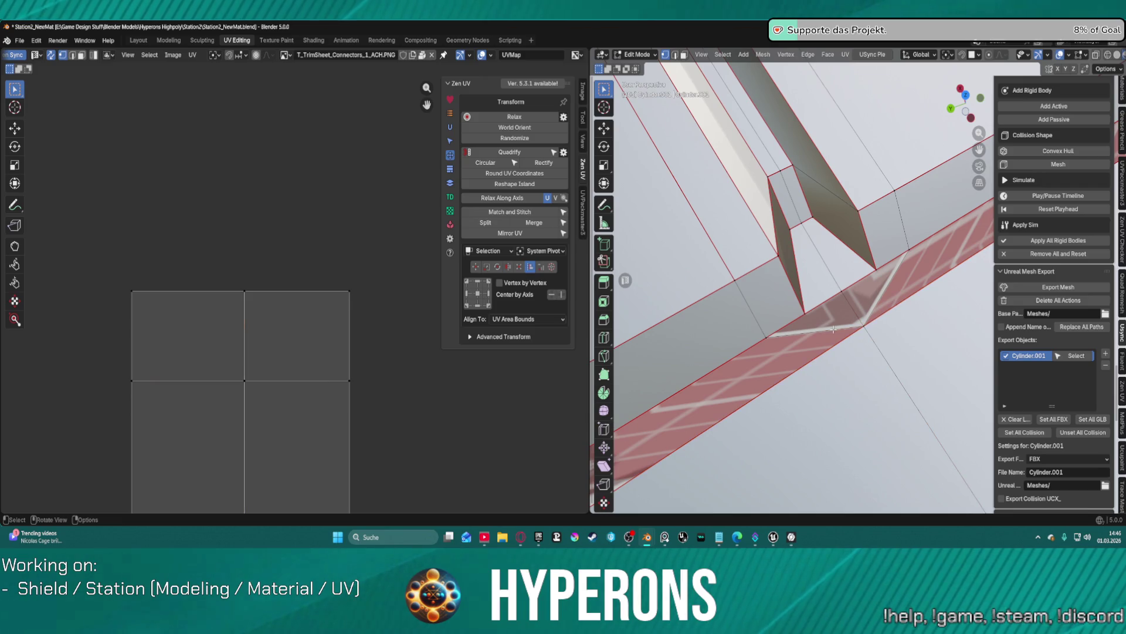
Step: Toggle edge and vertex select modes and show the UVPackmaster3 packing options
key("2")
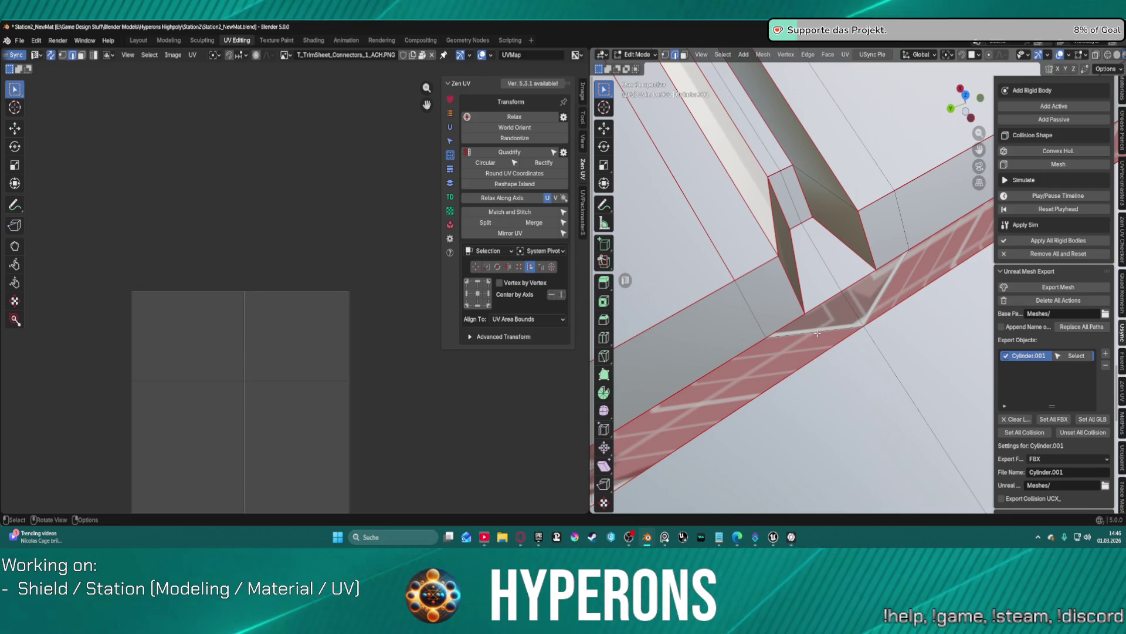
scroll(294, 229, "down", 3)
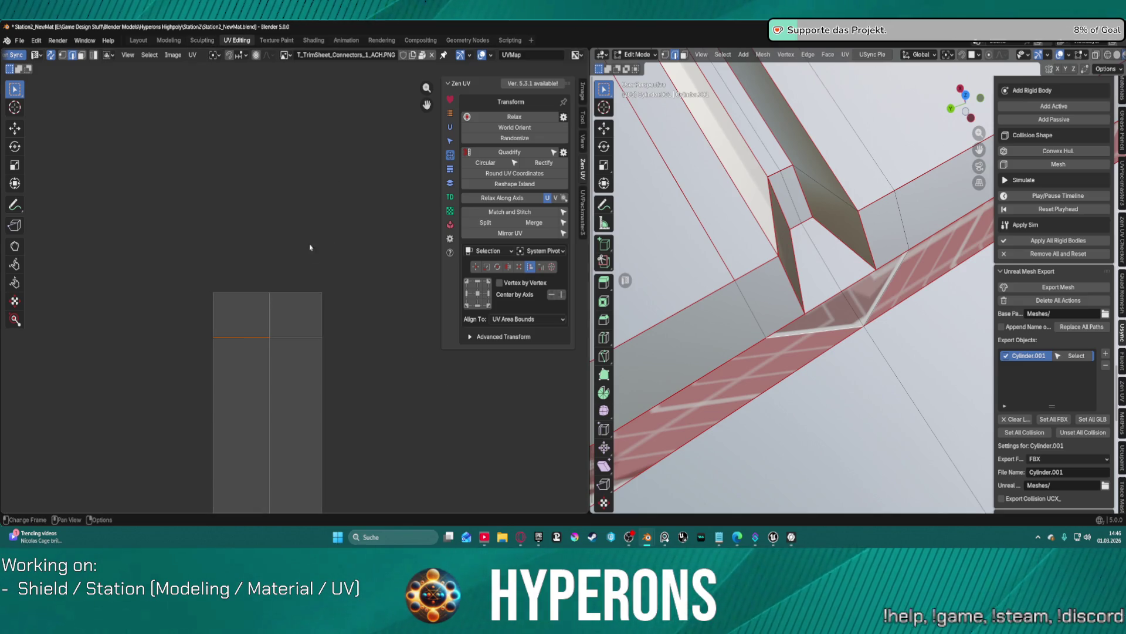
scroll(309, 243, "down", 1)
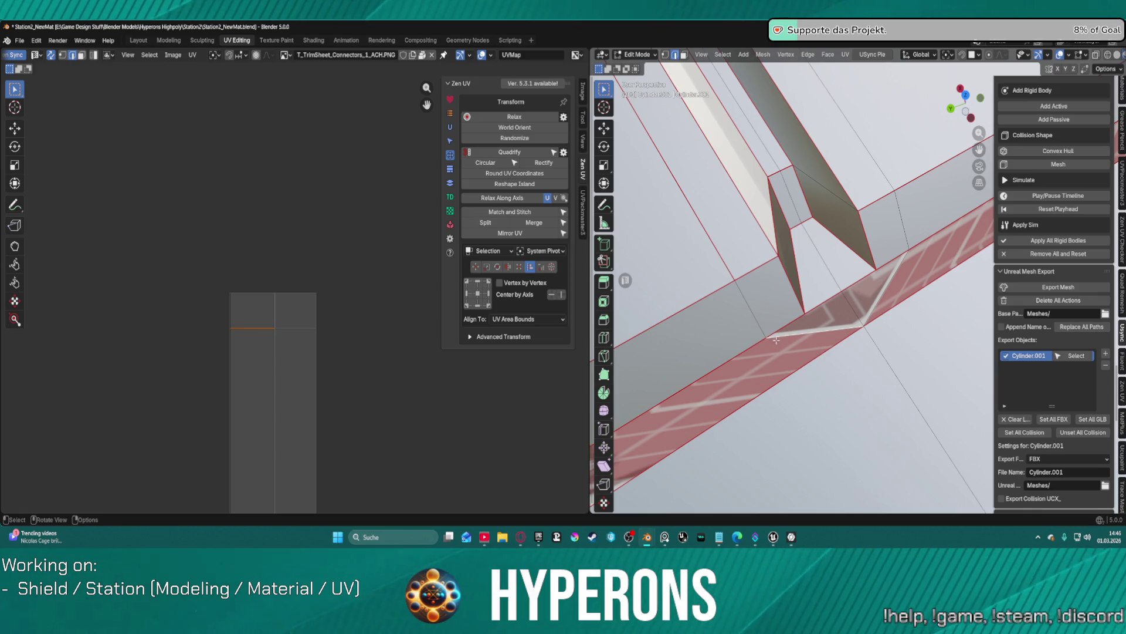
key("1")
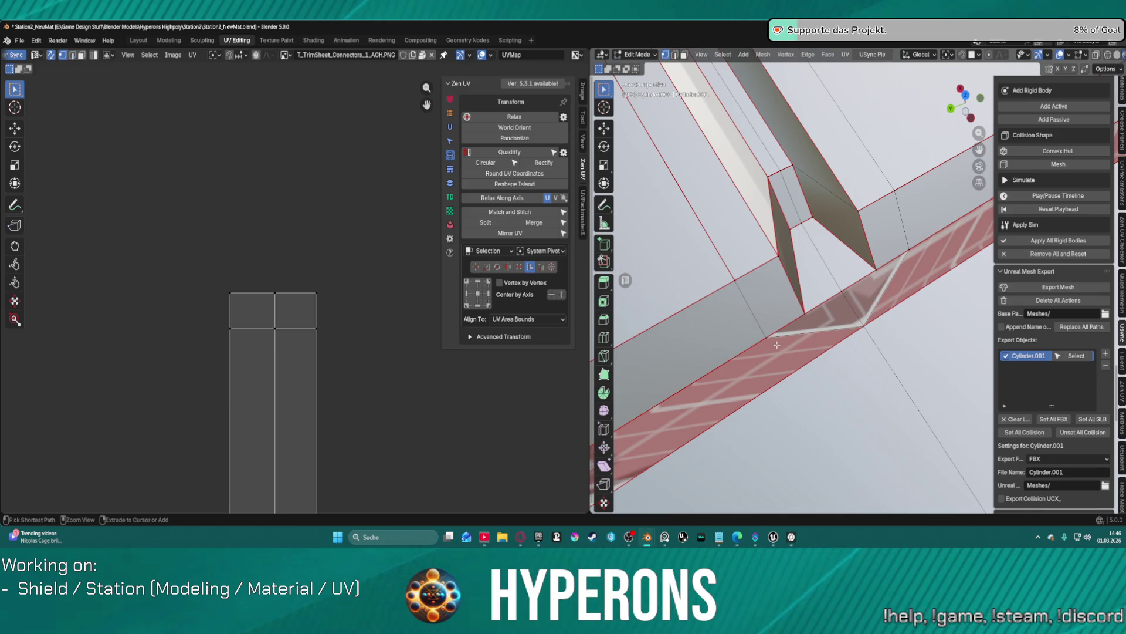
left_click(582, 212)
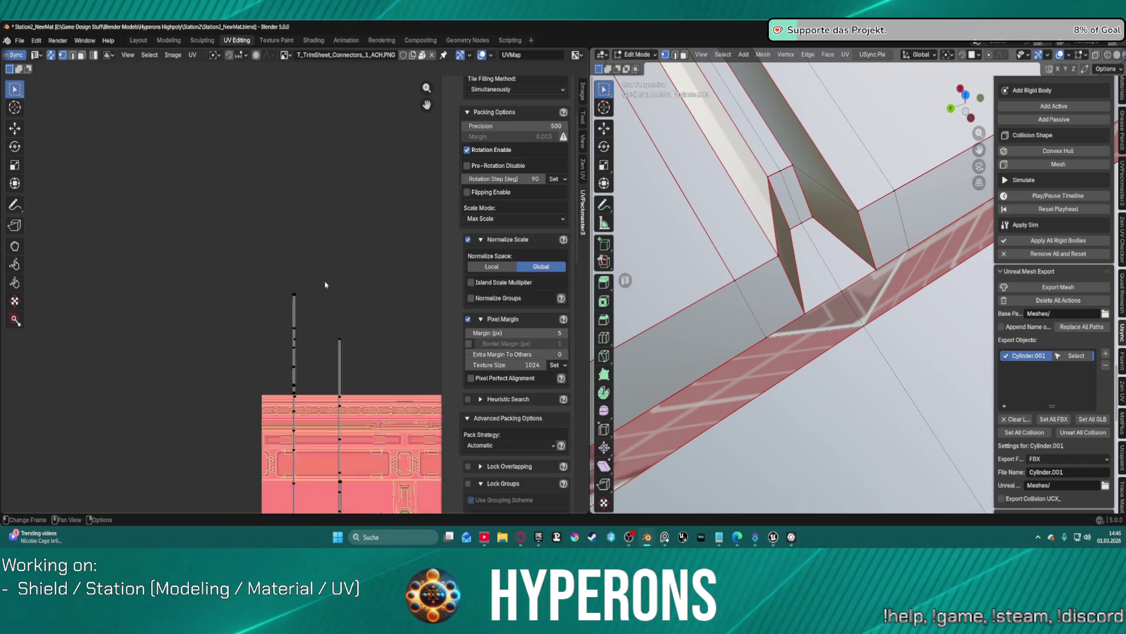
Step: Box-select the upper strip's UVs and extend to the whole linked island with L
scroll(294, 290, "down", 1)
left_click_drag(260, 265, 381, 354)
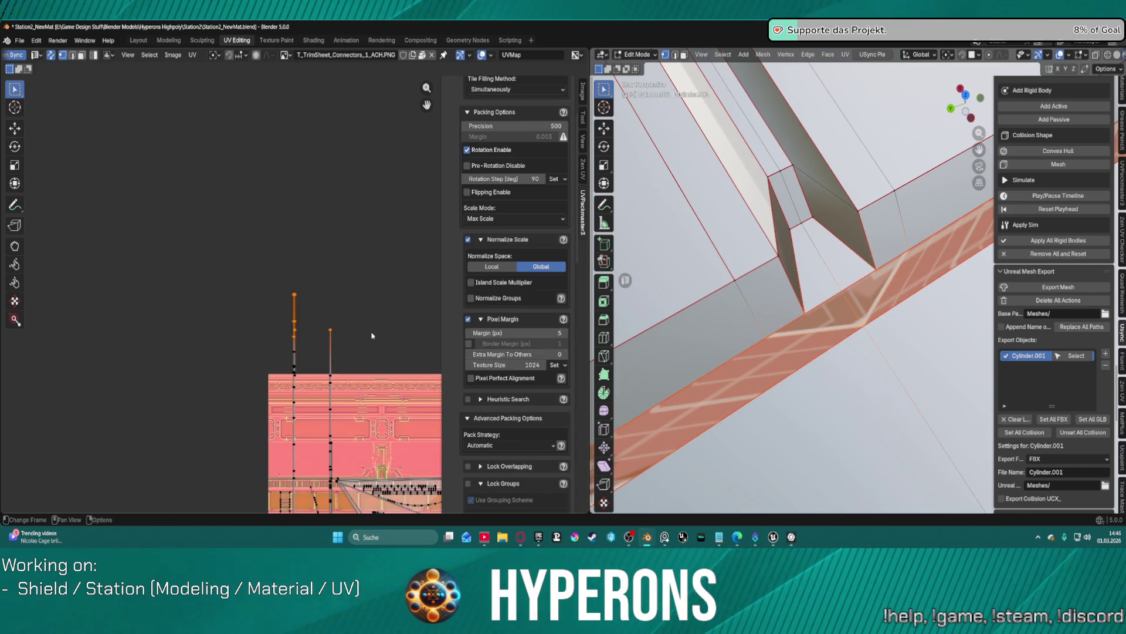
key("l")
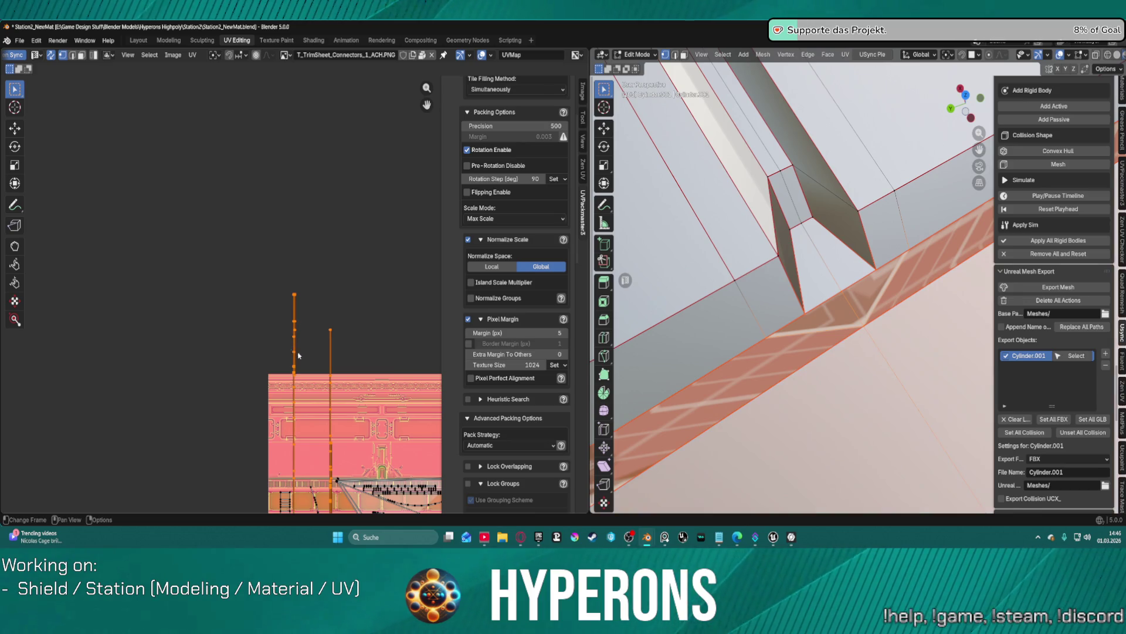
scroll(337, 311, "down", 2)
scroll(338, 287, "up", 4)
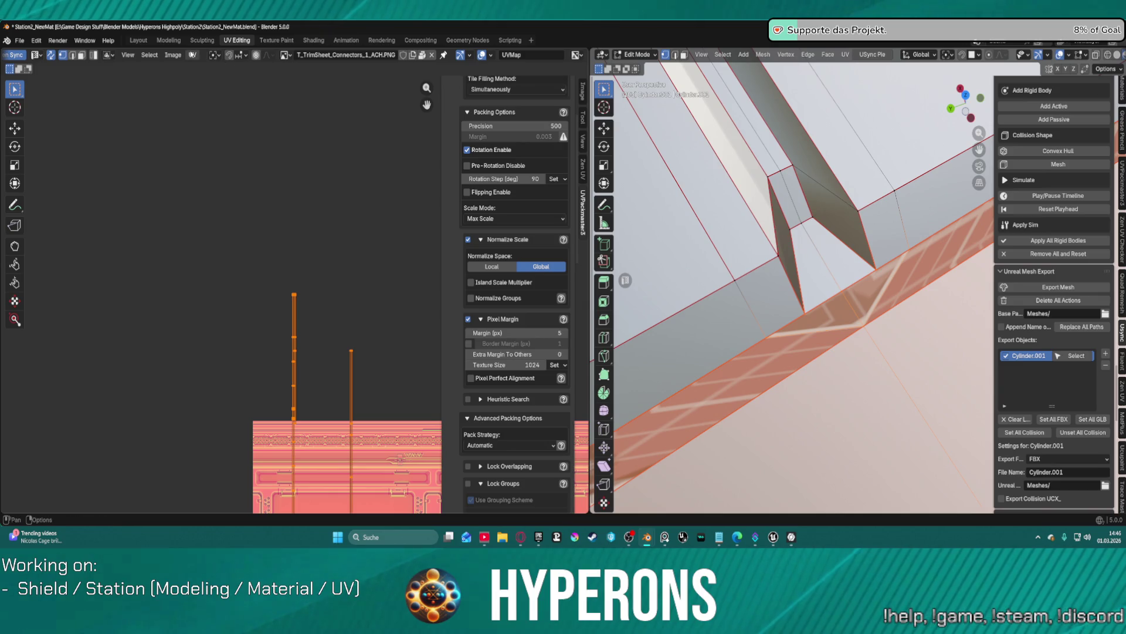
Step: Unwrap the selected strip with Follow Active Quads and confirm
left_click(193, 54)
mouse_move(269, 174)
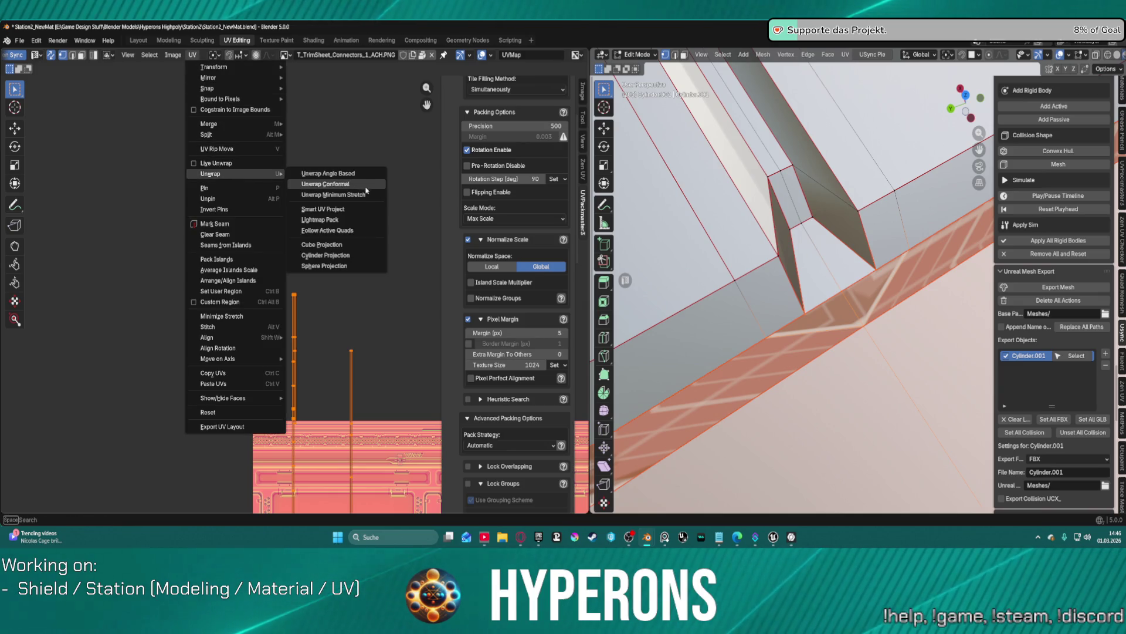
left_click(365, 231)
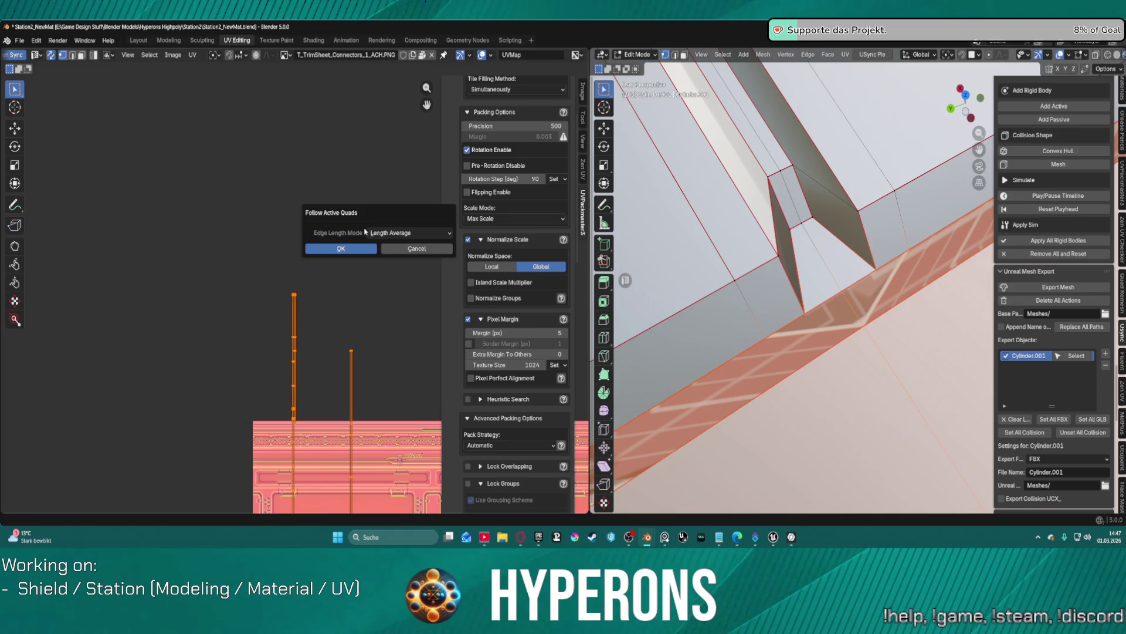
left_click(333, 249)
scroll(357, 315, "down", 3)
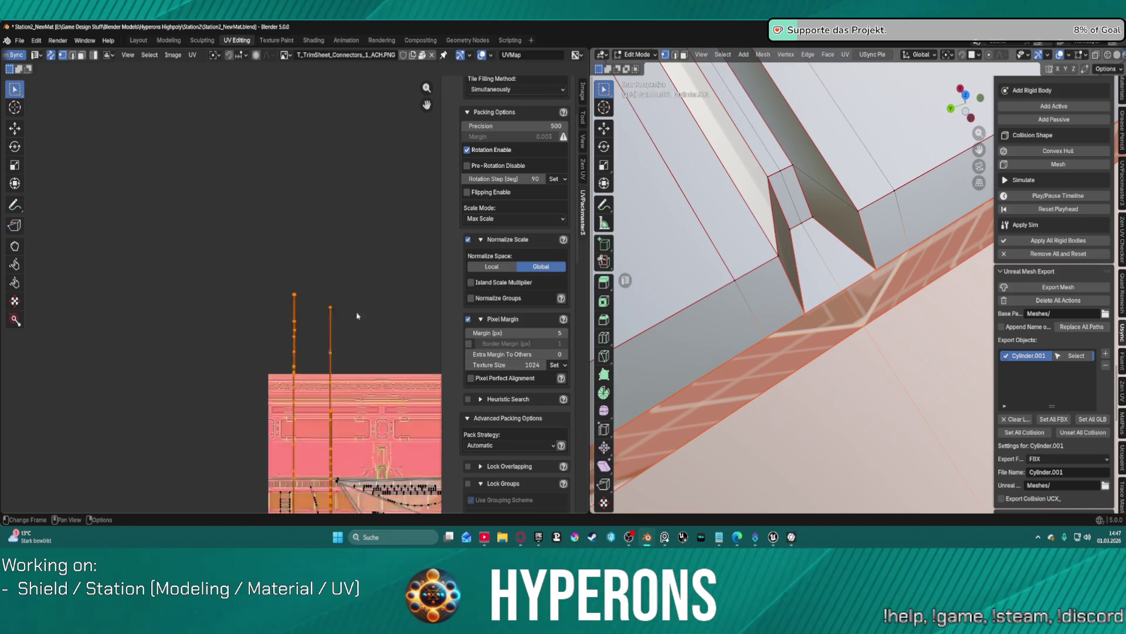
scroll(328, 317, "up", 6)
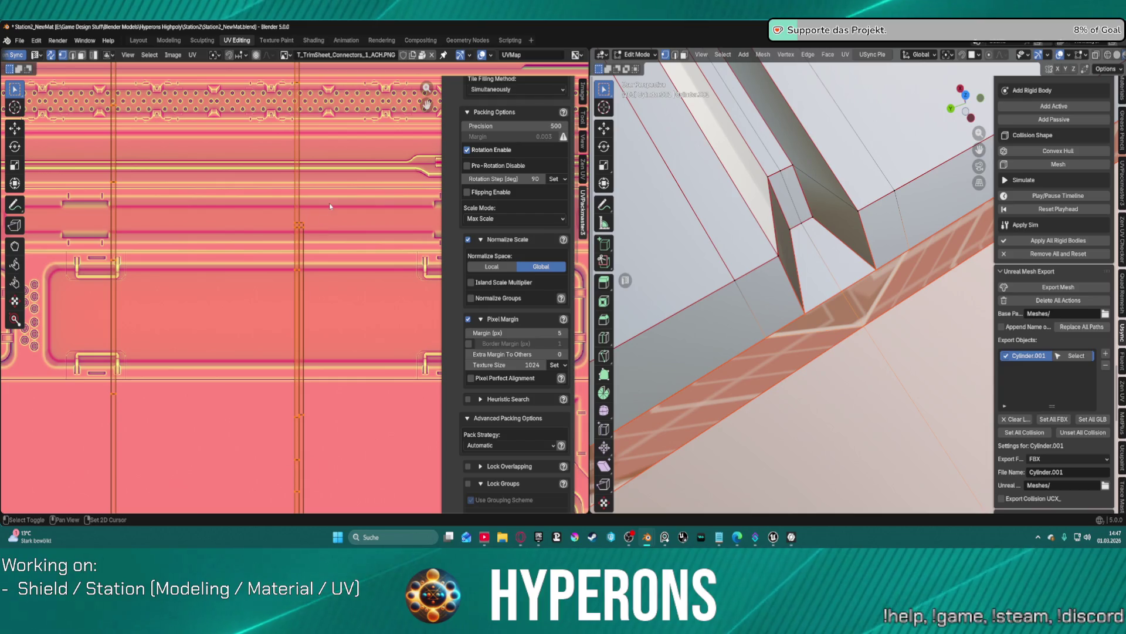
scroll(280, 239, "up", 2)
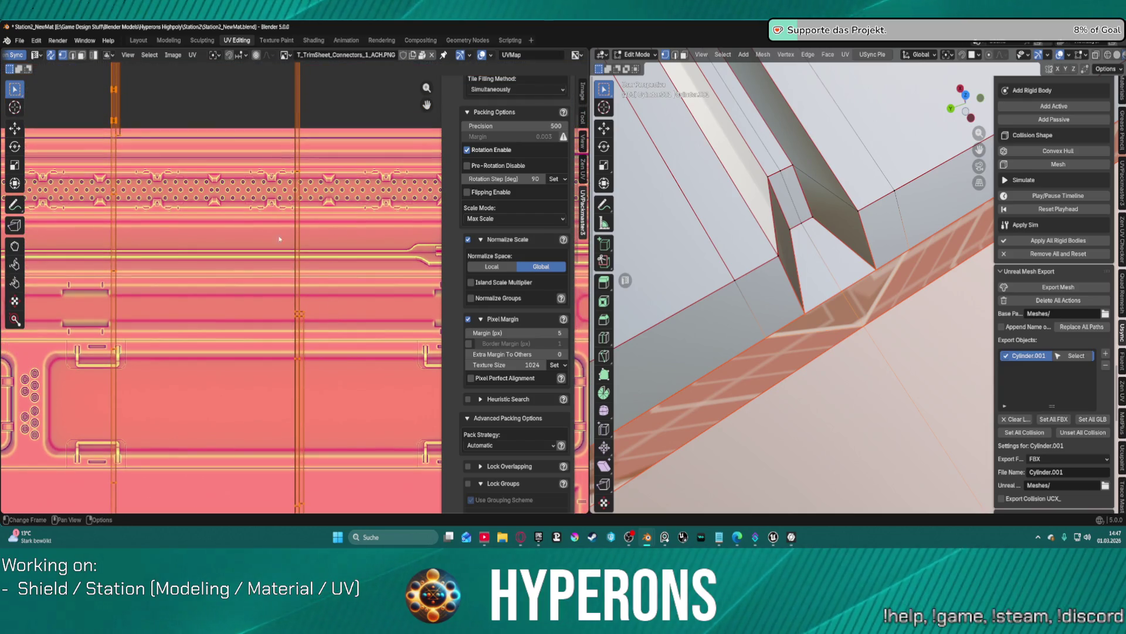
Step: Deselect everything, switch to edge select, and orbit to view the strip from below
left_click(191, 55)
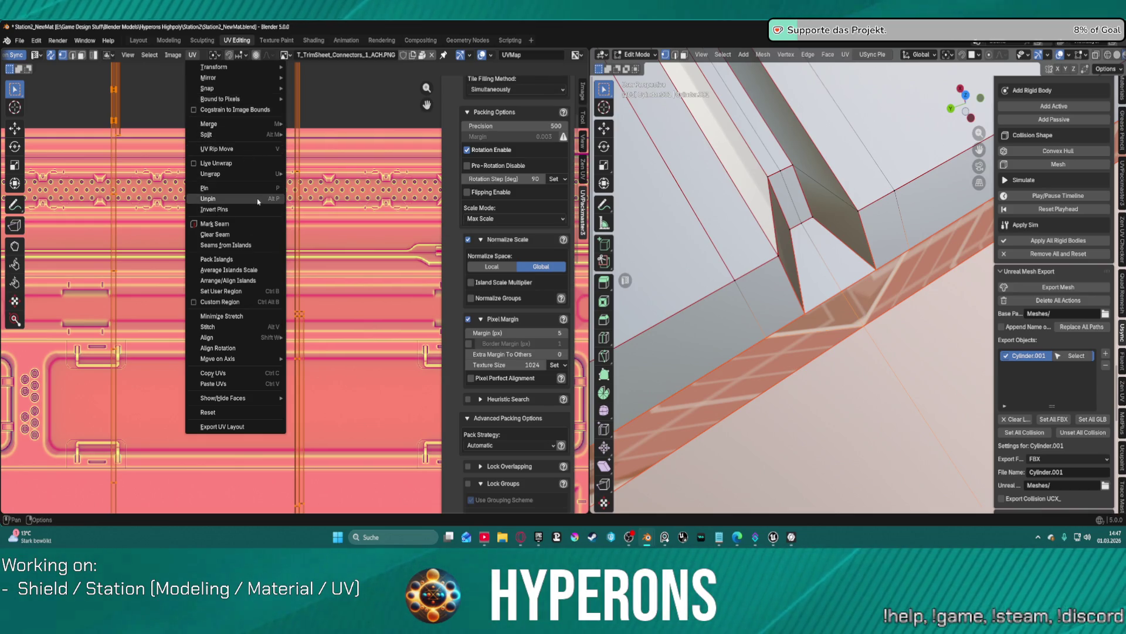
left_click(258, 234)
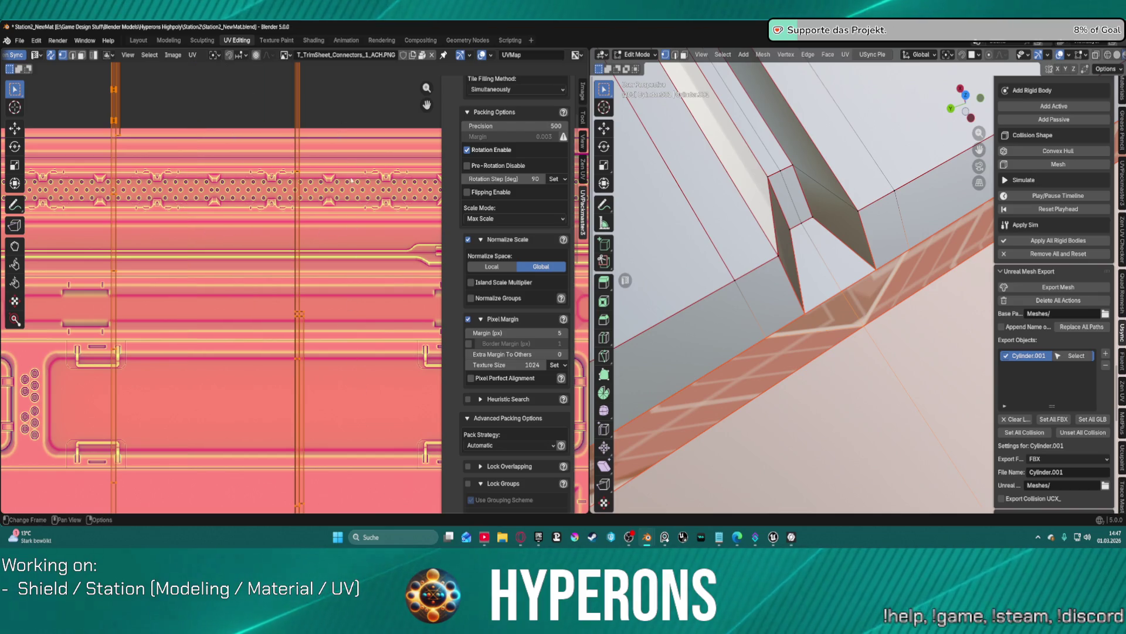
key("alt+a")
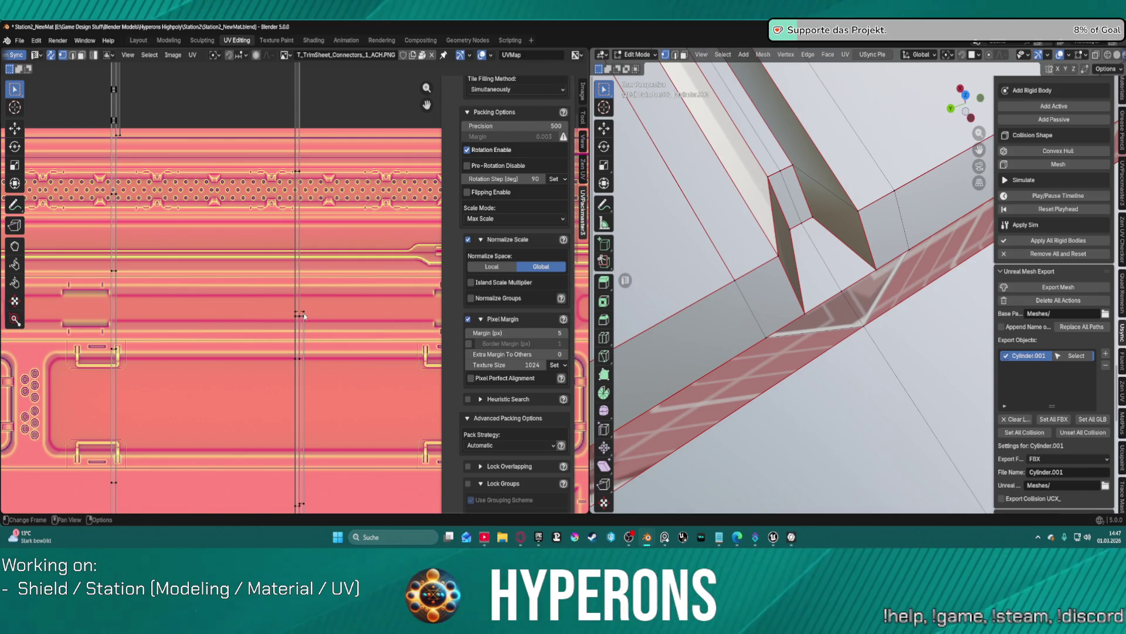
key("2")
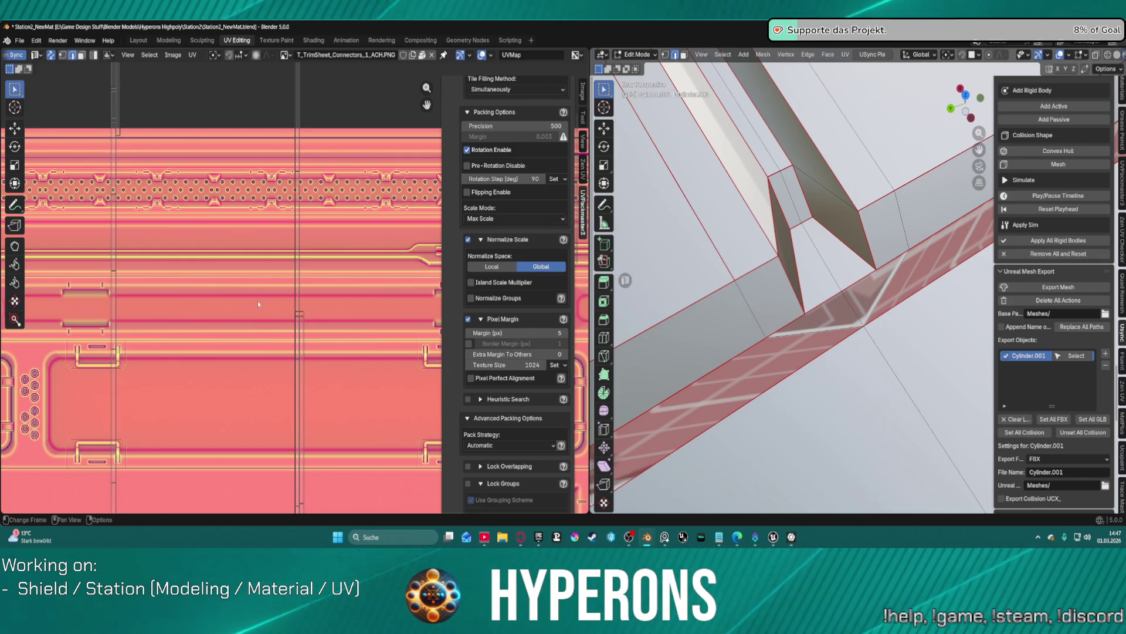
scroll(205, 295, "up", 6)
scroll(206, 292, "down", 3)
scroll(209, 290, "down", 4)
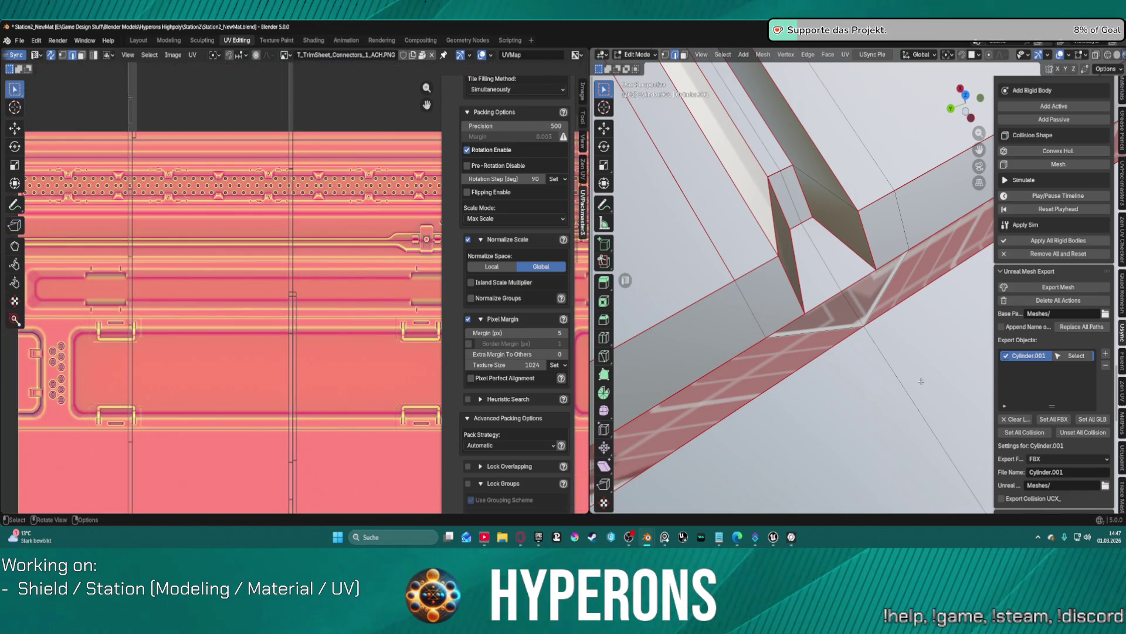
mouse_move(878, 382)
middle_mouse_down()
mouse_move(940, 249)
mouse_move(930, 287)
middle_mouse_up()
scroll(213, 294, "up", 3)
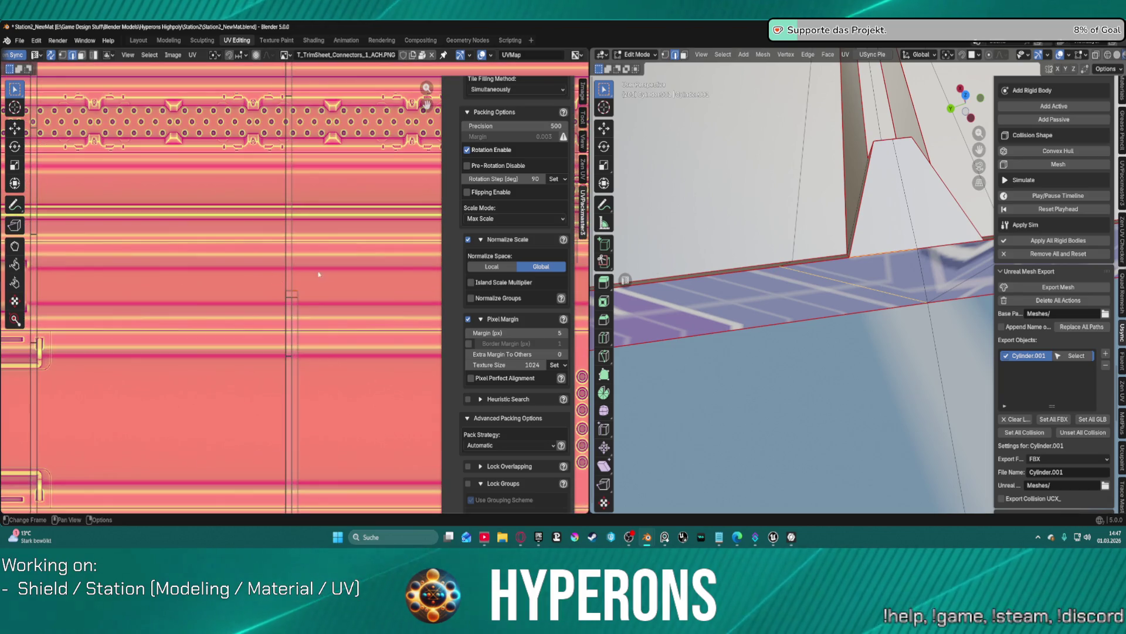
Step: Select the stray near-vertical junction edges in the strip and dissolve them
scroll(213, 295, "up", 3)
middle_click_drag(359, 279, 312, 290)
scroll(312, 291, "up", 1)
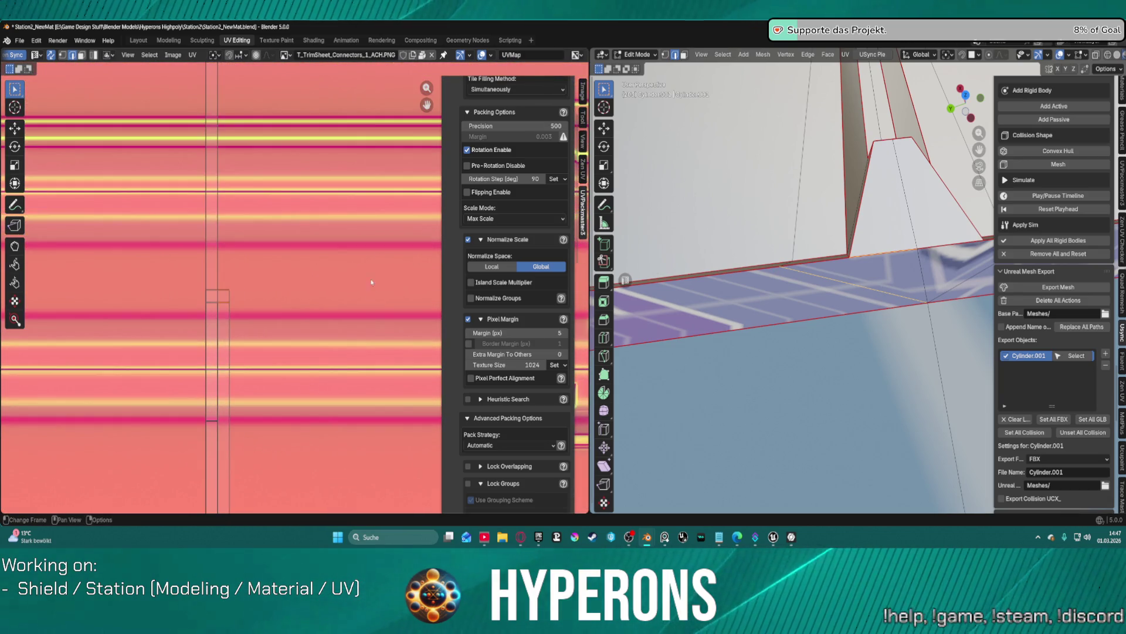
left_click(234, 298)
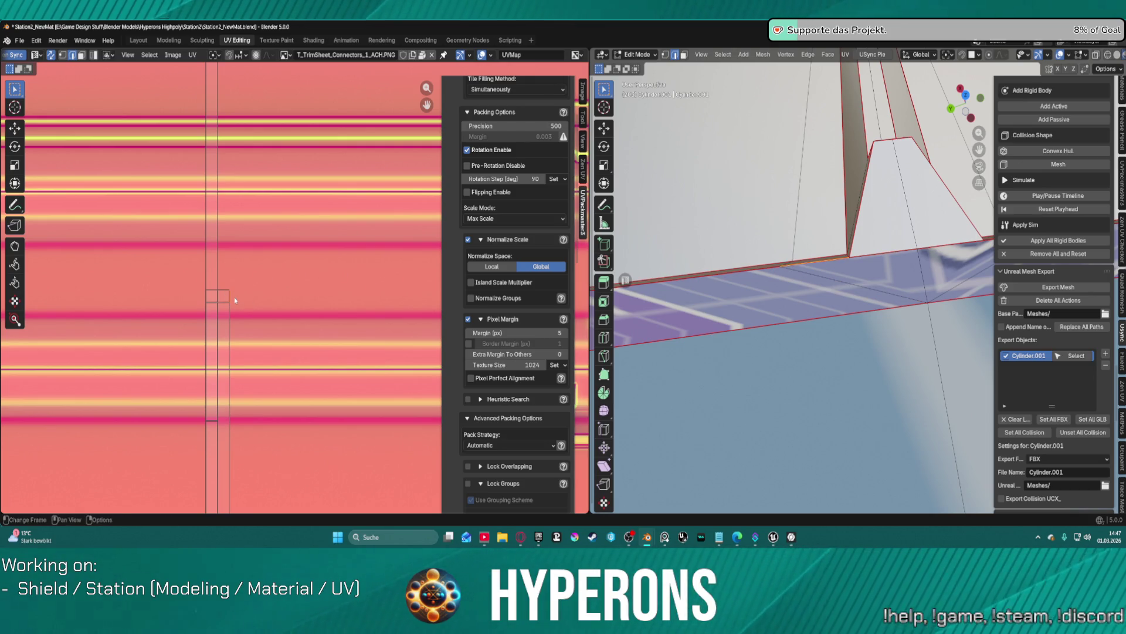
left_click(215, 303)
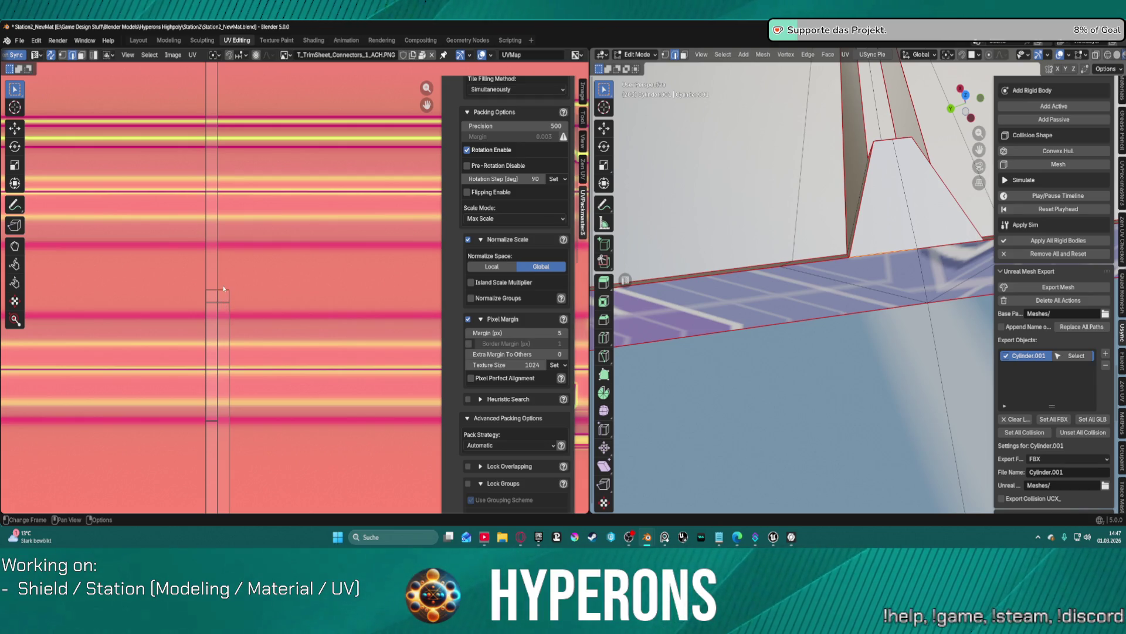
left_click(229, 292)
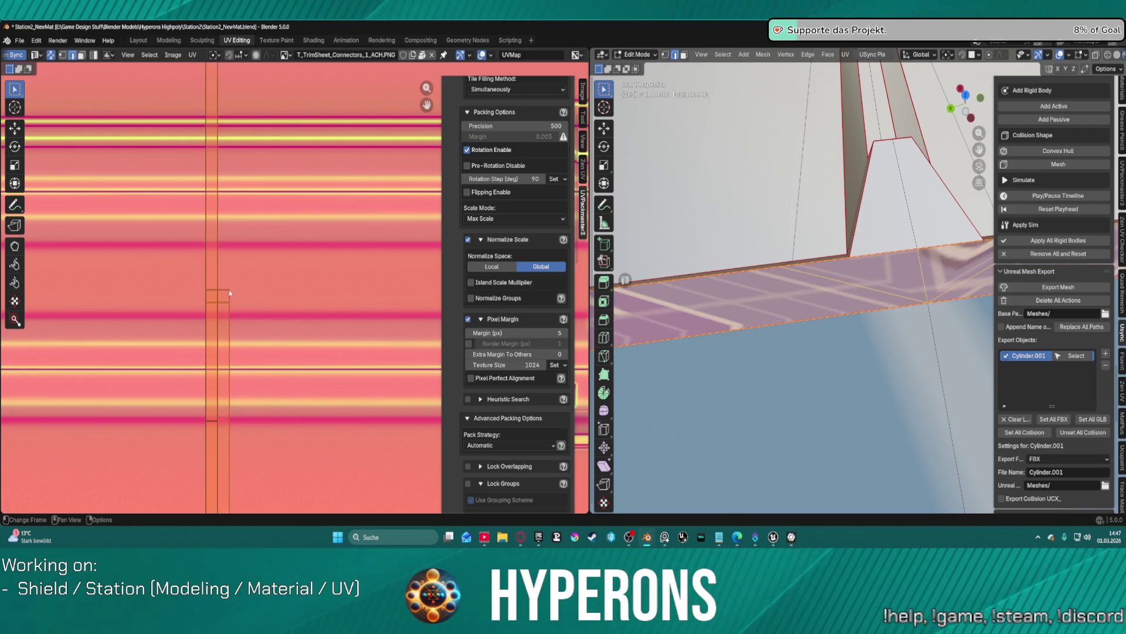
left_click(258, 274)
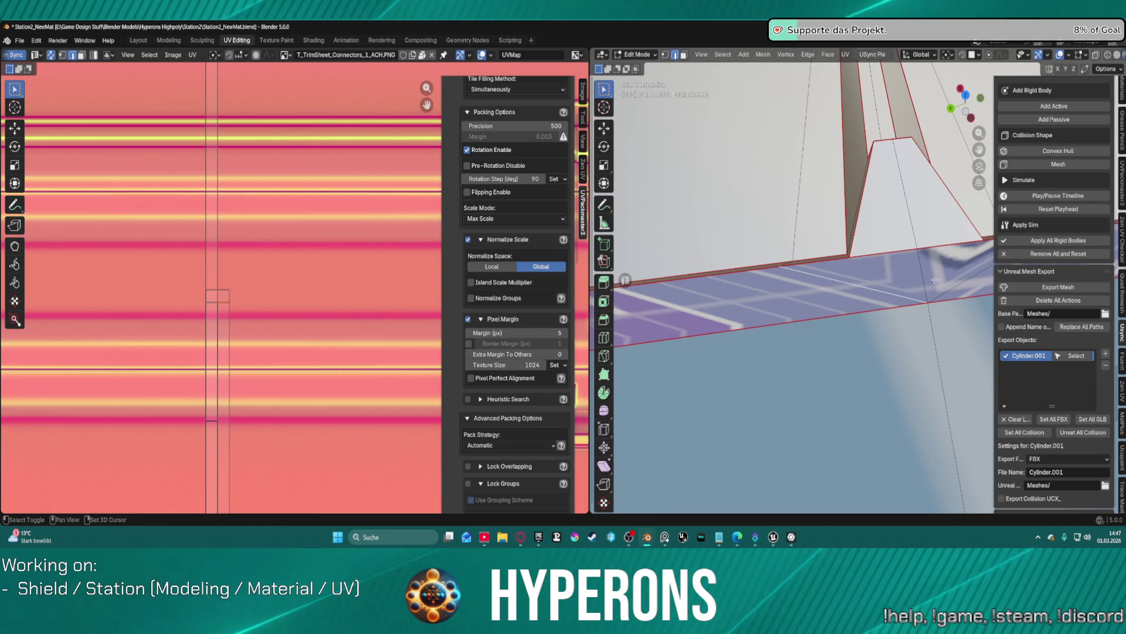
middle_click_drag(935, 279, 860, 283)
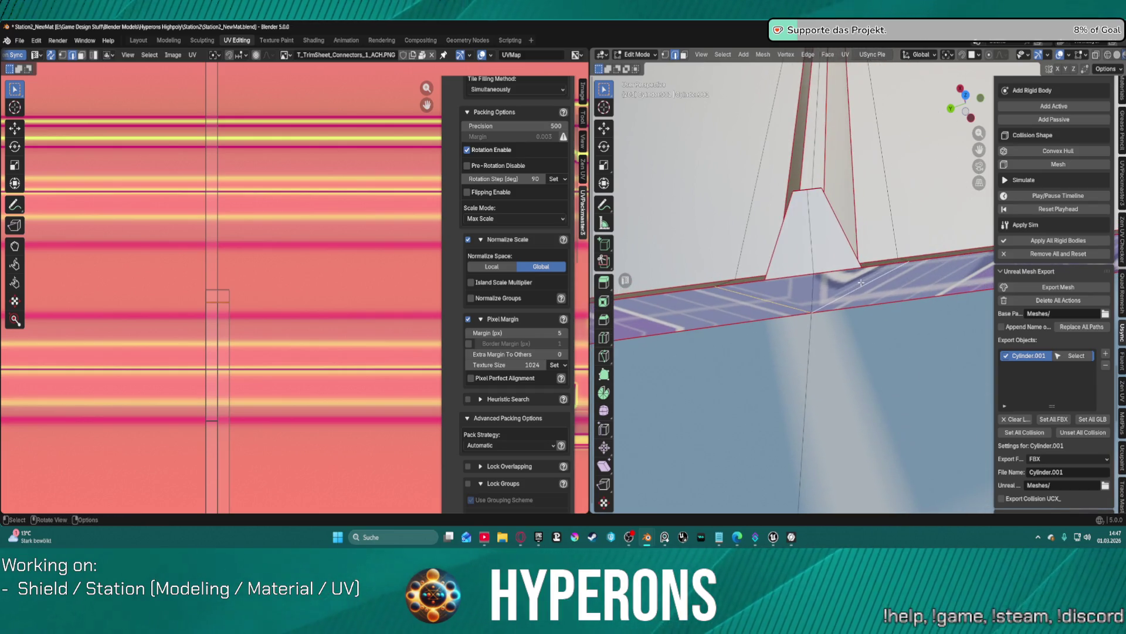
key("ctrl+x")
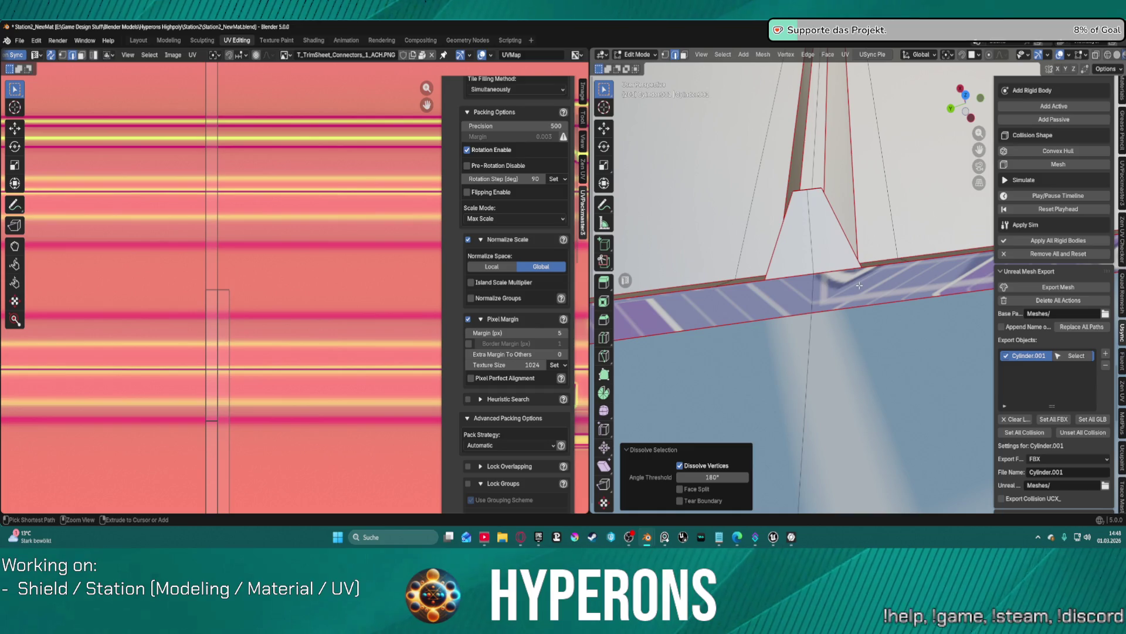
Step: Unwrap the strip selection with the angle-based Unwrap
left_click(192, 55)
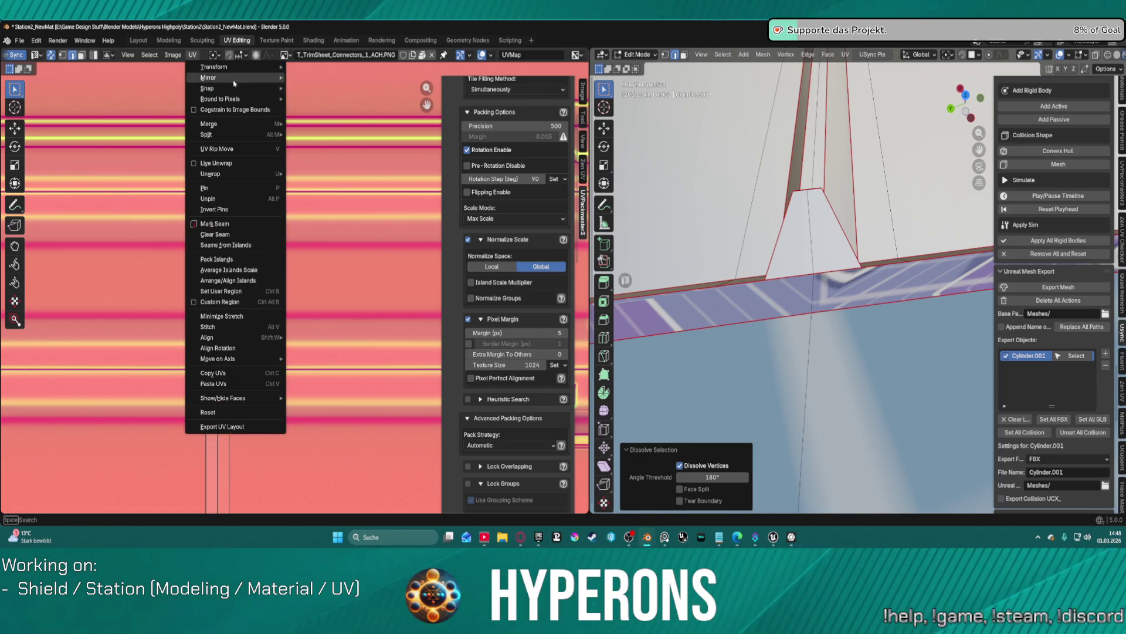
mouse_move(227, 90)
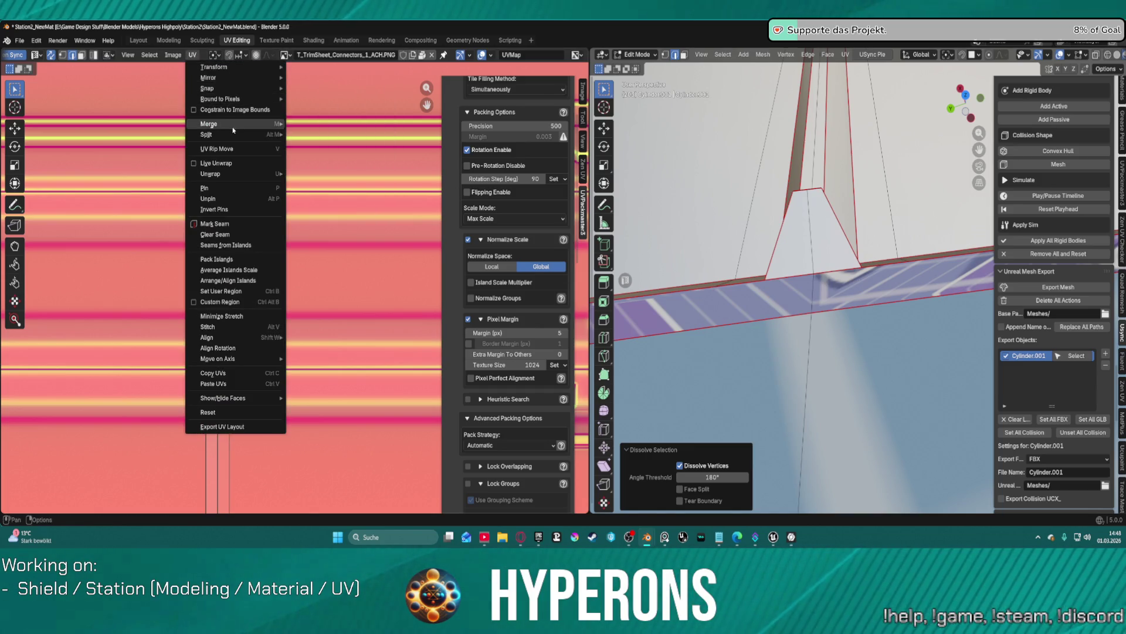
mouse_move(233, 177)
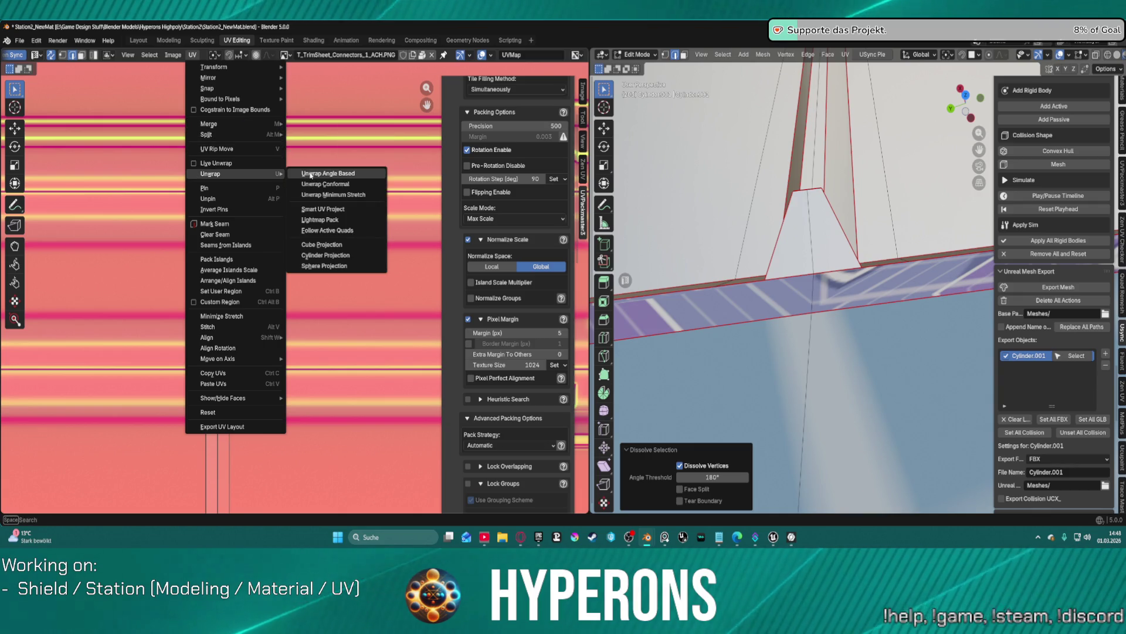
left_click(310, 173)
scroll(243, 264, "down", 3)
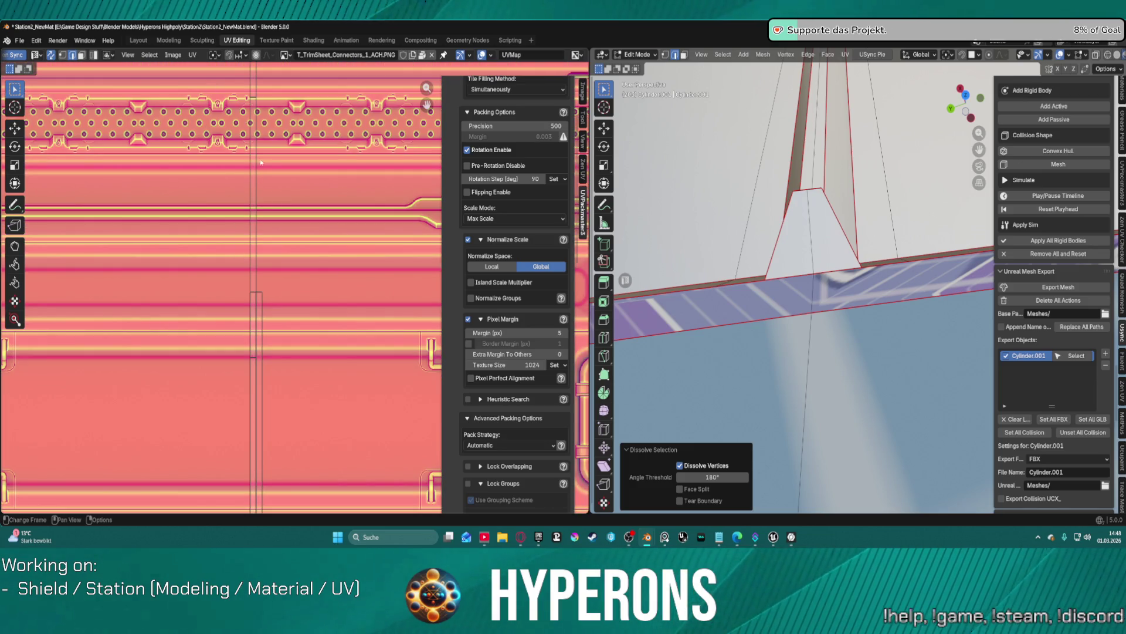
Step: Re-unwrap the vertical UV strip with Smart UV Project and confirm
left_click(258, 158)
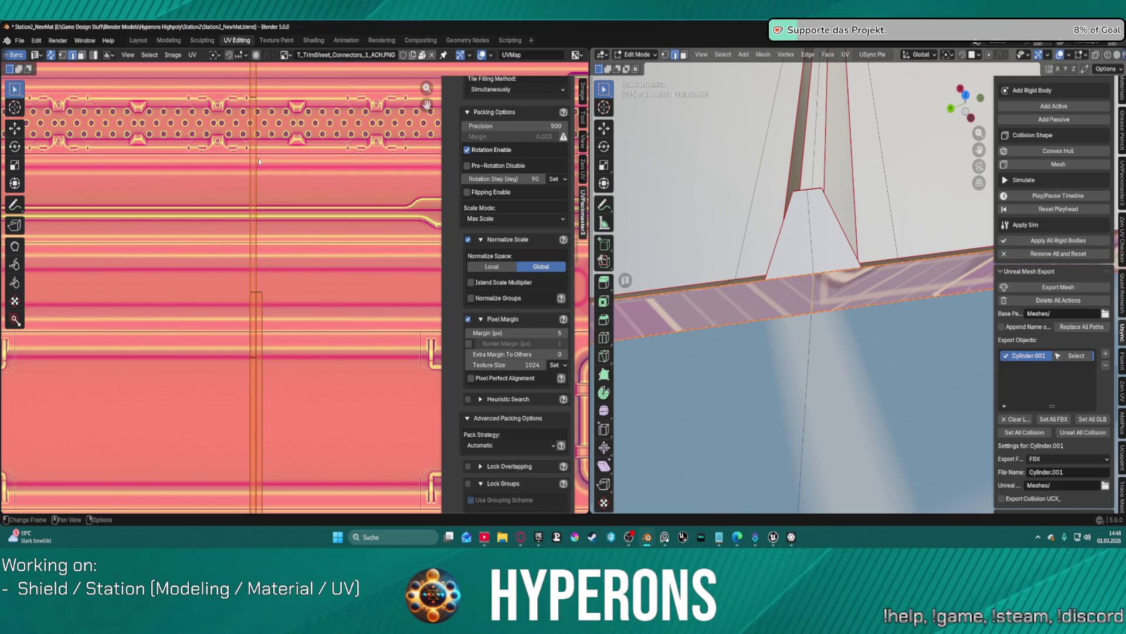
left_click(192, 54)
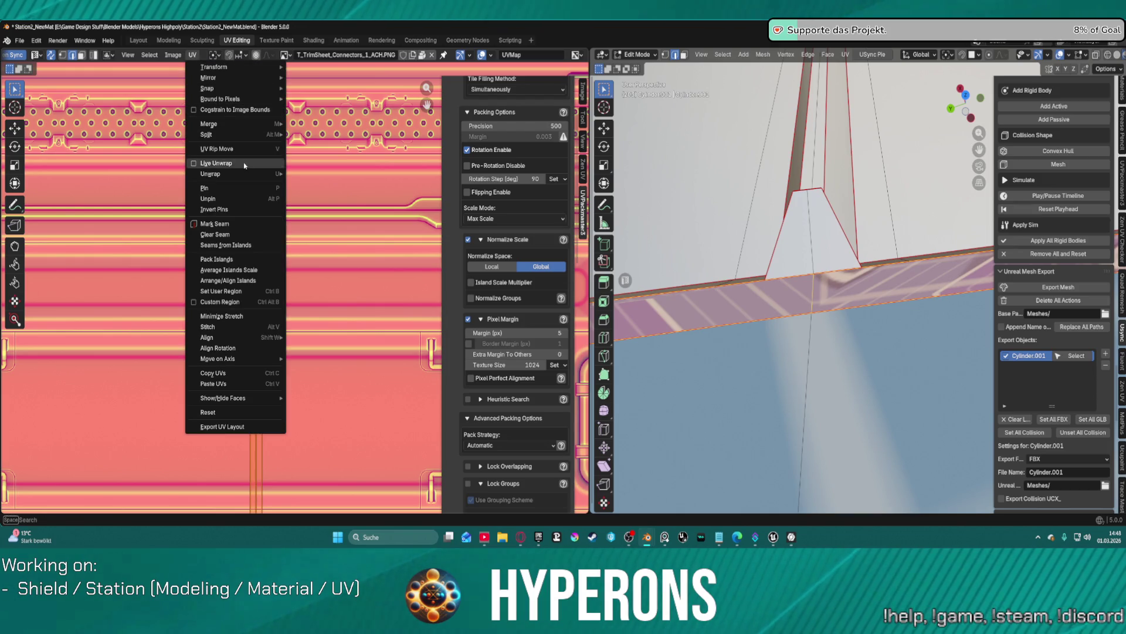
mouse_move(235, 174)
left_click(324, 209)
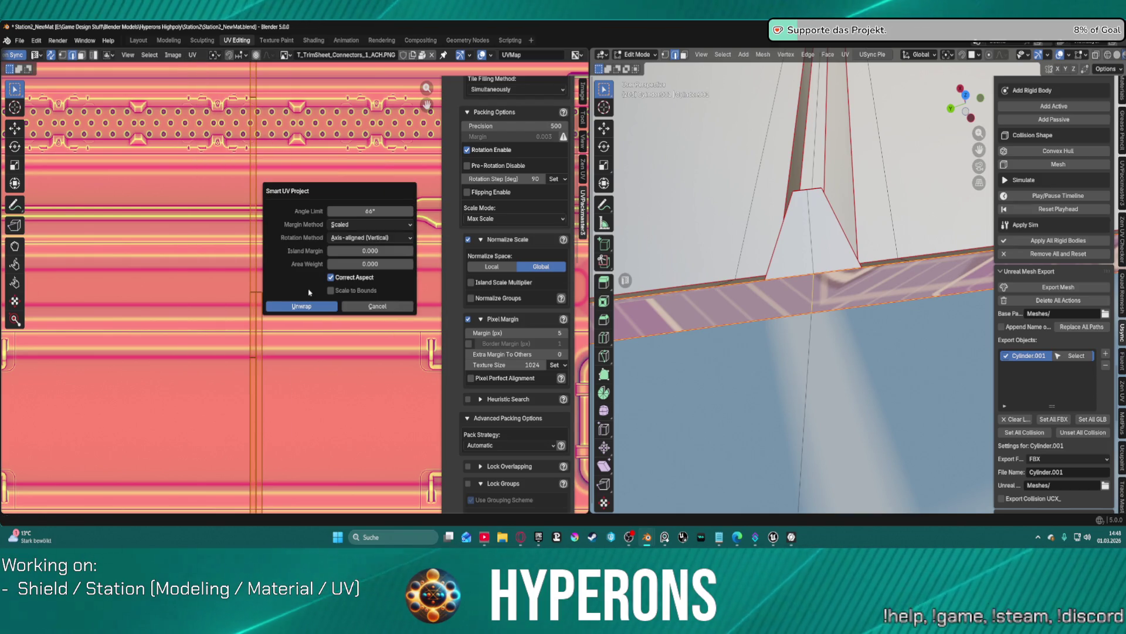
key("Return")
scroll(450, 121, "up", 5)
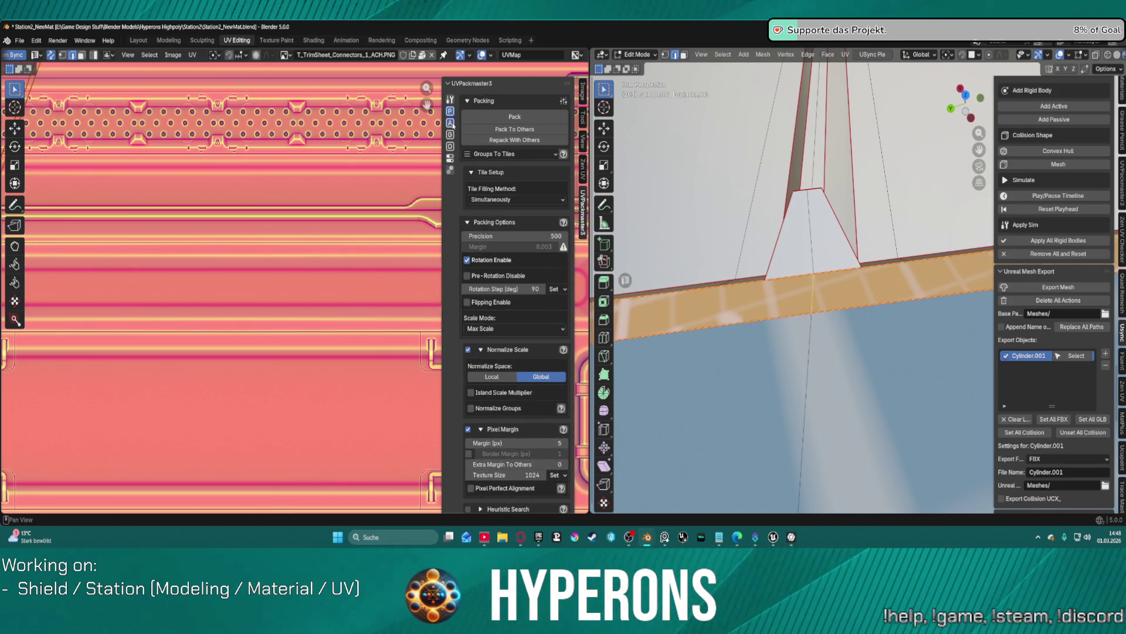
Step: Quadrify the selected strip UV island into a regular grid with Zen UV
left_click(451, 124)
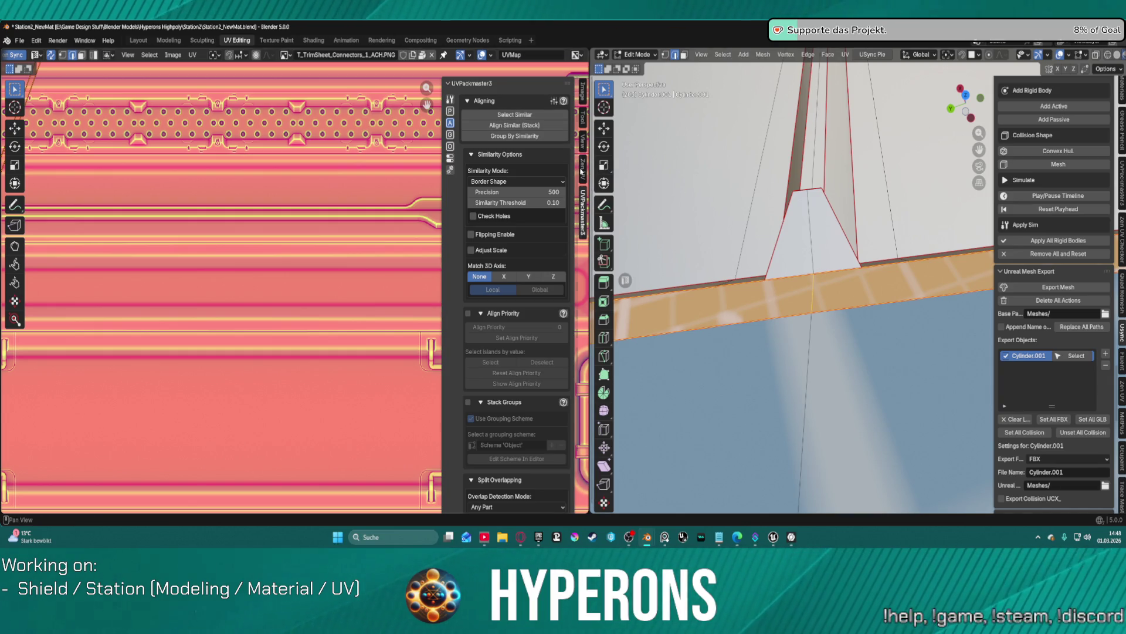
left_click(582, 169)
left_click(516, 155)
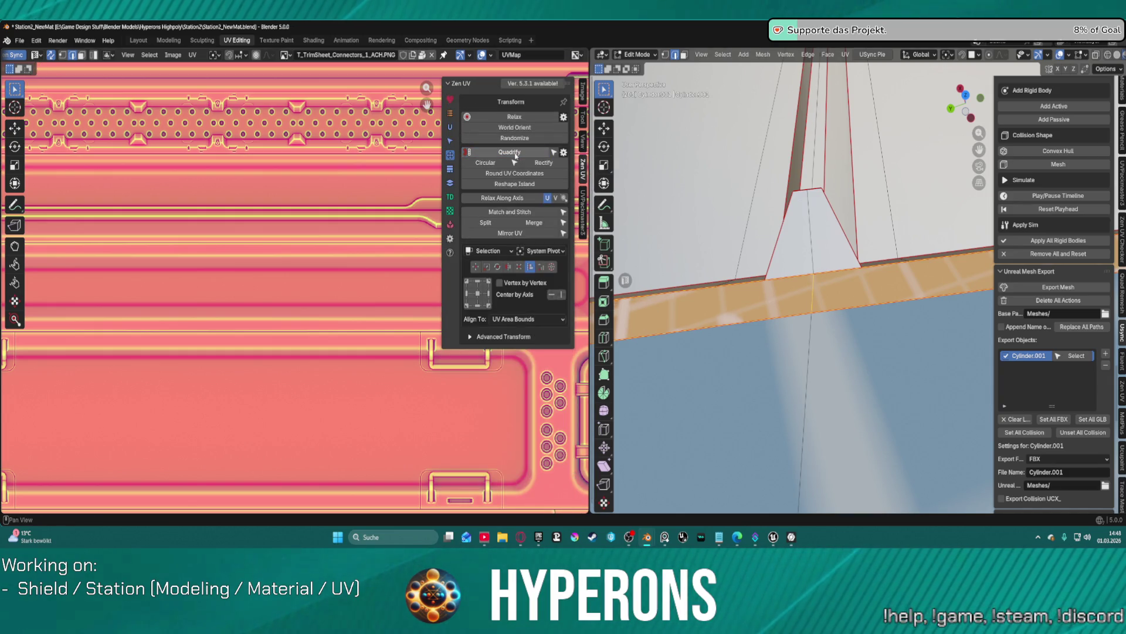
scroll(309, 271, "down", 8)
scroll(277, 315, "up", 1)
Step: Move the strip's UV island beside the trim sheet, then deselect all and review the band
key("g")
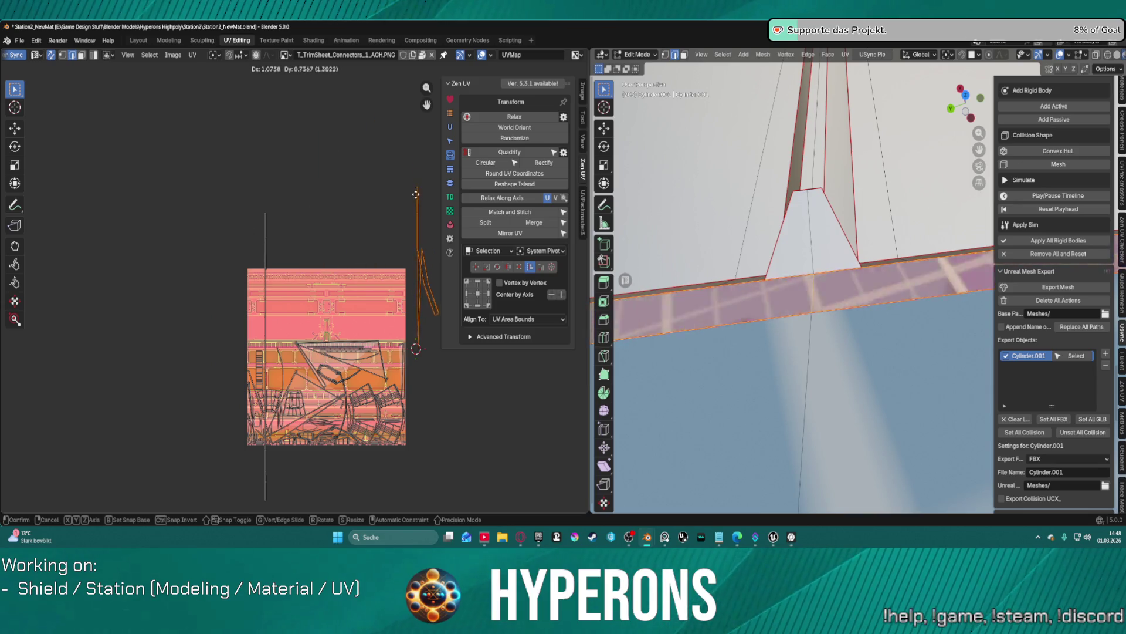
left_click(414, 205)
scroll(403, 239, "up", 3)
middle_click_drag(403, 239, 266, 218)
scroll(266, 218, "up", 3)
scroll(361, 218, "down", 1)
middle_click_drag(360, 218, 322, 270)
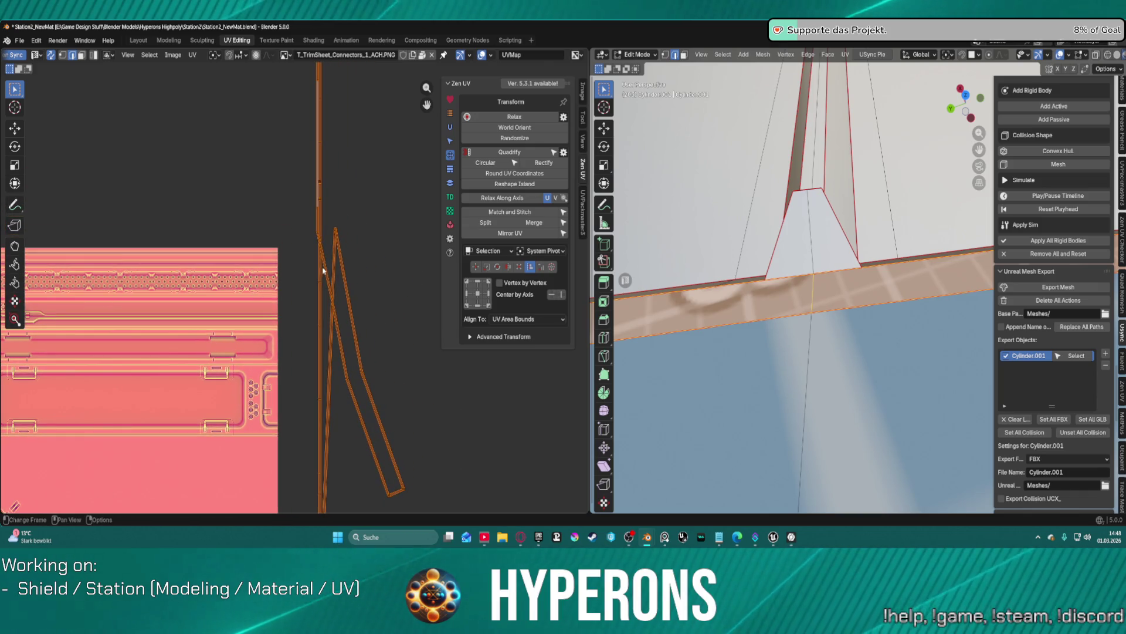
left_click(837, 330)
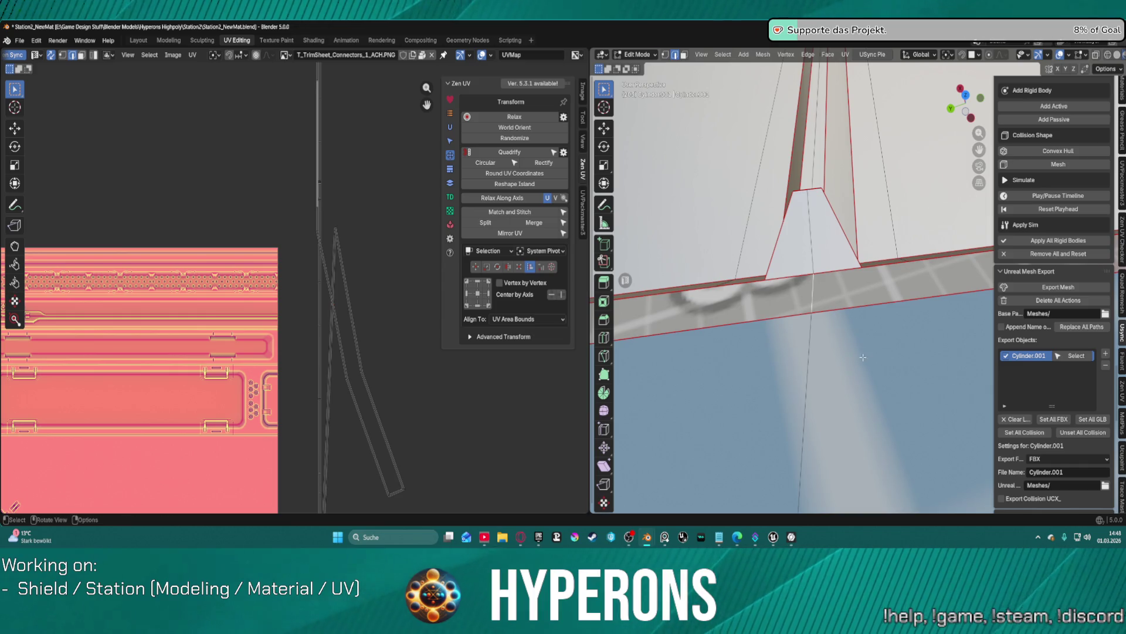
middle_click_drag(860, 369, 820, 305)
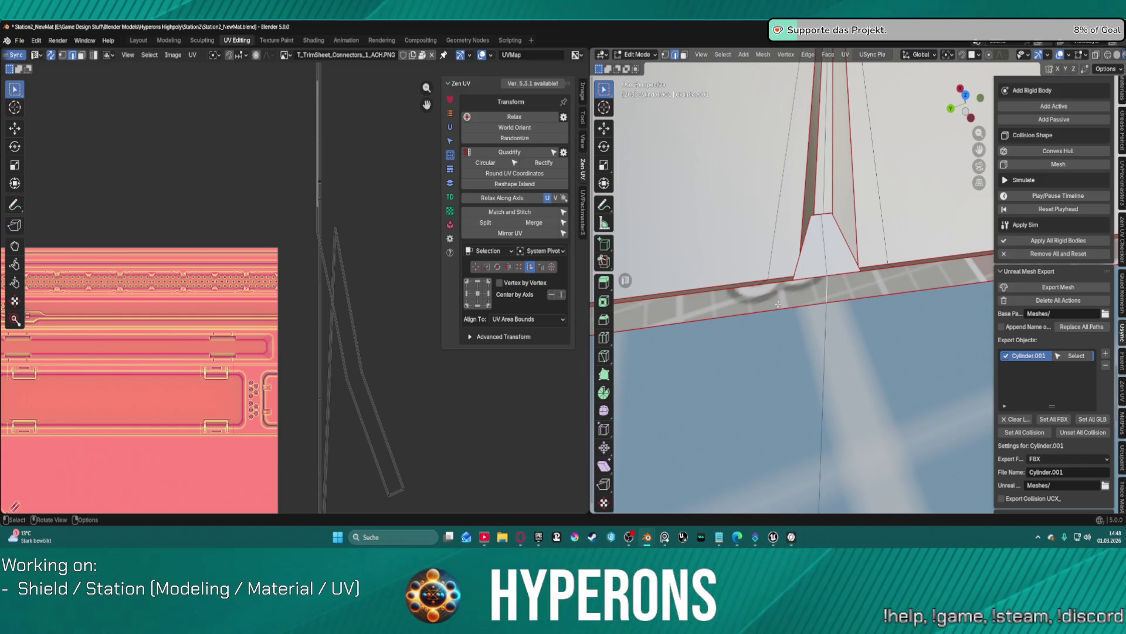
middle_click_drag(772, 304, 852, 327)
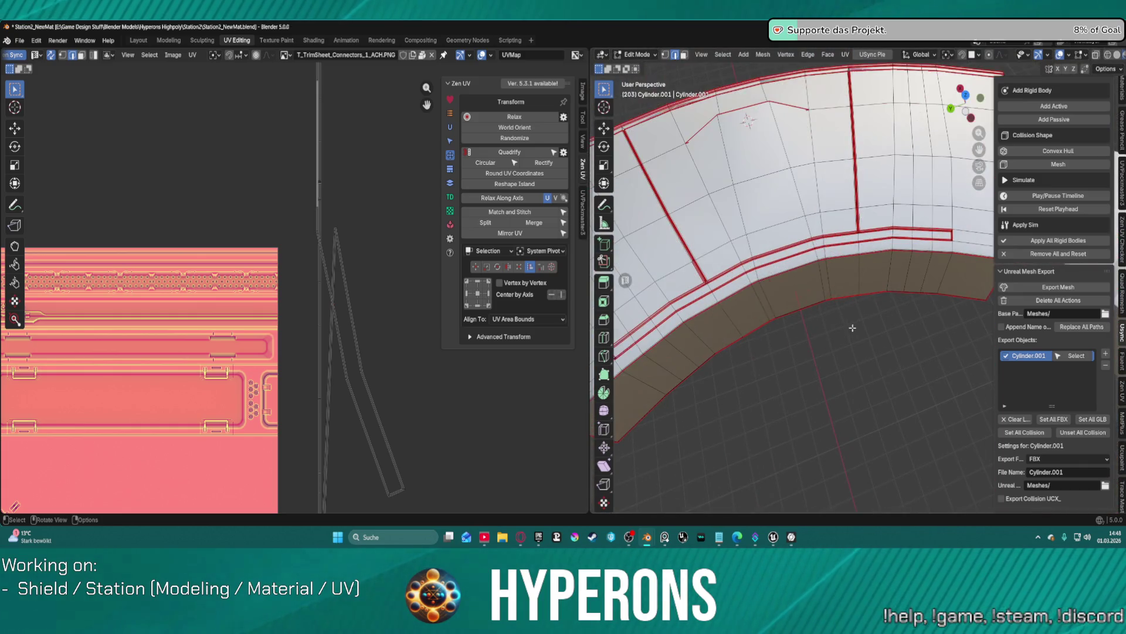
Step: Dissolve the diagonal edges crossing the strips at the vertical tab junction
scroll(789, 249, "up", 5)
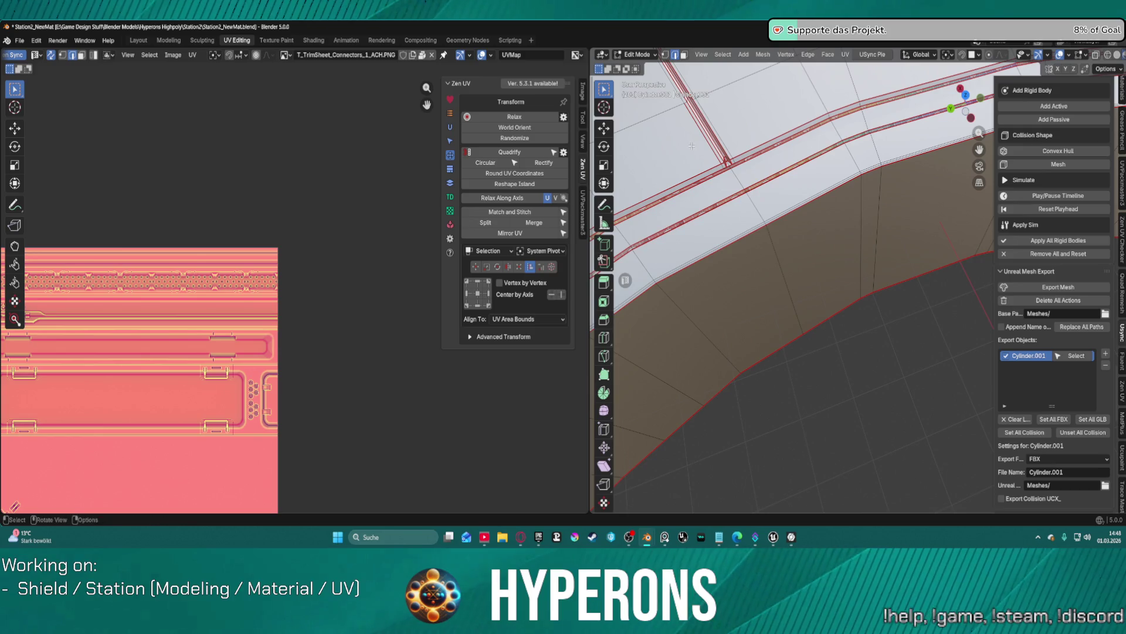
mouse_move(820, 132)
middle_mouse_down()
mouse_move(819, 152)
mouse_move(843, 133)
mouse_move(914, 133)
mouse_move(882, 109)
middle_mouse_up()
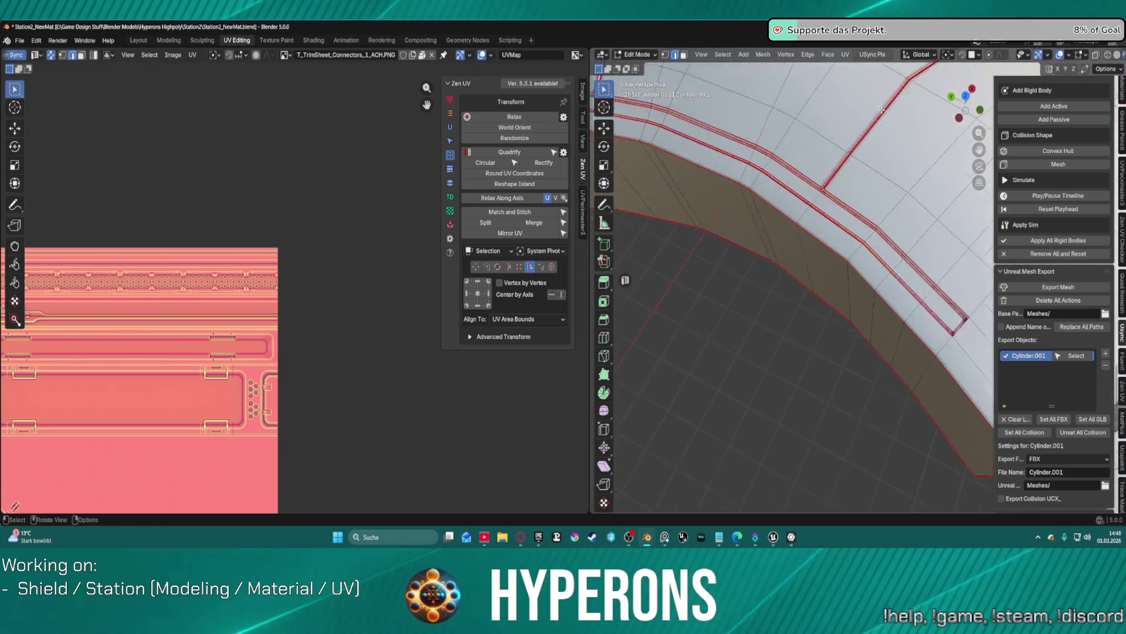
scroll(756, 170, "up", 6)
middle_click_drag(756, 170, 924, 313)
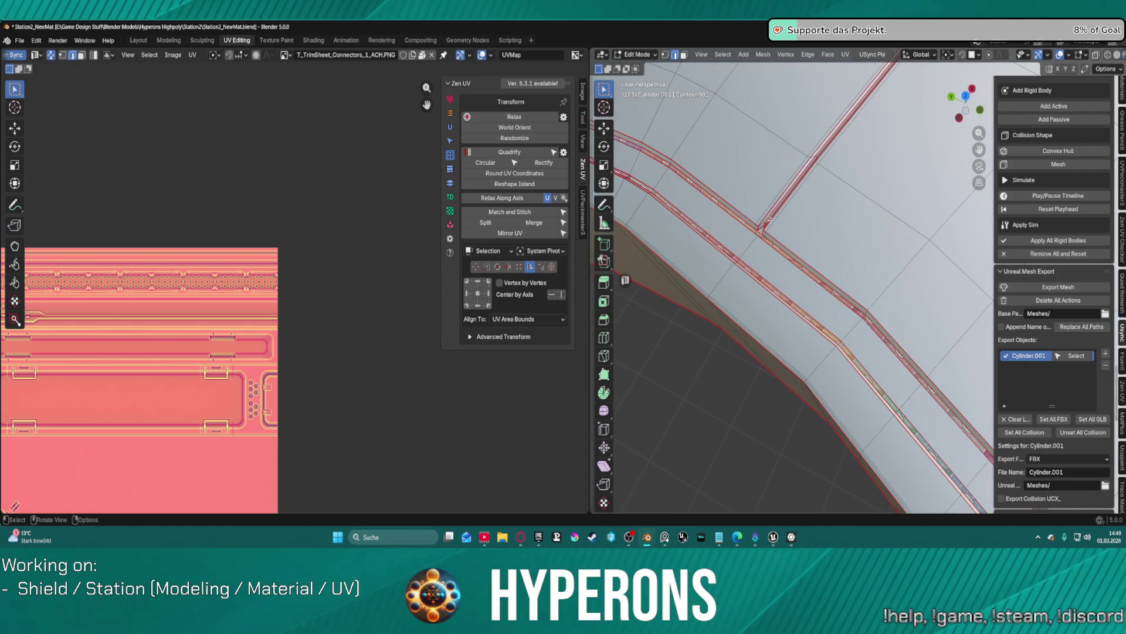
scroll(755, 275, "up", 8)
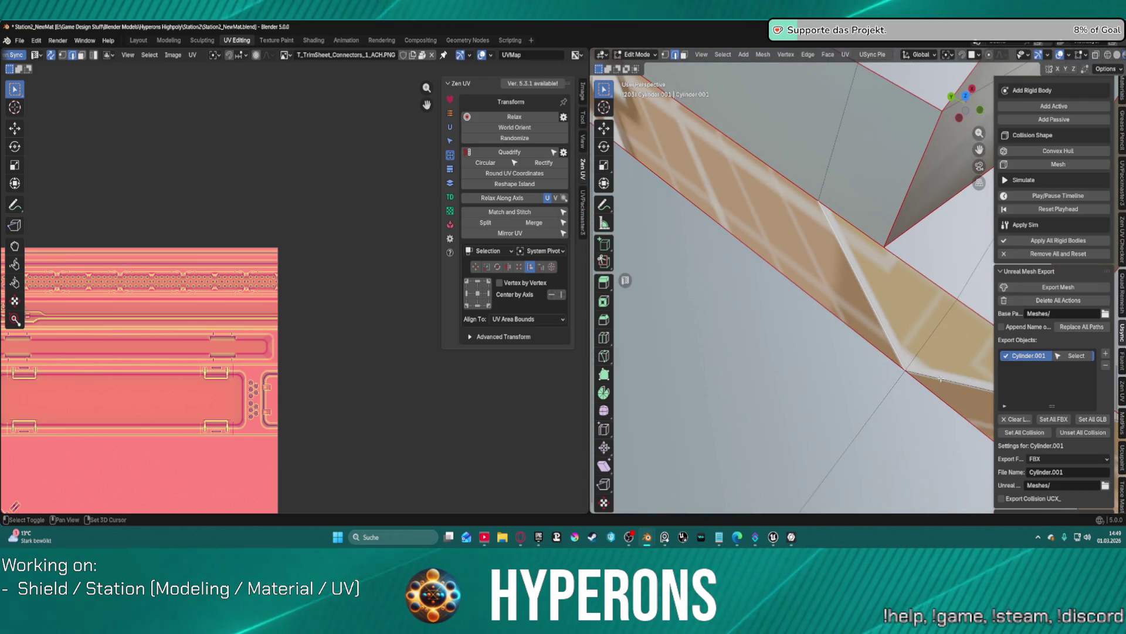
key("ctrl+x")
scroll(825, 246, "down", 6)
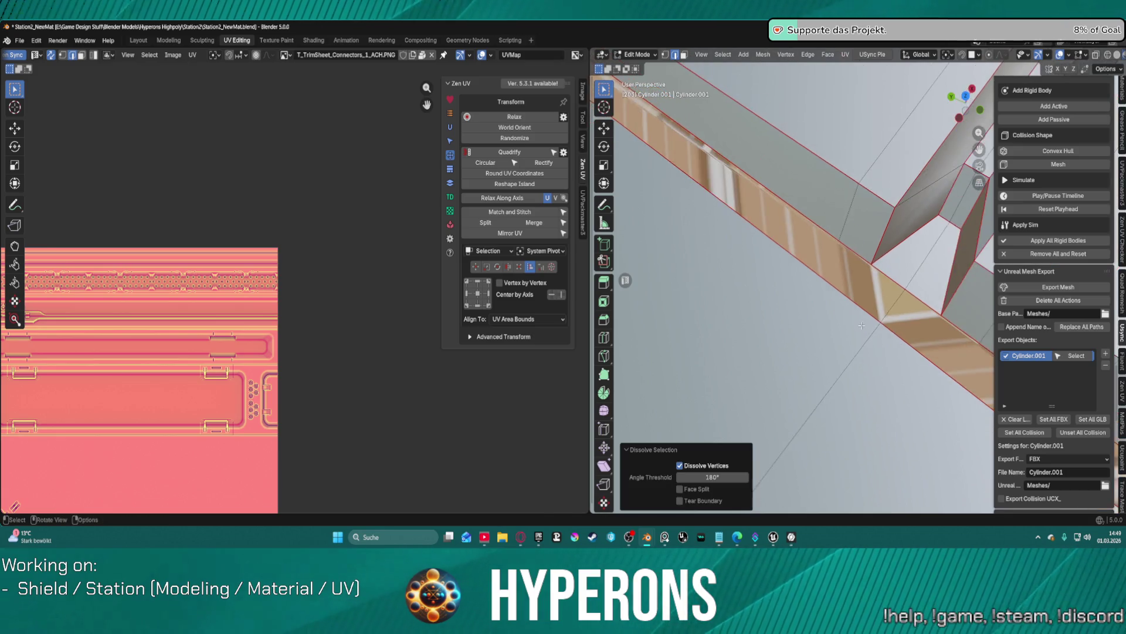
mouse_move(826, 246)
middle_mouse_down()
mouse_move(847, 386)
mouse_move(830, 296)
mouse_move(775, 297)
middle_mouse_up()
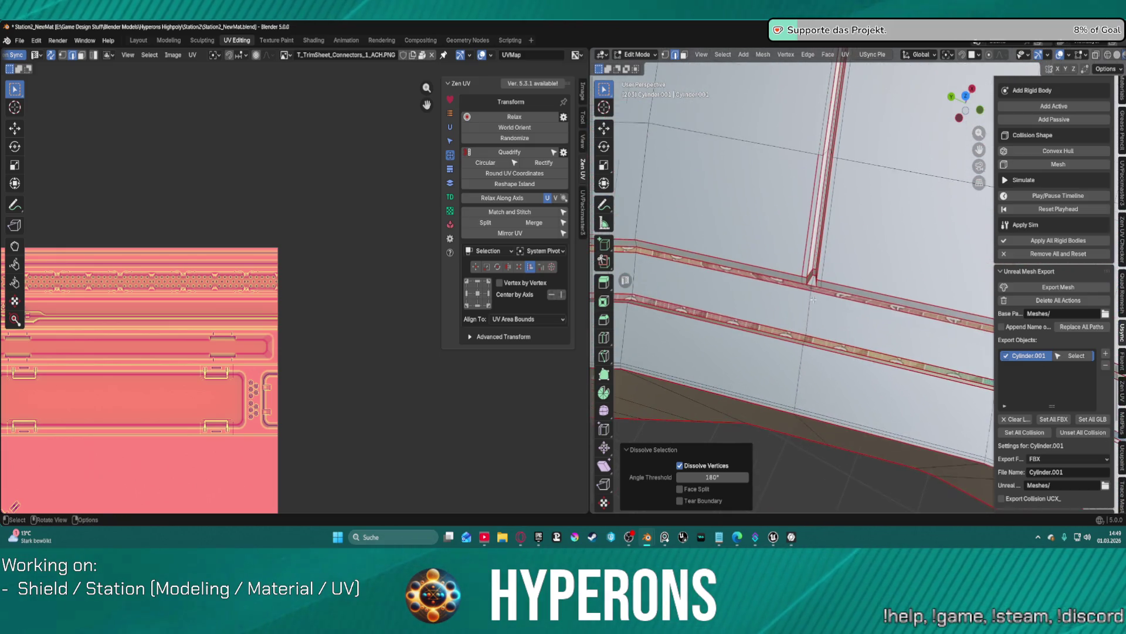
scroll(774, 296, "up", 3)
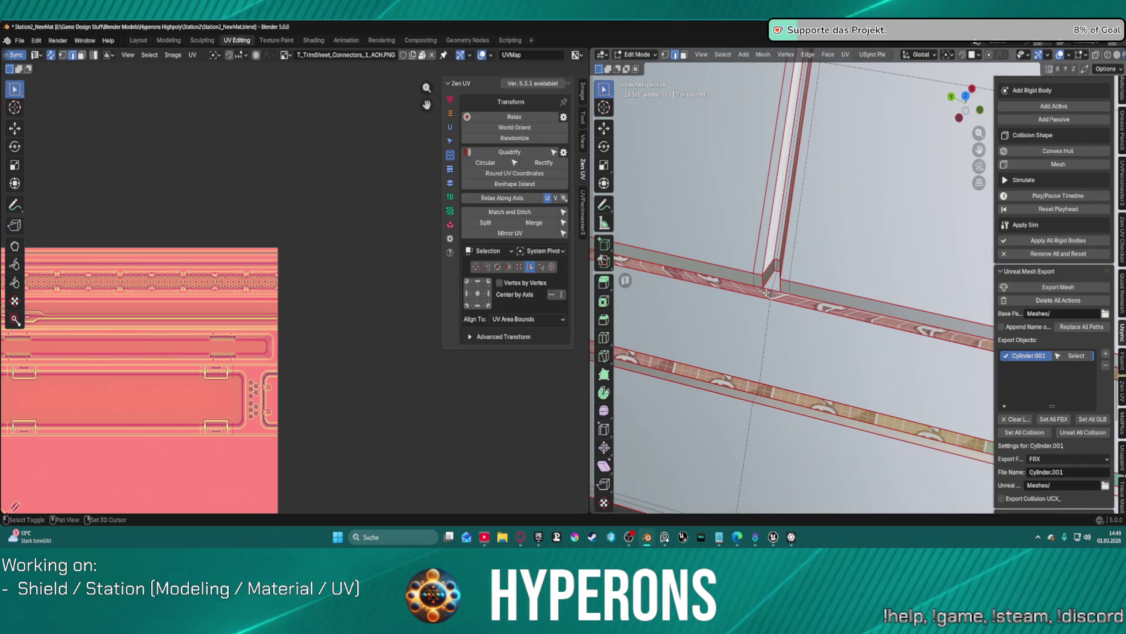
key("ctrl+x")
Step: Select the whole upper strip bounded by seams in face mode to check it
middle_click_drag(810, 312, 802, 263)
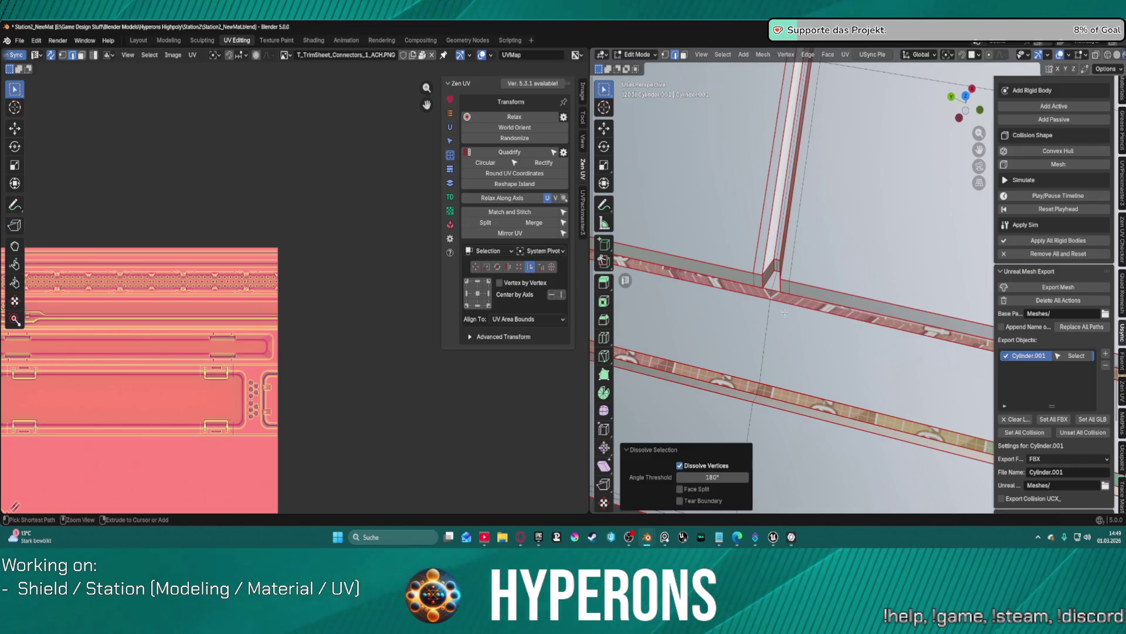
left_click(825, 300)
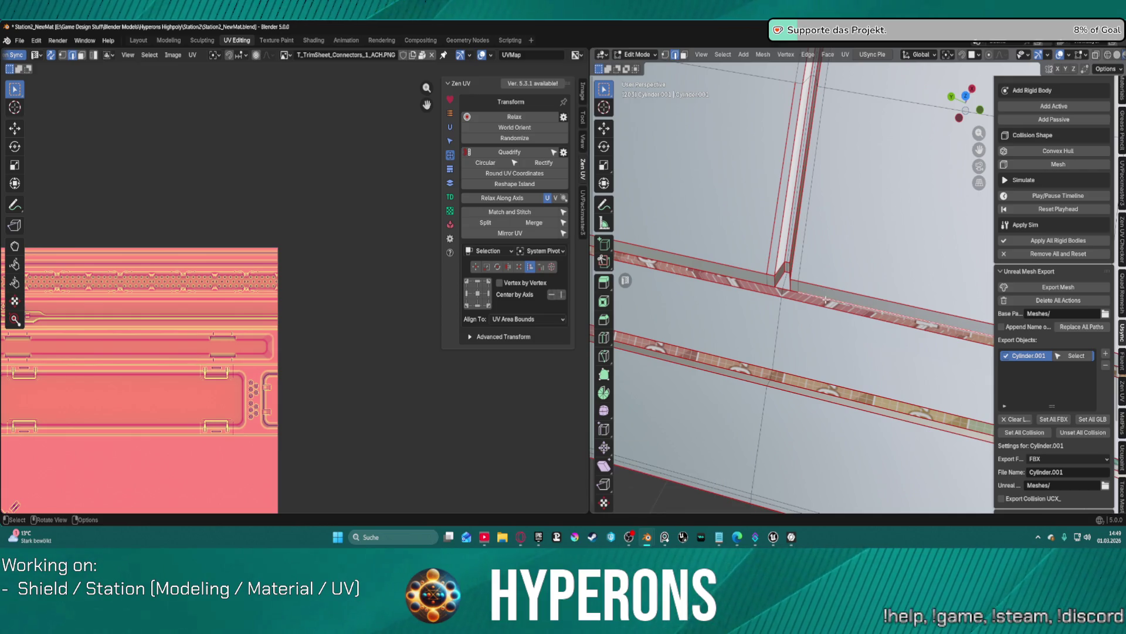
key("3")
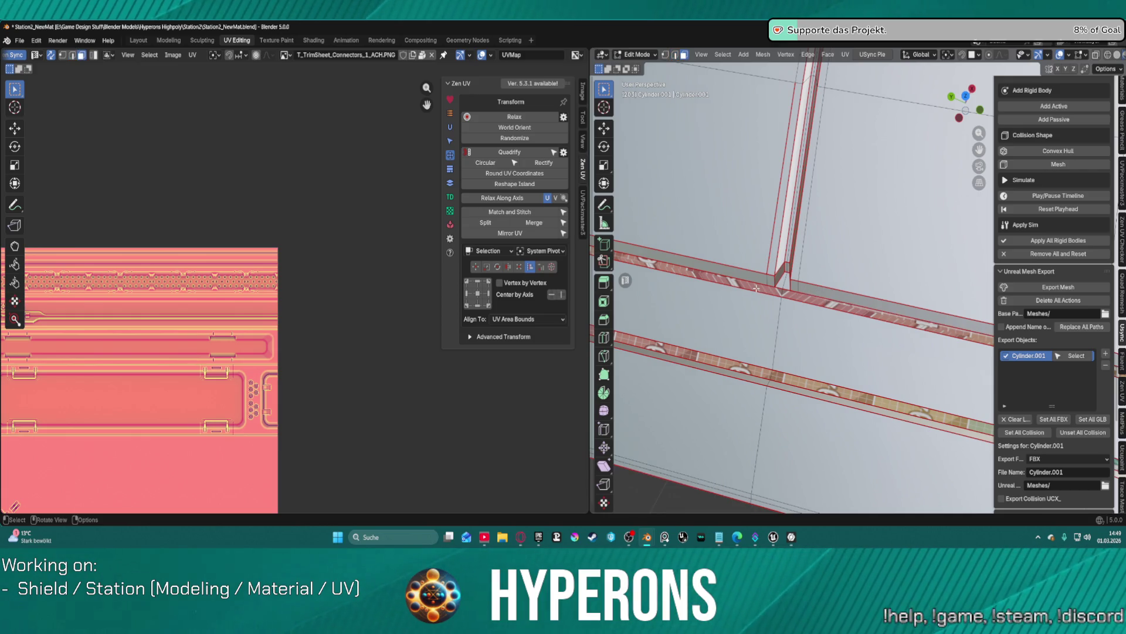
key("l")
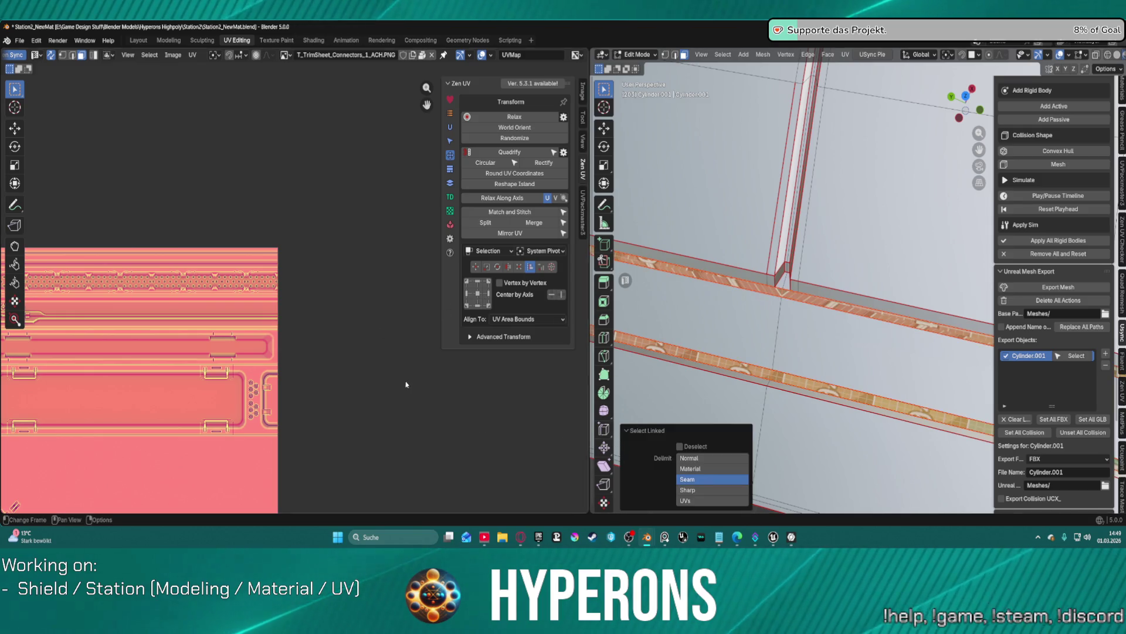
Step: Select both seam-bounded connector strips and unwrap them with Zen Unwrap
left_click(664, 306)
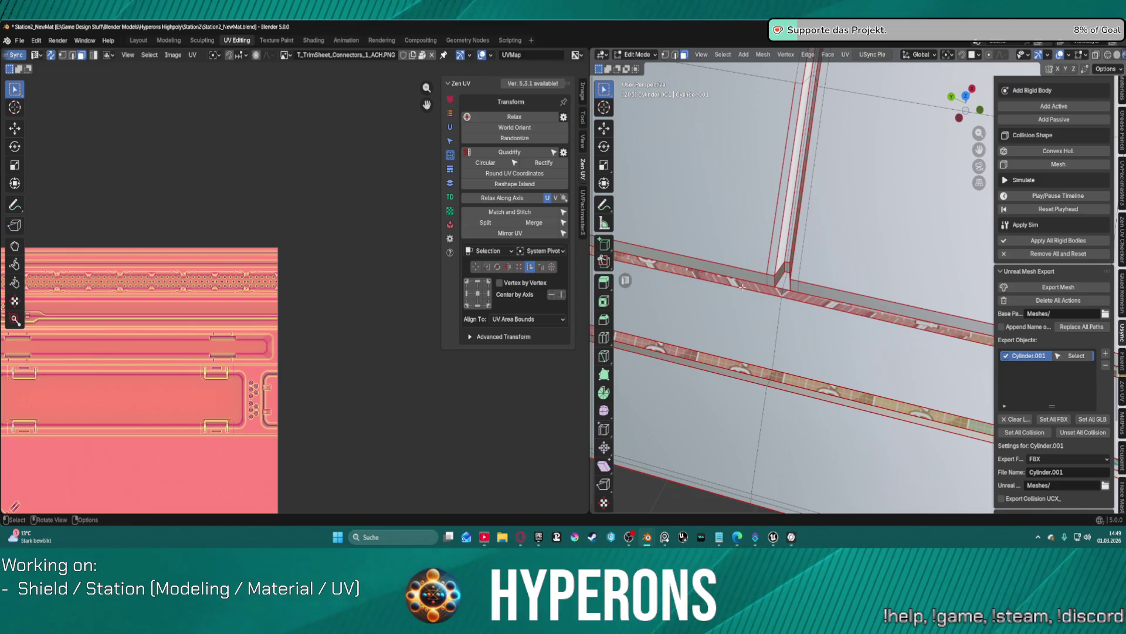
key("l")
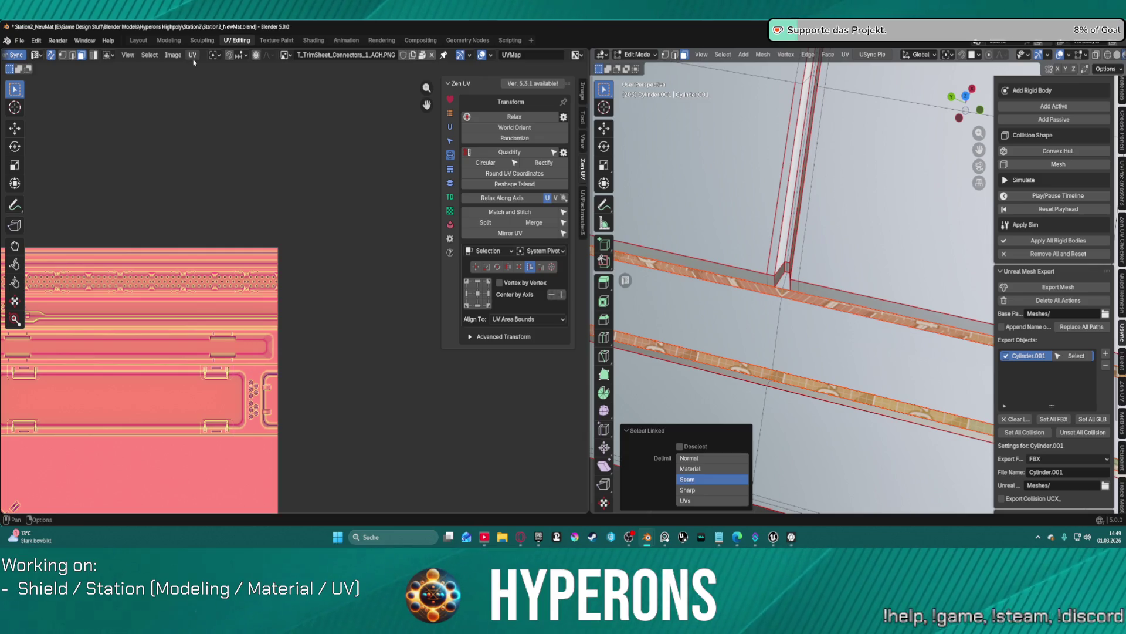
scroll(235, 201, "down", 10)
scroll(260, 256, "up", 6)
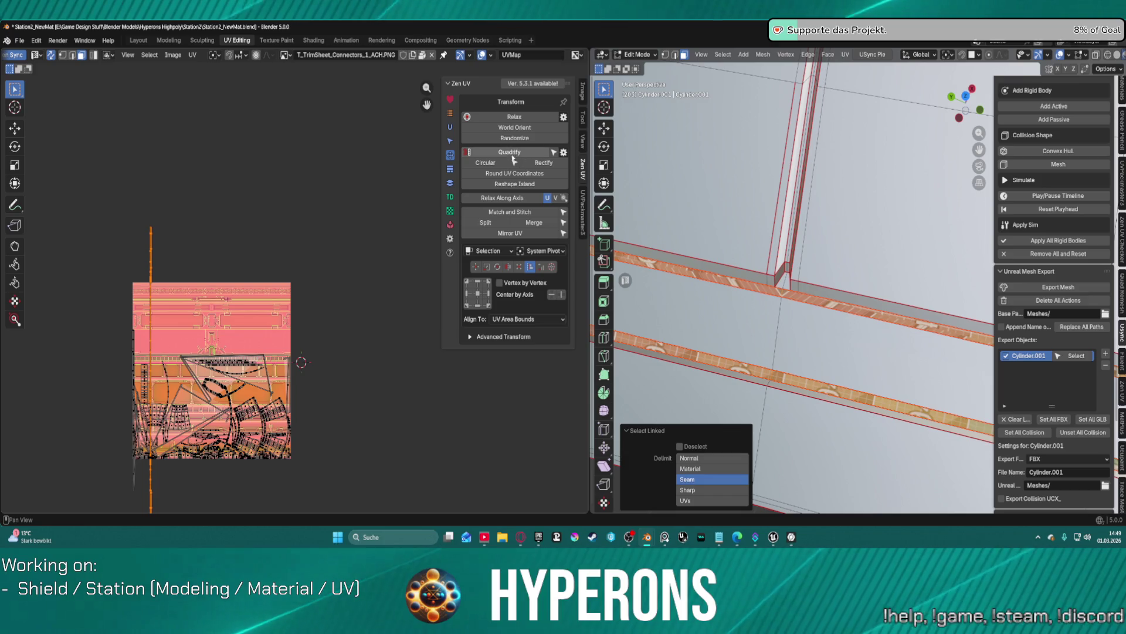
left_click(450, 127)
left_click(501, 117)
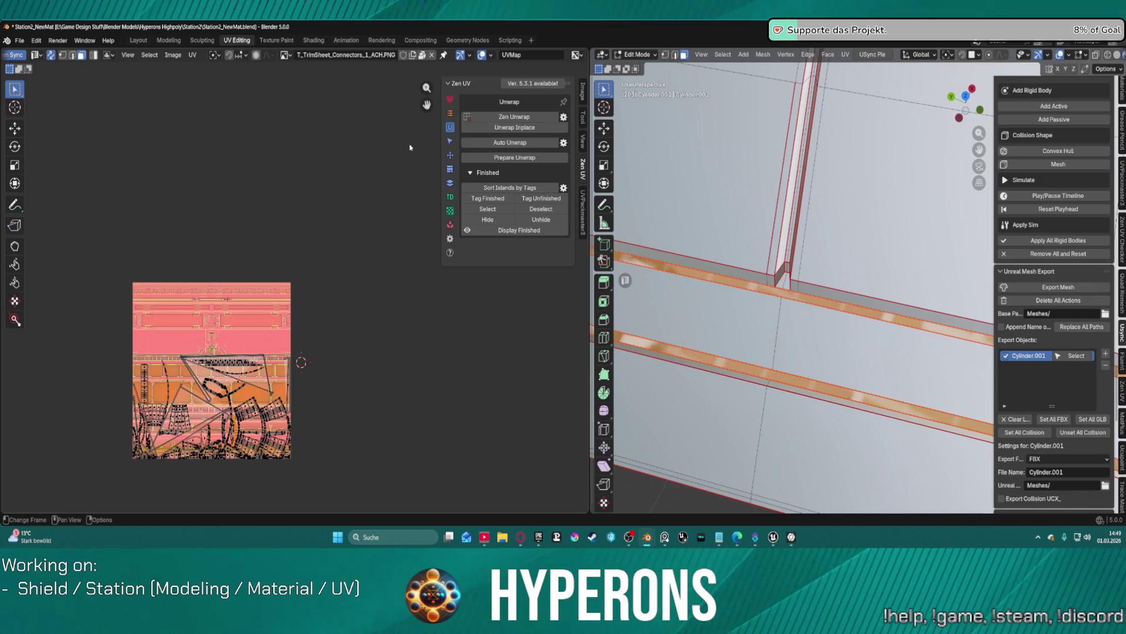
Step: Quadrify the strip UV islands and set their texel density to 100 px/cm
scroll(282, 241, "down", 7)
scroll(279, 262, "up", 10)
scroll(297, 289, "down", 5)
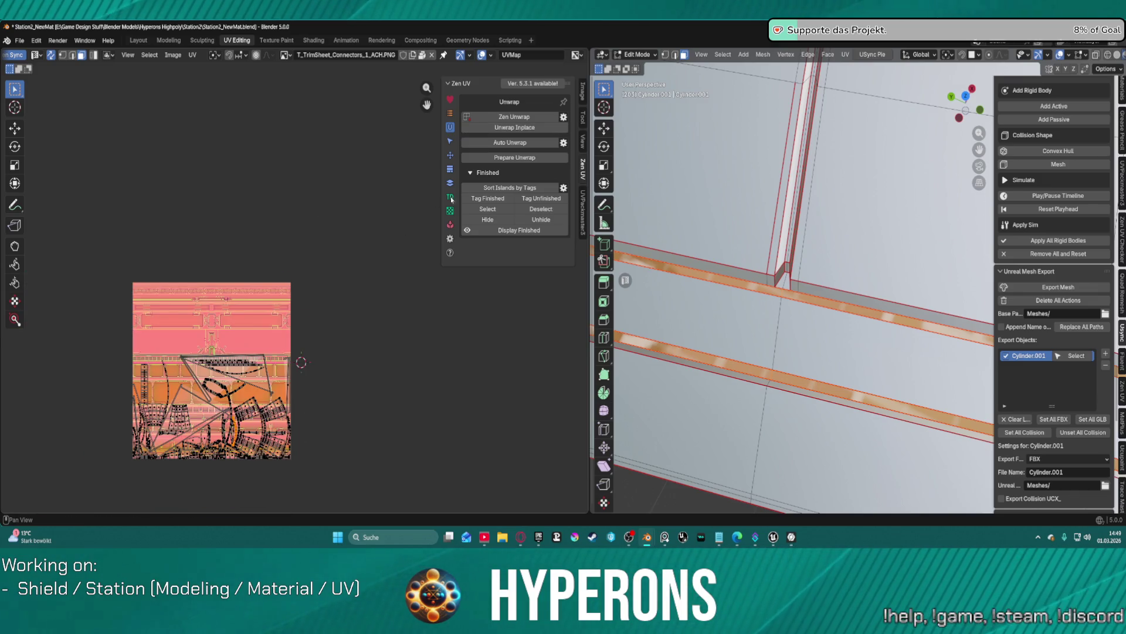
left_click(450, 140)
left_click(450, 154)
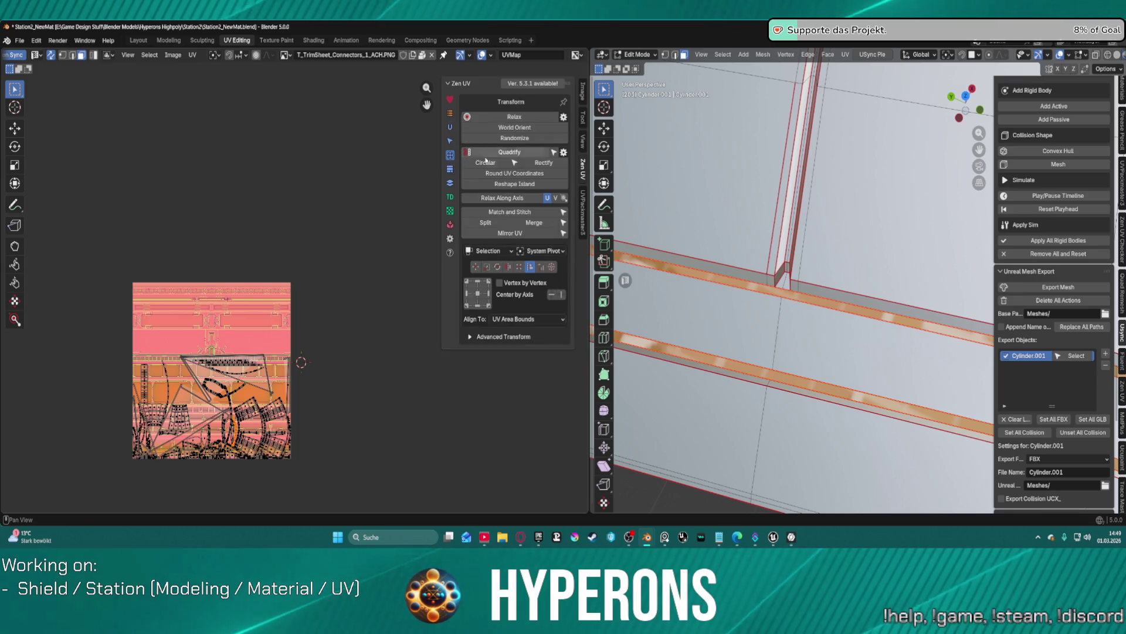
left_click(513, 155)
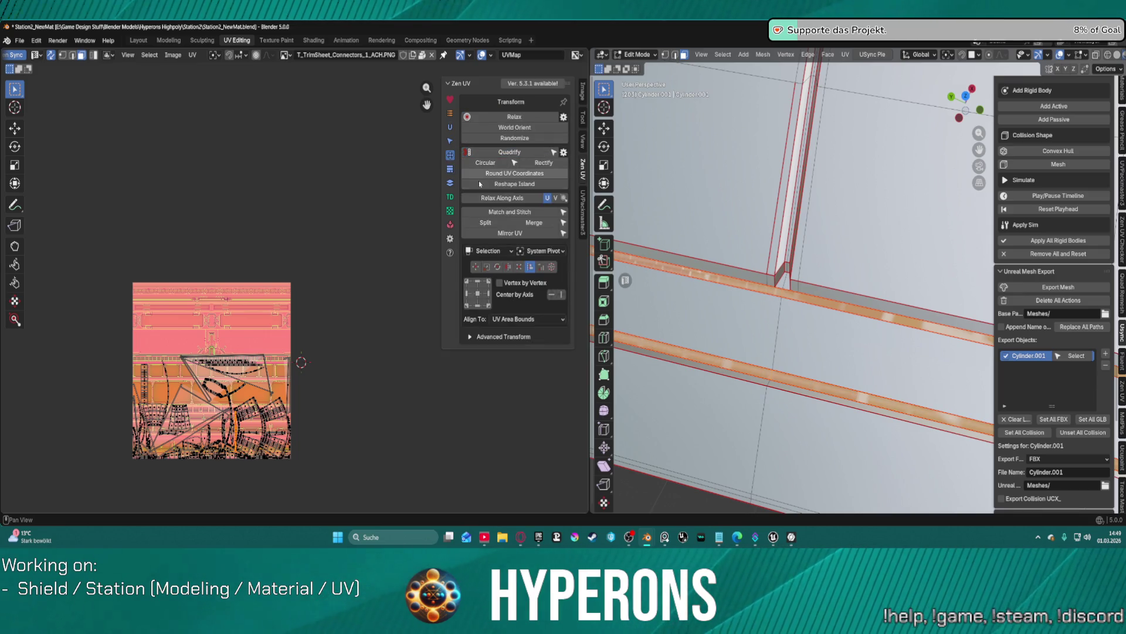
left_click(451, 197)
left_click(532, 131)
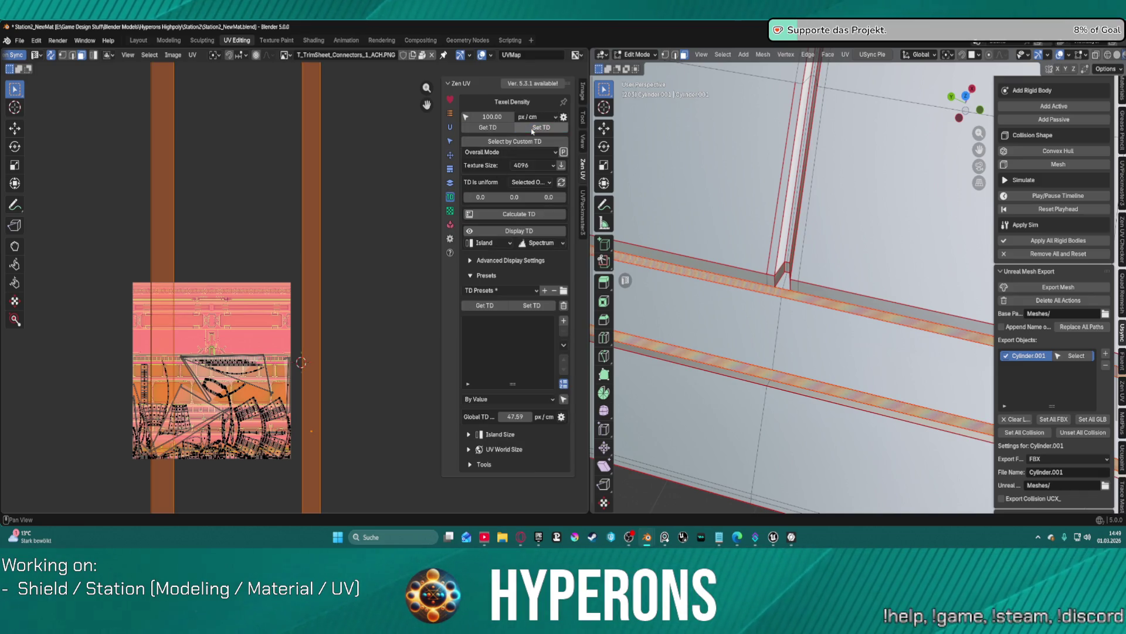
Step: Bridge Faces between the vertical pillar strip and the beam below, then orbit to check it
scroll(340, 218, "down", 10)
scroll(352, 273, "up", 4)
scroll(323, 274, "down", 2)
scroll(325, 272, "down", 1)
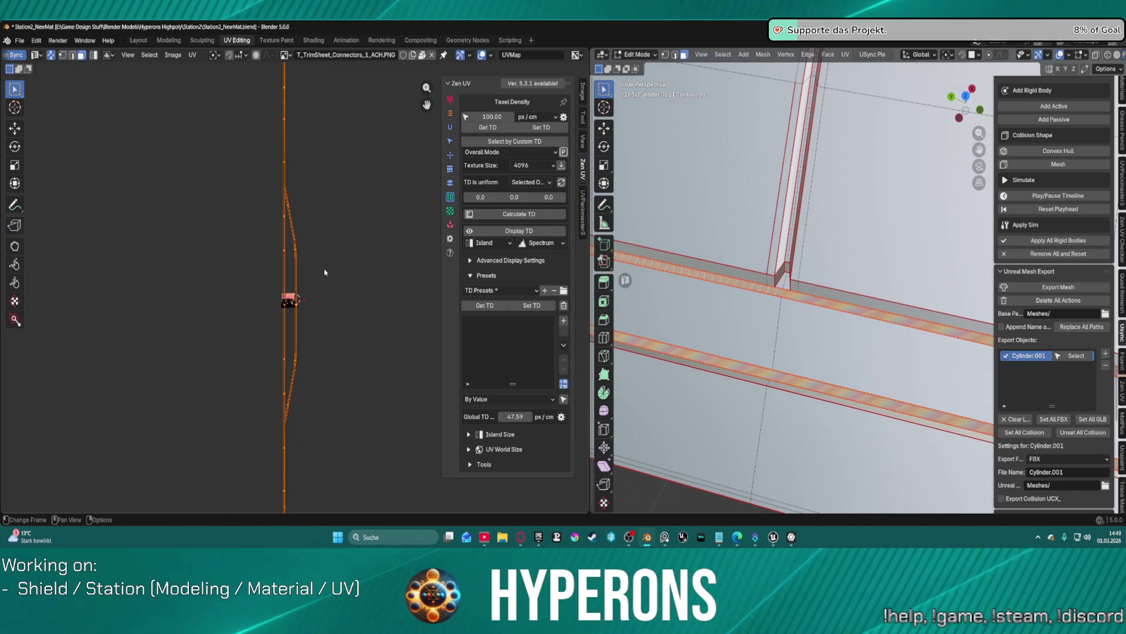
scroll(741, 315, "up", 5)
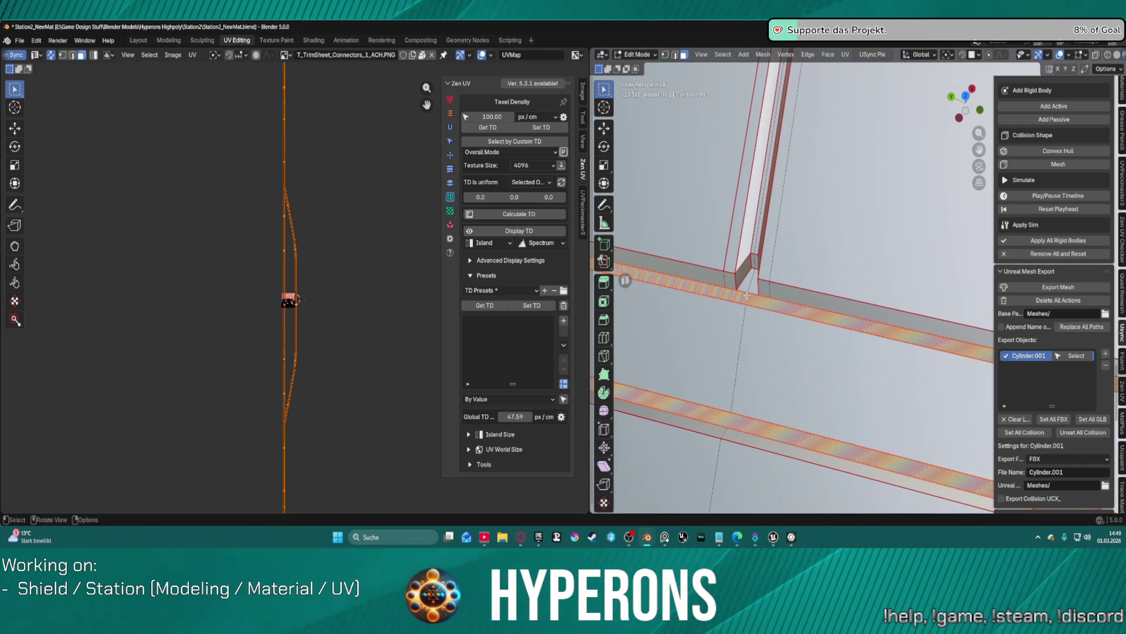
right_click(714, 304)
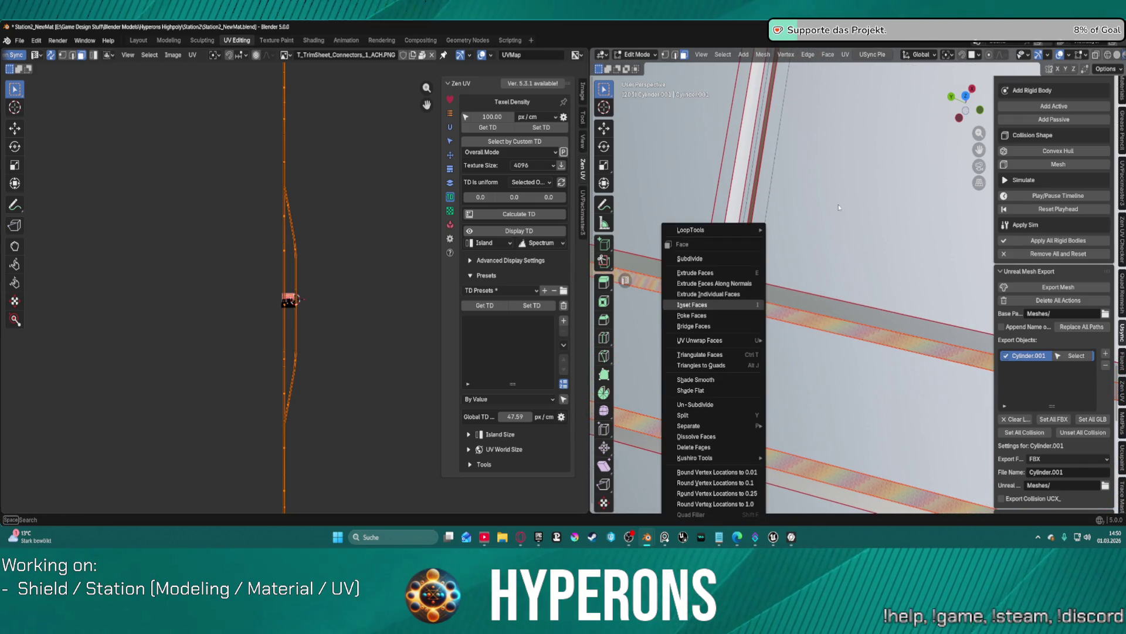
left_click(694, 326)
middle_click_drag(748, 266, 927, 232)
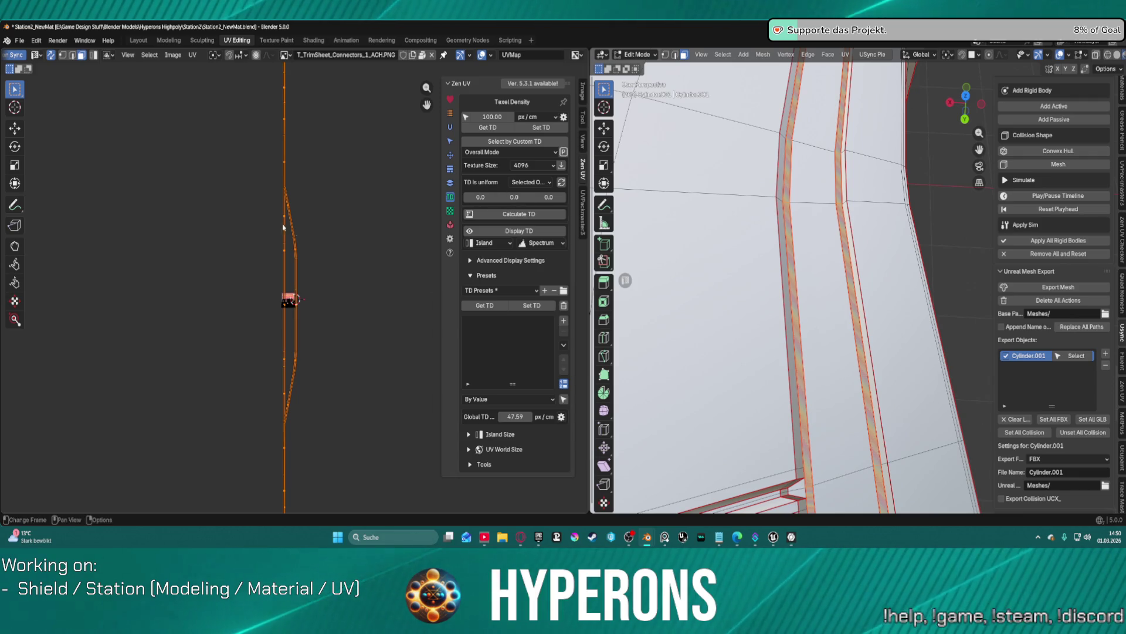
scroll(296, 238, "down", 3)
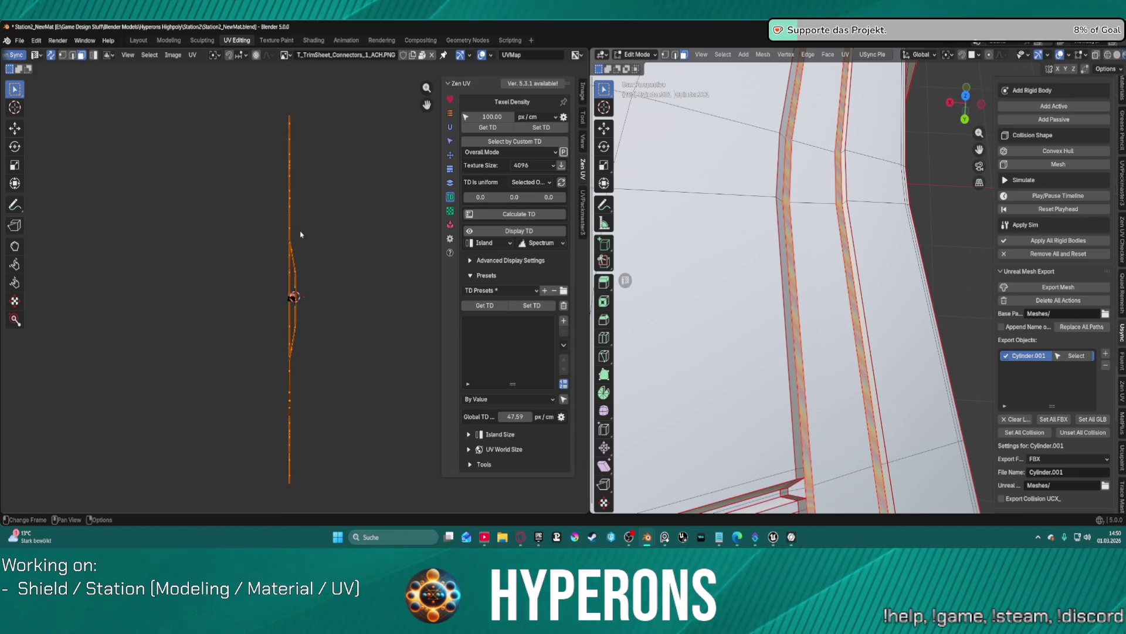
Step: Relax the strip's UV island with Zen UV Relax
left_click(450, 154)
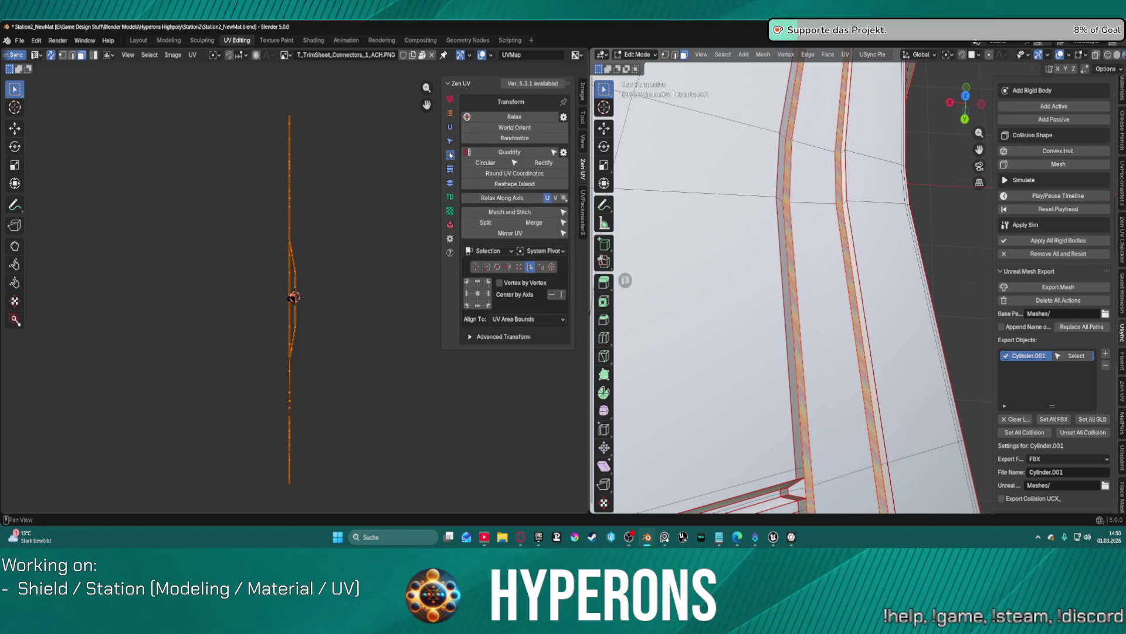
left_click(519, 118)
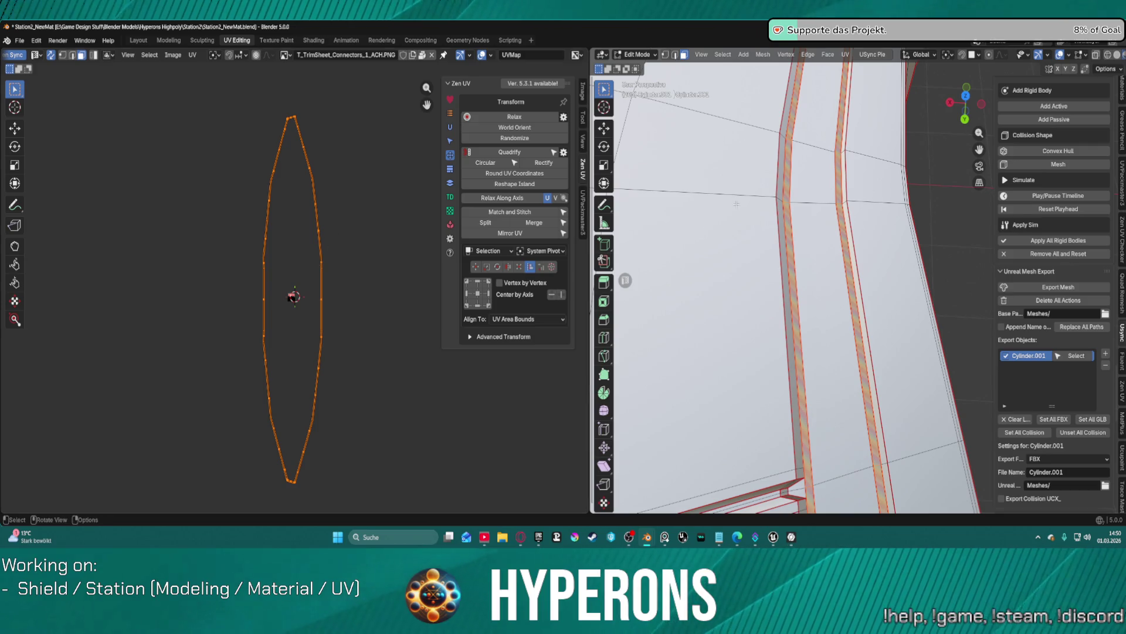
middle_click_drag(801, 371, 877, 394)
left_click(876, 393)
Step: Mark a seam on an edge of the thin vertical strip
left_click(829, 393)
key("2")
right_click(829, 395)
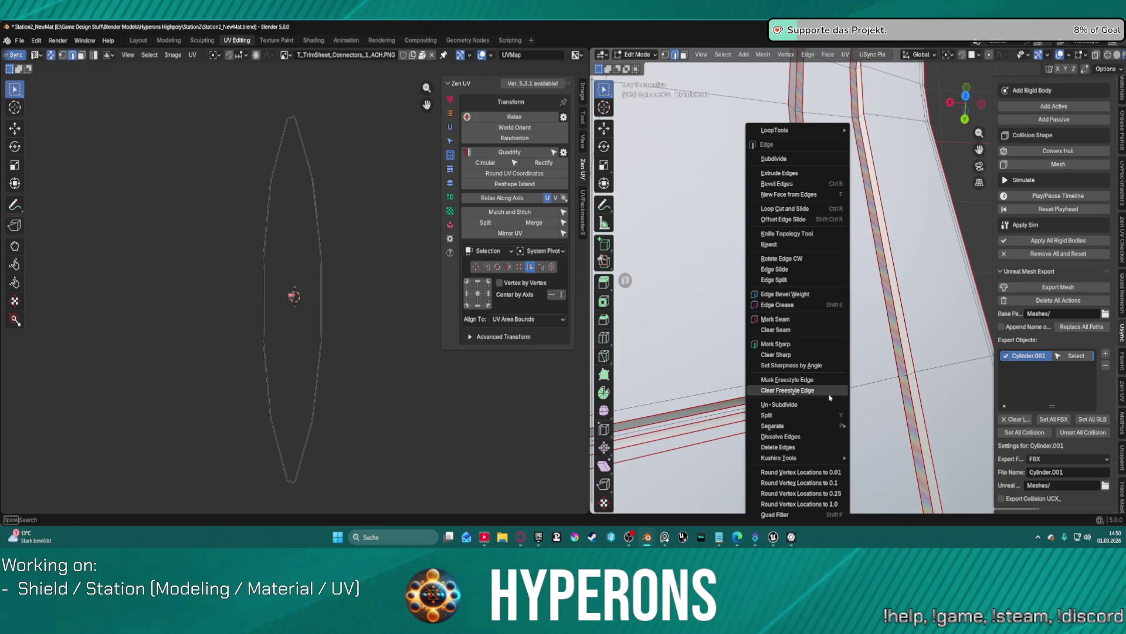
left_click(787, 320)
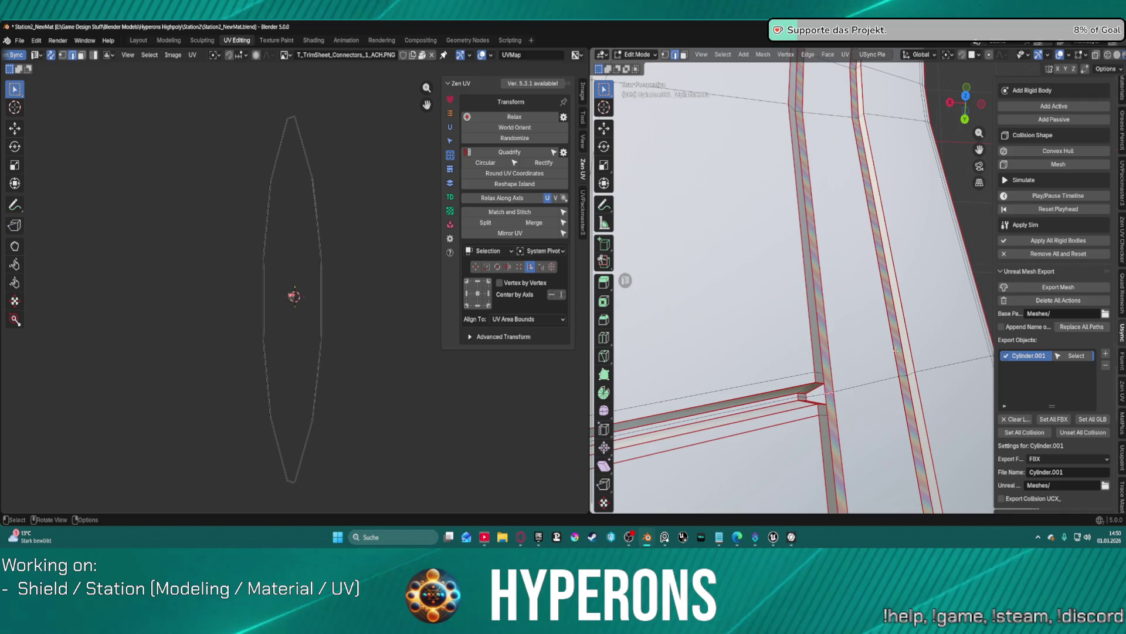
Step: Reselect the linked vertical strips and Quadrify their UV island
key("a")
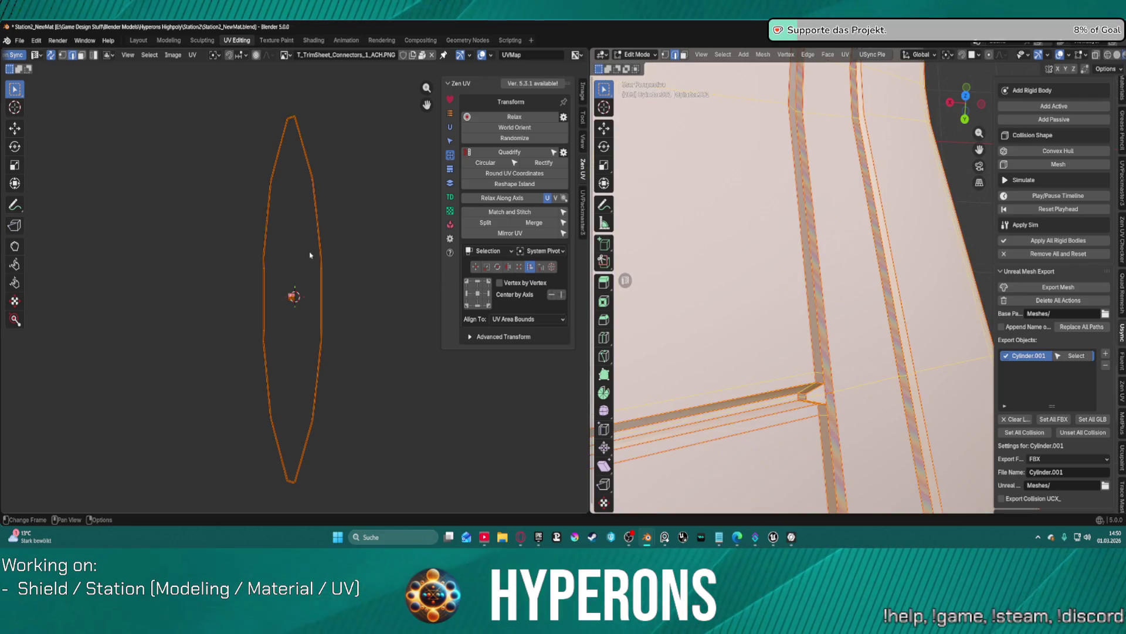
key("alt+a")
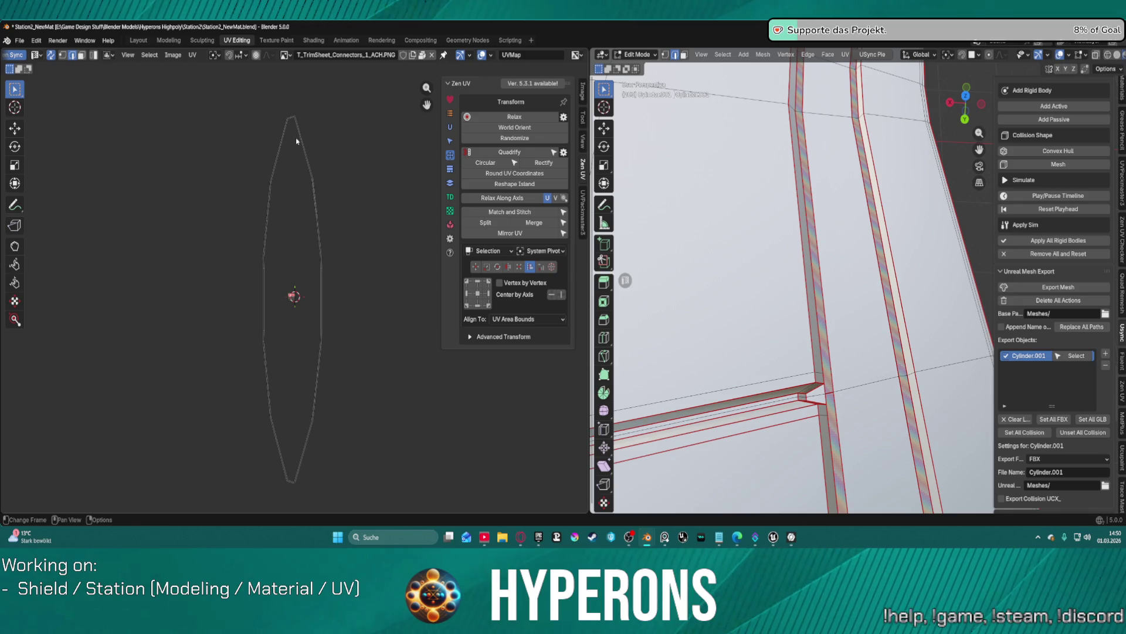
key("l")
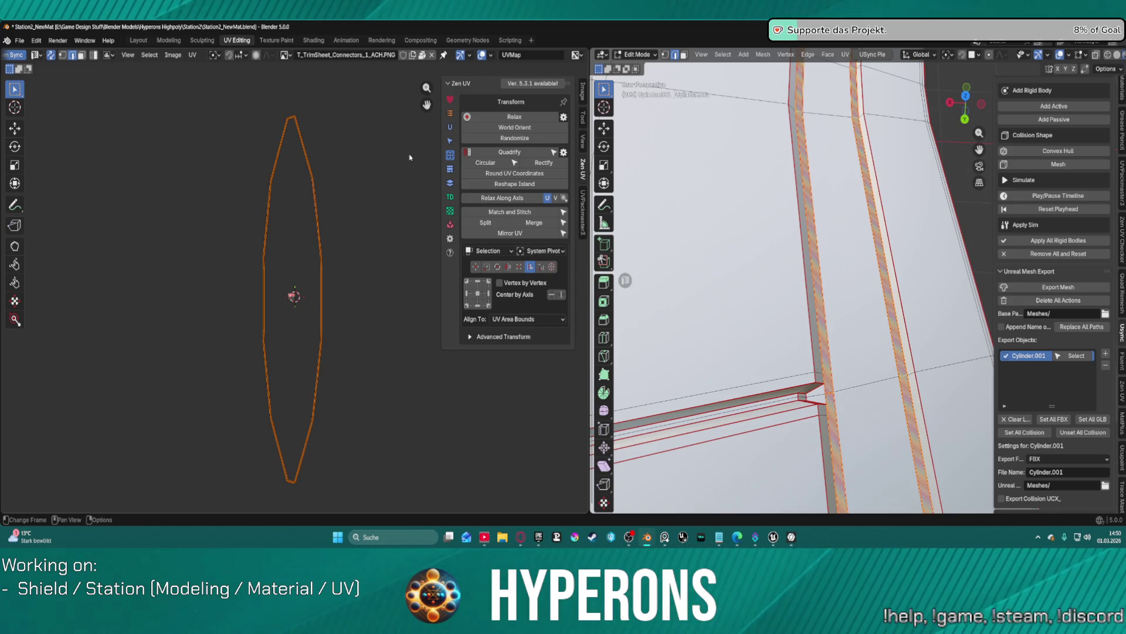
left_click(508, 152)
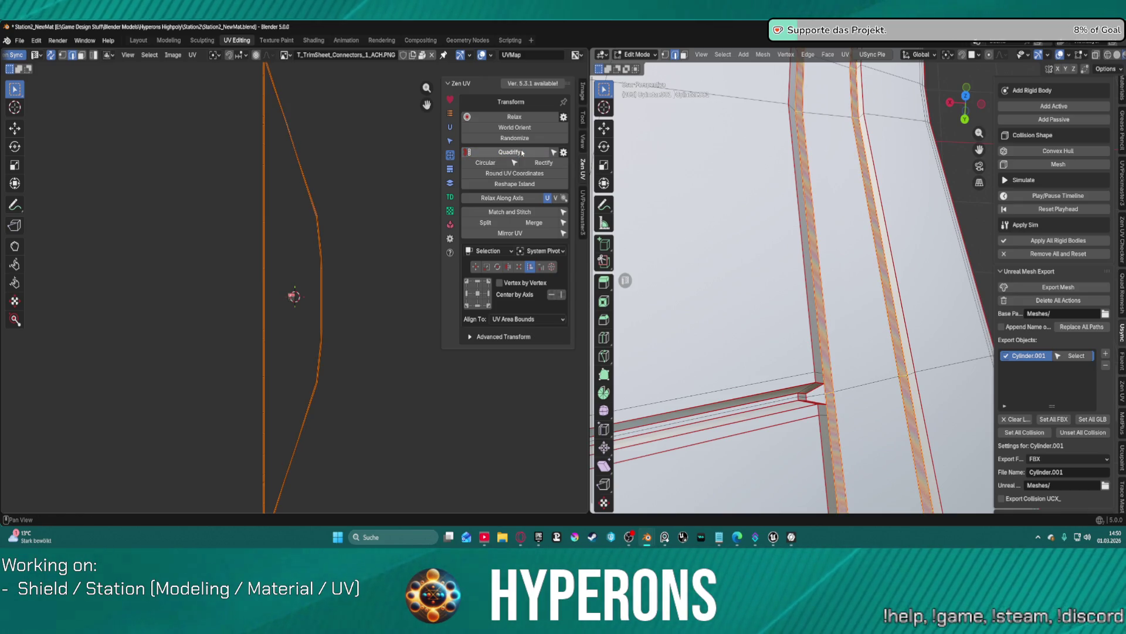
scroll(409, 258, "down", 1)
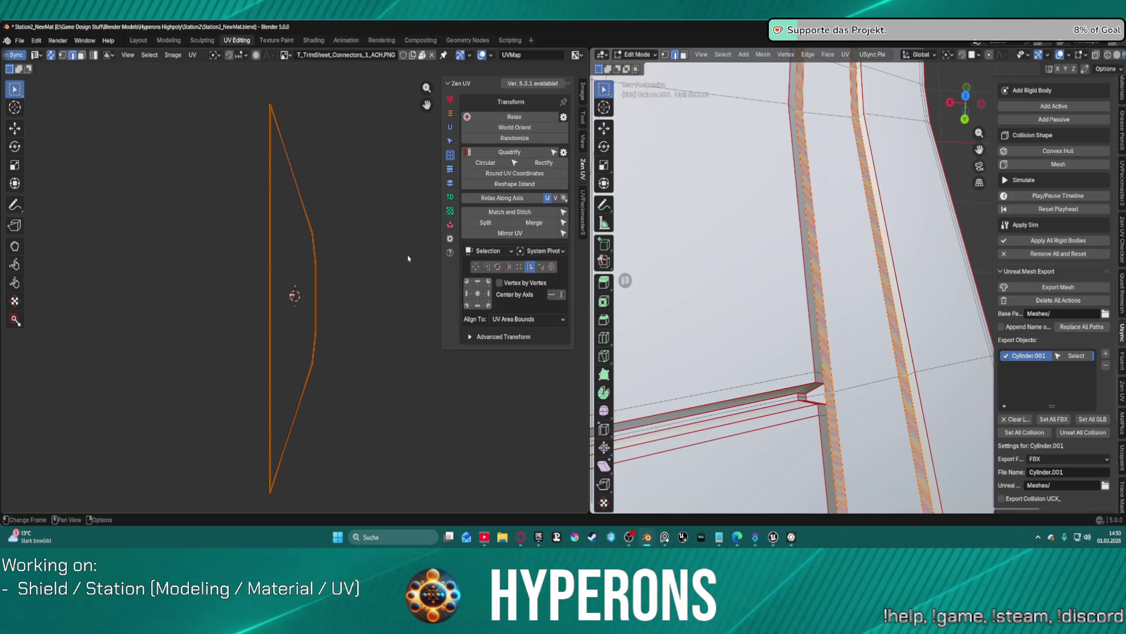
Step: Mark an additional seam along another edge of the strip
left_click(917, 383)
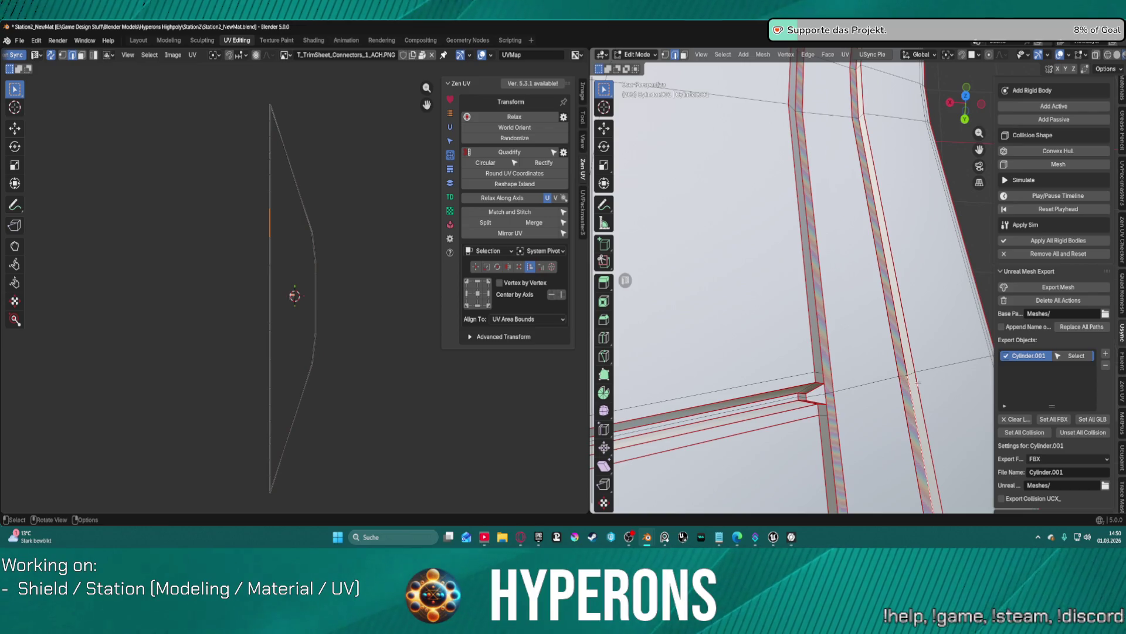
right_click(827, 394)
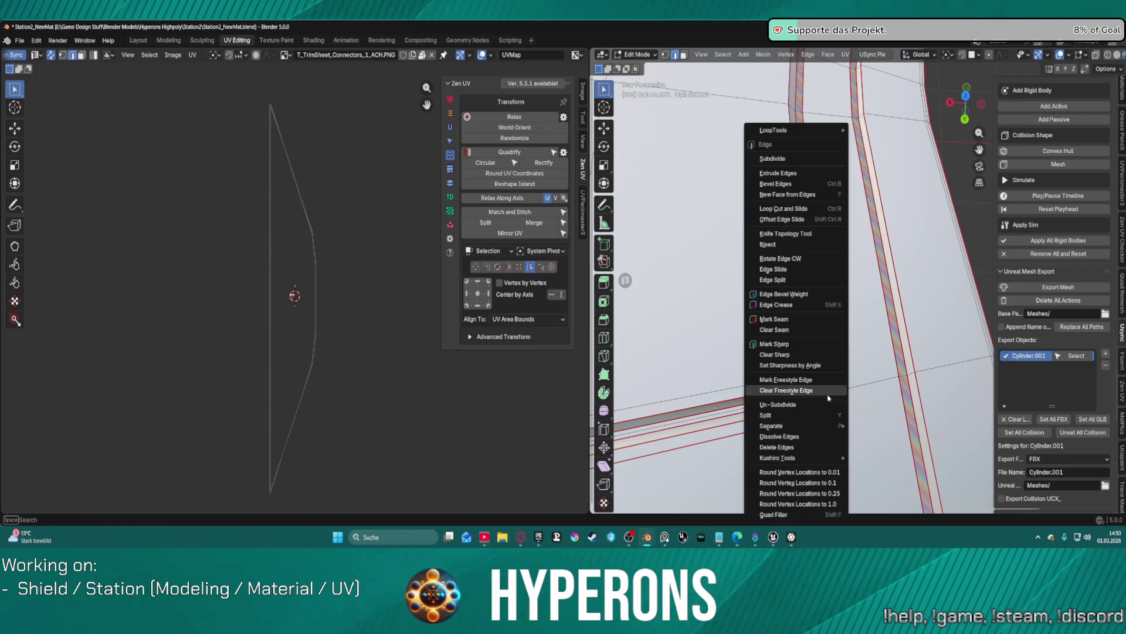
left_click(809, 323)
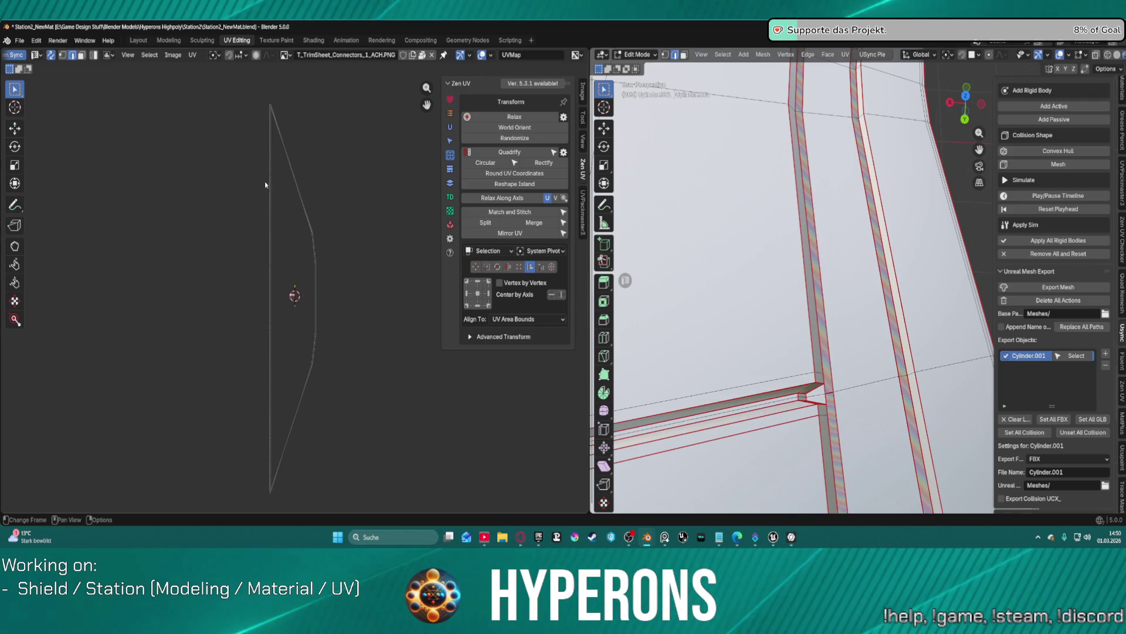
Step: Unwrap all strips with the new seam, Quadrify, and set 100 px/cm texel density
key("a")
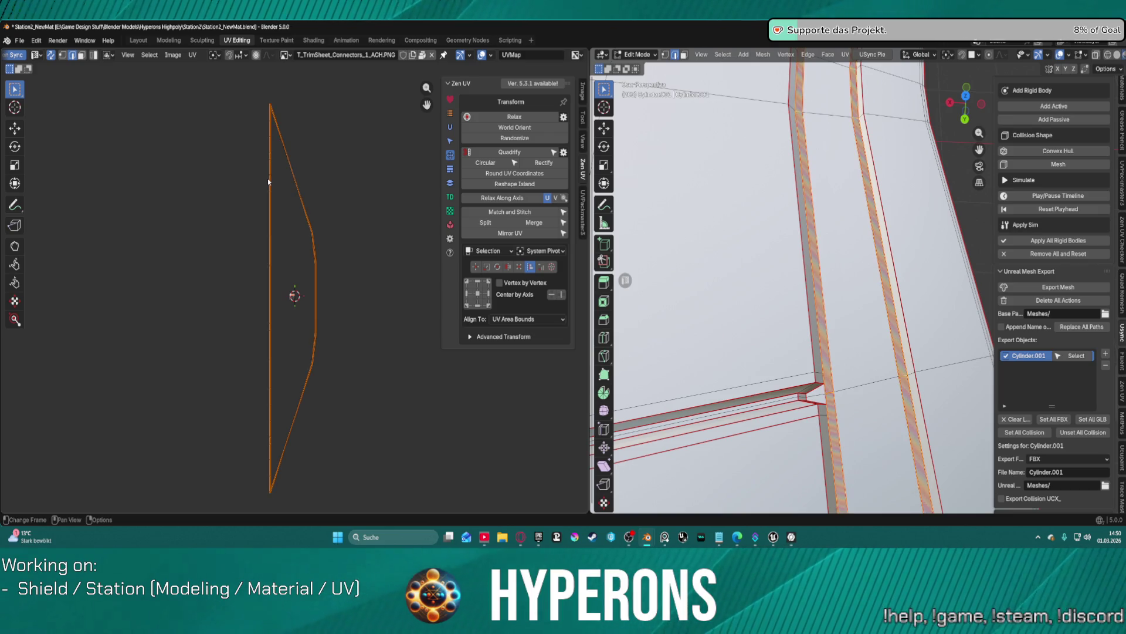
key("u")
left_click(268, 178)
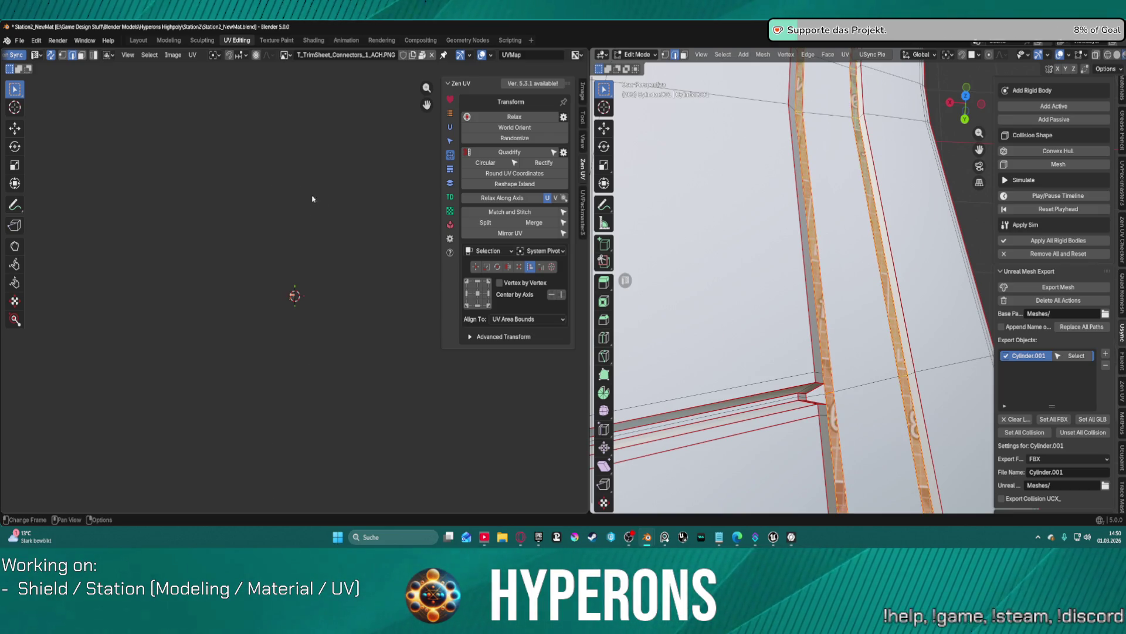
left_click(514, 152)
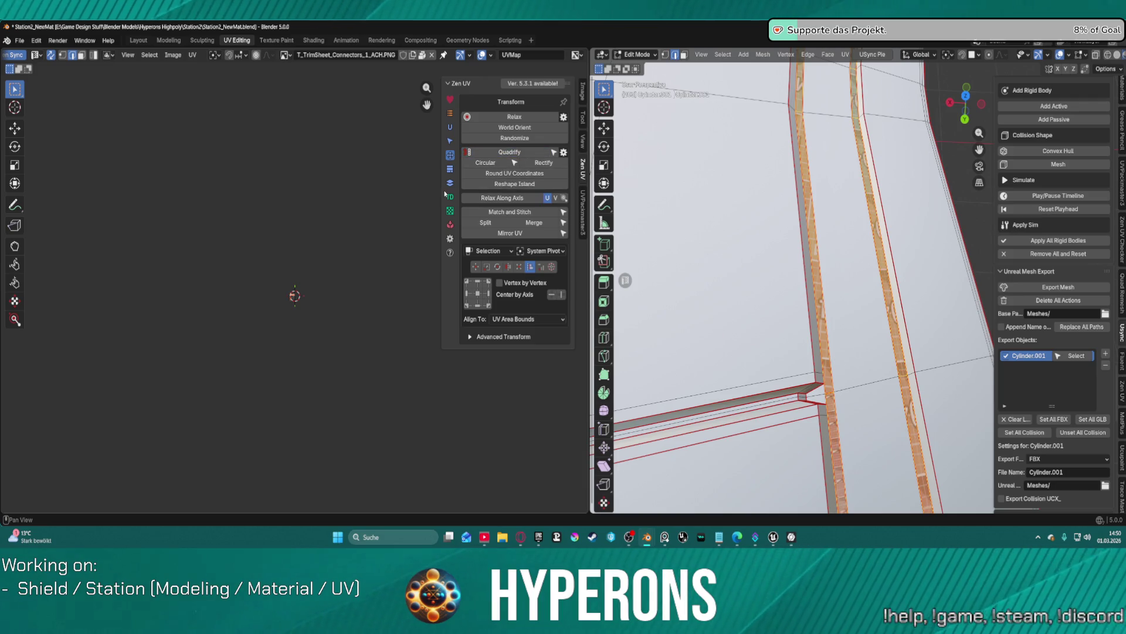
left_click(450, 199)
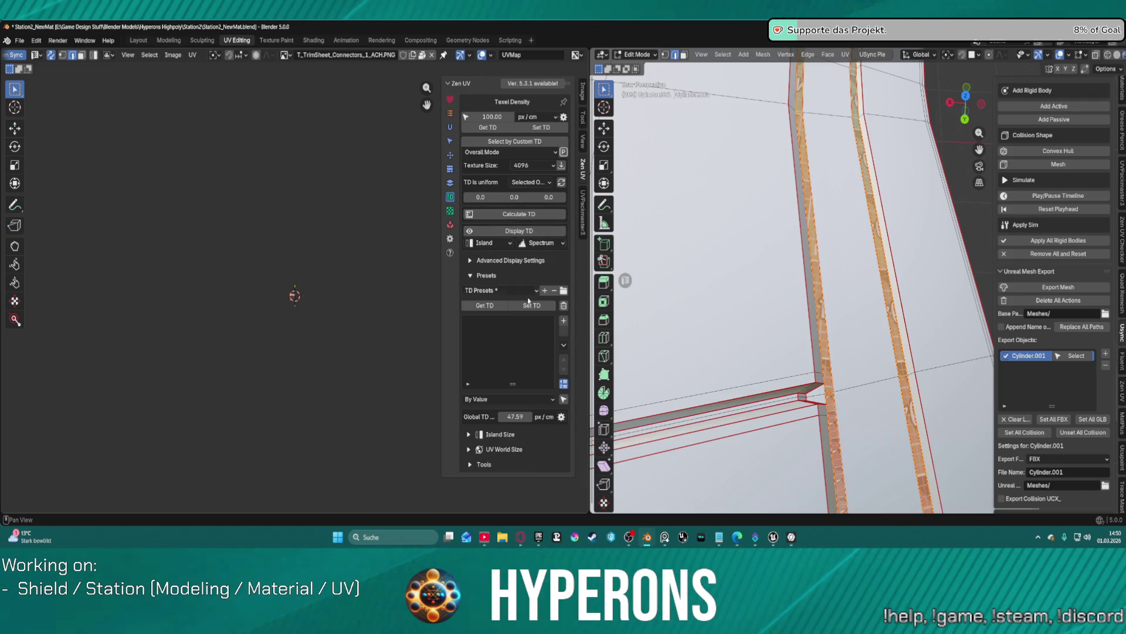
left_click(541, 129)
Step: Orbit the view to inspect the trim-sheet mapping at the strip corners
scroll(290, 296, "up", 10)
scroll(290, 296, "down", 6)
scroll(330, 275, "up", 1)
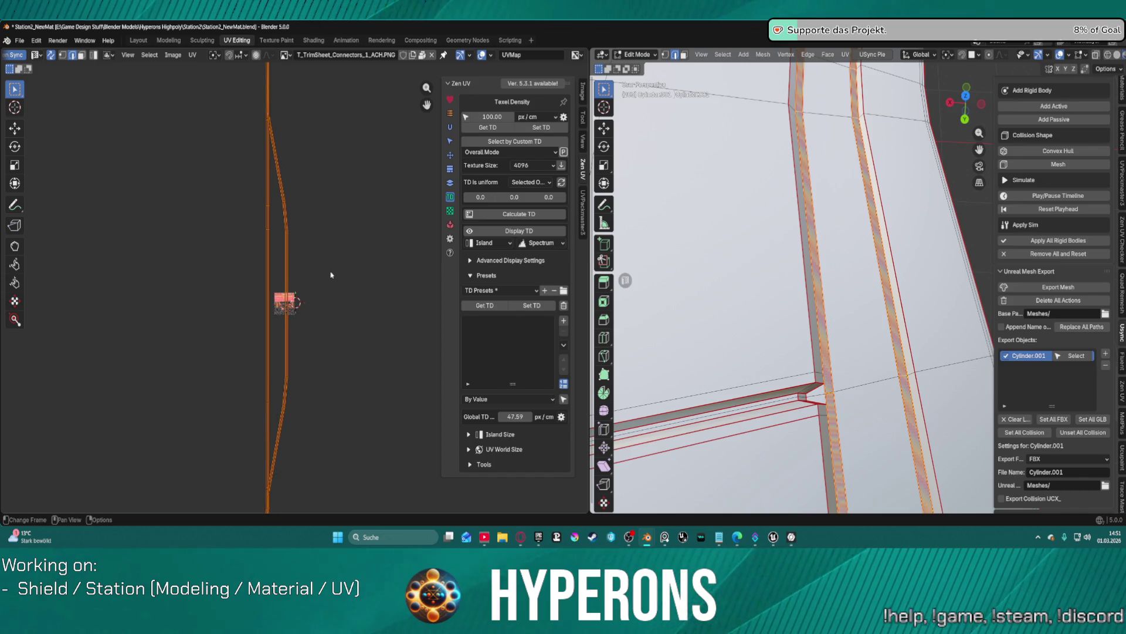
mouse_move(726, 299)
middle_mouse_down()
mouse_move(956, 255)
mouse_move(808, 54)
mouse_move(811, 485)
mouse_move(859, 207)
mouse_move(820, 333)
mouse_move(761, 256)
mouse_move(634, 290)
middle_mouse_up()
scroll(819, 335, "down", 5, "shift")
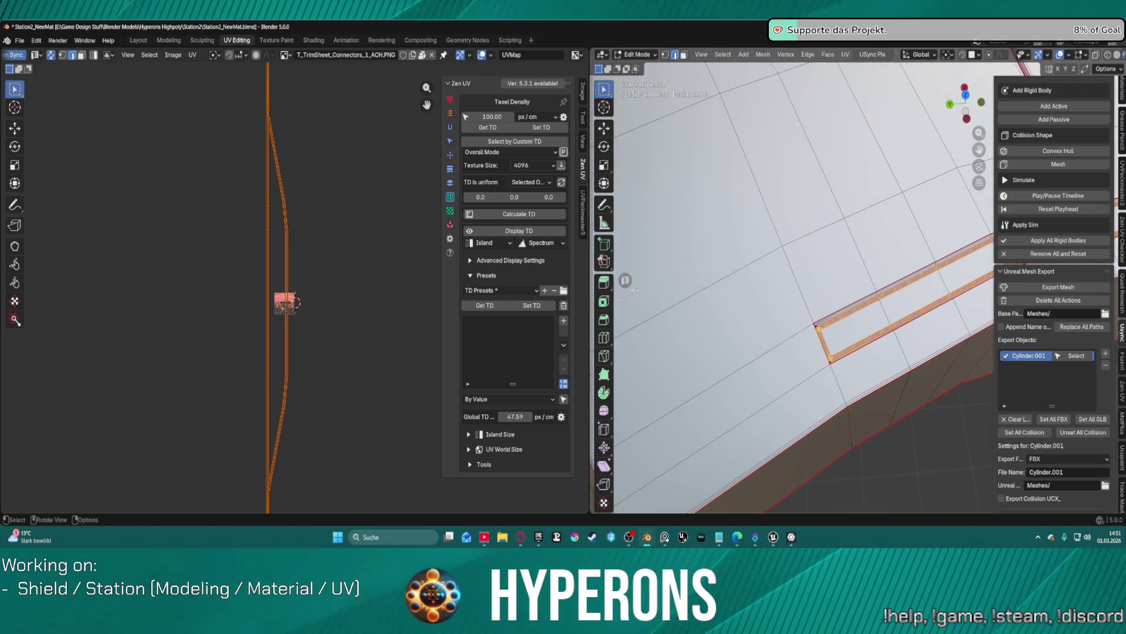
Step: Mark the chosen edges at the strip corner as seams
scroll(872, 364, "up", 4)
mouse_move(863, 465)
middle_mouse_down("shift")
mouse_move(813, 315)
mouse_move(834, 295)
mouse_move(792, 404)
middle_mouse_up("shift")
key("alt+a")
right_click(778, 357)
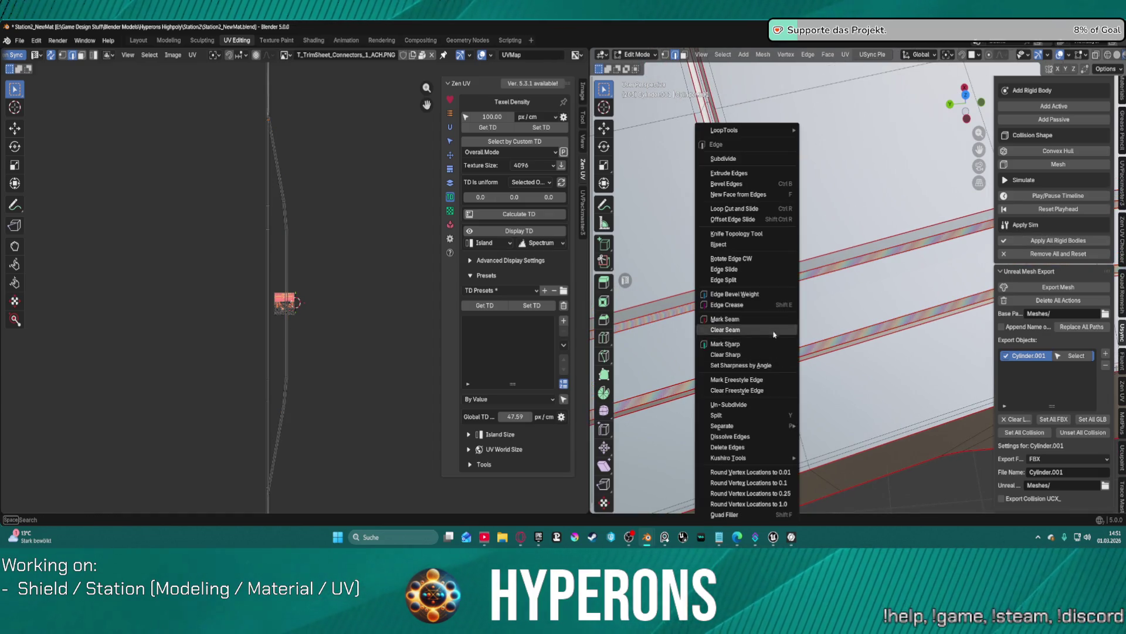
left_click(741, 317)
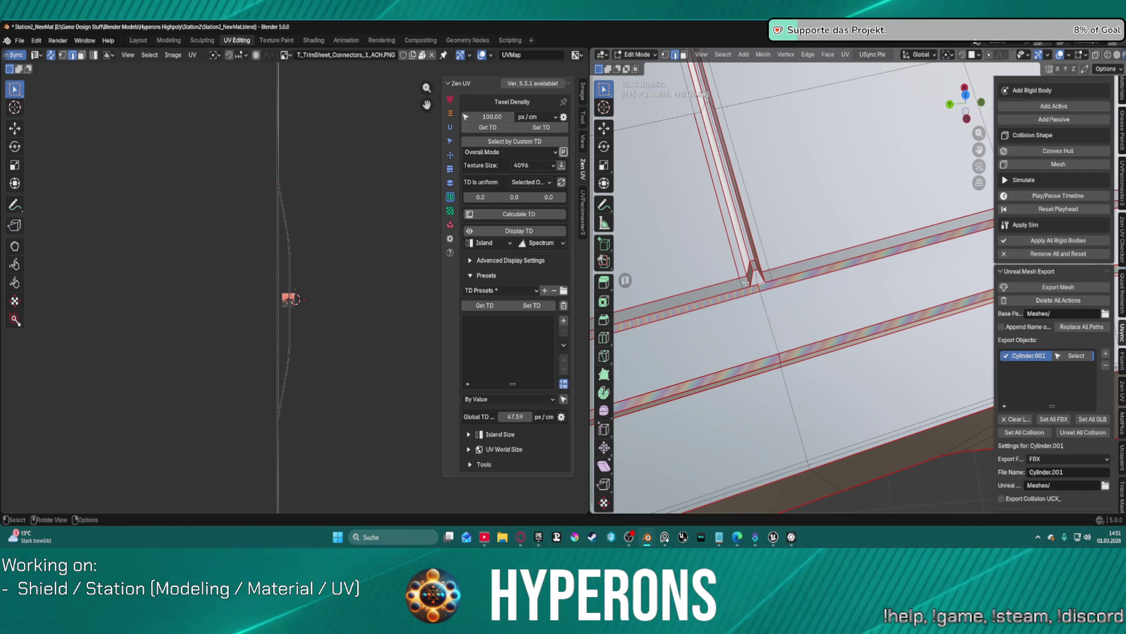
Step: Select the seam-bounded connector strip with L and unwrap it onto the trim sheet
key("1")
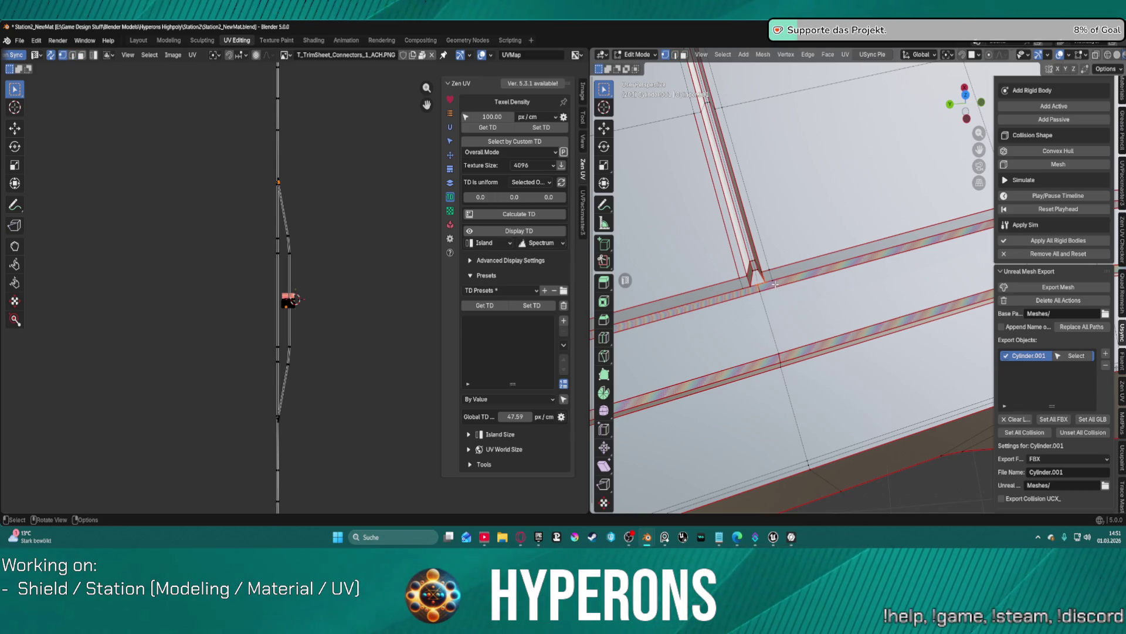
key("l")
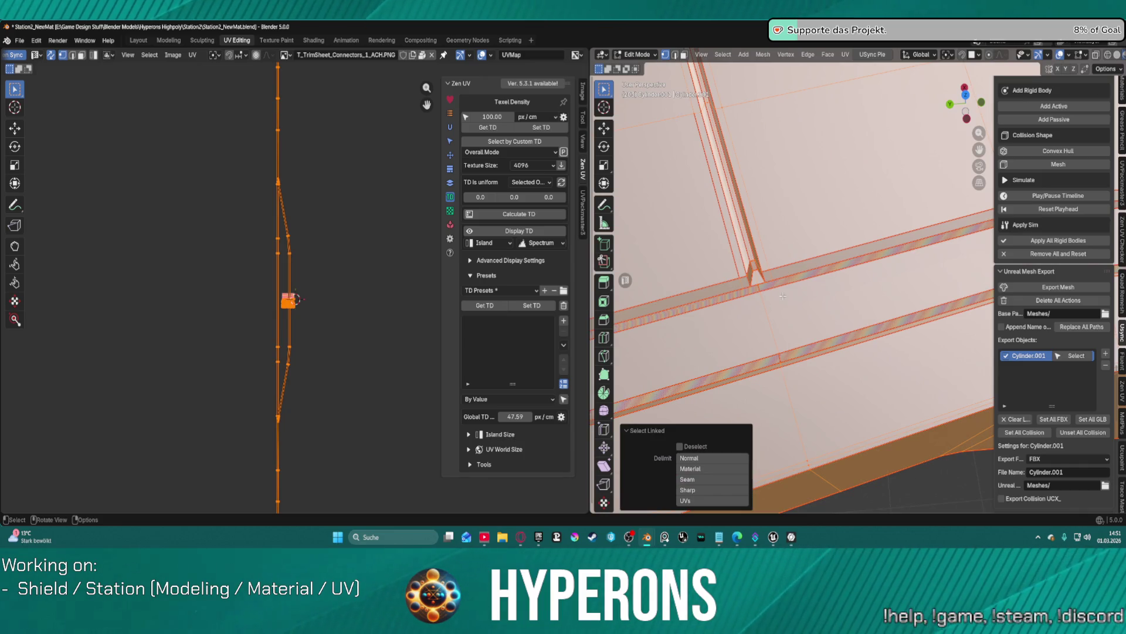
key("alt+a")
key("2")
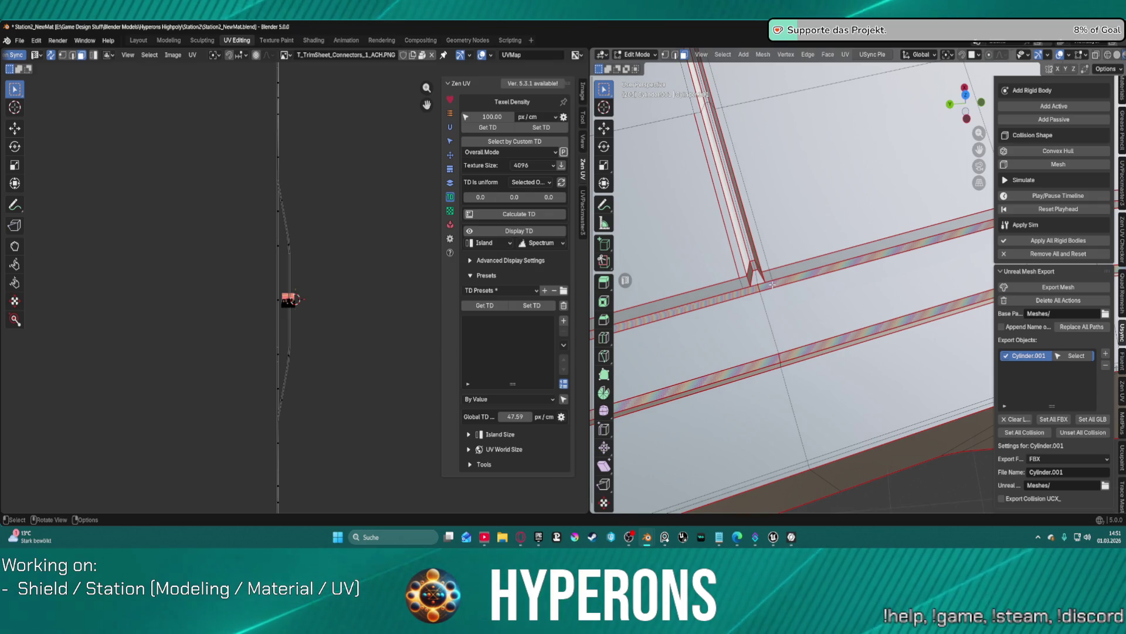
key("l")
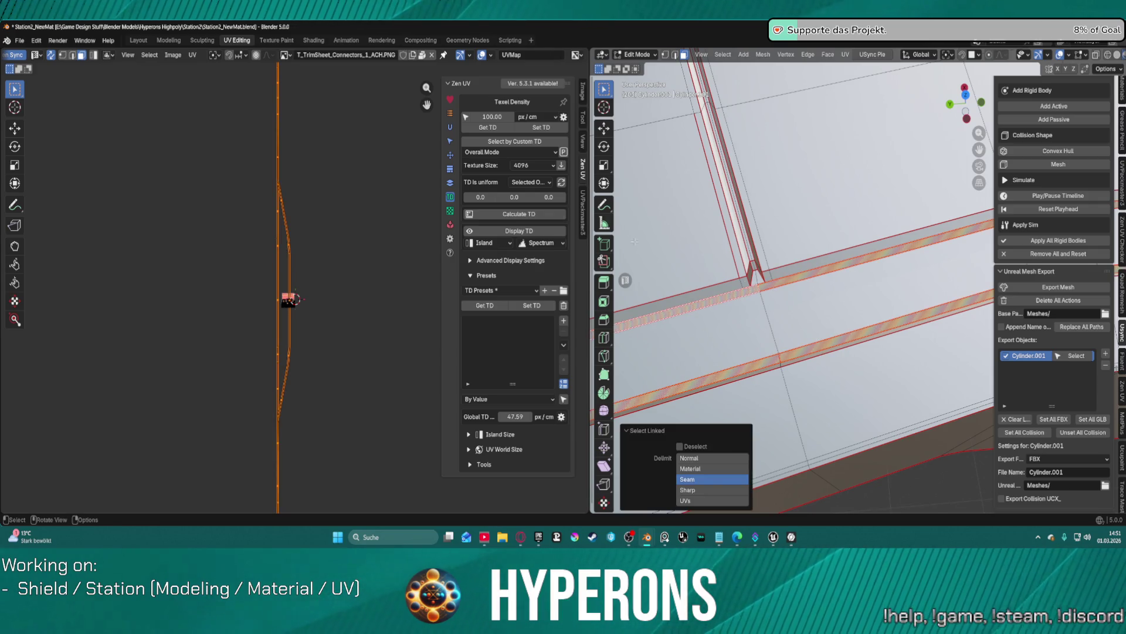
left_click(192, 55)
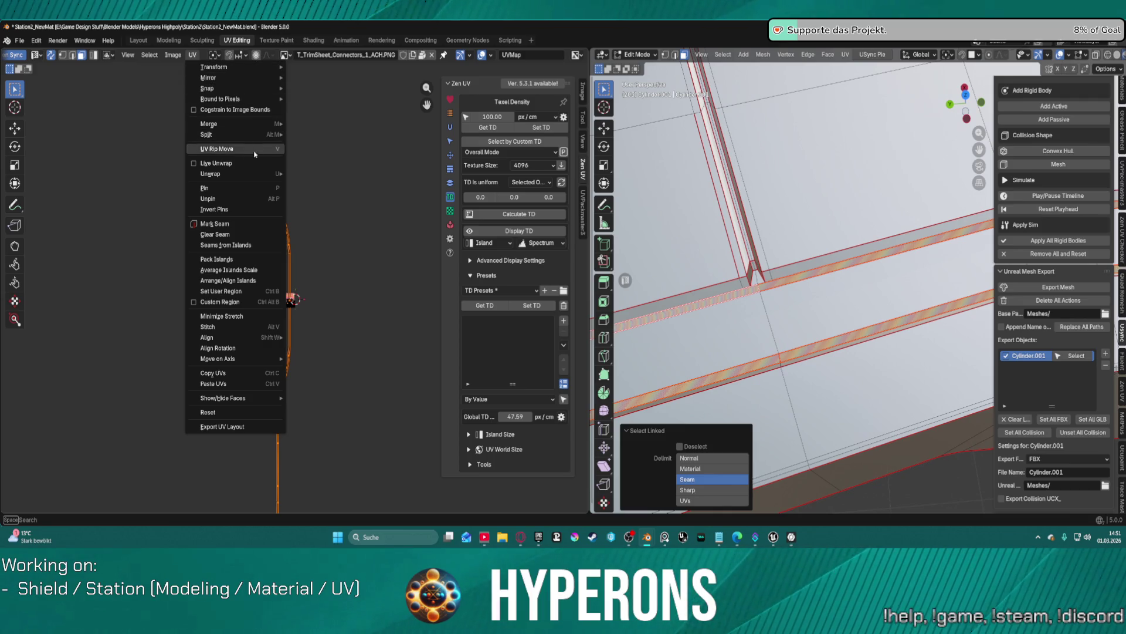
mouse_move(250, 173)
left_click(316, 175)
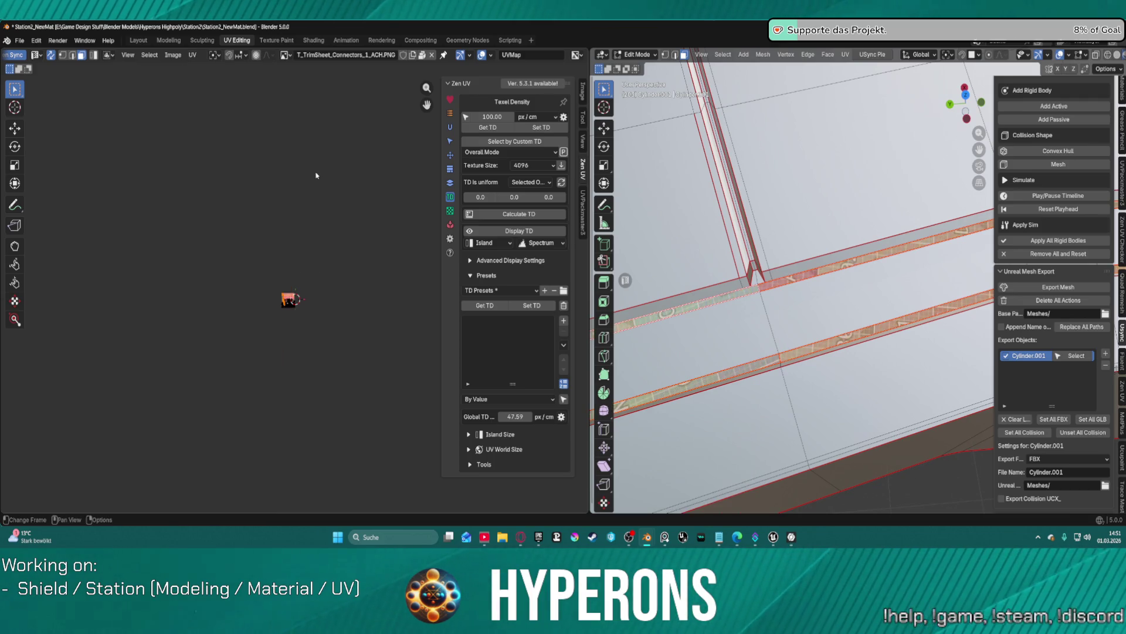
key("KP_Decimal")
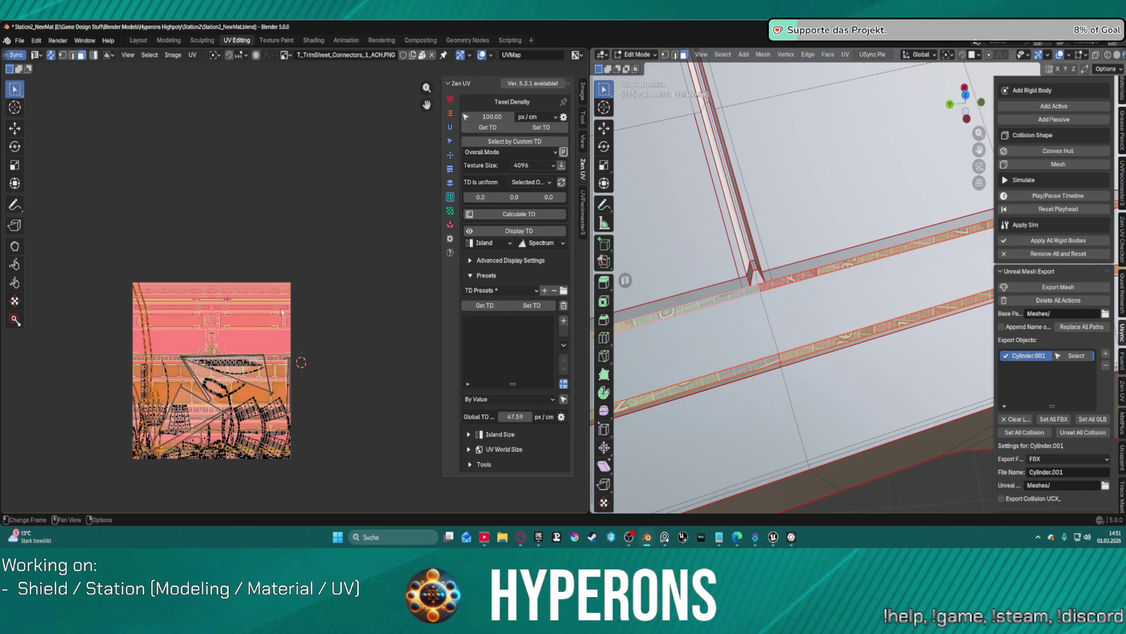
Step: Rearrange the strip's UV island with a Zen UV Transform operation
scroll(283, 311, "down", 3)
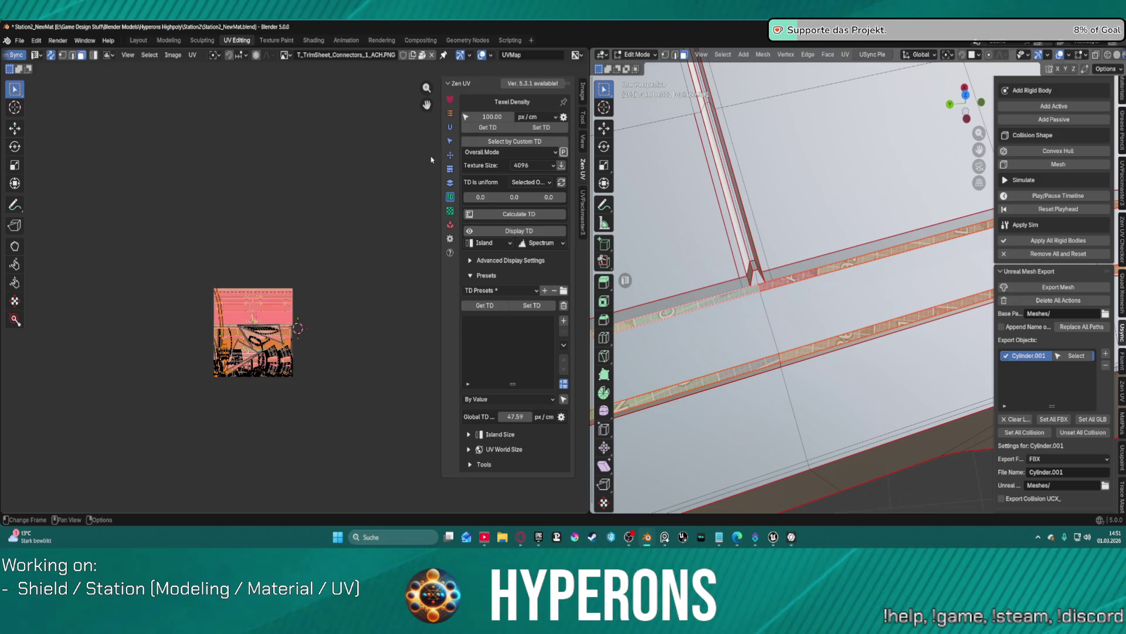
left_click(450, 128)
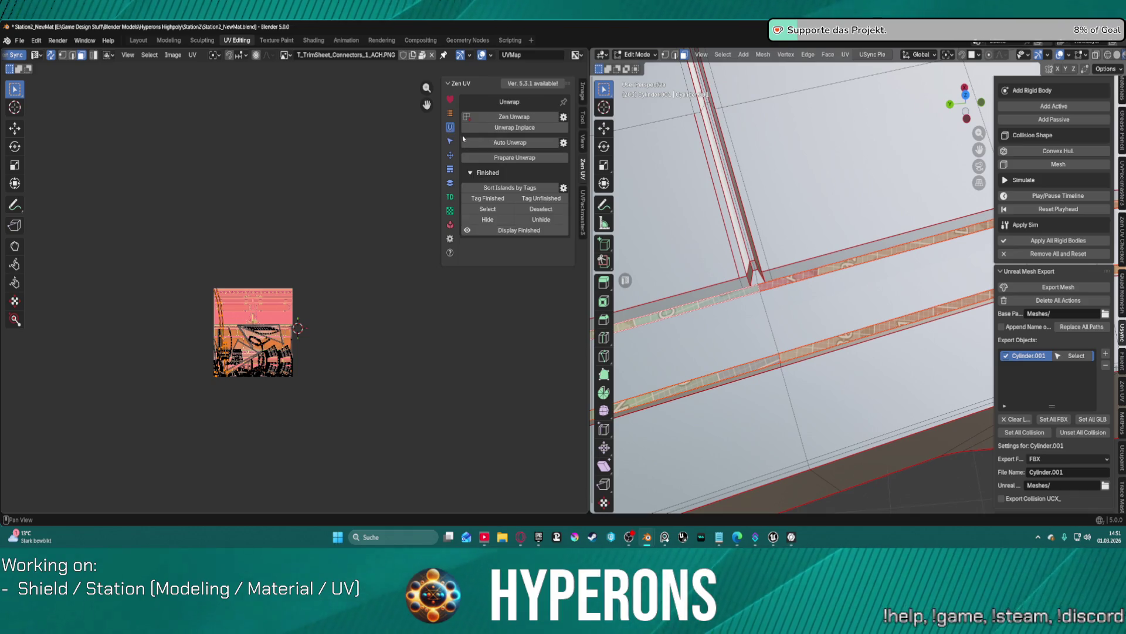
left_click(451, 155)
left_click(513, 153)
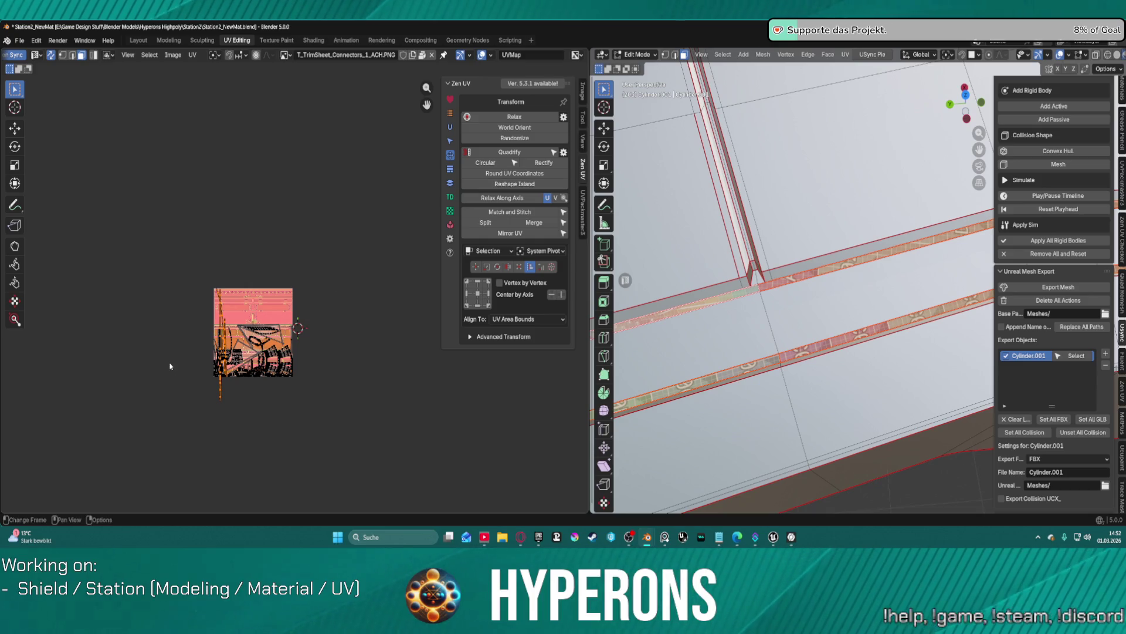
Step: Orbit the 3D view to check the strips along the curved wall and vertical pillar
scroll(296, 293, "up", 5)
scroll(296, 293, "down", 3)
mouse_move(708, 228)
middle_mouse_down()
mouse_move(1010, 134)
mouse_move(698, 281)
mouse_move(973, 271)
middle_mouse_up()
scroll(698, 282, "up", 3)
middle_click_drag(824, 230, 713, 508)
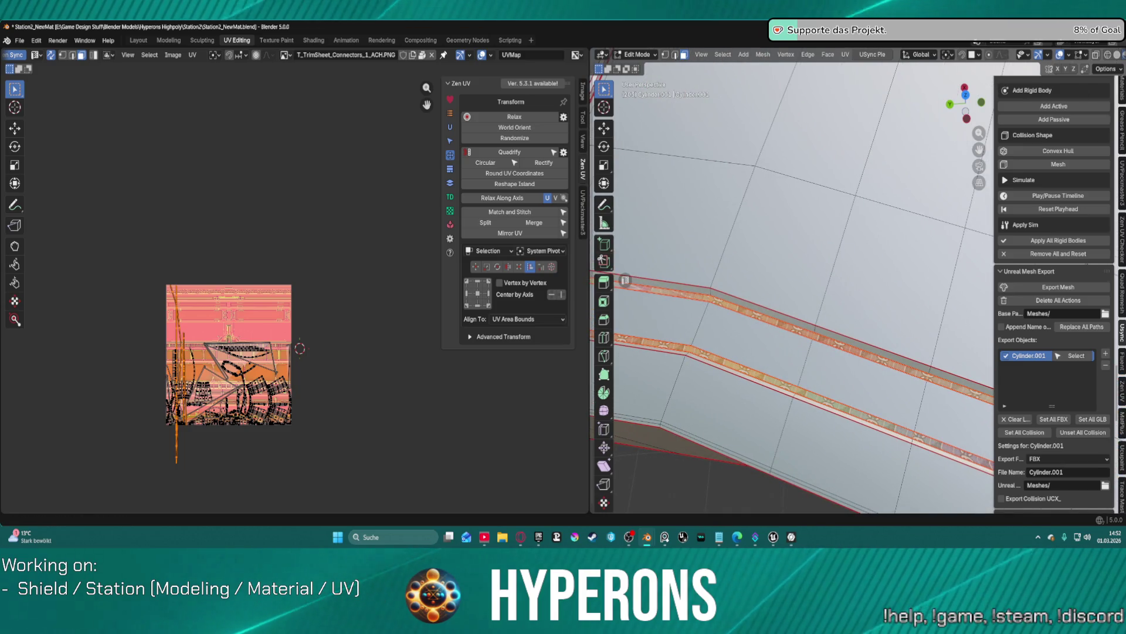
middle_click_drag(722, 350, 748, 346)
middle_click_drag(837, 366, 915, 254)
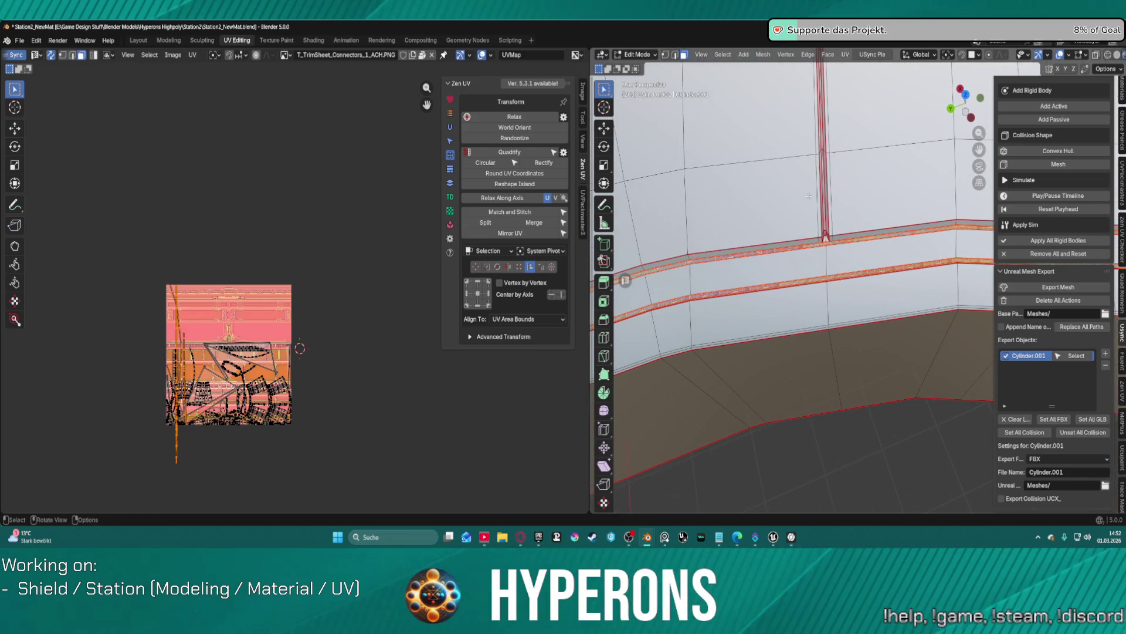
Step: Isolate the ring in local view and hide everything except the chosen edge loop
key("KP_Decimal")
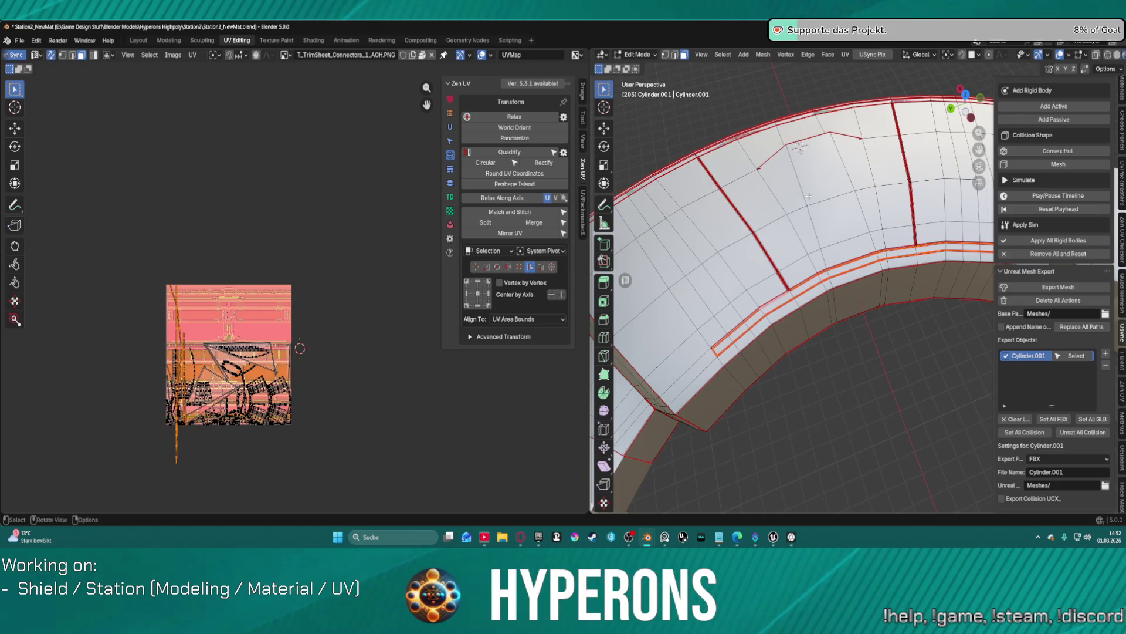
key("KP_Divide")
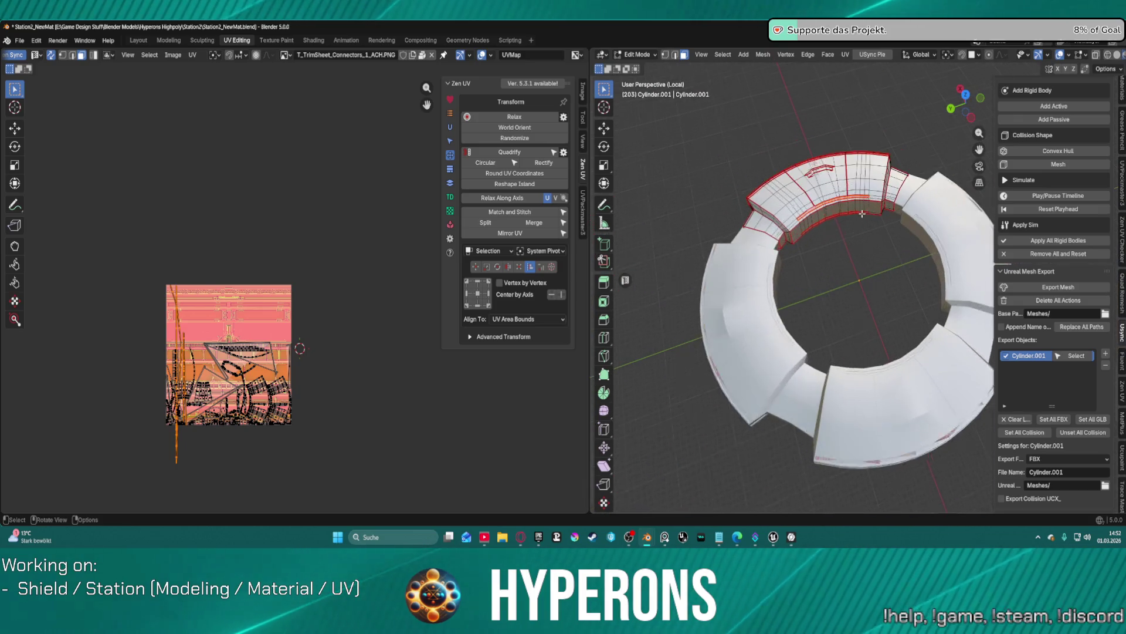
scroll(862, 213, "up", 5)
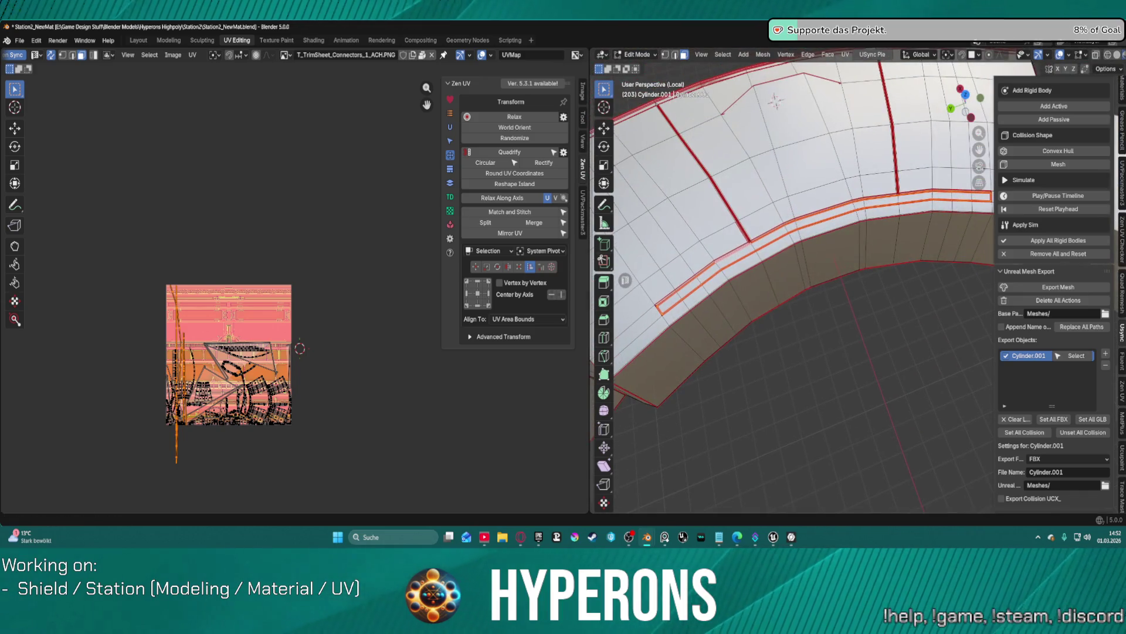
scroll(705, 174, "up", 3)
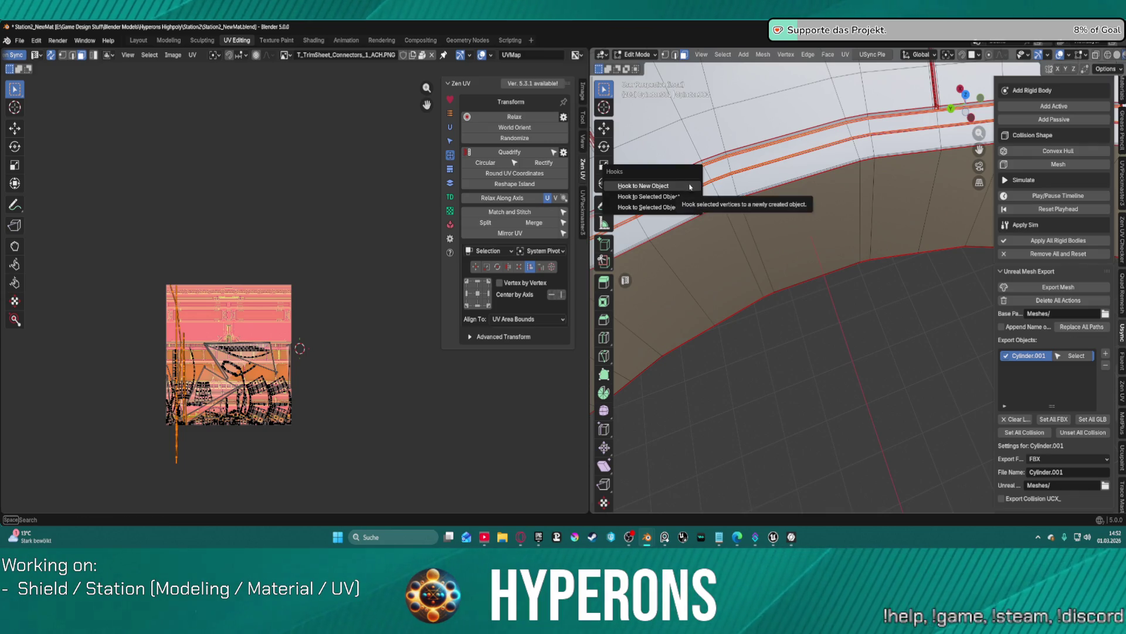
key("shift+h")
mouse_move(673, 196)
middle_mouse_down()
mouse_move(795, 197)
mouse_move(762, 136)
middle_mouse_up()
Step: Frame and inspect an edge on the lower strip, then return to the Layout workspace
left_click(798, 195)
left_click(762, 136)
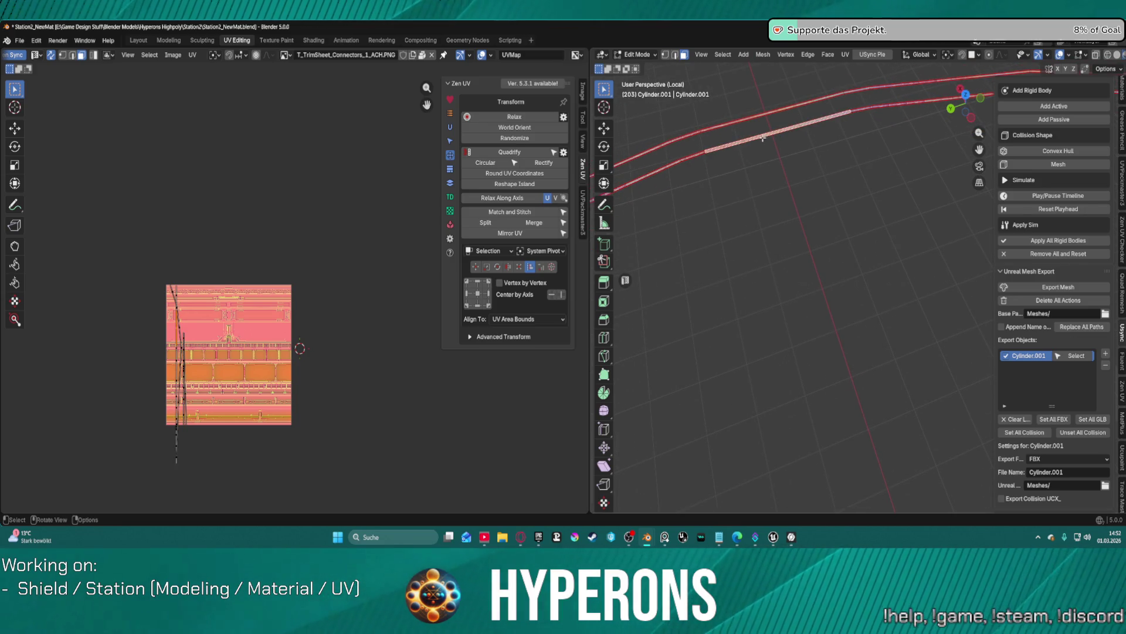
key("KP_Decimal")
left_click(711, 252)
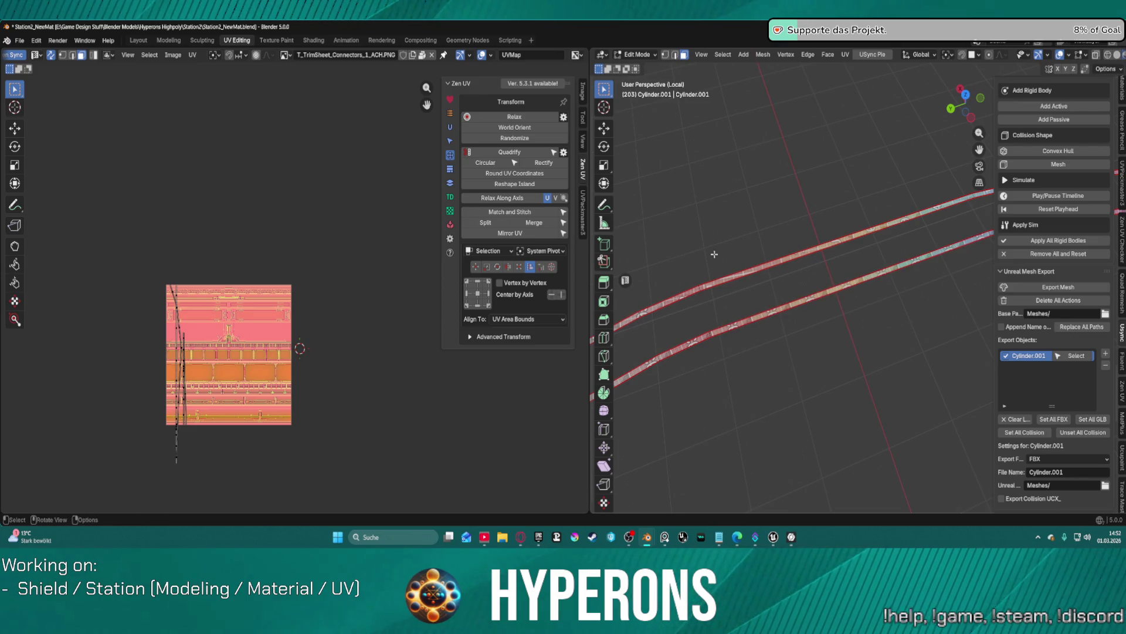
left_click(138, 40)
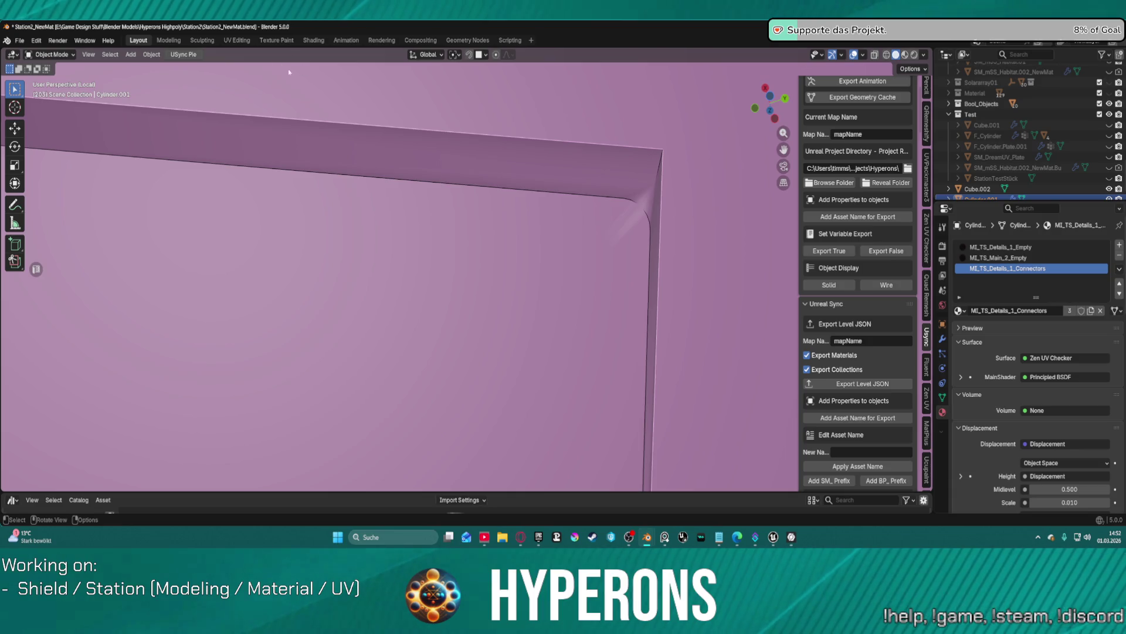
Step: Reveal the hidden geometry in UV Editing and clear the mesh selection
left_click(237, 39)
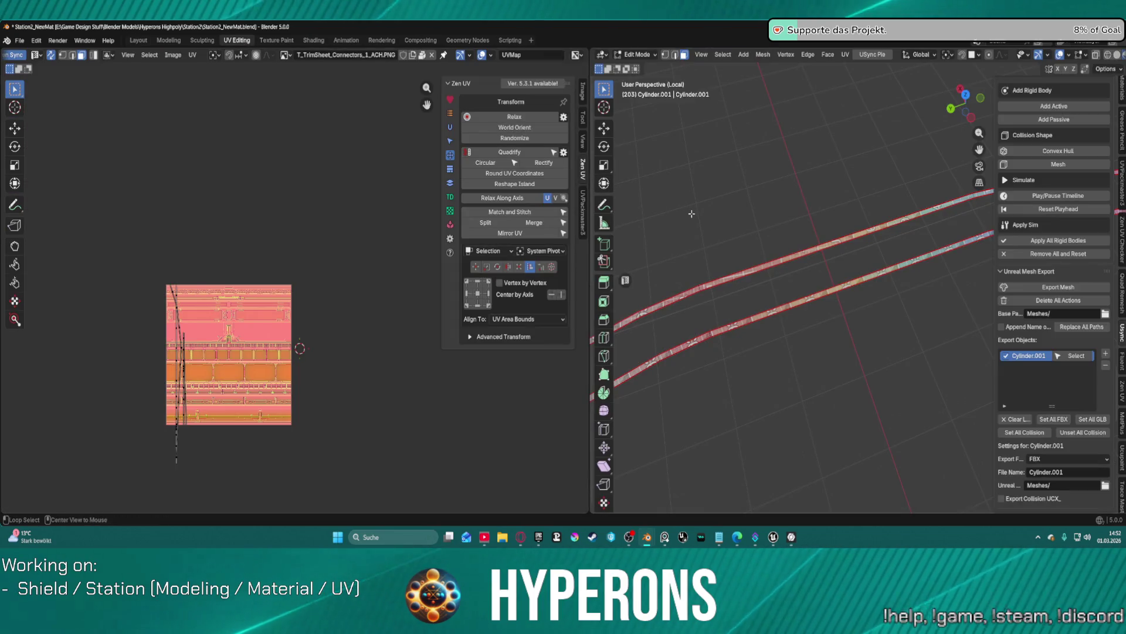
key("alt+h")
key("alt+a")
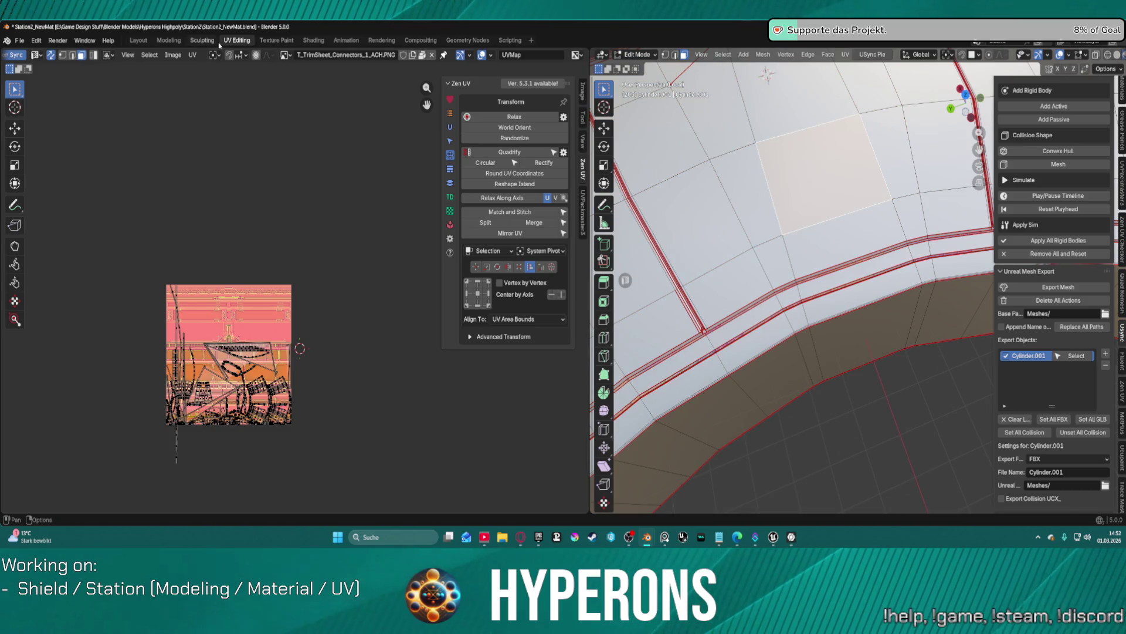
left_click(139, 40)
Step: Put Cylinder.001 into Edit Mode and select a face strip on the ledge
scroll(411, 269, "down", 5)
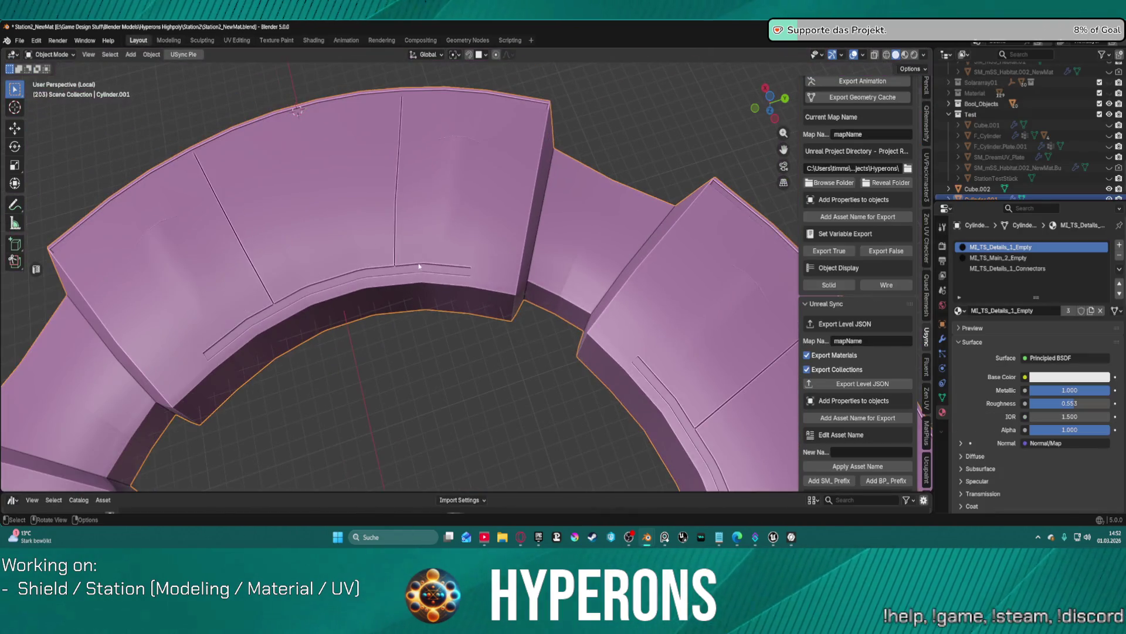
key("ctrl+Tab")
left_click(490, 269)
middle_click_drag(559, 200, 554, 285)
scroll(554, 285, "up", 2)
left_click(553, 272)
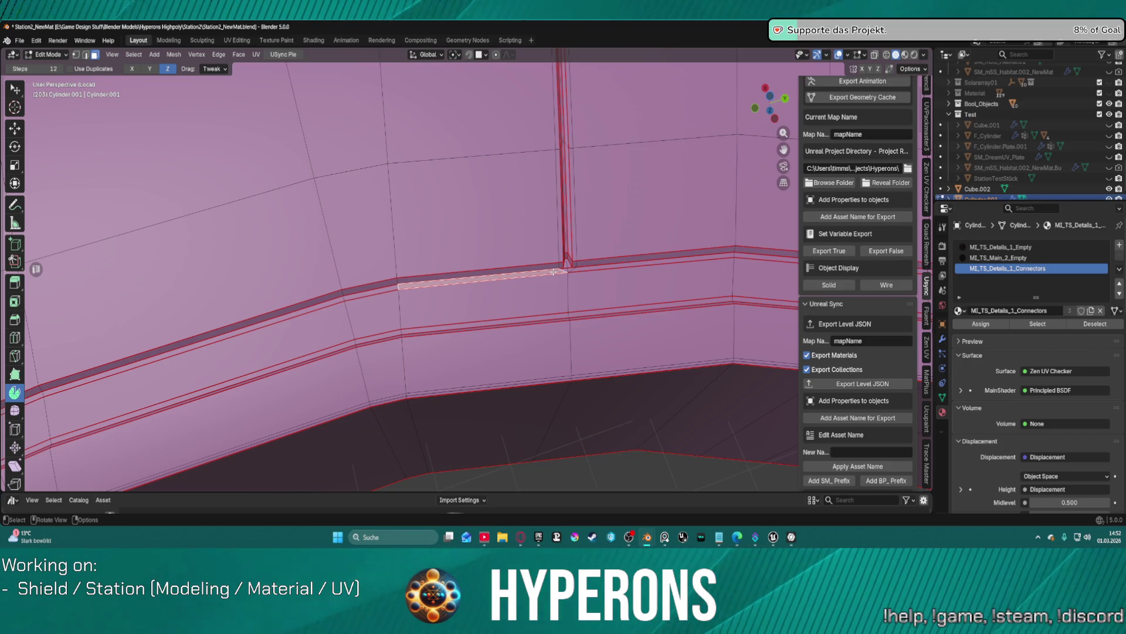
Step: Grow the selection to the two seam-bounded ledge strips and hide the rest of the ring
key("ctrl+l")
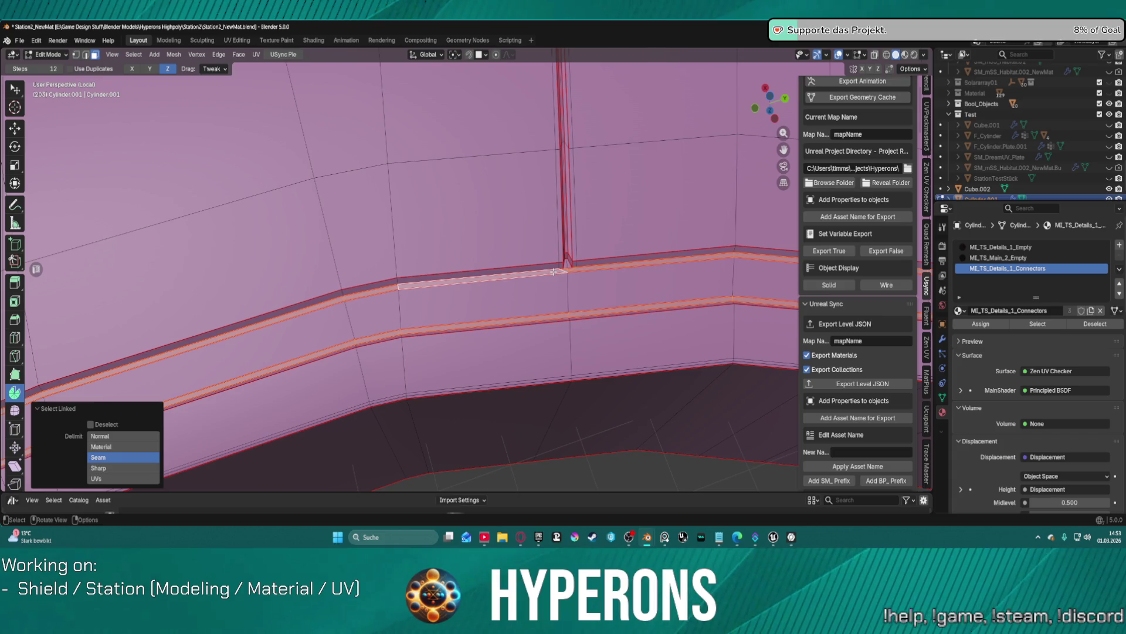
scroll(553, 271, "down", 5)
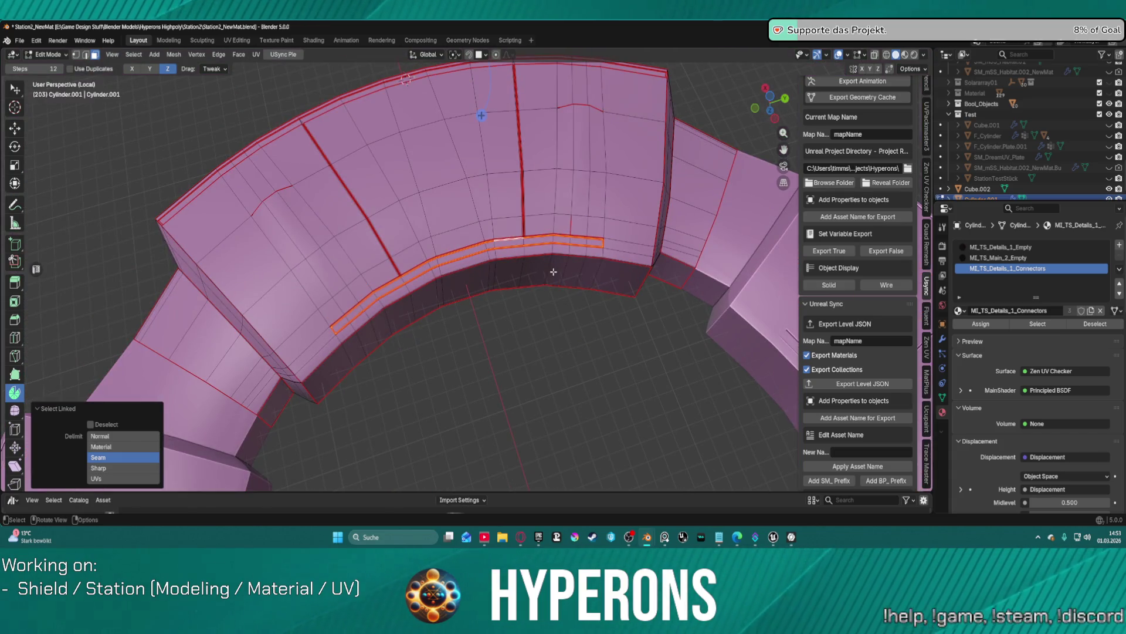
key("ctrl+h")
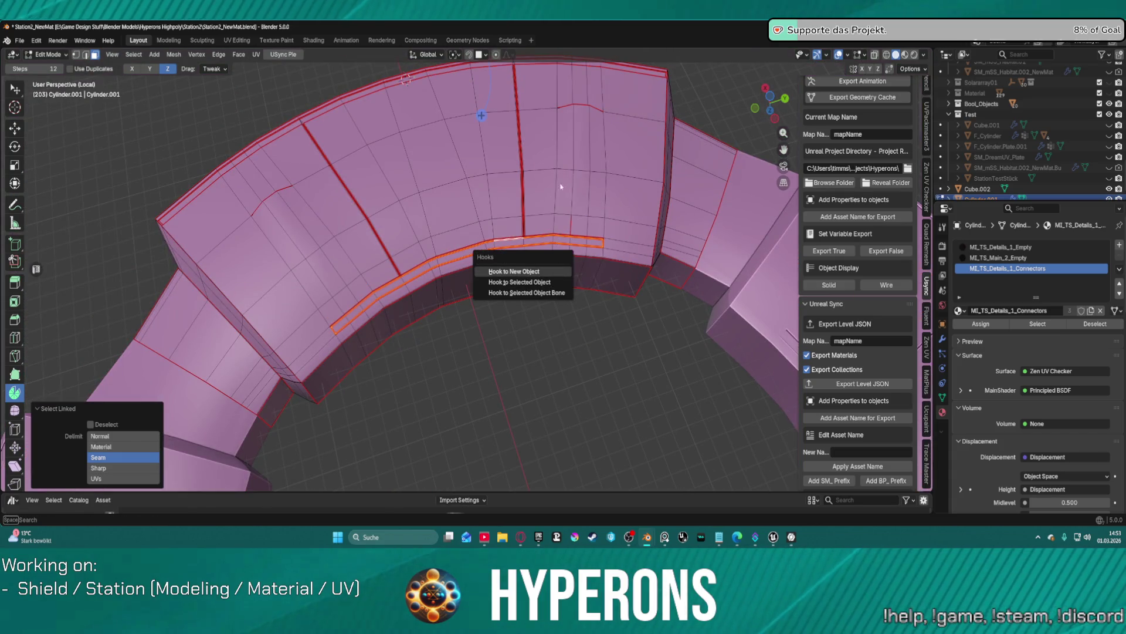
key("Escape")
key("shift+h")
scroll(480, 145, "up", 6)
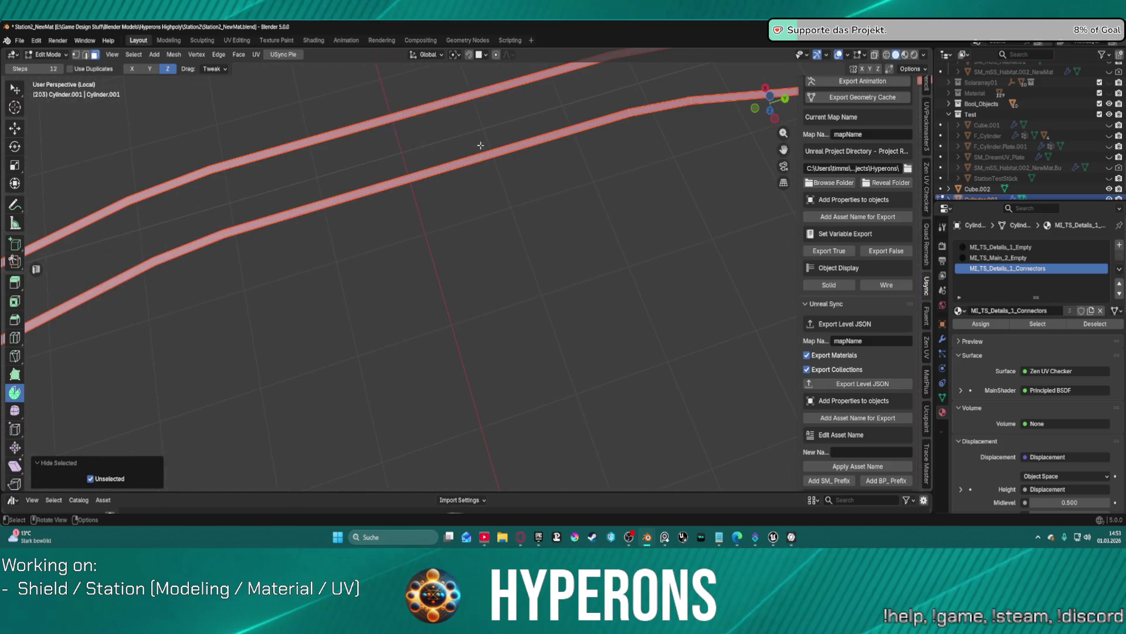
mouse_move(546, 211)
middle_mouse_down()
mouse_move(319, 247)
mouse_move(429, 188)
mouse_move(548, 304)
mouse_move(452, 147)
mouse_move(469, 391)
mouse_move(495, 307)
mouse_move(575, 206)
mouse_move(563, 229)
mouse_move(586, 211)
middle_mouse_up()
mouse_move(613, 158)
middle_mouse_down()
mouse_move(493, 210)
mouse_move(358, 229)
mouse_move(733, 266)
mouse_move(704, 189)
mouse_move(665, 442)
mouse_move(461, 116)
middle_mouse_up()
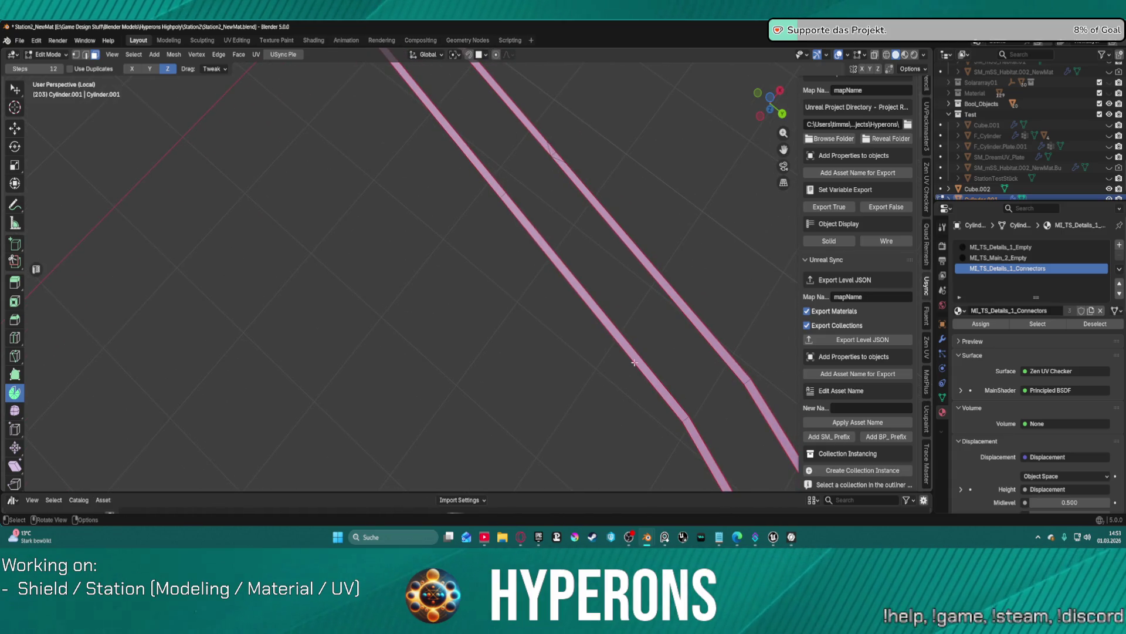
Step: Orbit around the isolated connector strips to inspect their bent end
scroll(493, 176, "down", 3)
mouse_move(493, 176)
middle_mouse_down()
mouse_move(473, 131)
mouse_move(635, 414)
mouse_move(757, 469)
mouse_move(930, 300)
mouse_move(75, 359)
mouse_move(143, 422)
mouse_move(239, 451)
mouse_move(405, 80)
middle_mouse_up()
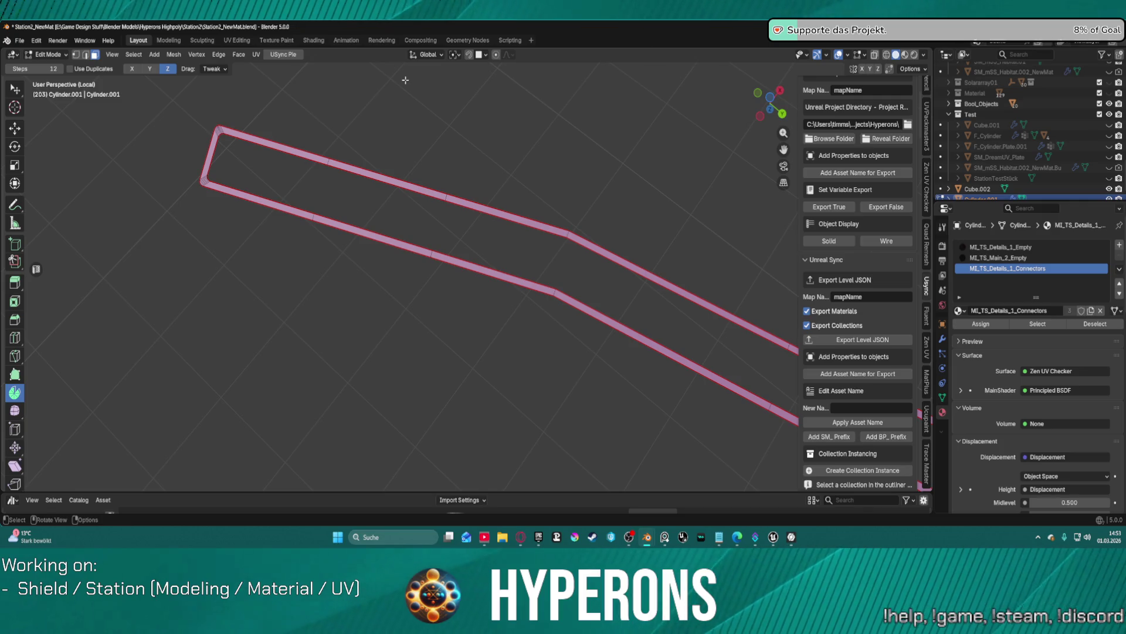
mouse_move(516, 356)
middle_mouse_down()
mouse_move(535, 329)
mouse_move(586, 322)
mouse_move(681, 271)
mouse_move(459, 237)
mouse_move(484, 231)
middle_mouse_up()
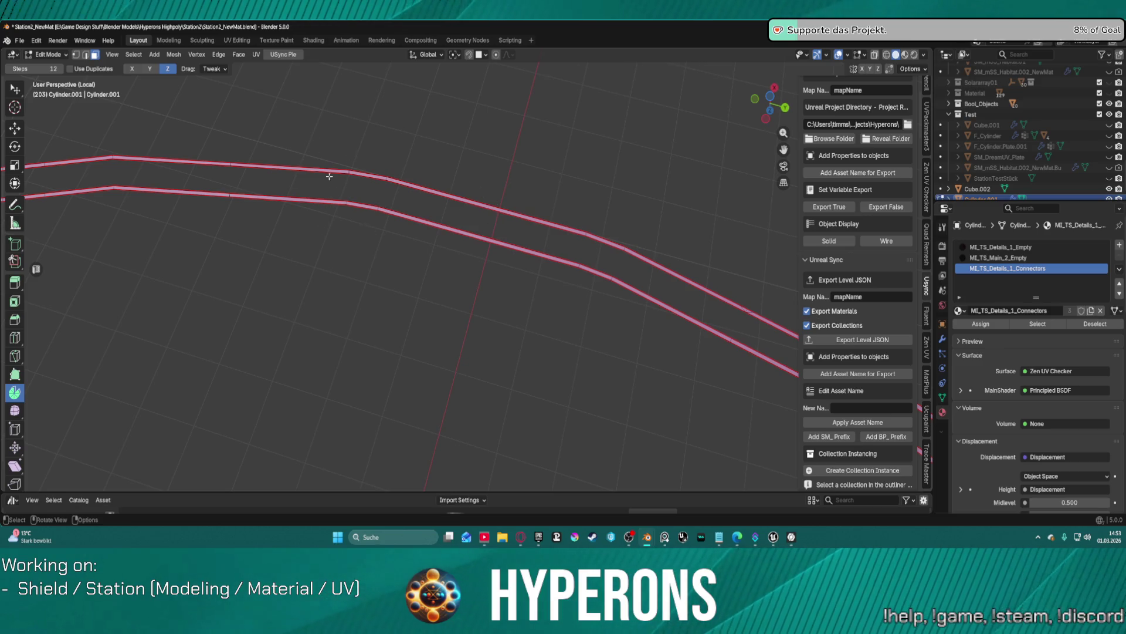
mouse_move(719, 295)
middle_mouse_down()
mouse_move(712, 314)
mouse_move(732, 317)
mouse_move(716, 325)
mouse_move(560, 284)
mouse_move(482, 216)
mouse_move(470, 173)
mouse_move(516, 156)
middle_mouse_up()
scroll(694, 320, "up", 2)
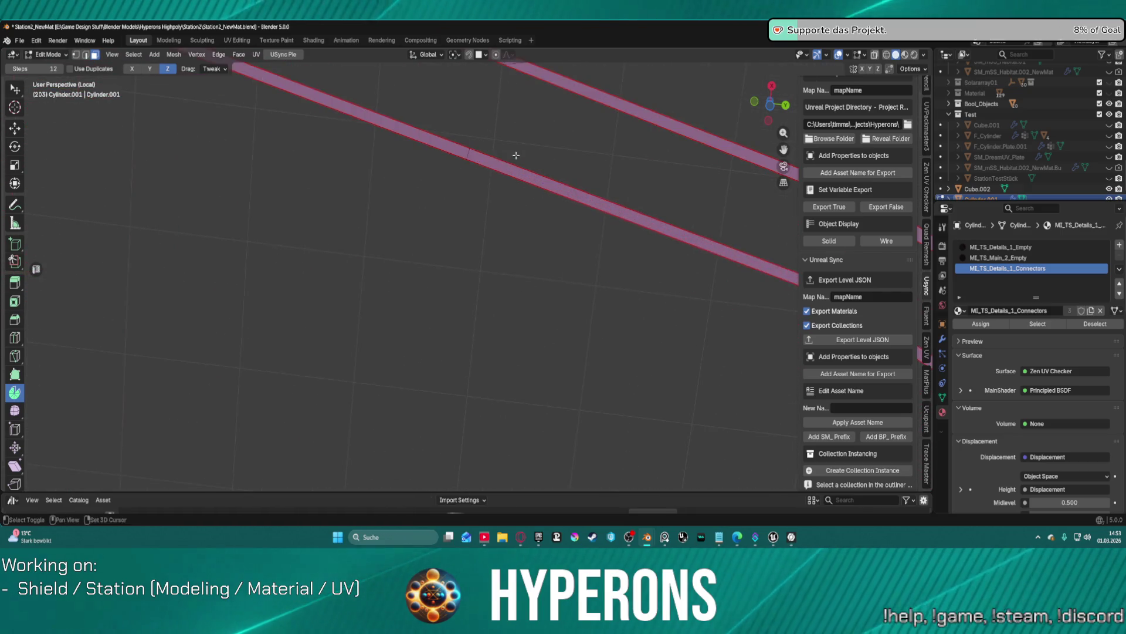
scroll(517, 272, "up", 2)
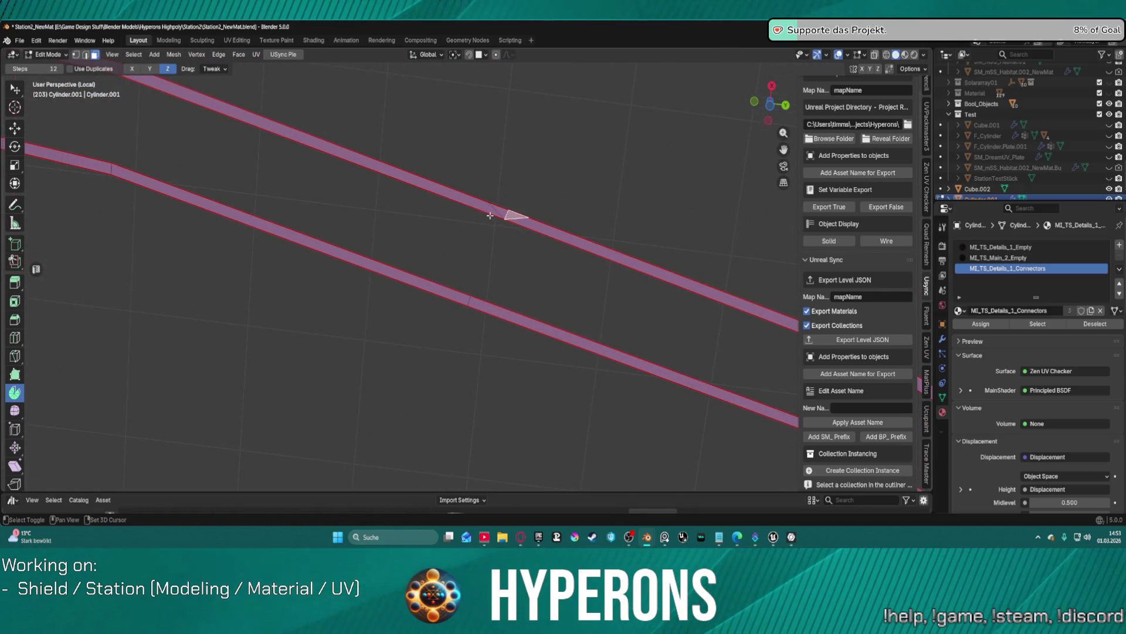
Step: Dissolve the stray vertex along the upper connector strip's edge
key("1")
left_click(515, 214)
left_click(518, 219)
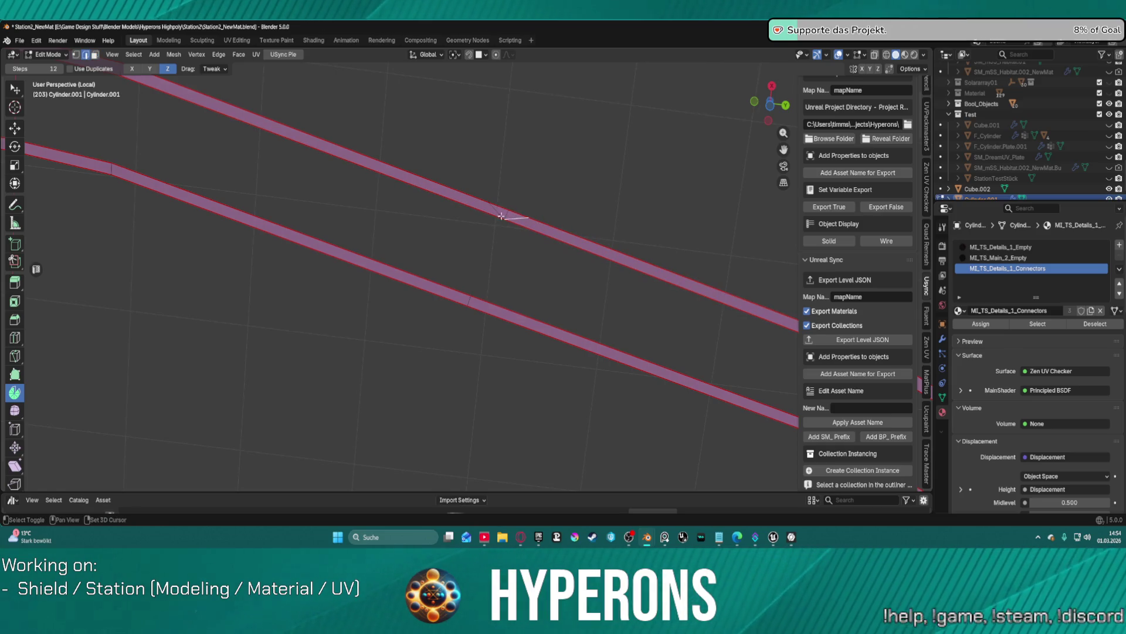
left_click(499, 210, "ctrl")
key("ctrl+x")
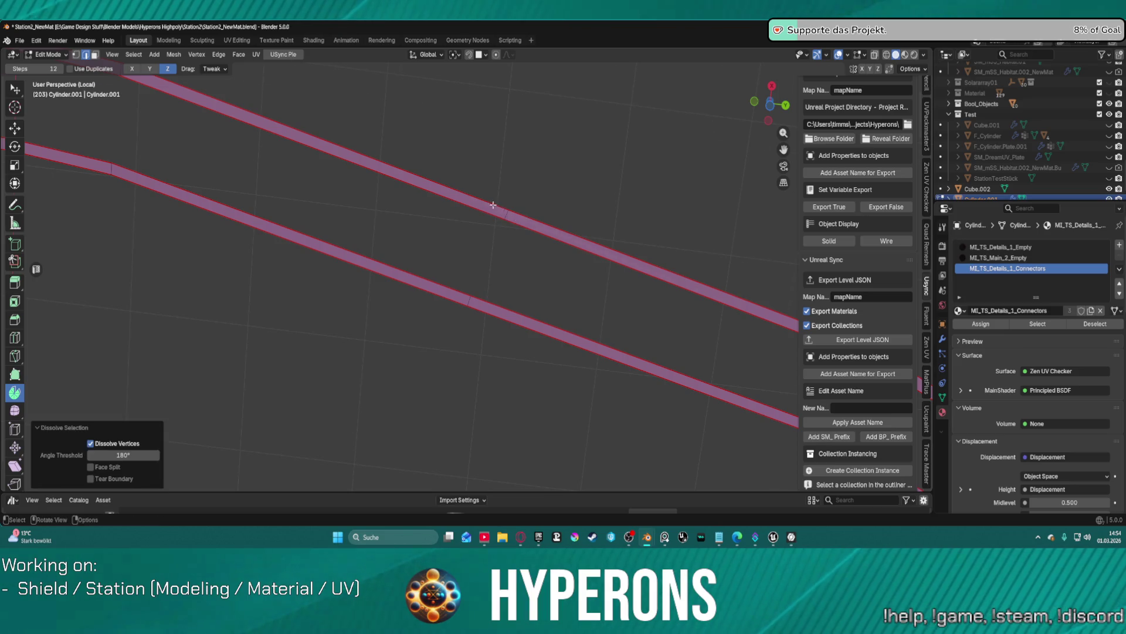
scroll(491, 206, "down", 5)
middle_click_drag(473, 208, 365, 242)
middle_click_drag(226, 204, 385, 204)
Step: Select the whole curved strip and unwrap it with Unwrap Minimum Stretch in UV Editing
key("a")
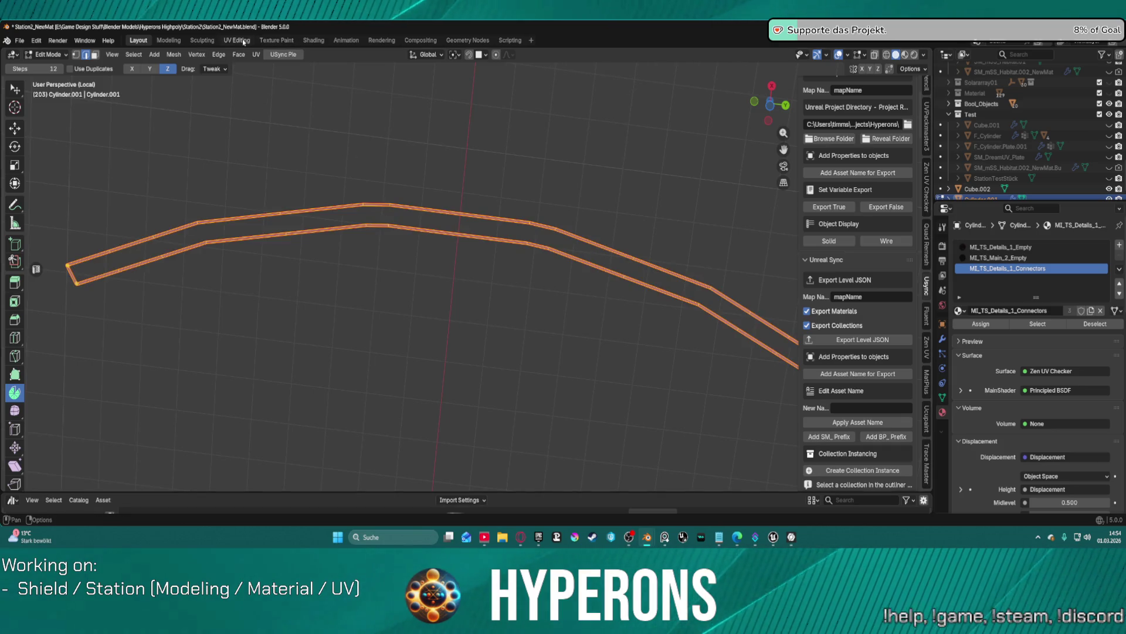
left_click(237, 40)
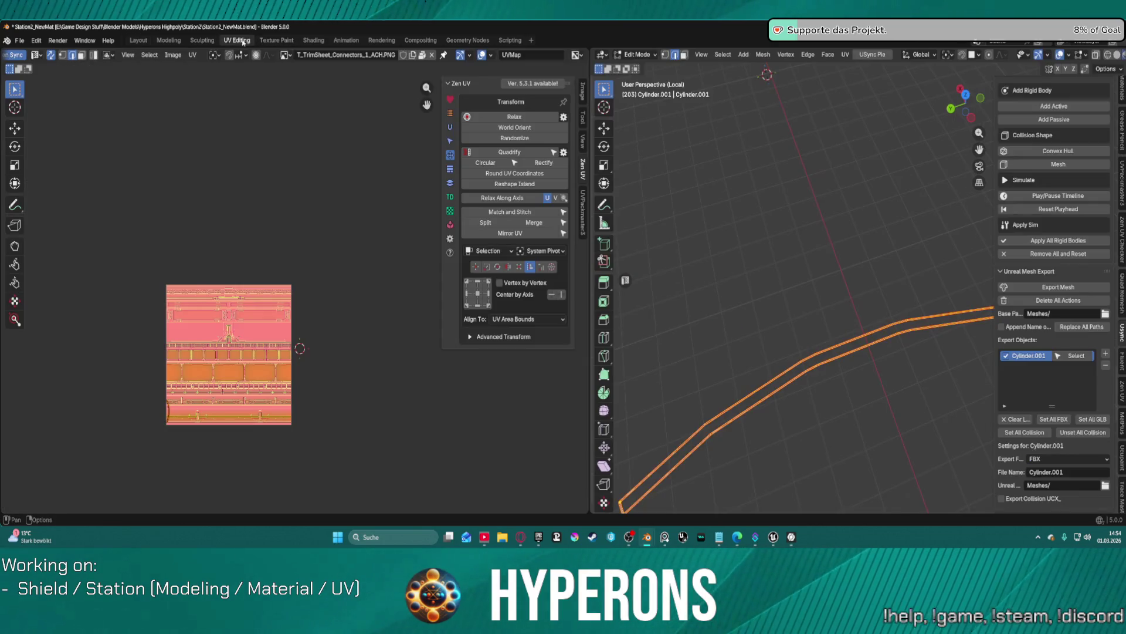
scroll(239, 331, "up", 4)
mouse_move(33, 442)
middle_mouse_down()
mouse_move(288, 136)
mouse_move(286, 281)
middle_mouse_up()
scroll(285, 281, "down", 5)
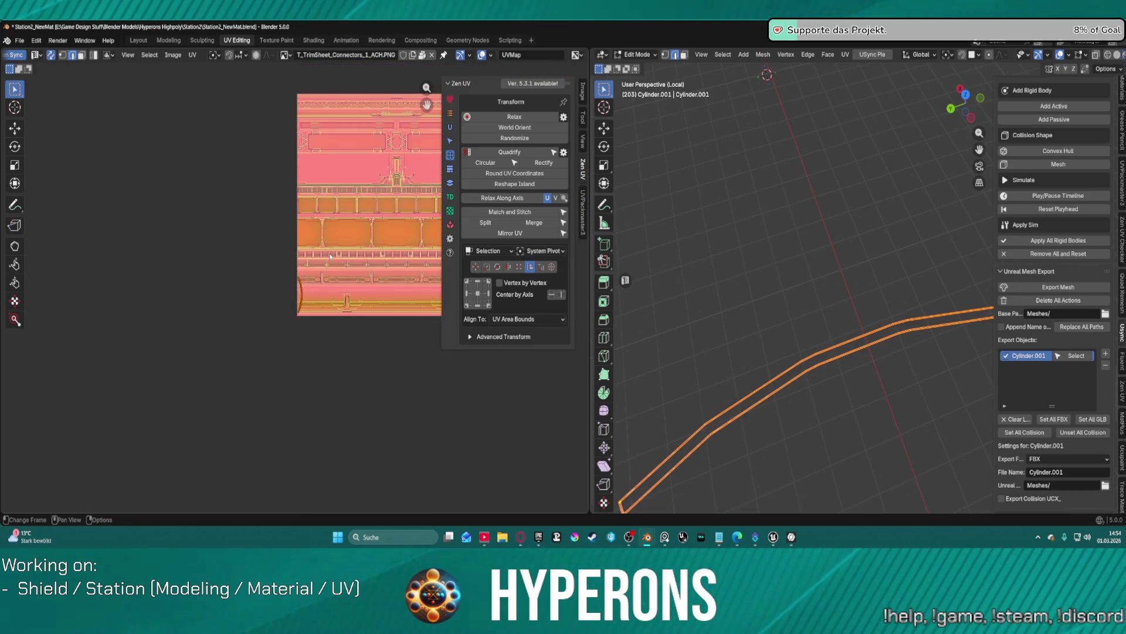
scroll(222, 257, "up", 3)
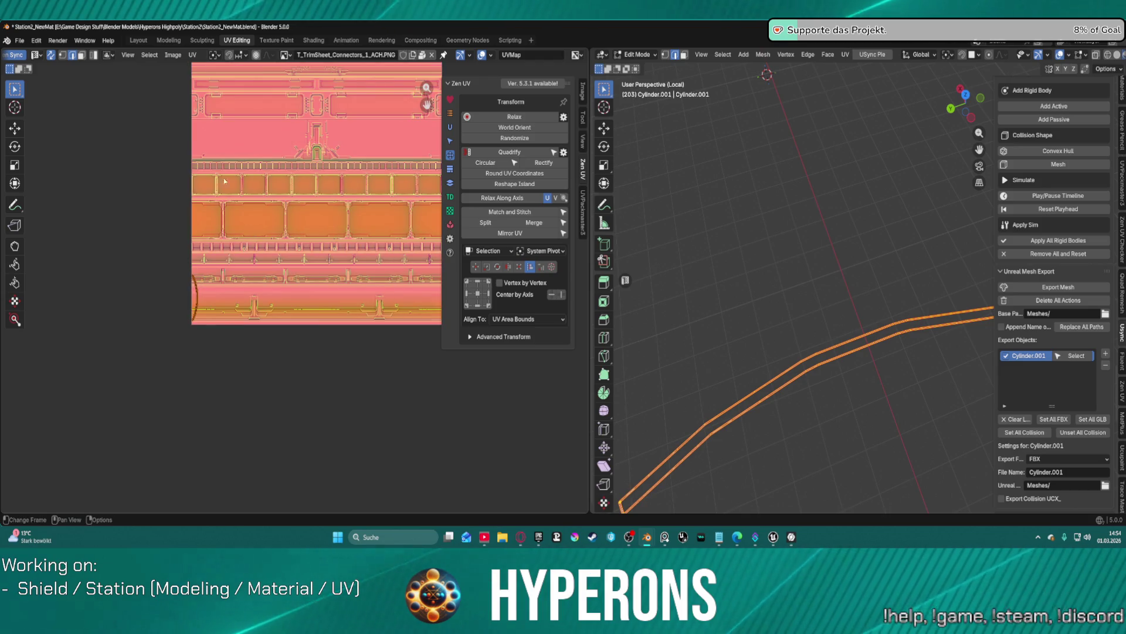
left_click(192, 55)
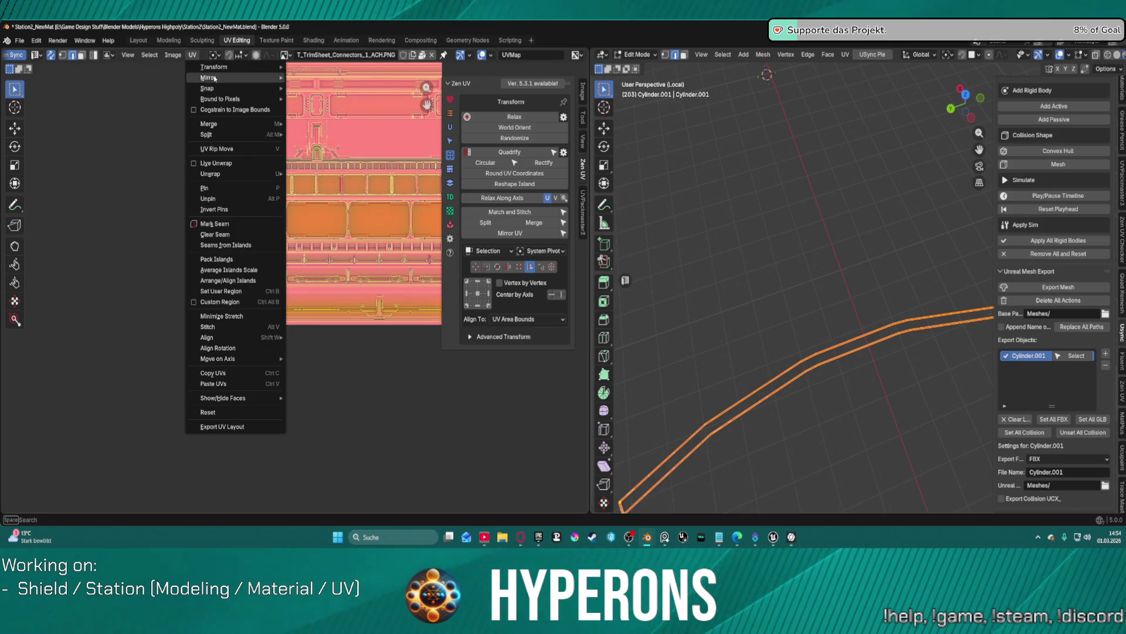
mouse_move(261, 174)
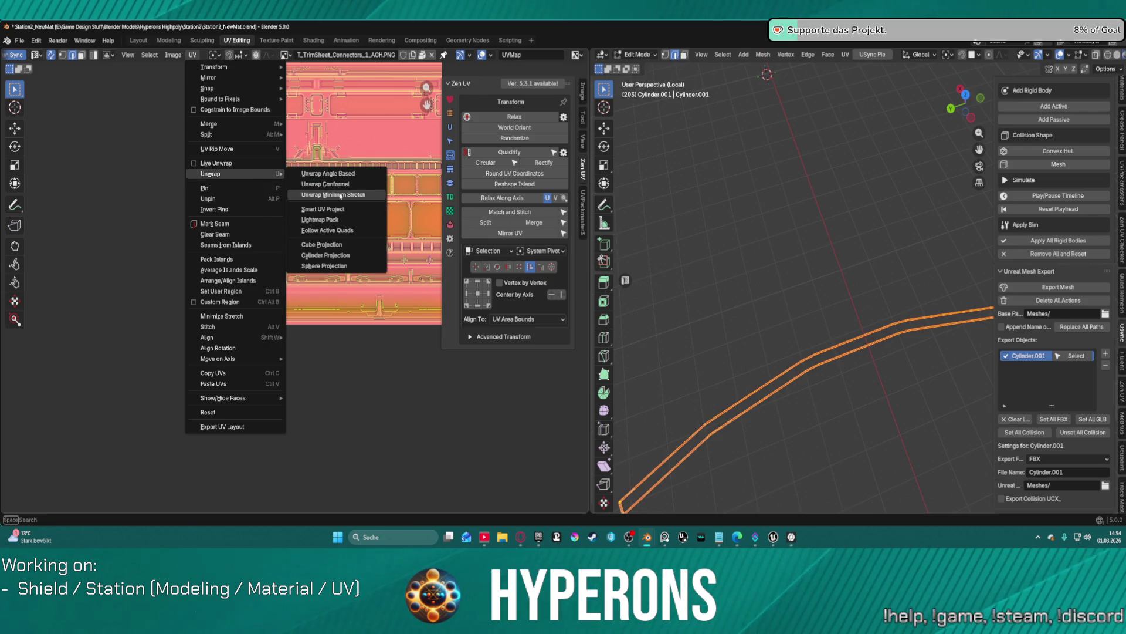
left_click(341, 195)
Step: Straighten the curved UV island into a grid with Zen UV Quadrify
scroll(262, 186, "down", 3)
scroll(308, 224, "up", 5)
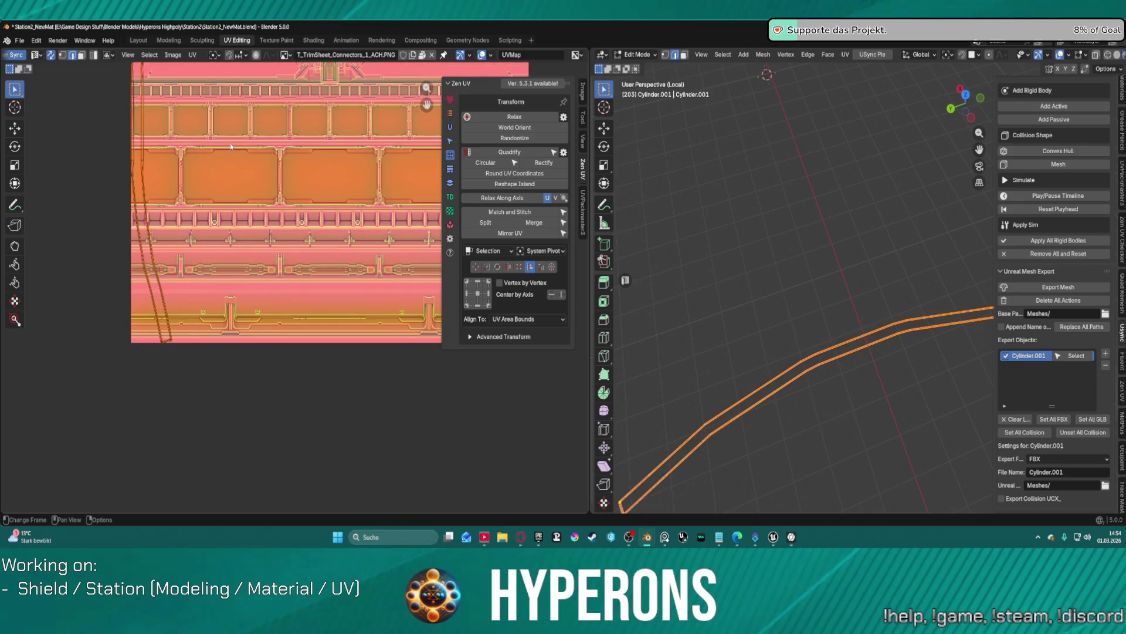
scroll(308, 224, "up", 4)
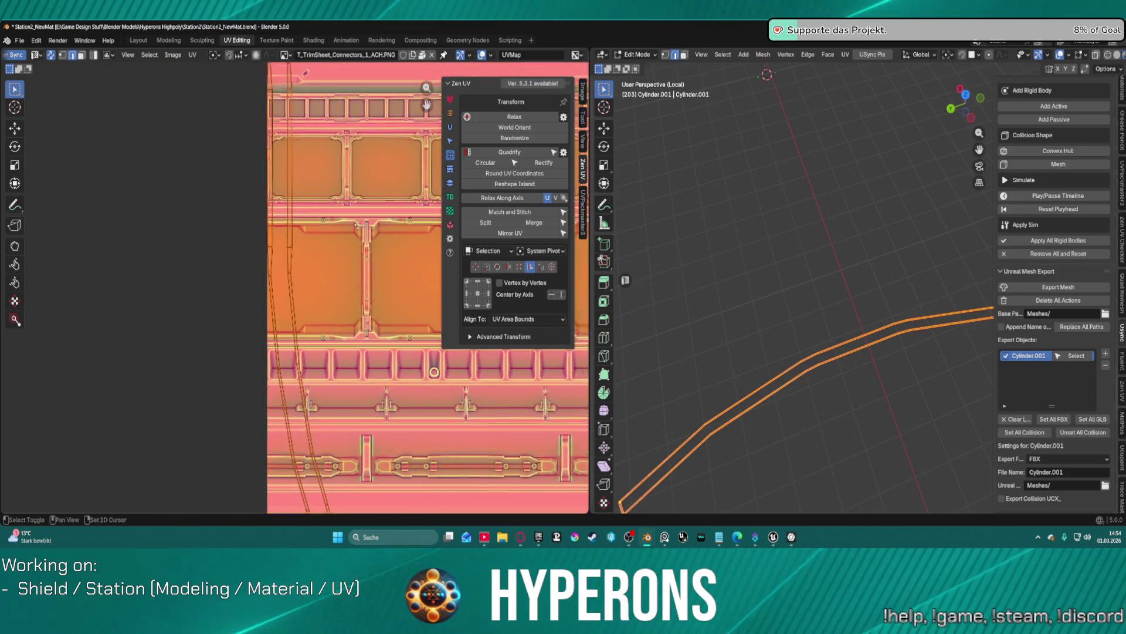
scroll(315, 178, "up", 5, "shift")
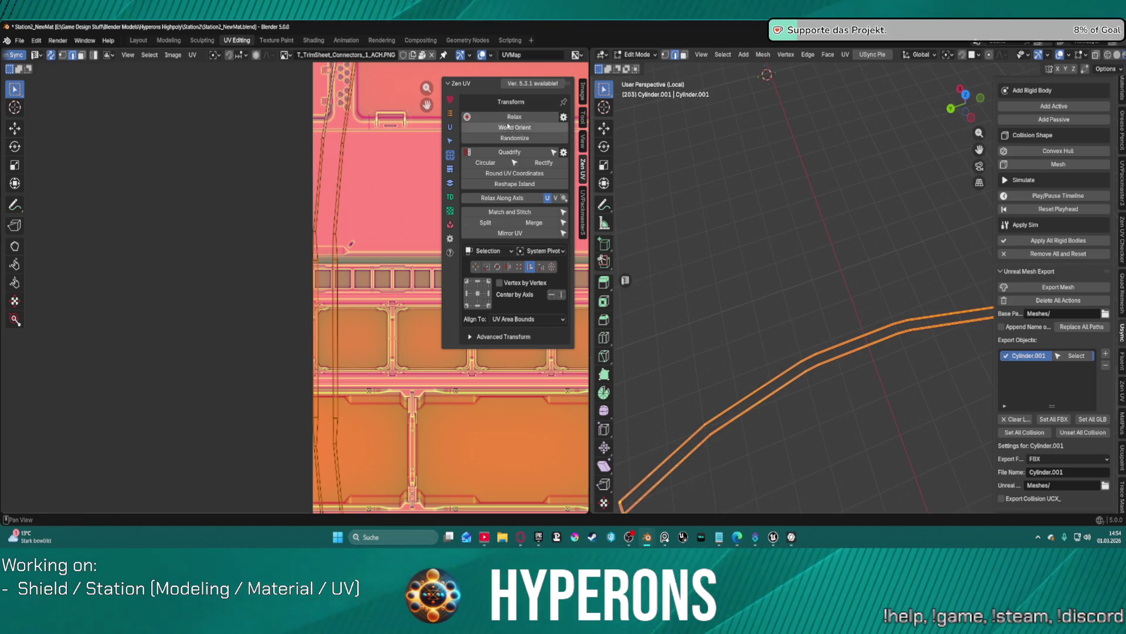
left_click(523, 154)
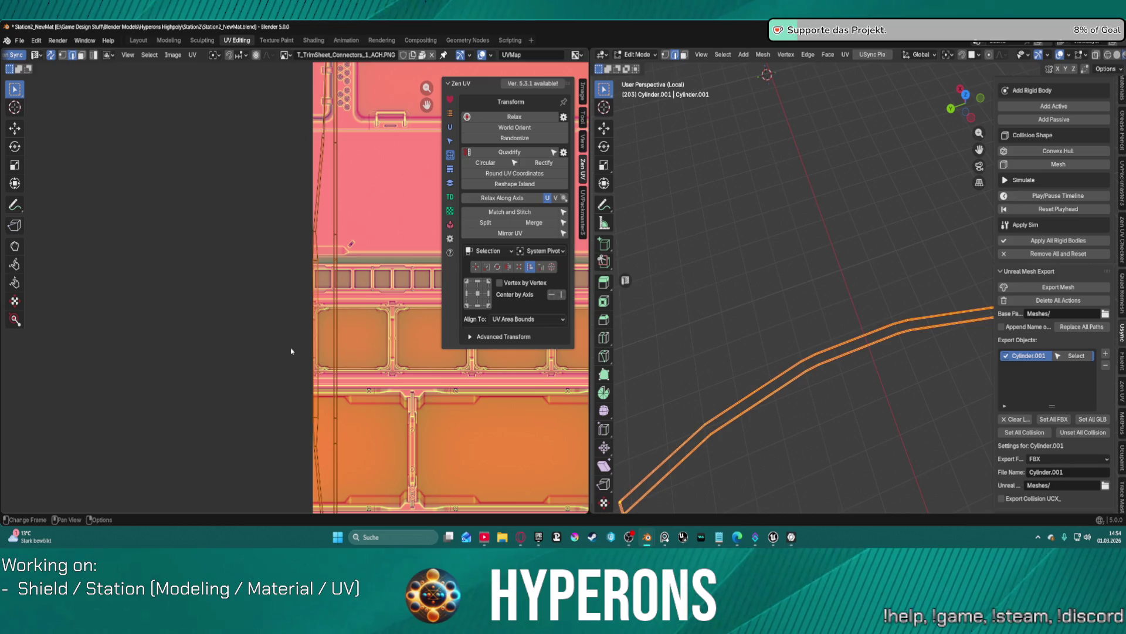
scroll(319, 372, "down", 3)
scroll(319, 372, "up", 2)
scroll(320, 374, "up", 2)
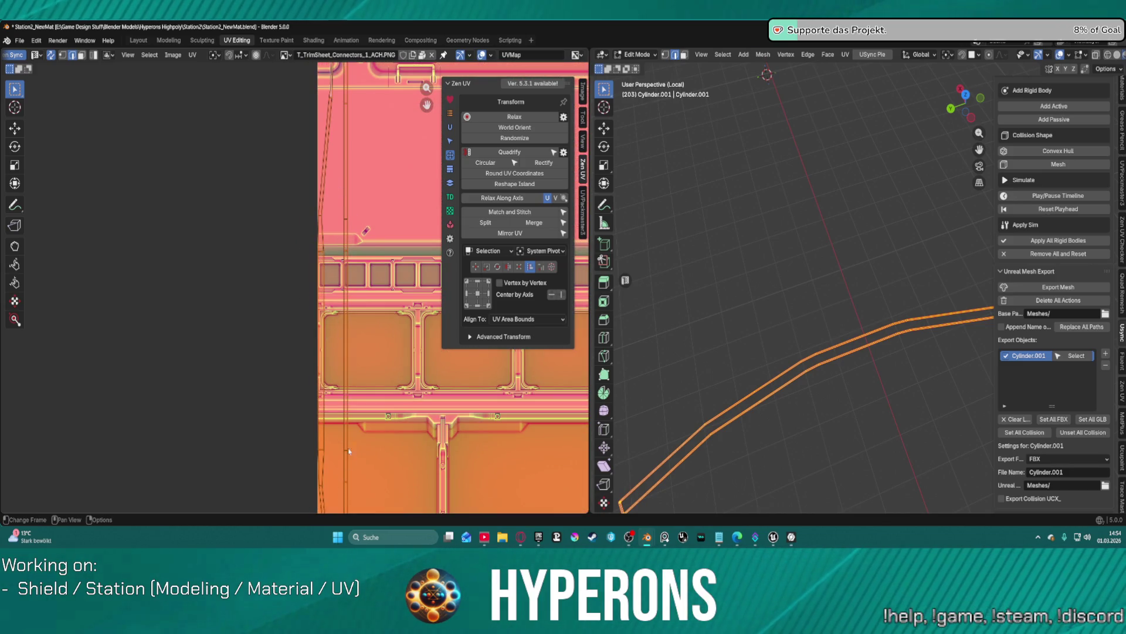
scroll(371, 115, "down", 2)
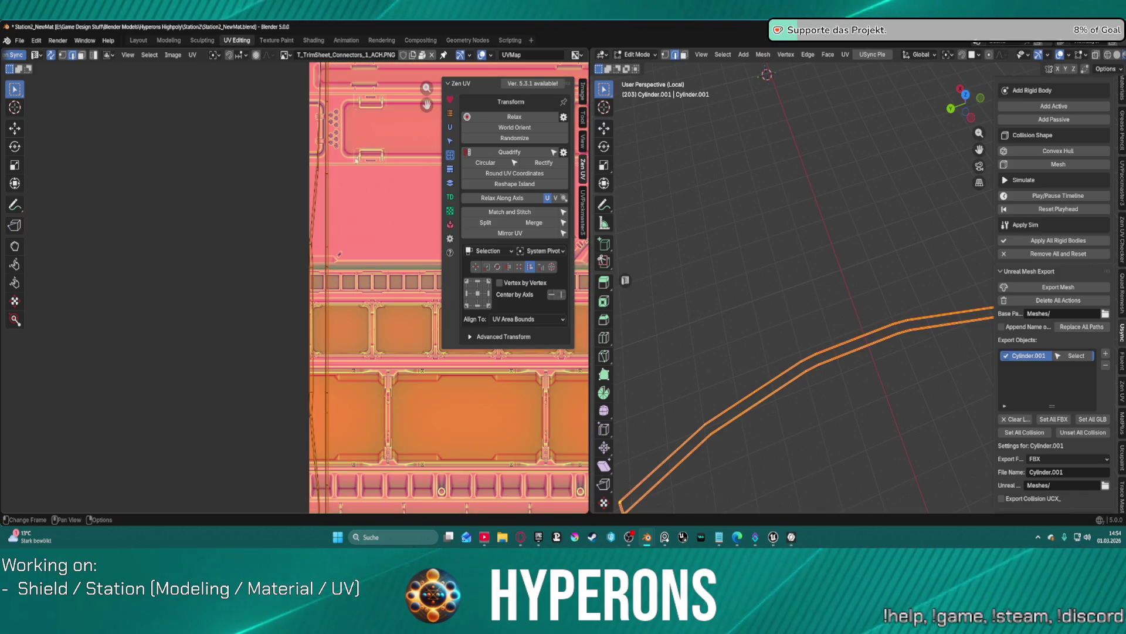
scroll(352, 176, "up", 5, "shift")
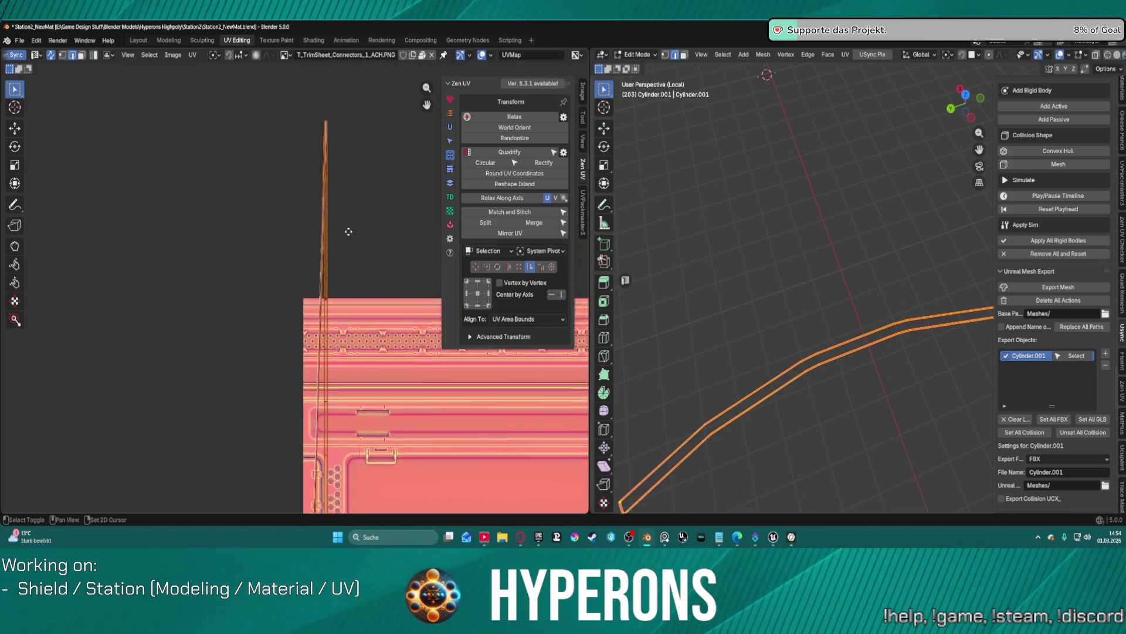
Step: Clear the selection and orbit in edge select mode to inspect the strips' seams
key("1")
left_click(340, 170)
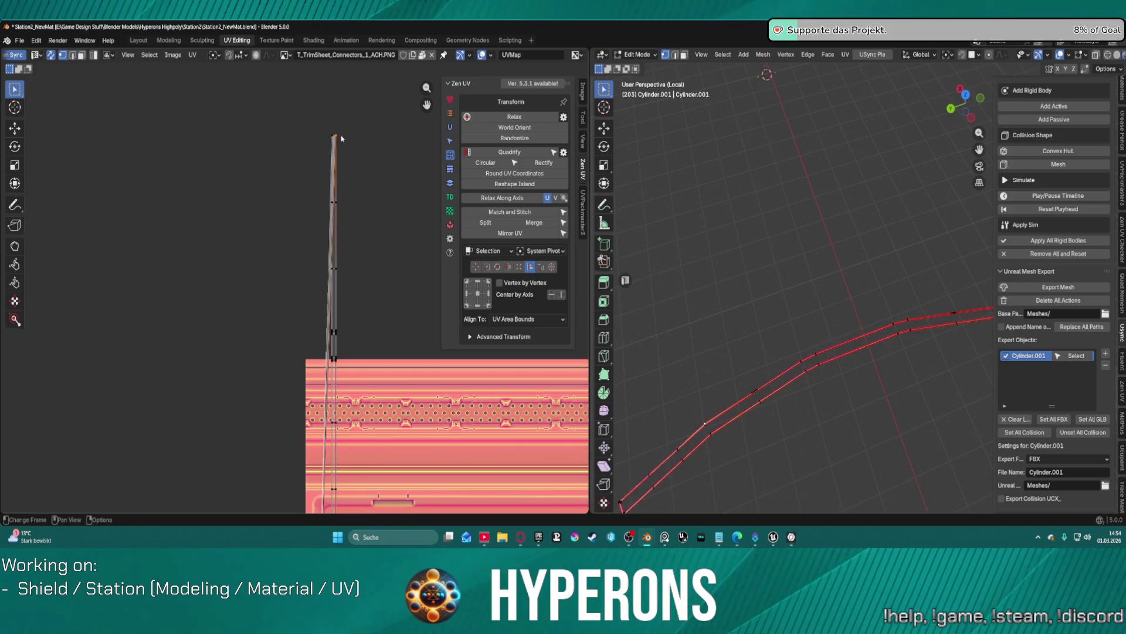
key("2")
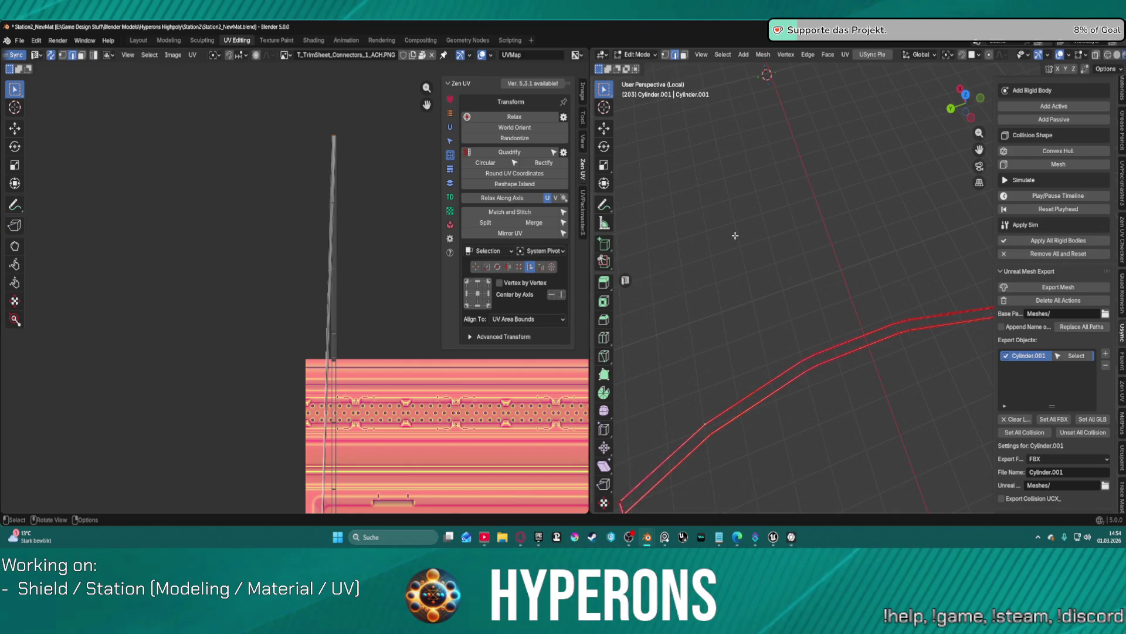
scroll(735, 235, "up", 6)
scroll(938, 360, "down", 3)
scroll(937, 360, "down", 2)
mouse_move(924, 277)
middle_mouse_down()
mouse_move(915, 372)
mouse_move(790, 413)
mouse_move(855, 354)
mouse_move(883, 277)
mouse_move(839, 299)
mouse_move(860, 306)
middle_mouse_up()
scroll(862, 317, "up", 5)
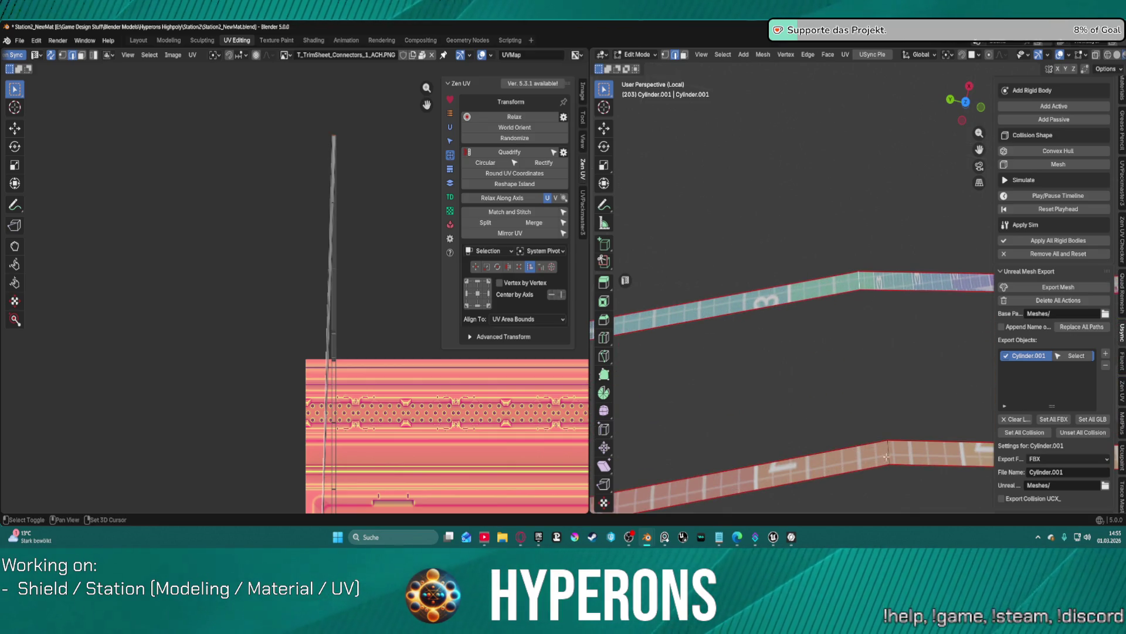
mouse_move(884, 457)
middle_mouse_down()
mouse_move(915, 375)
mouse_move(910, 297)
mouse_move(787, 284)
mouse_move(864, 281)
mouse_move(932, 319)
mouse_move(784, 282)
mouse_move(868, 307)
mouse_move(737, 287)
mouse_move(804, 252)
mouse_move(734, 269)
mouse_move(804, 261)
mouse_move(786, 376)
middle_mouse_up()
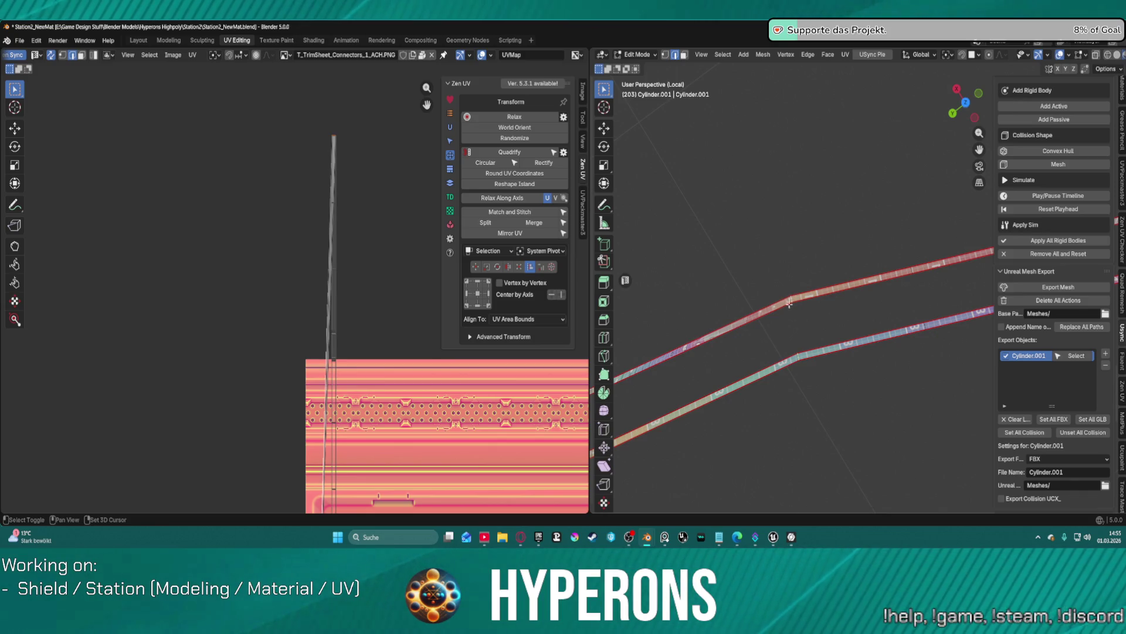
right_click(789, 303)
left_click(803, 324)
left_click(838, 321)
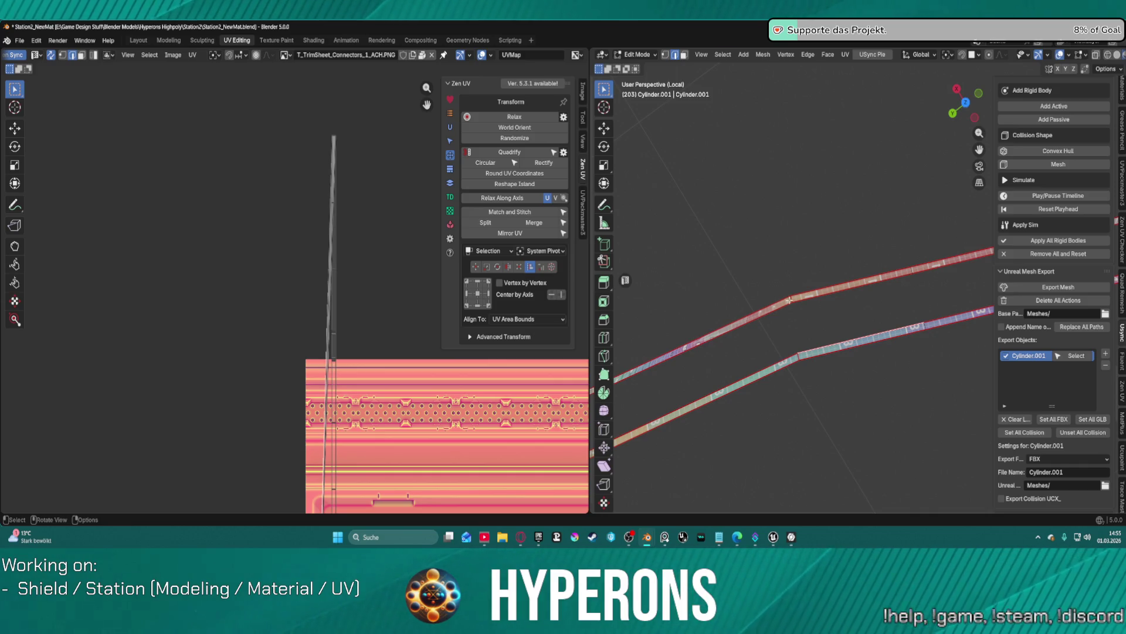
Step: Select both strips and re-unwrap them into separate islands with Zen UV Auto Unwrap
key("a")
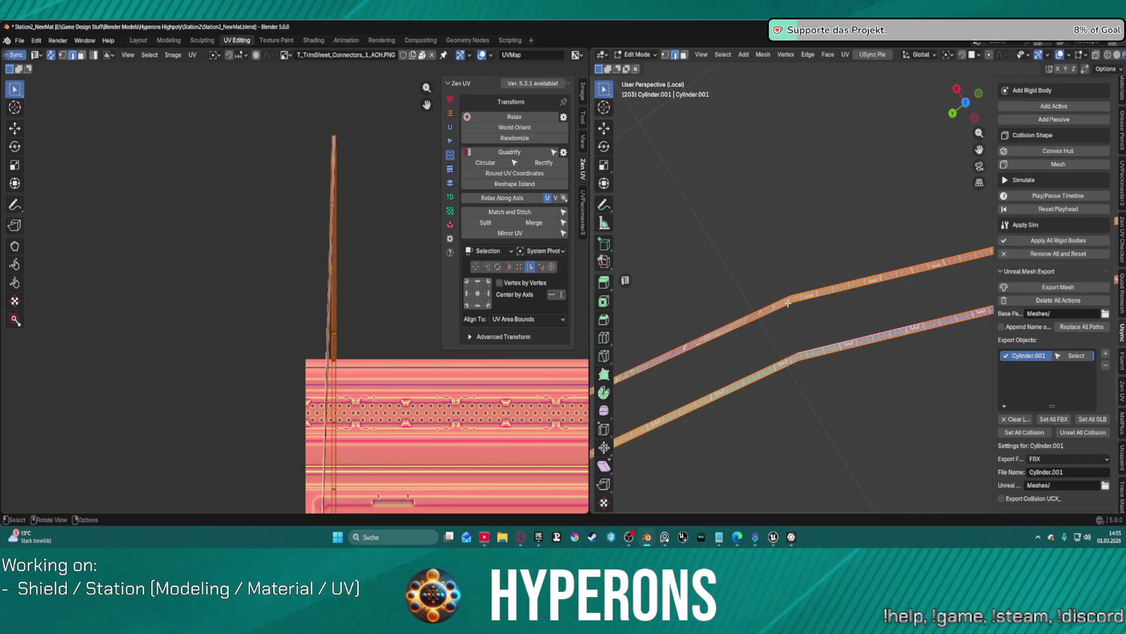
left_click(450, 127)
left_click(514, 128)
scroll(311, 311, "down", 2)
scroll(312, 310, "up", 2)
scroll(314, 309, "down", 4)
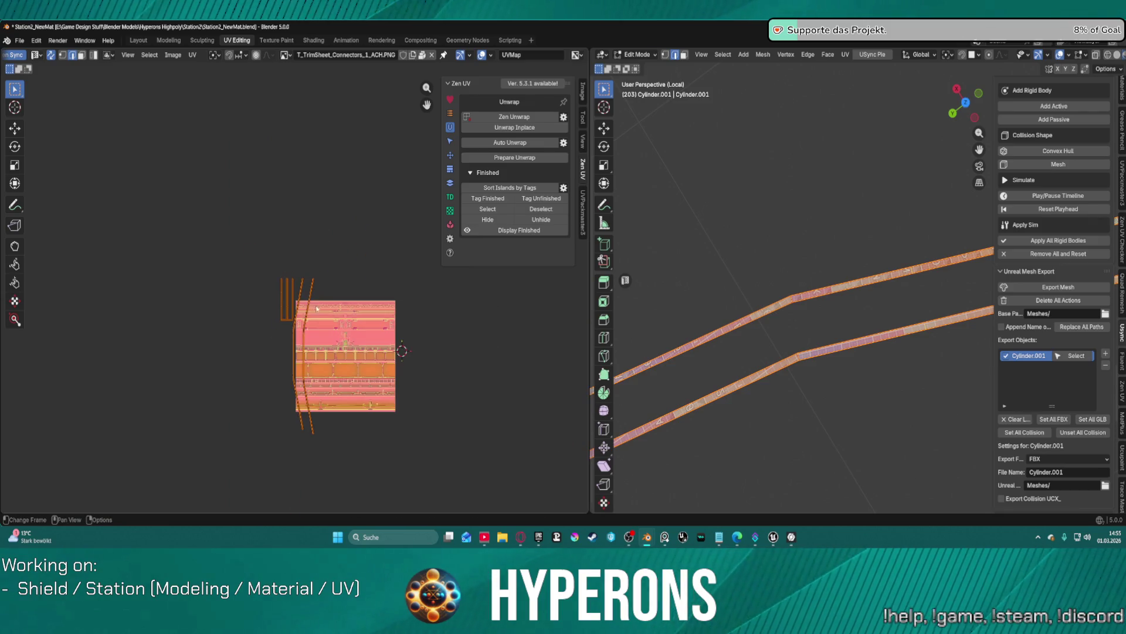
scroll(317, 308, "up", 3)
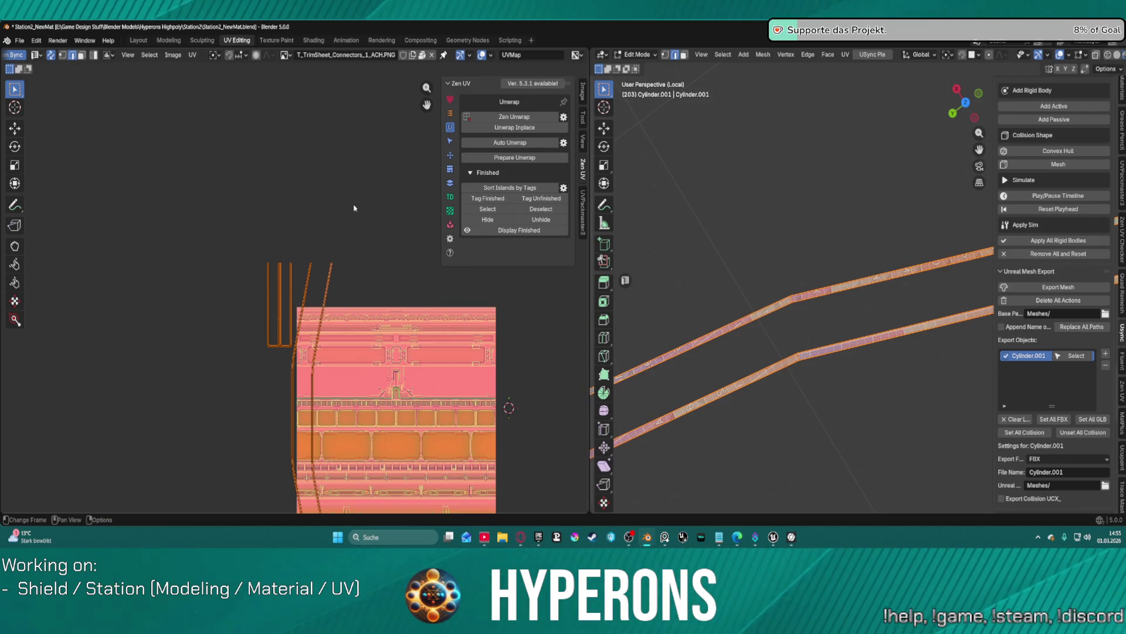
scroll(293, 292, "up", 3)
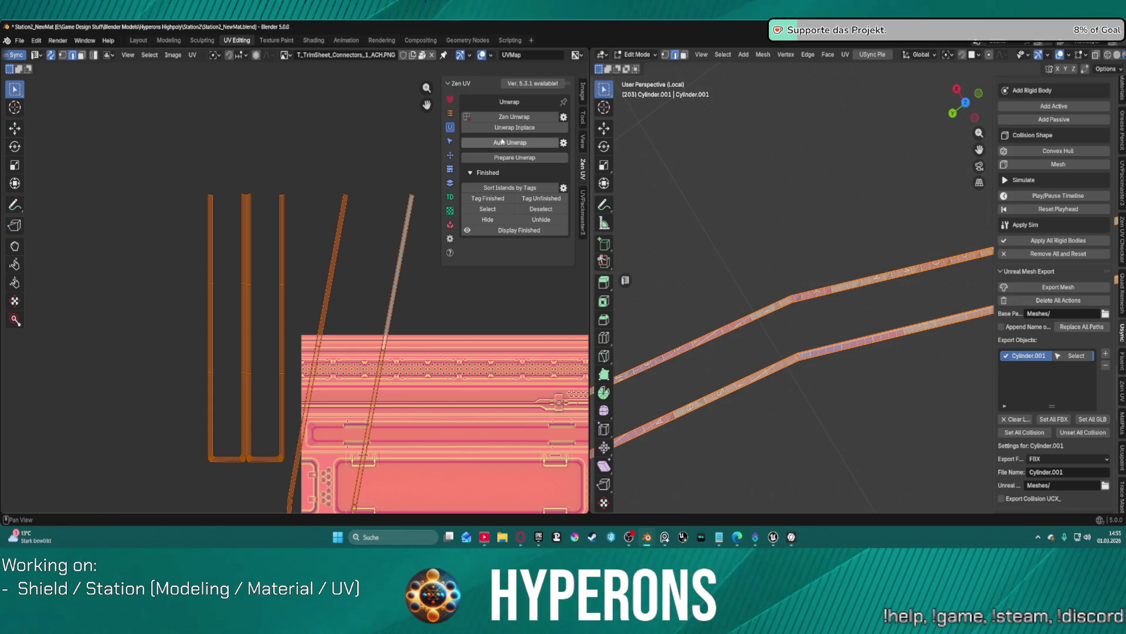
Step: Run Zen UV Quadrify on the selected U-shaped connector islands
left_click(450, 156)
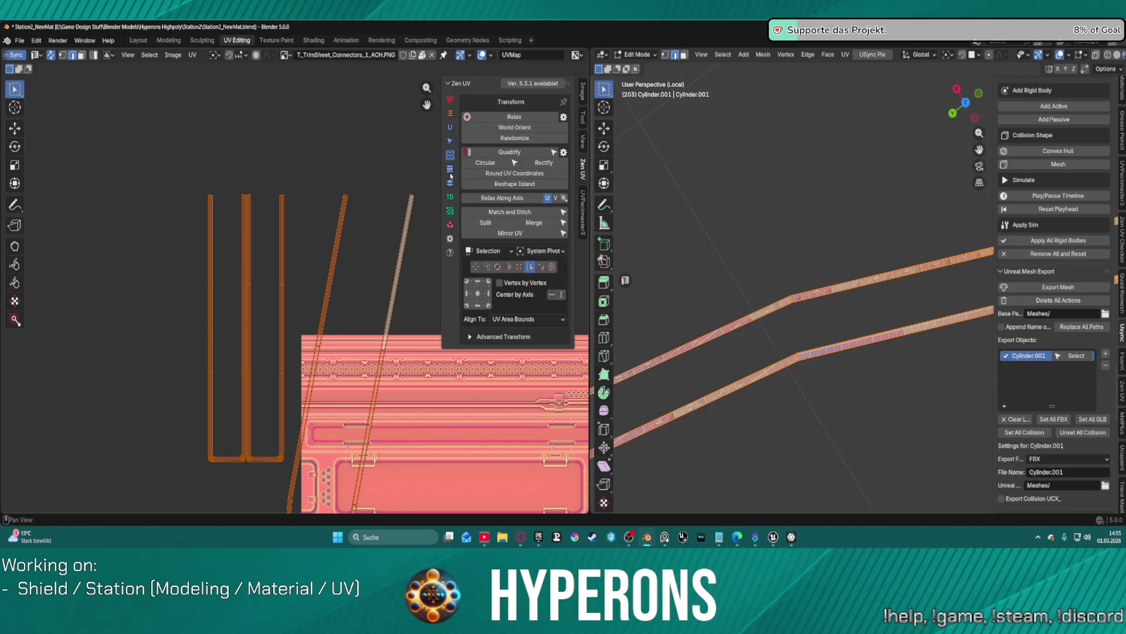
left_click(450, 170)
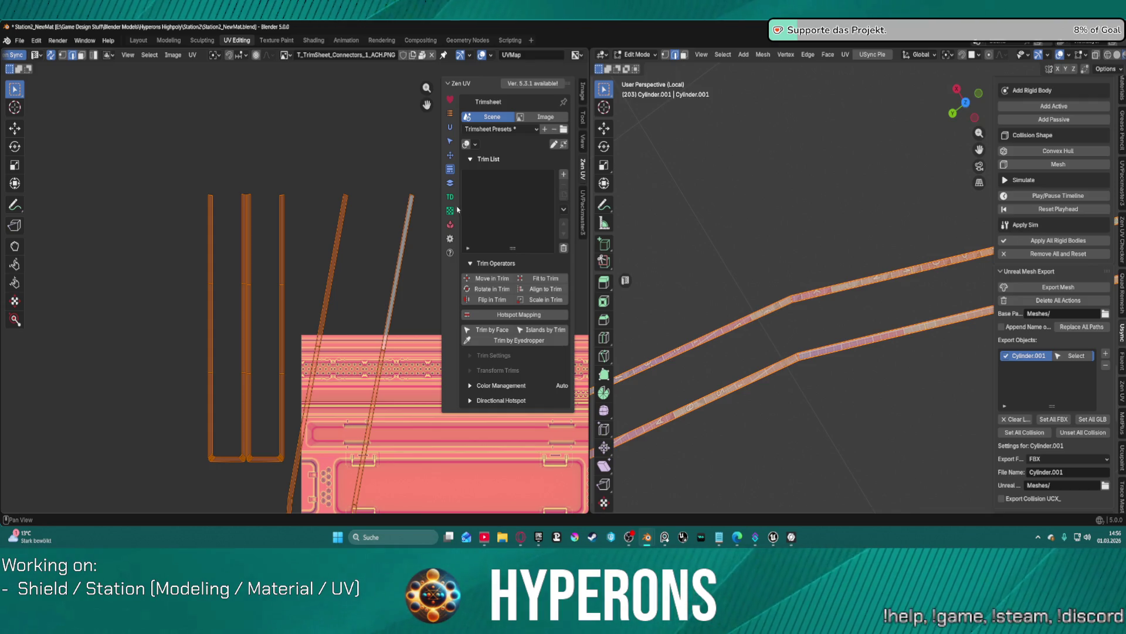
left_click(450, 197)
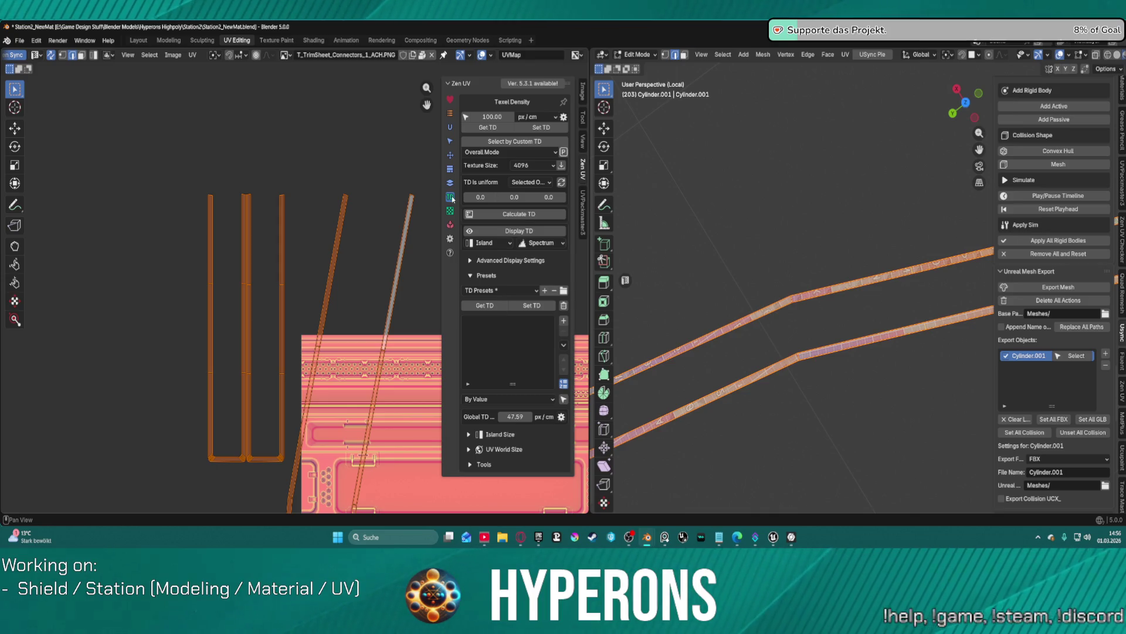
left_click(450, 154)
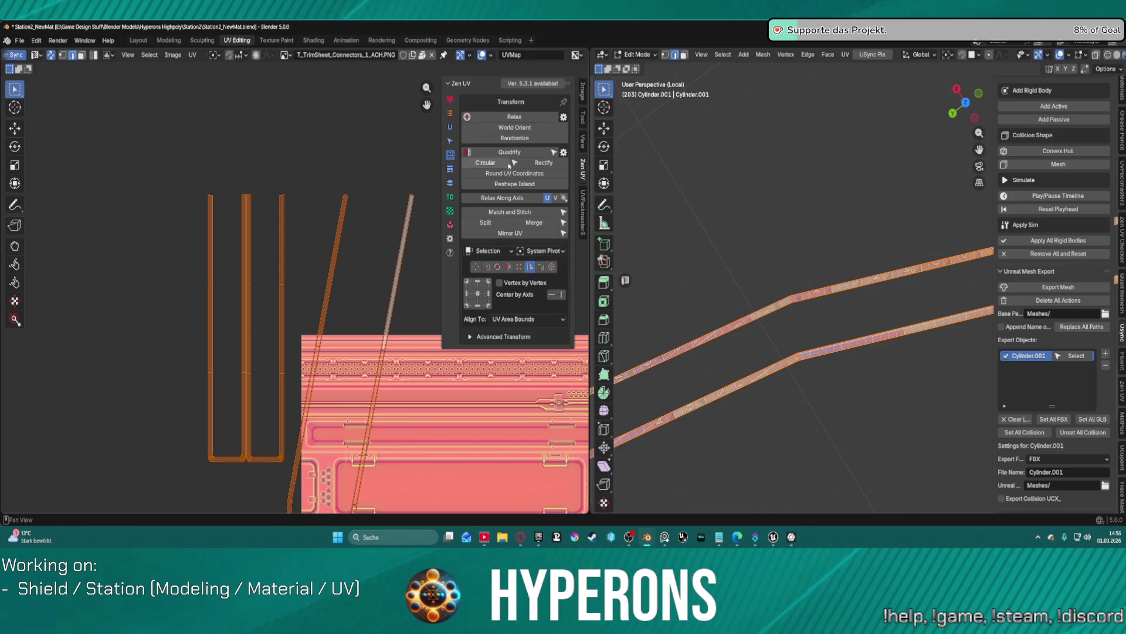
left_click(517, 154)
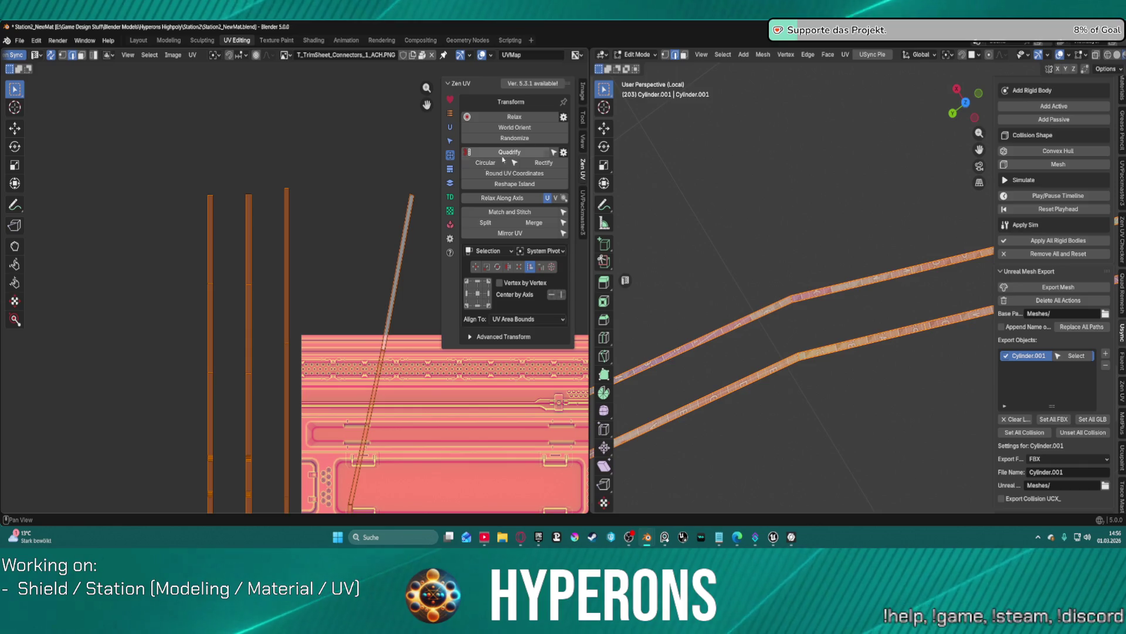
Step: Deselect all UVs and select a single connector UV strip
scroll(335, 293, "down", 5)
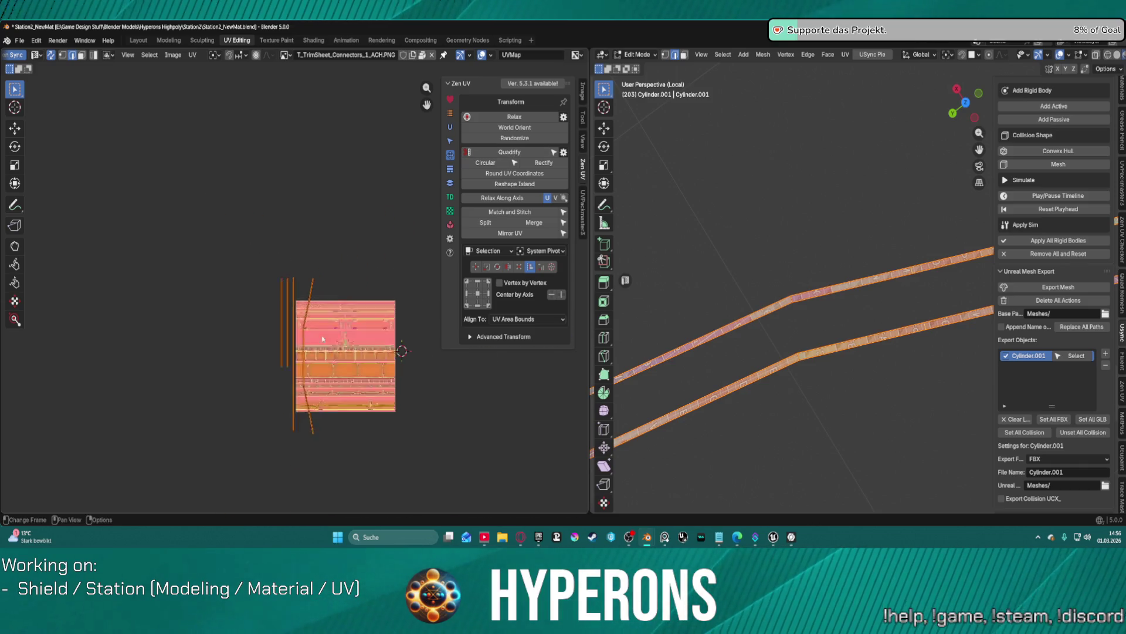
scroll(335, 293, "up", 3)
middle_click_drag(356, 449, 346, 394)
scroll(328, 264, "up", 3)
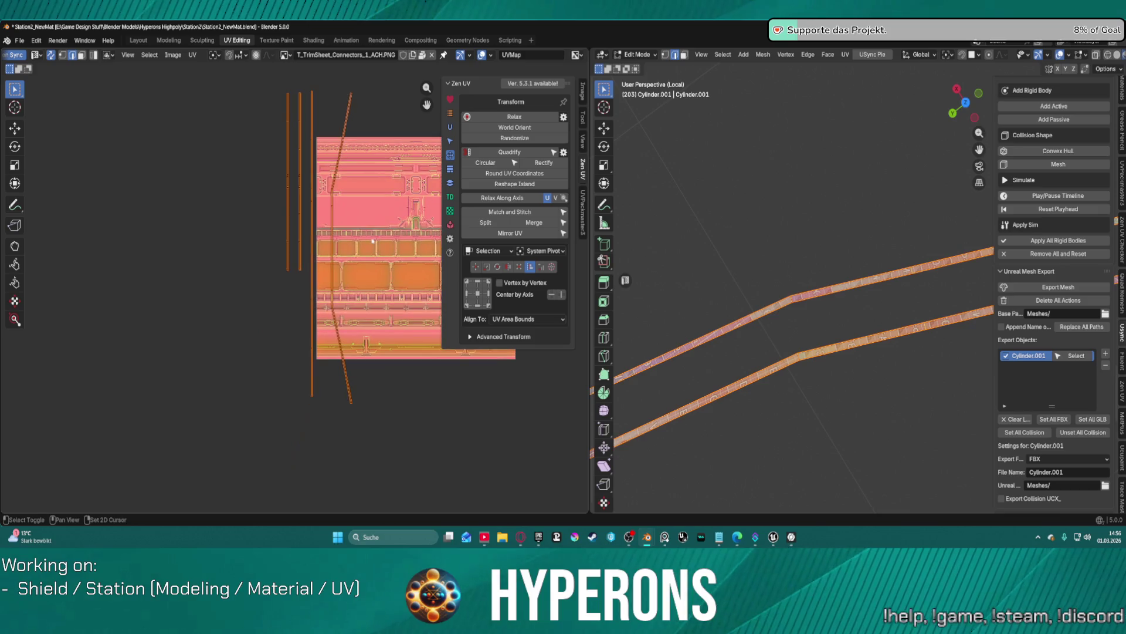
scroll(367, 410, "up", 2)
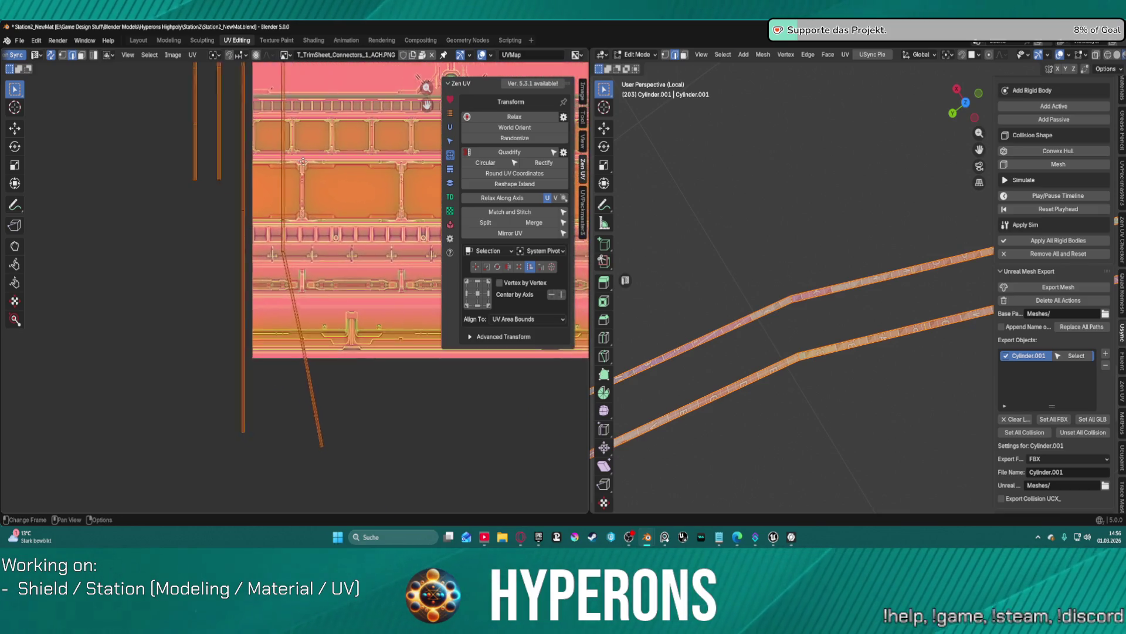
left_click(367, 490)
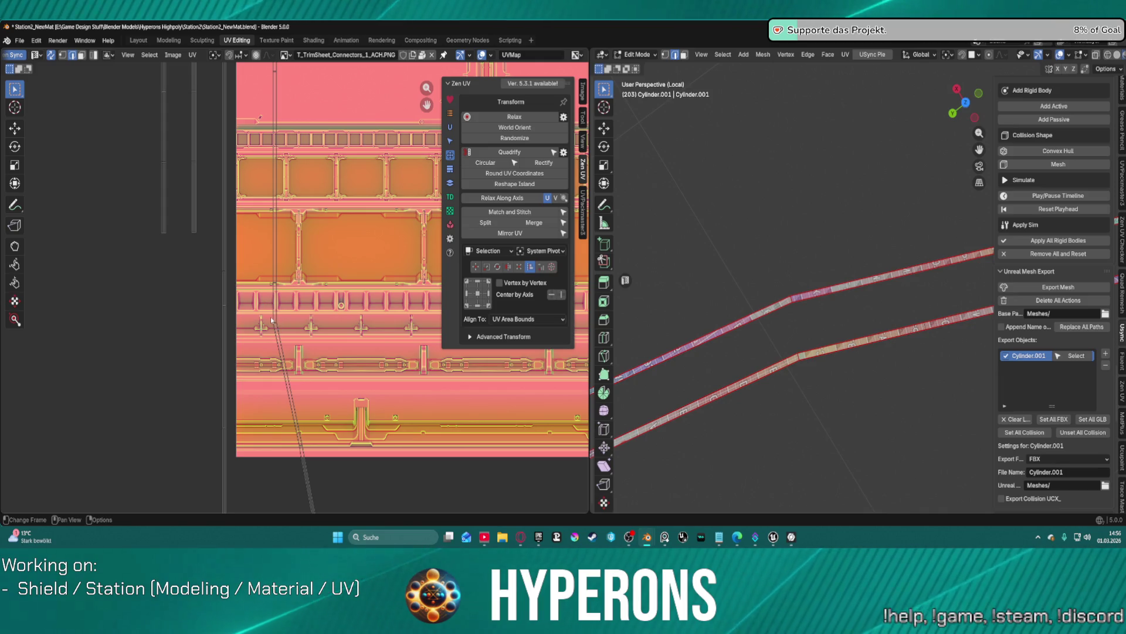
left_click(275, 319)
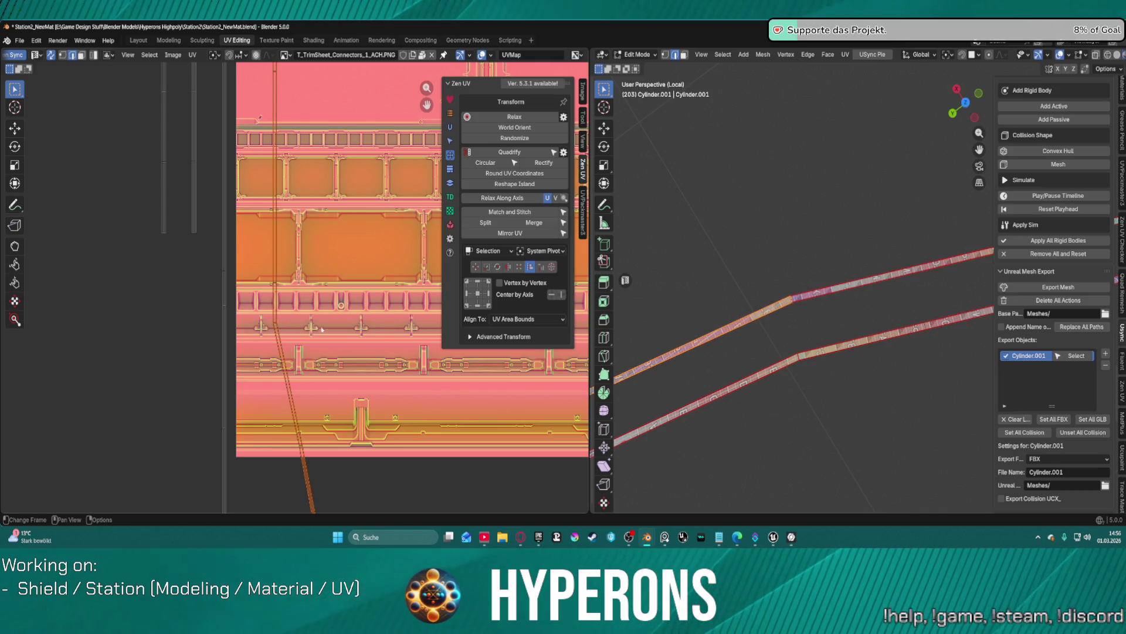
Step: Relax the selected connector strip's UV island with Zen UV Relax
scroll(753, 353, "down", 2)
mouse_move(769, 339)
middle_mouse_down()
mouse_move(859, 383)
mouse_move(733, 235)
mouse_move(653, 201)
mouse_move(864, 240)
mouse_move(864, 403)
mouse_move(824, 150)
mouse_move(795, 200)
middle_mouse_up()
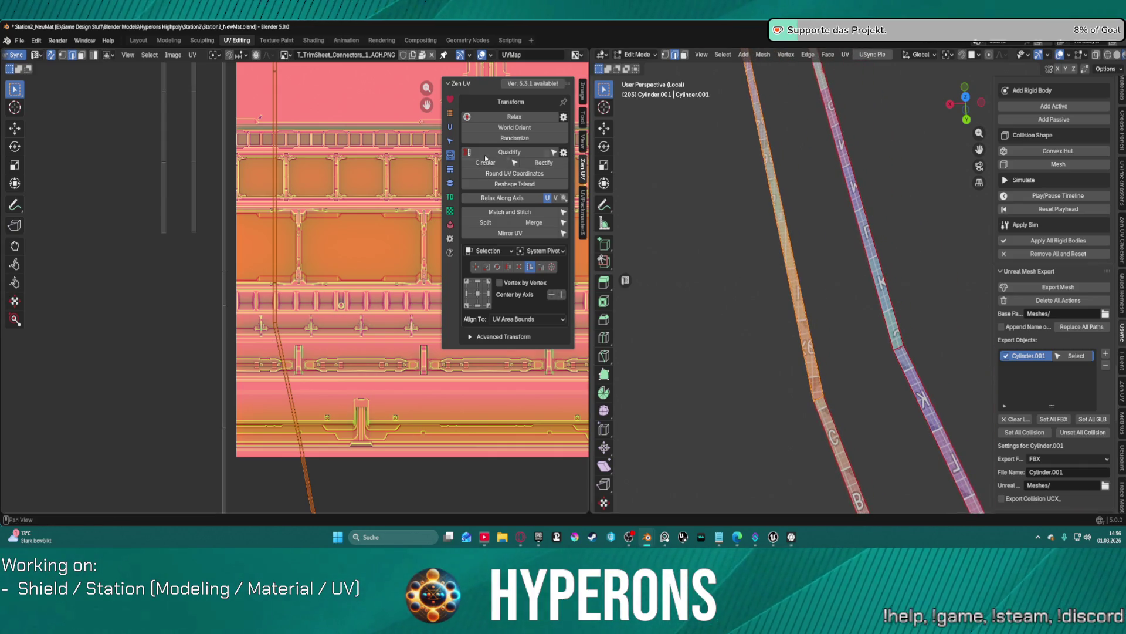
left_click(509, 119)
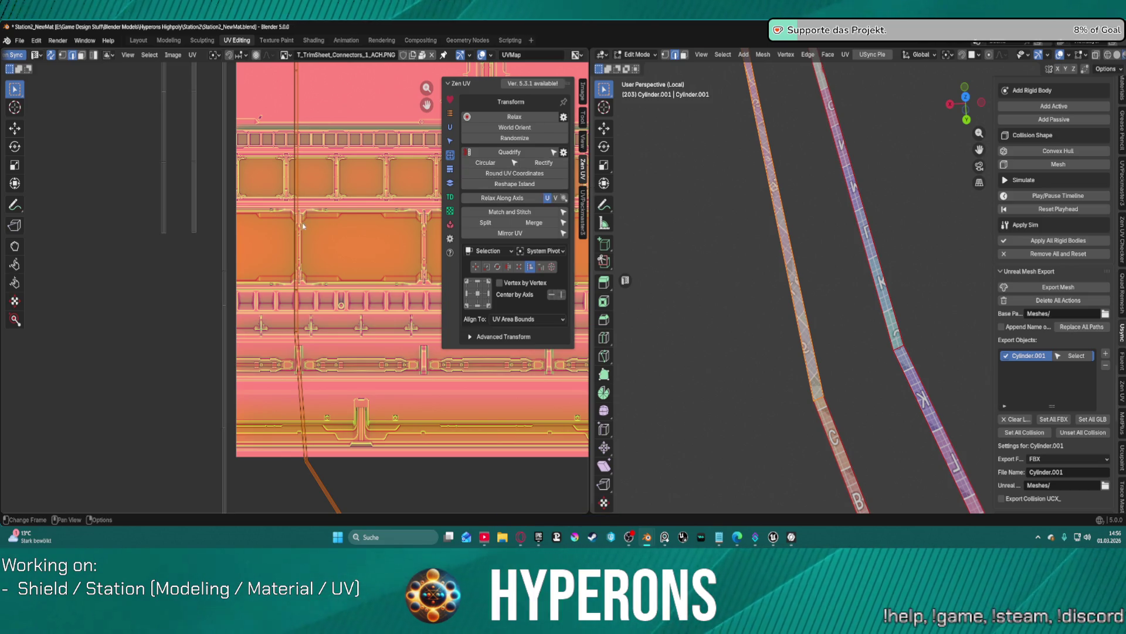
scroll(312, 220, "down", 5)
scroll(312, 220, "up", 3)
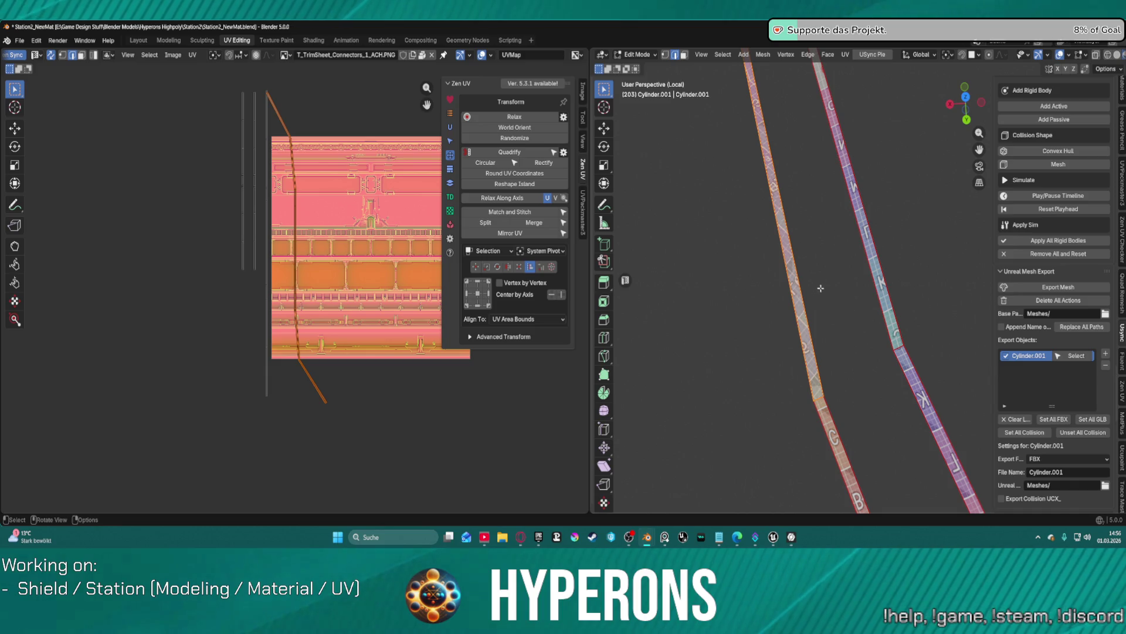
Step: Select the linked strip, Quadrify its UVs, then select the strip's edge loop
key("l")
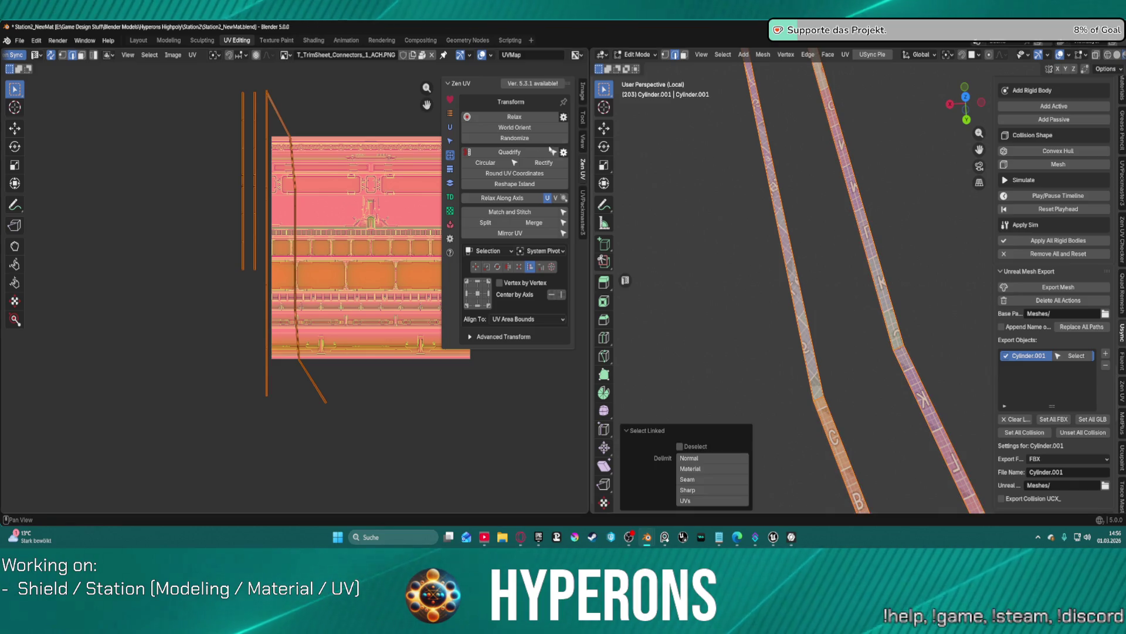
left_click(513, 154)
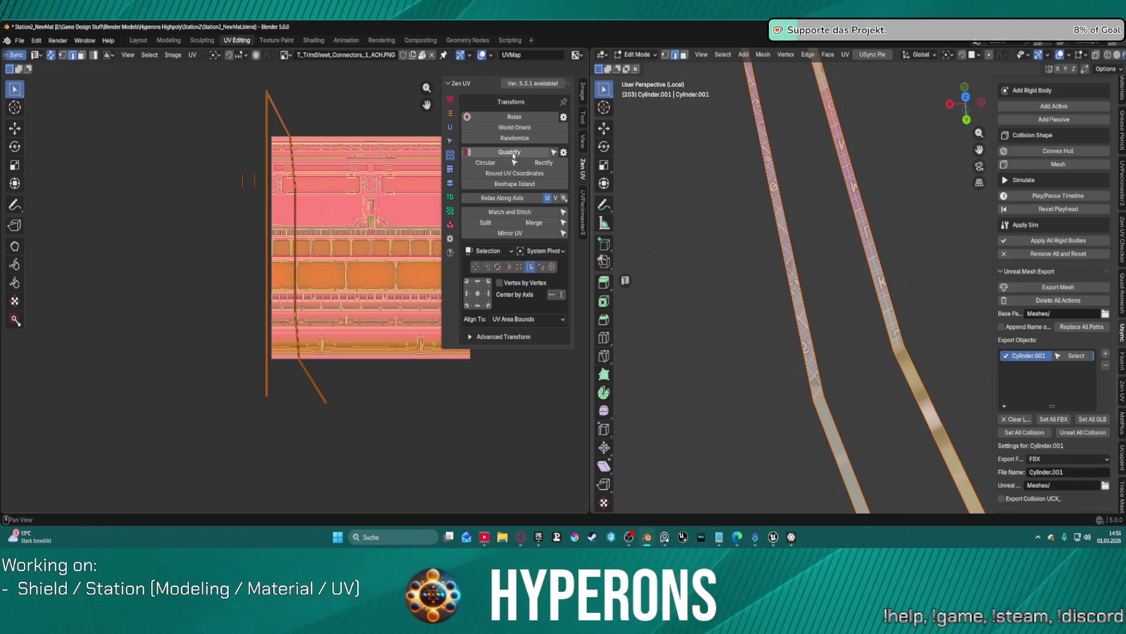
left_click(315, 122)
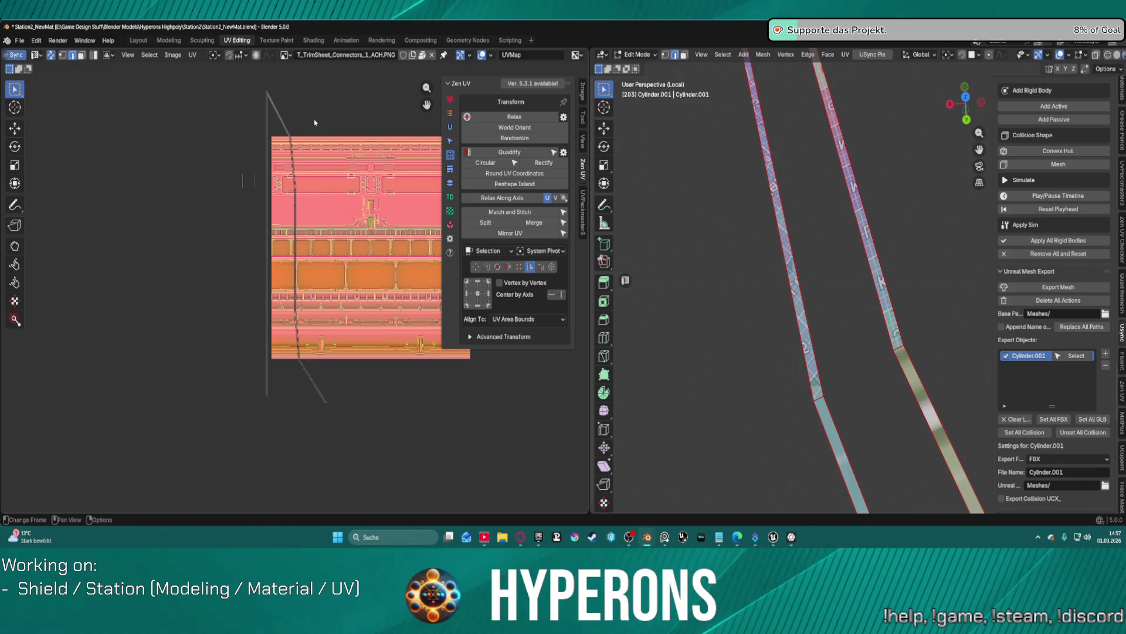
left_click(282, 126)
Step: Relax the edge loop along the U axis to straighten the island
scroll(769, 182, "down", 8)
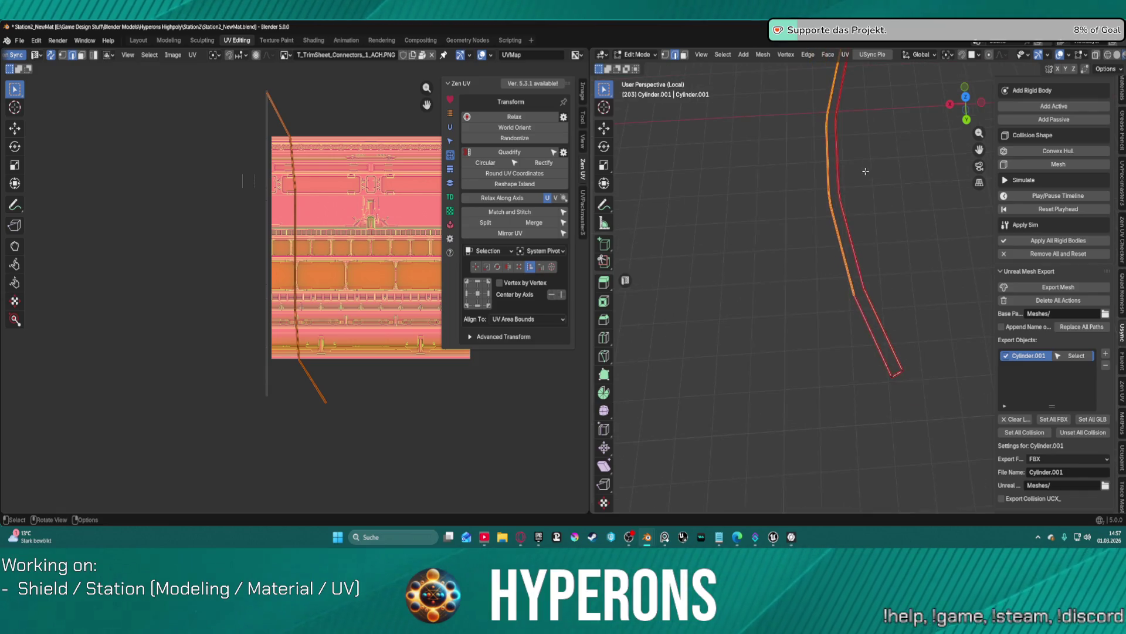
scroll(889, 162, "up", 3)
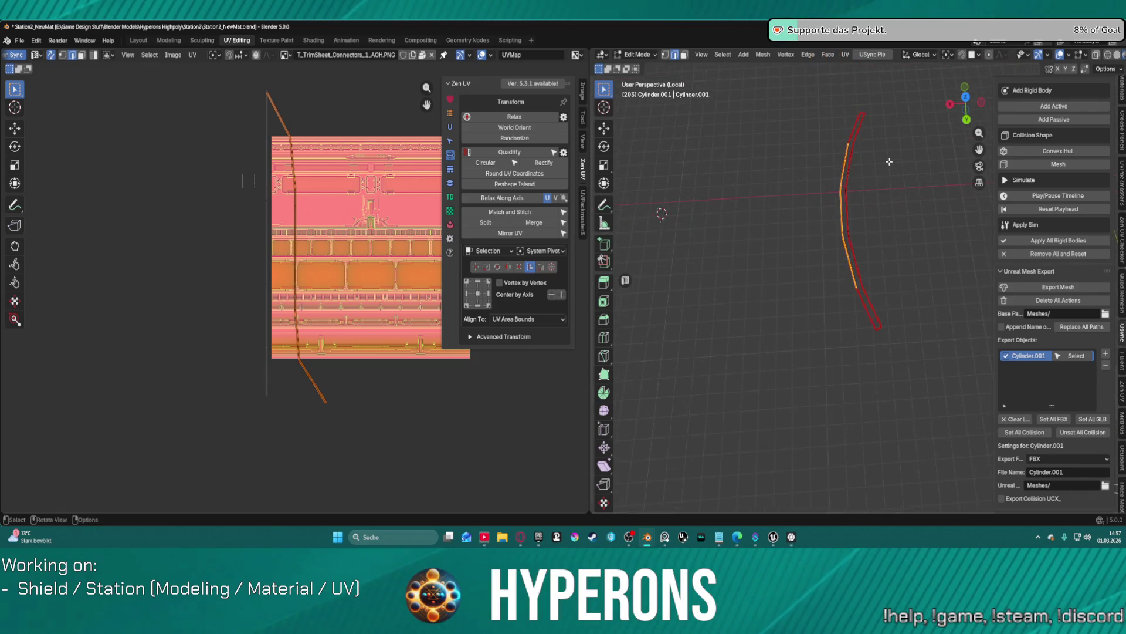
left_click(514, 198)
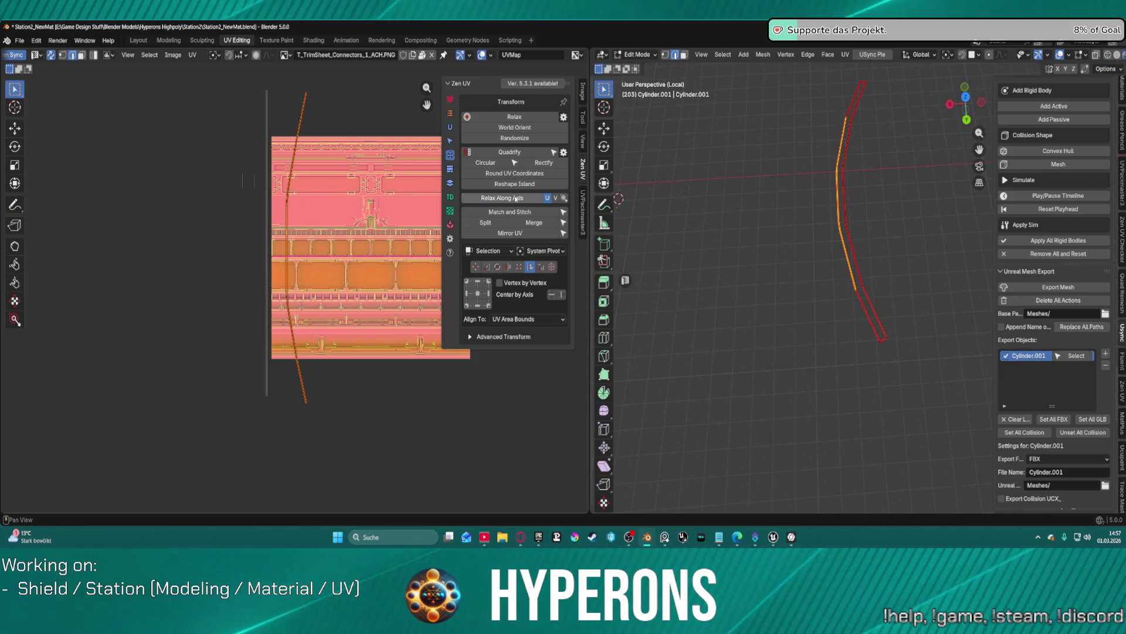
left_click(555, 198)
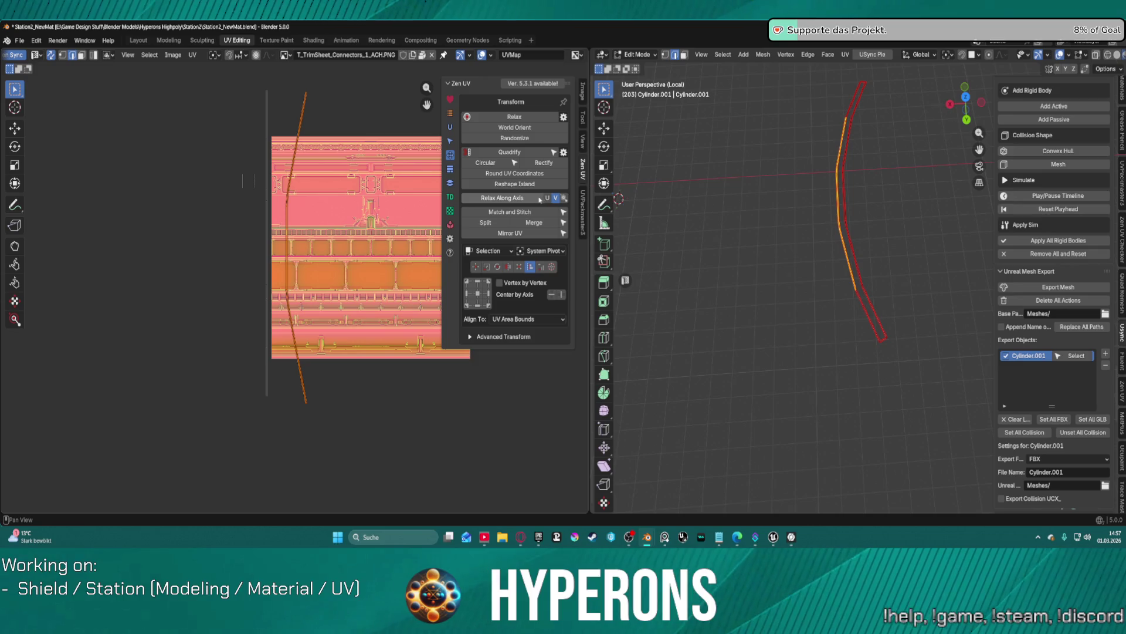
left_click(547, 198)
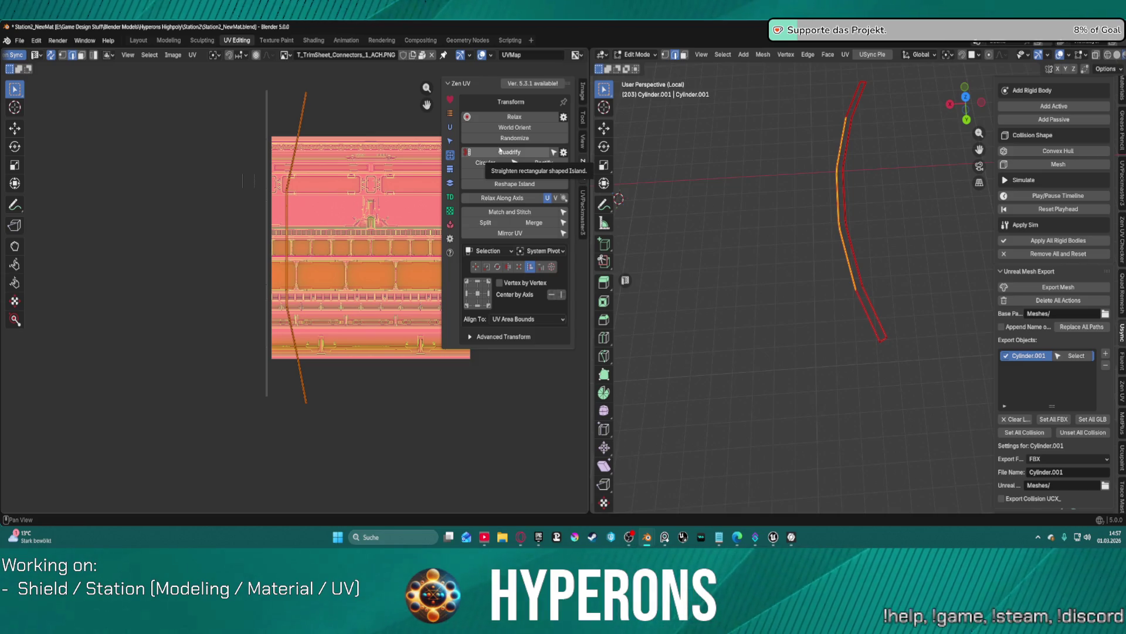
scroll(226, 169, "up", 4)
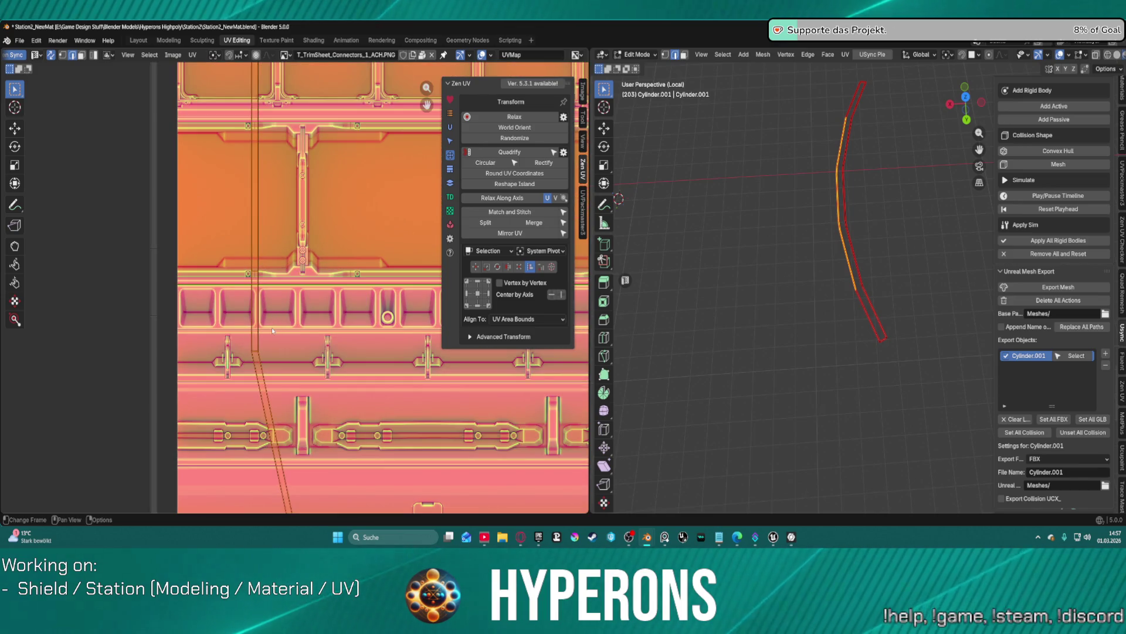
scroll(302, 283, "down", 3)
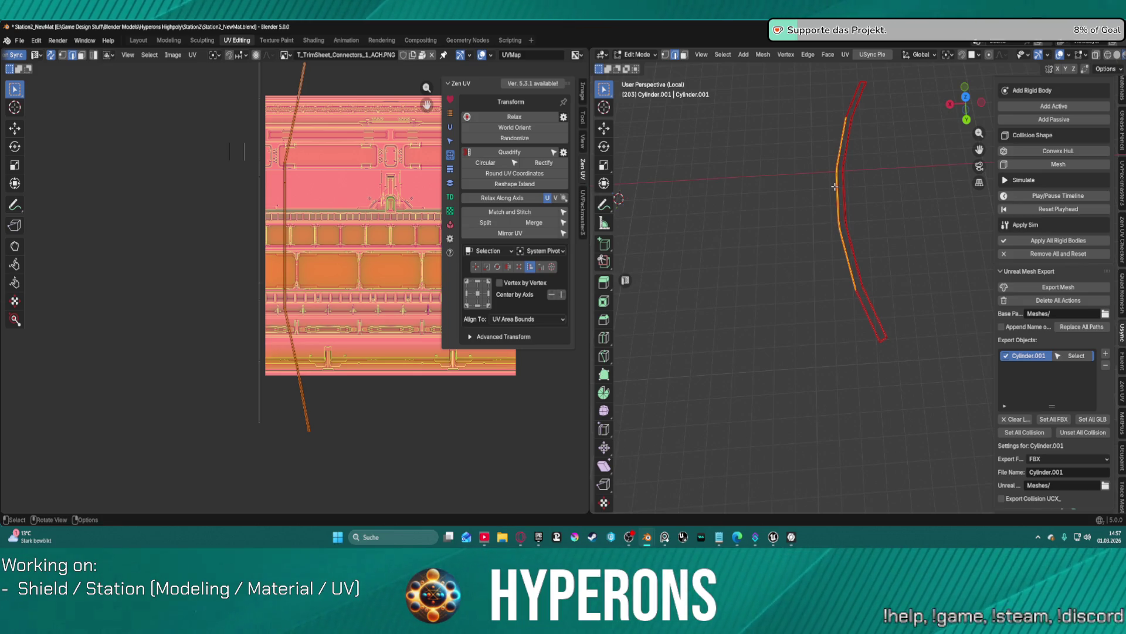
Step: Box-deselect the left strip and orbit the view until the strips run nearly level
scroll(826, 229, "up", 3)
scroll(826, 229, "up", 4)
key("b")
left_click_drag(829, 444, 830, 475)
mouse_move(798, 446)
middle_mouse_down()
mouse_move(818, 284)
mouse_move(847, 326)
mouse_move(845, 305)
mouse_move(794, 281)
mouse_move(780, 322)
middle_mouse_up()
scroll(874, 311, "down", 3)
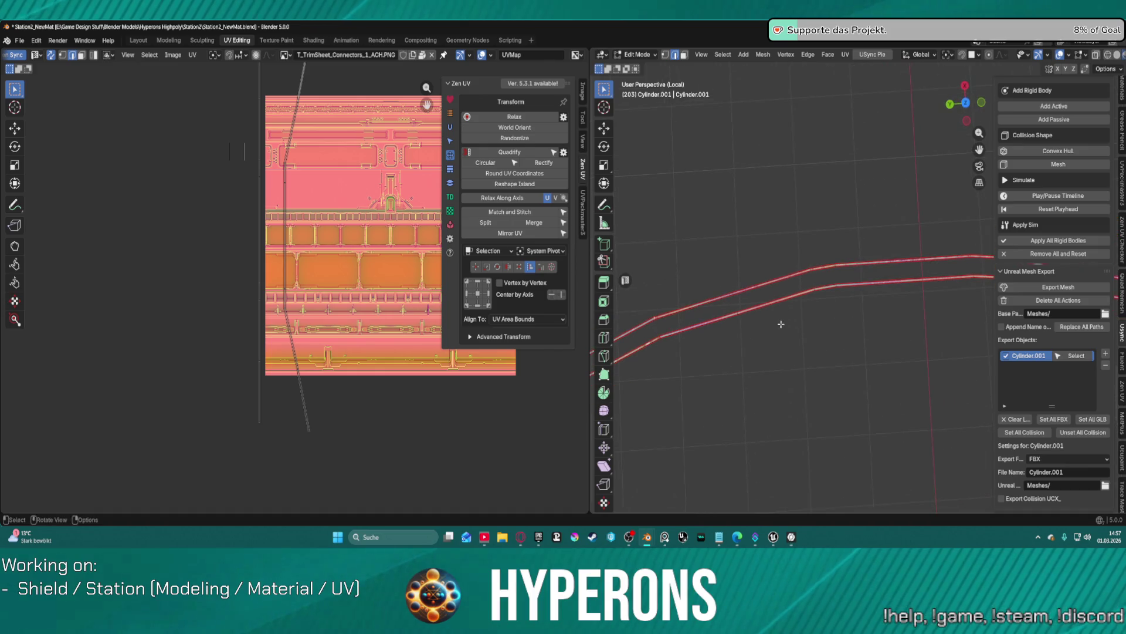
scroll(838, 294, "up", 3)
mouse_move(907, 251)
middle_mouse_down()
mouse_move(833, 259)
mouse_move(791, 301)
middle_mouse_up()
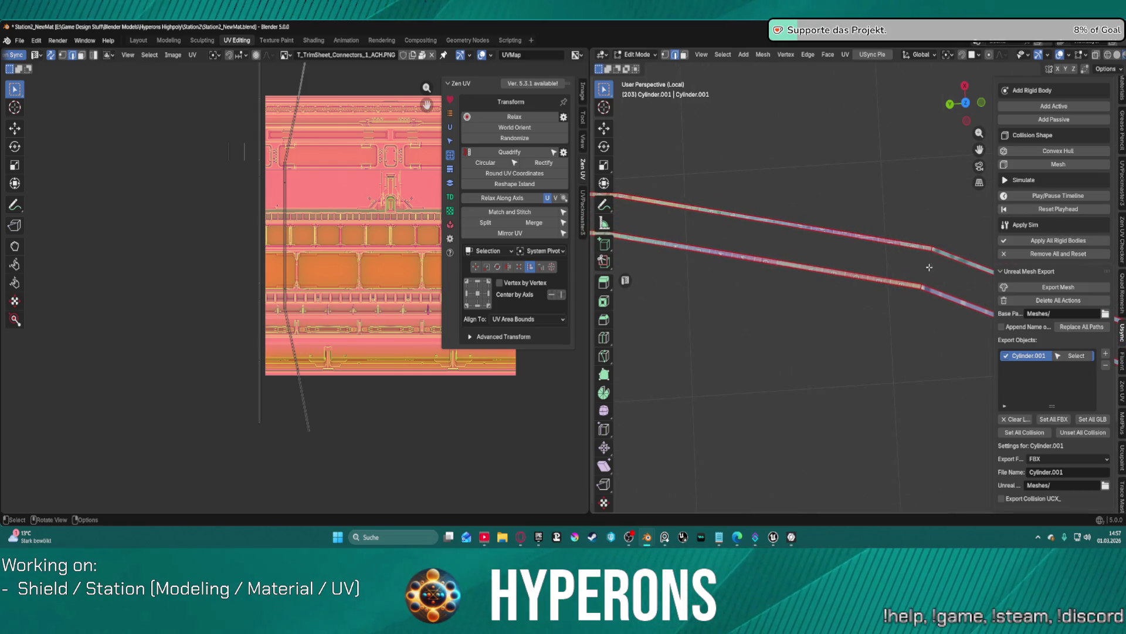
middle_click_drag(805, 241, 962, 249)
scroll(271, 165, "up", 1)
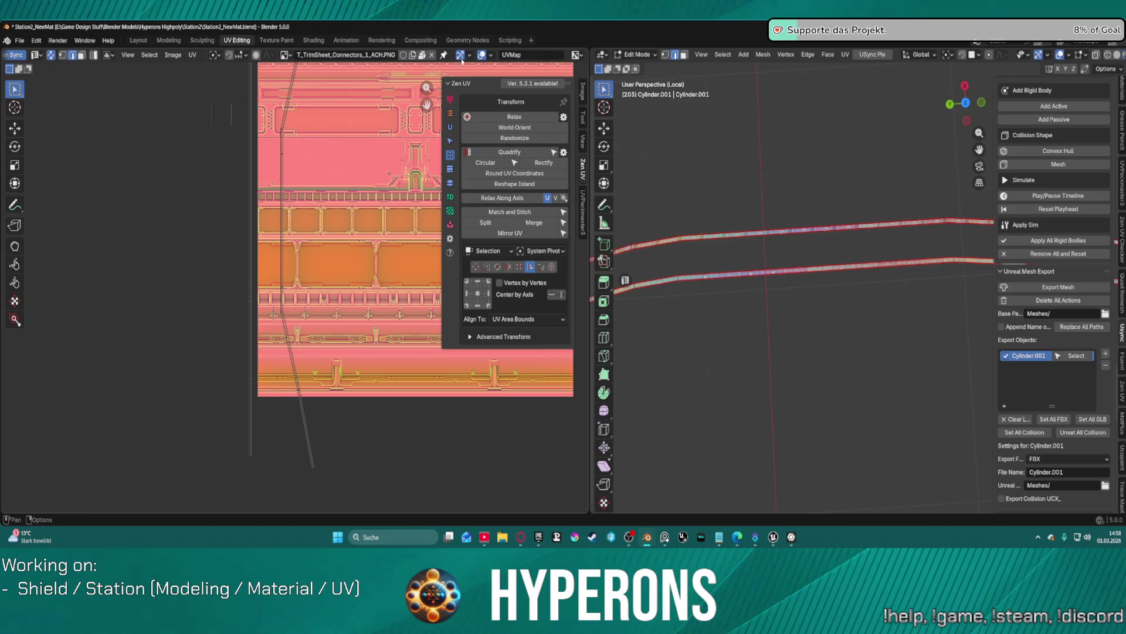
Step: Run Zen UV Relax on both strip islands, then select all UVs
left_click(468, 119)
scroll(327, 126, "down", 4)
scroll(329, 129, "up", 3)
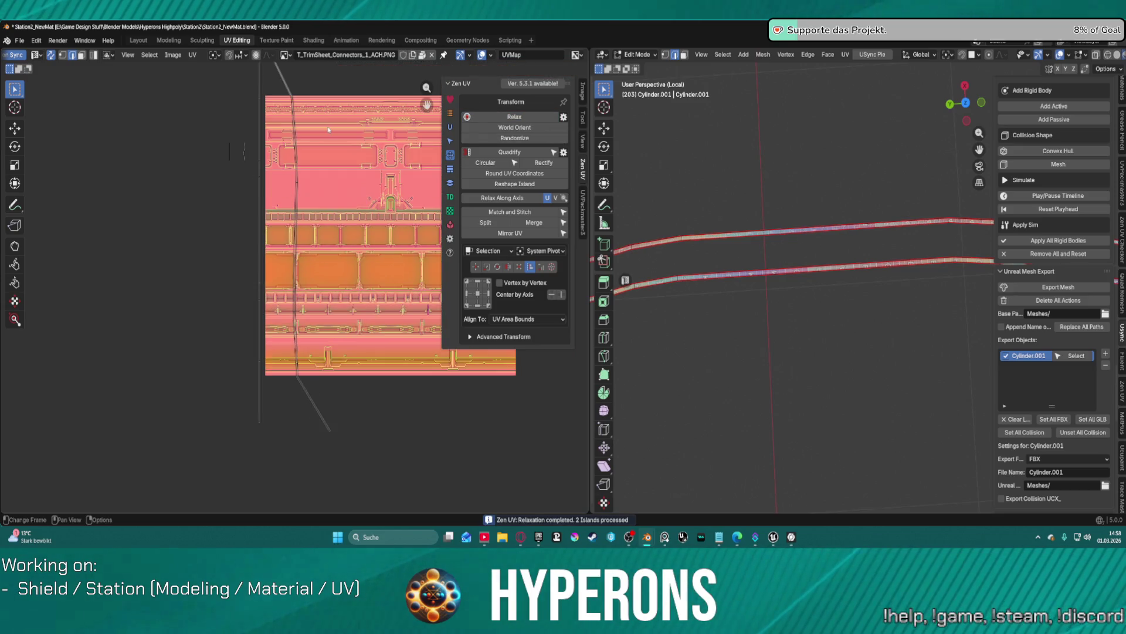
scroll(328, 130, "down", 1)
scroll(327, 111, "up", 1)
scroll(326, 108, "down", 1)
key("a")
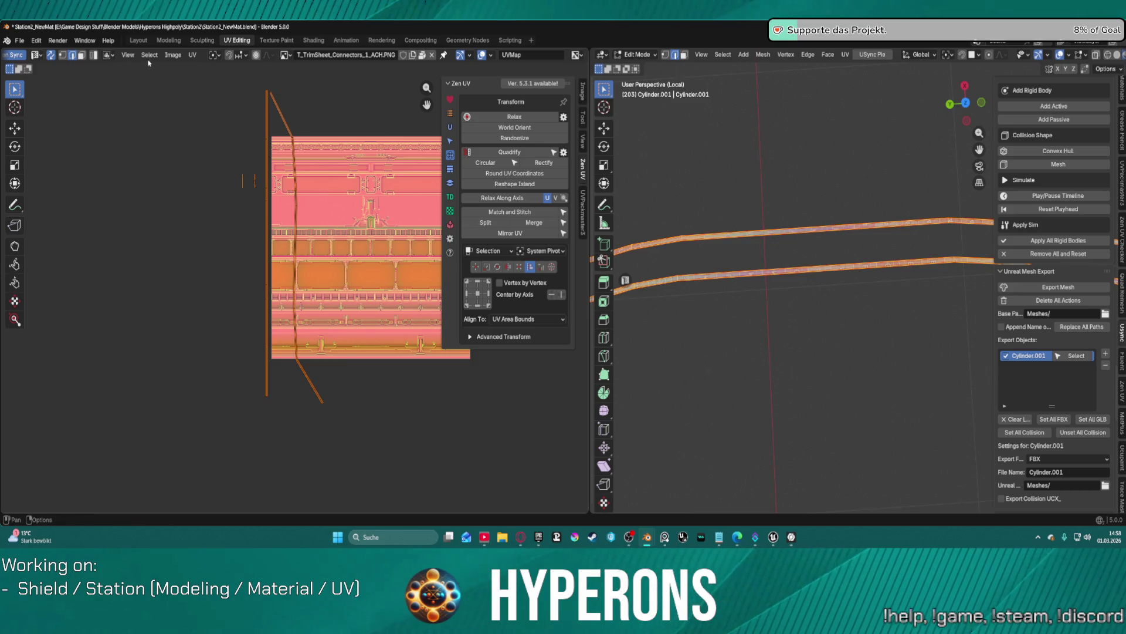
Step: Reset the strips' UVs to their default layout and pan to the hexagon
left_click(193, 55)
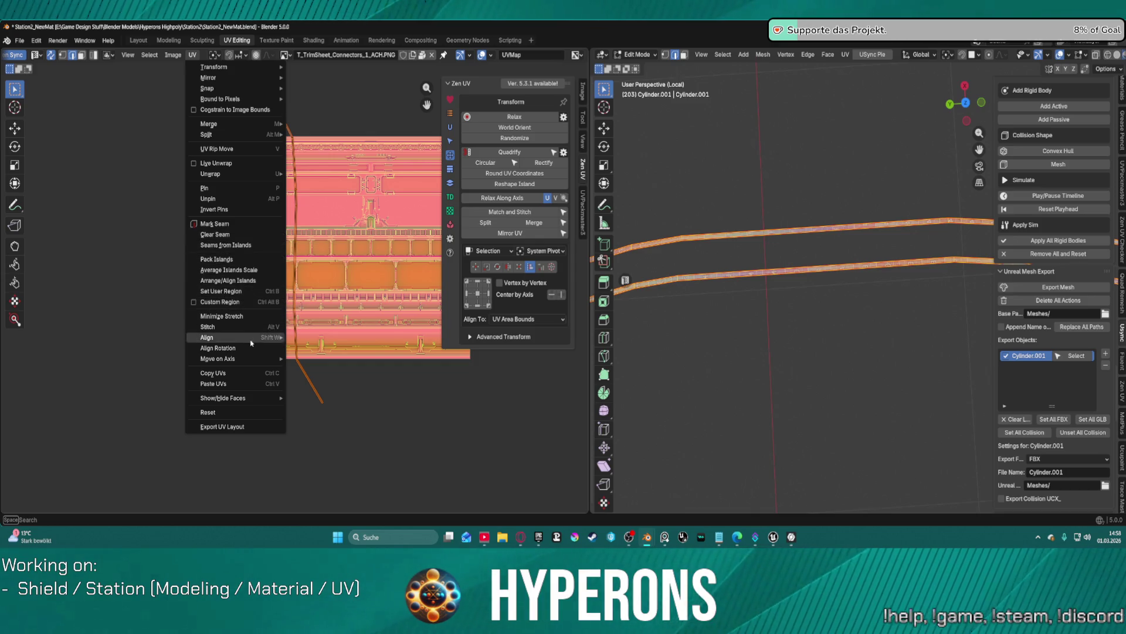
mouse_move(255, 358)
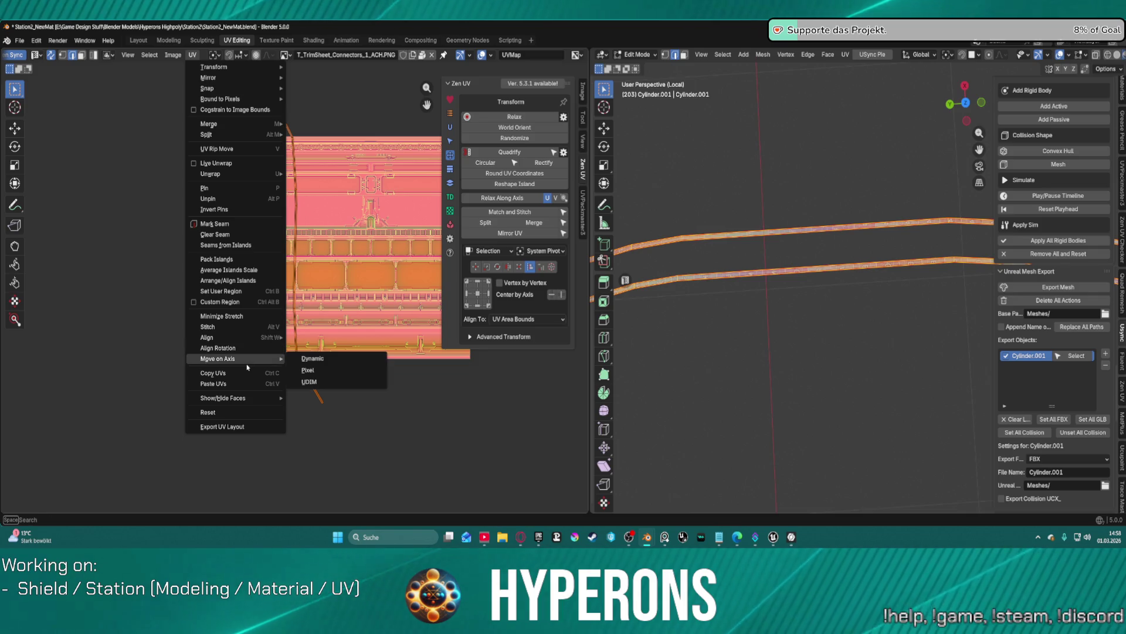
left_click(209, 411)
scroll(282, 276, "up", 4)
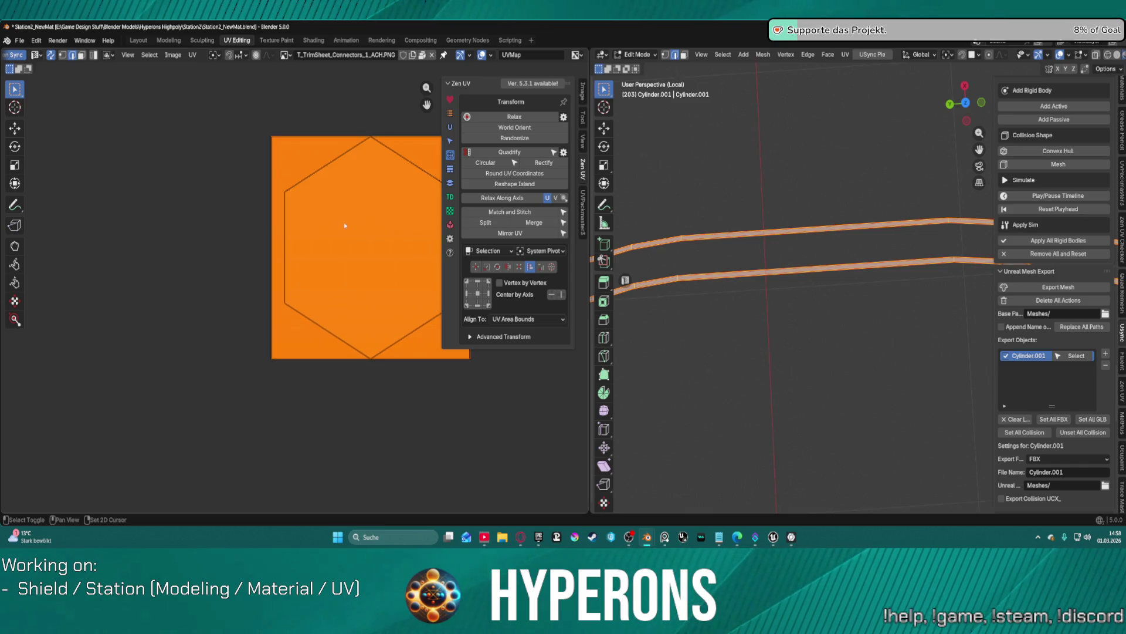
middle_click_drag(345, 226, 121, 289)
scroll(273, 216, "up", 3)
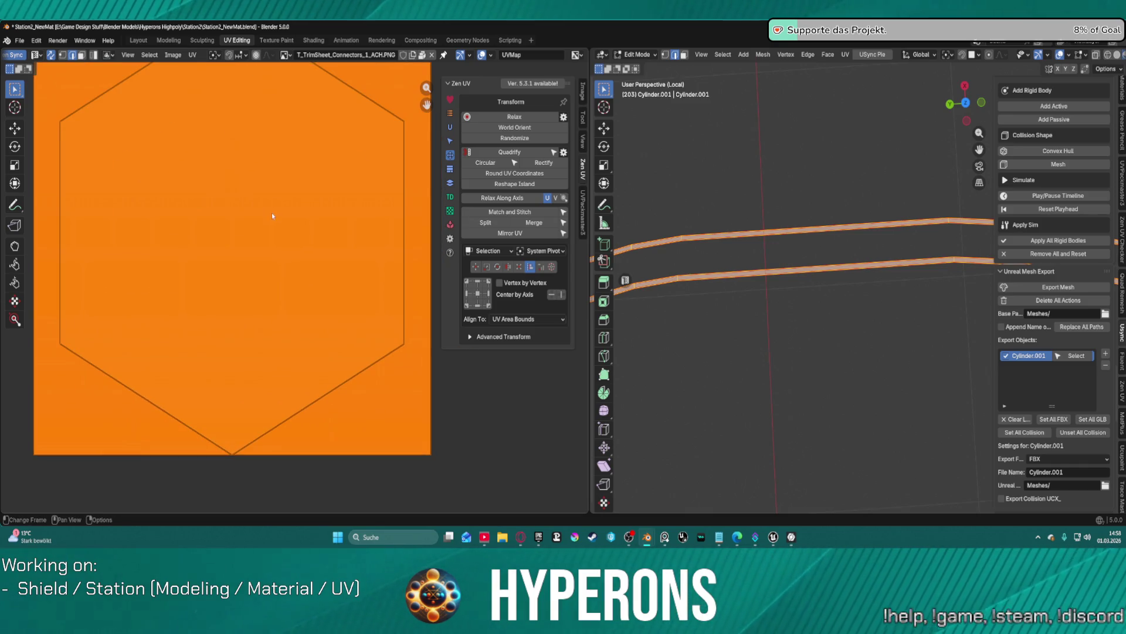
scroll(272, 216, "down", 3)
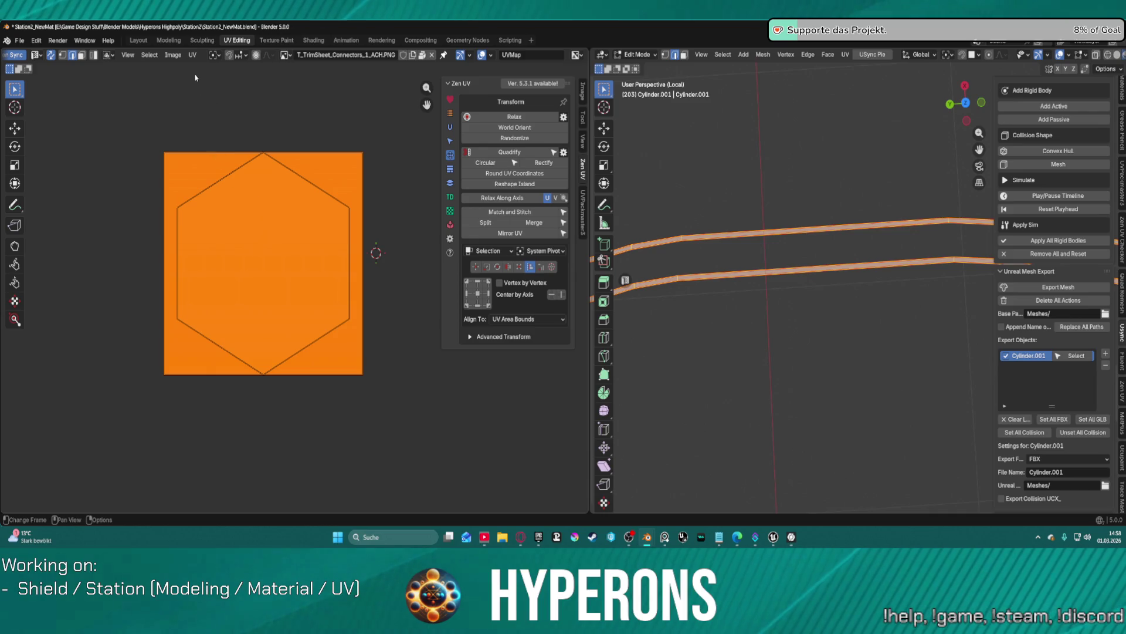
Step: Unwrap the connector strips with the Conformal method
left_click(192, 54)
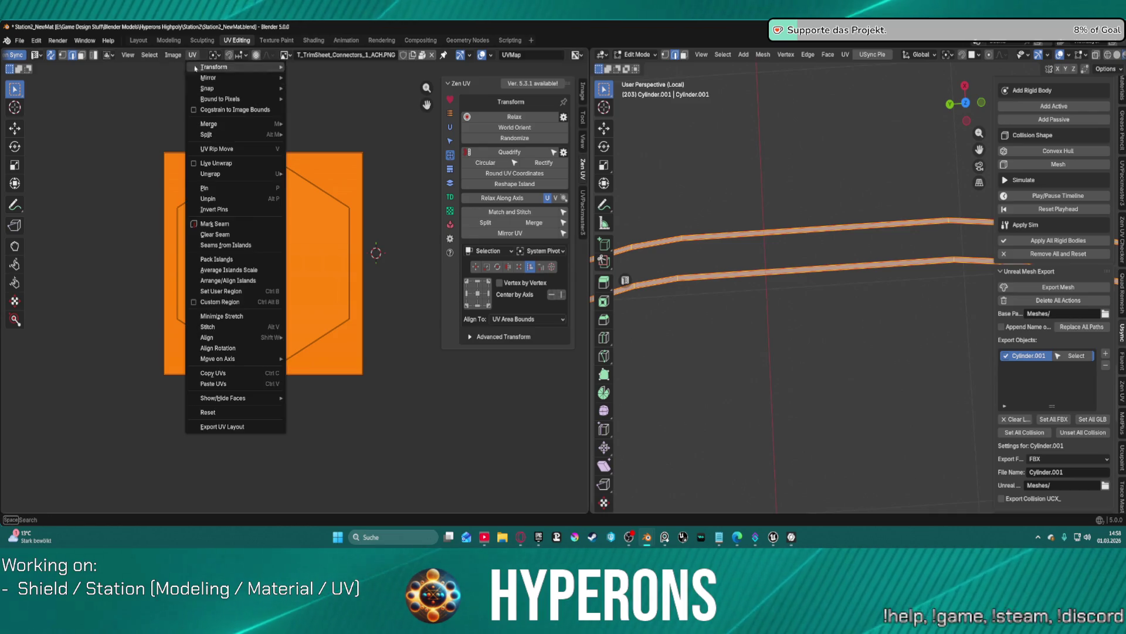
mouse_move(247, 173)
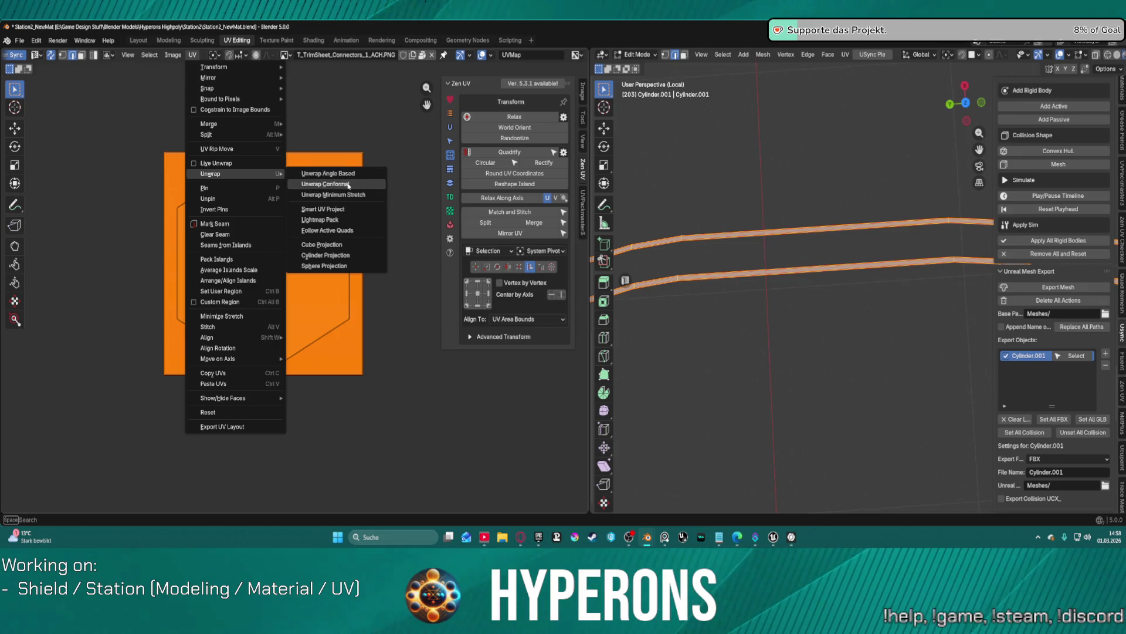
left_click(348, 184)
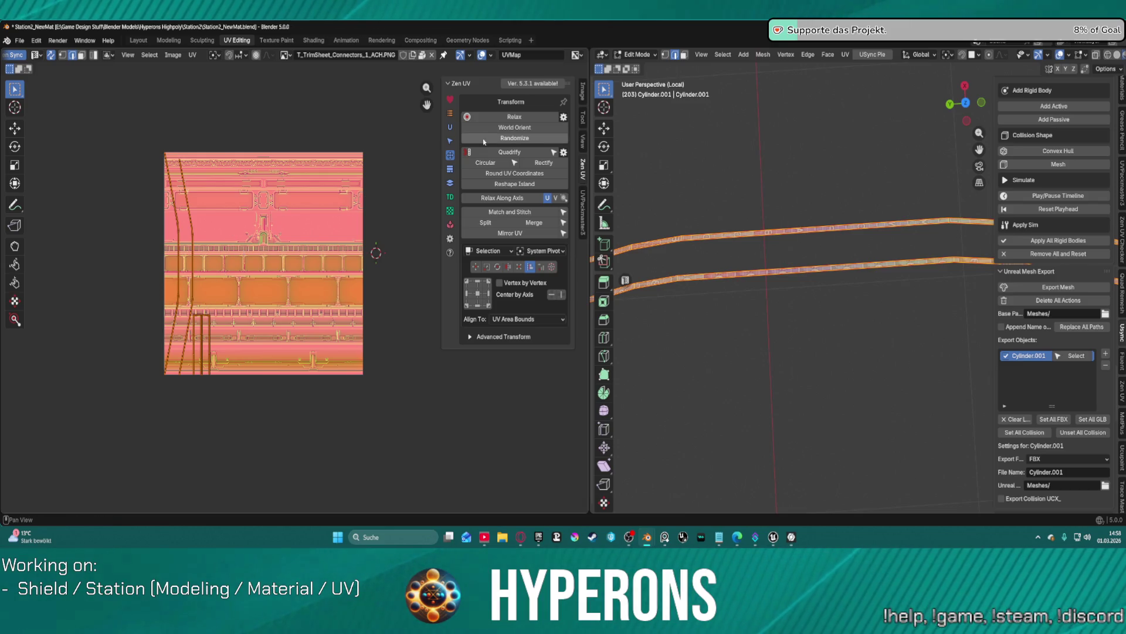
Step: Quadrify the conformal UV islands and pan the UV view along the texture to inspect them
left_click(480, 154)
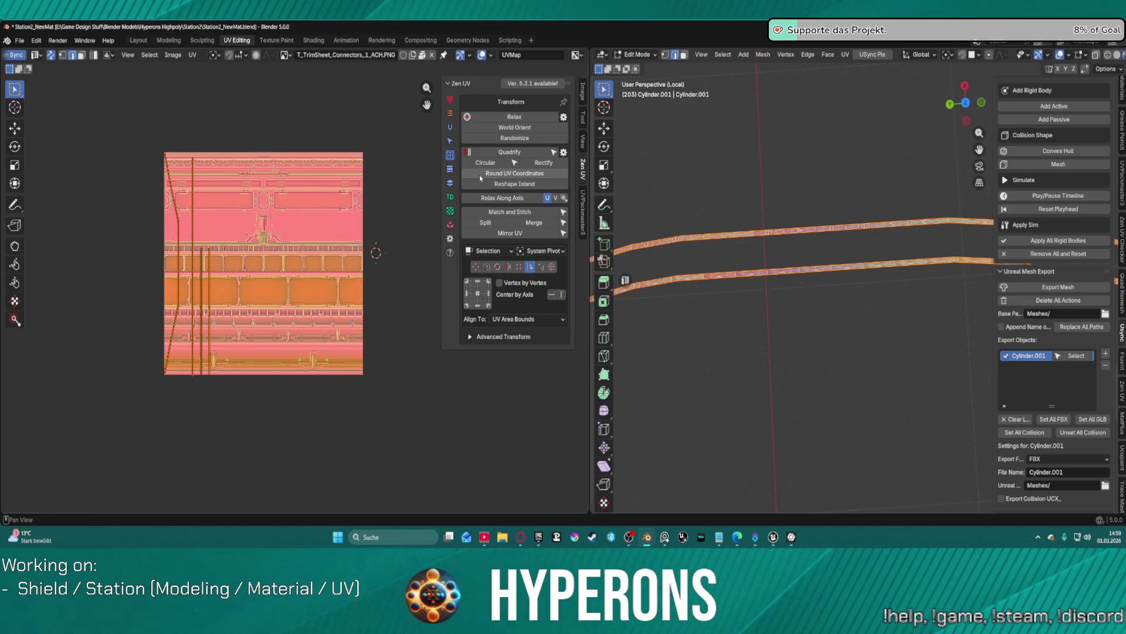
scroll(157, 305, "up", 6)
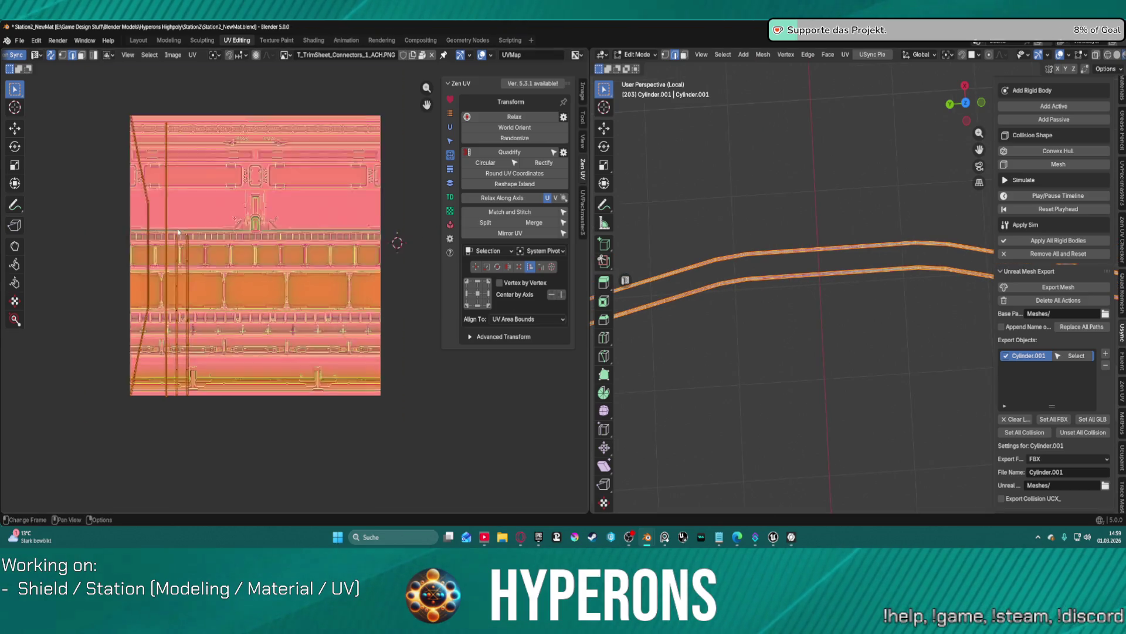
middle_click_drag(463, 159, 450, 125)
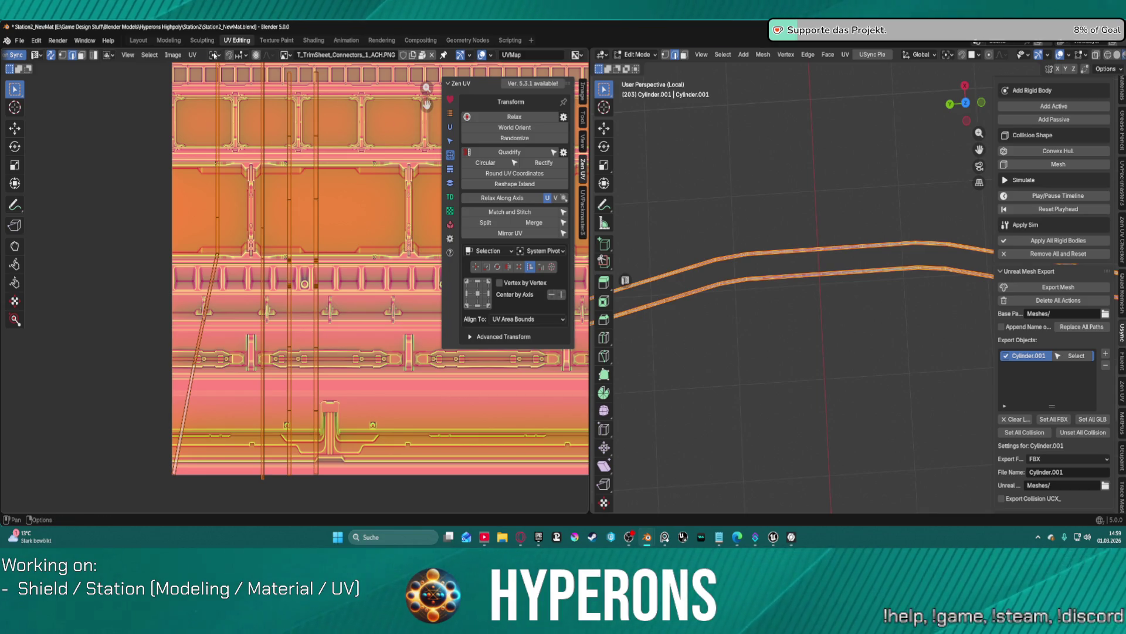
Step: Re-unwrap the connector strips with Smart UV Project
left_click(193, 55)
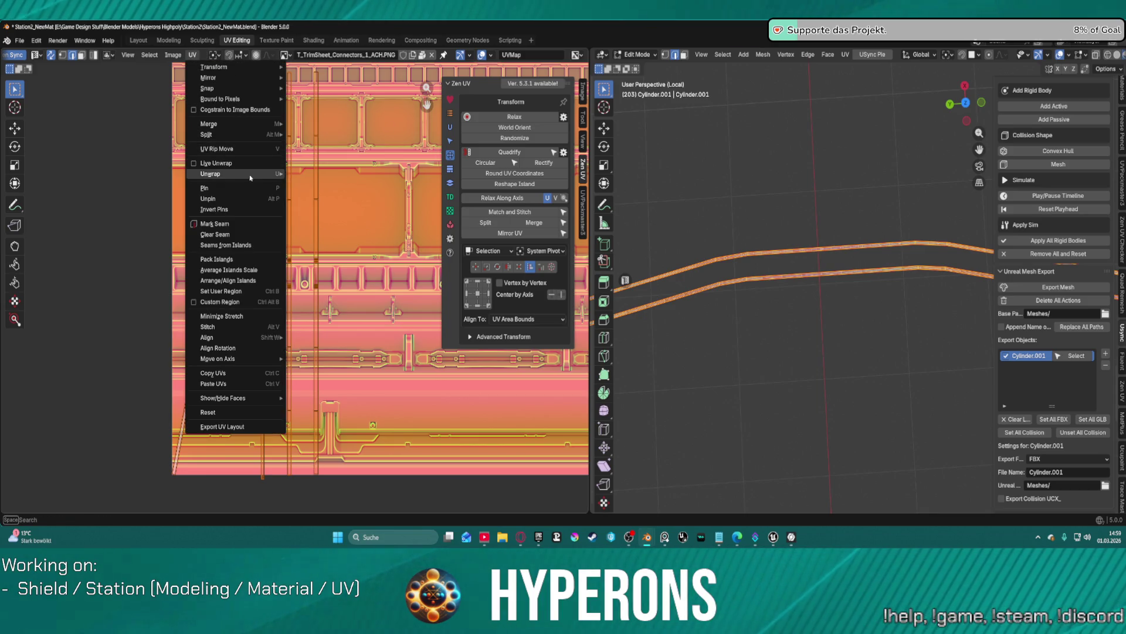
mouse_move(252, 174)
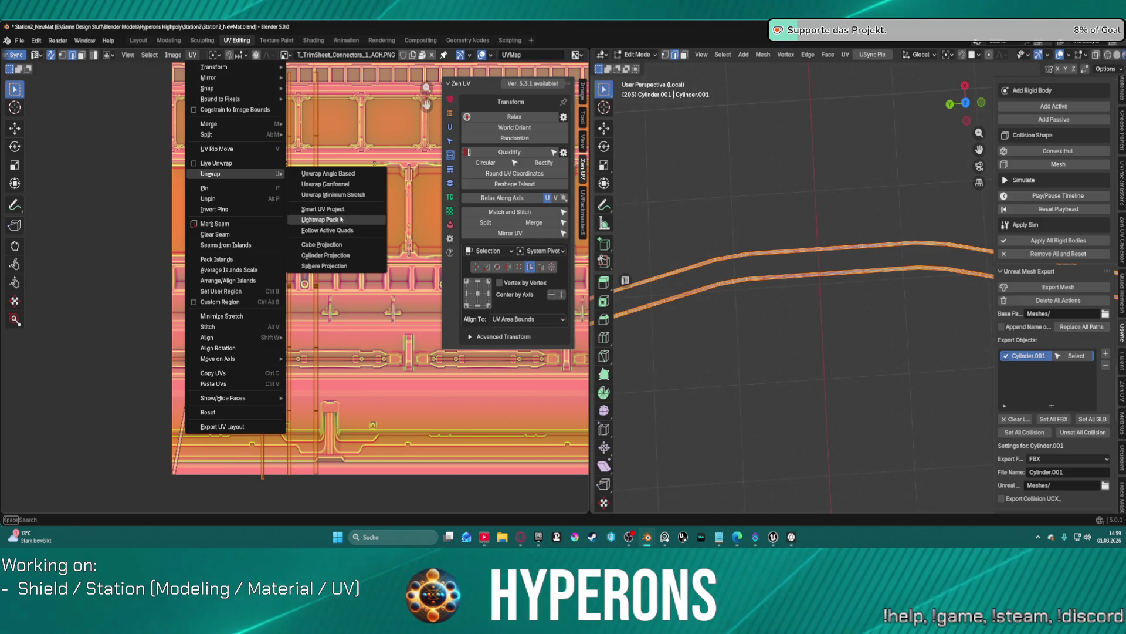
left_click(337, 209)
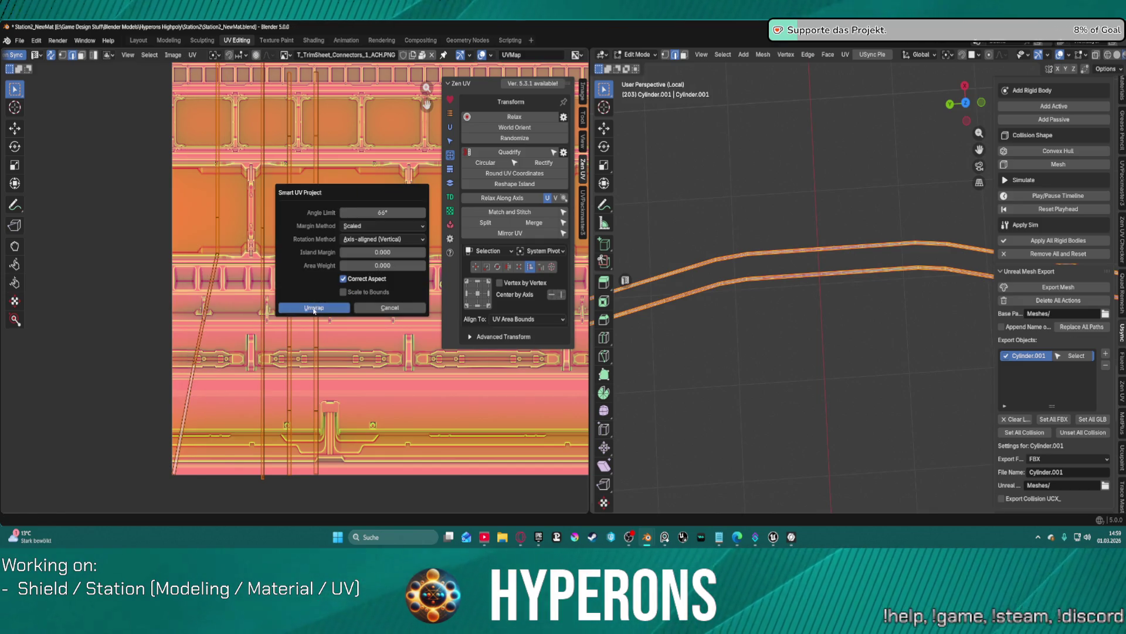
left_click(311, 307)
scroll(309, 270, "down", 2)
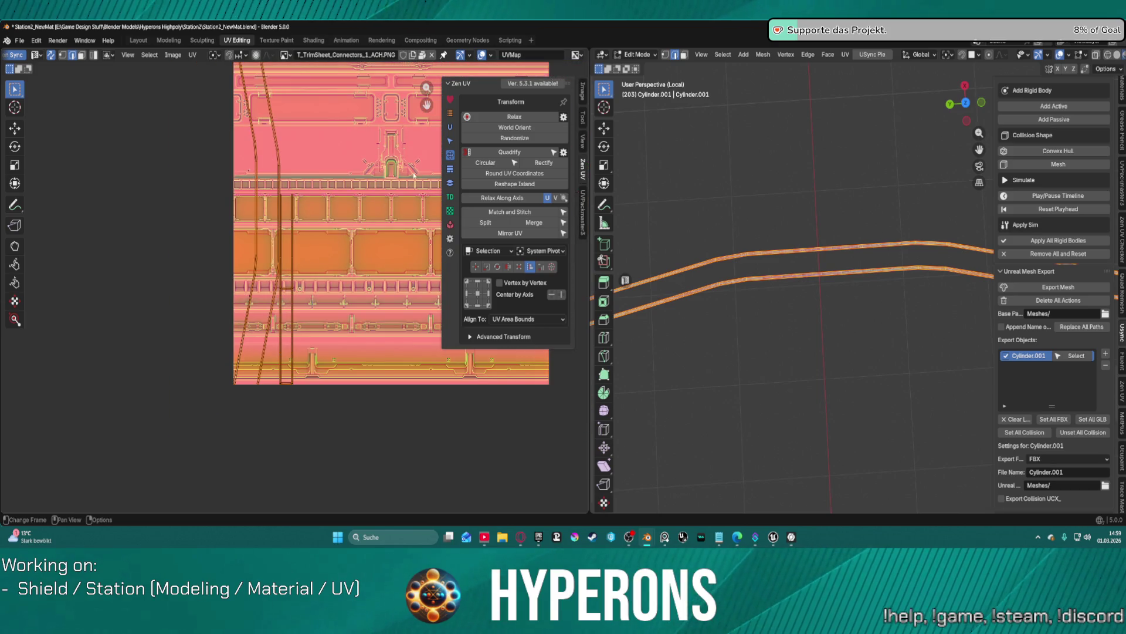
Step: Quadrify the smart-projected islands into long vertical strips
left_click(504, 152)
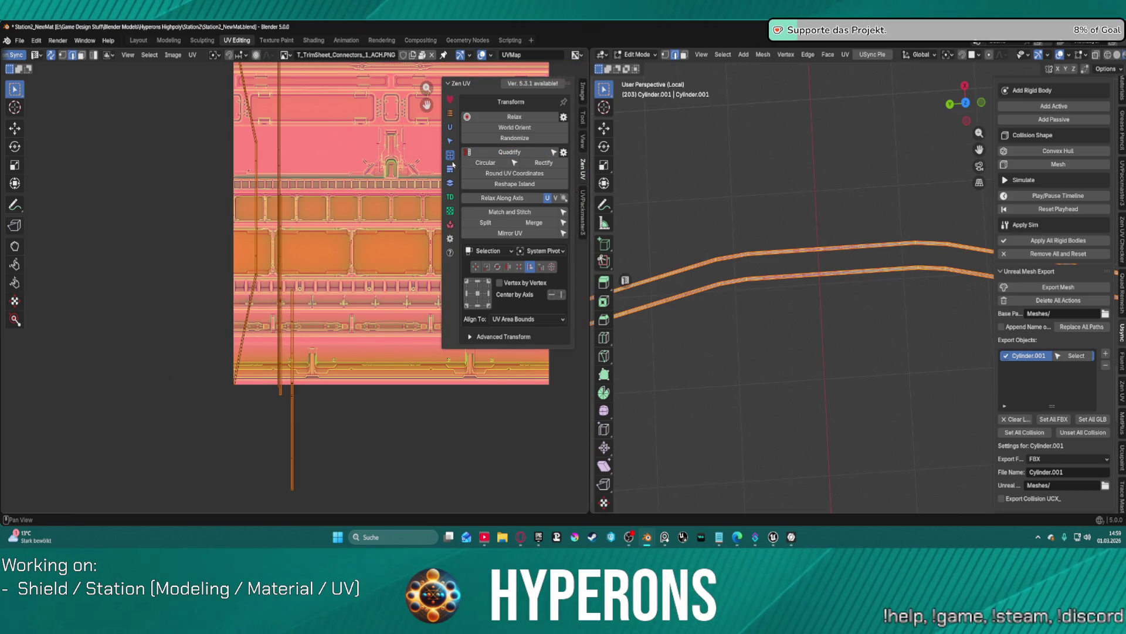
left_click(192, 54)
mouse_move(273, 174)
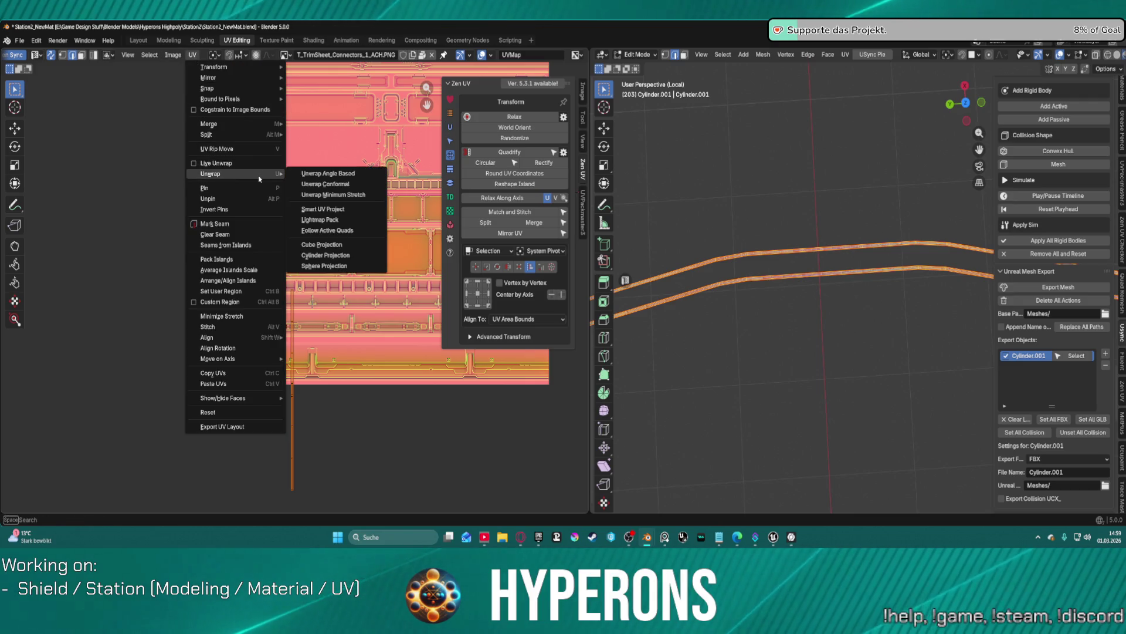
Step: Cylinder-project the strips' UVs, then apply Zen UV Circular to the layout
left_click(345, 254)
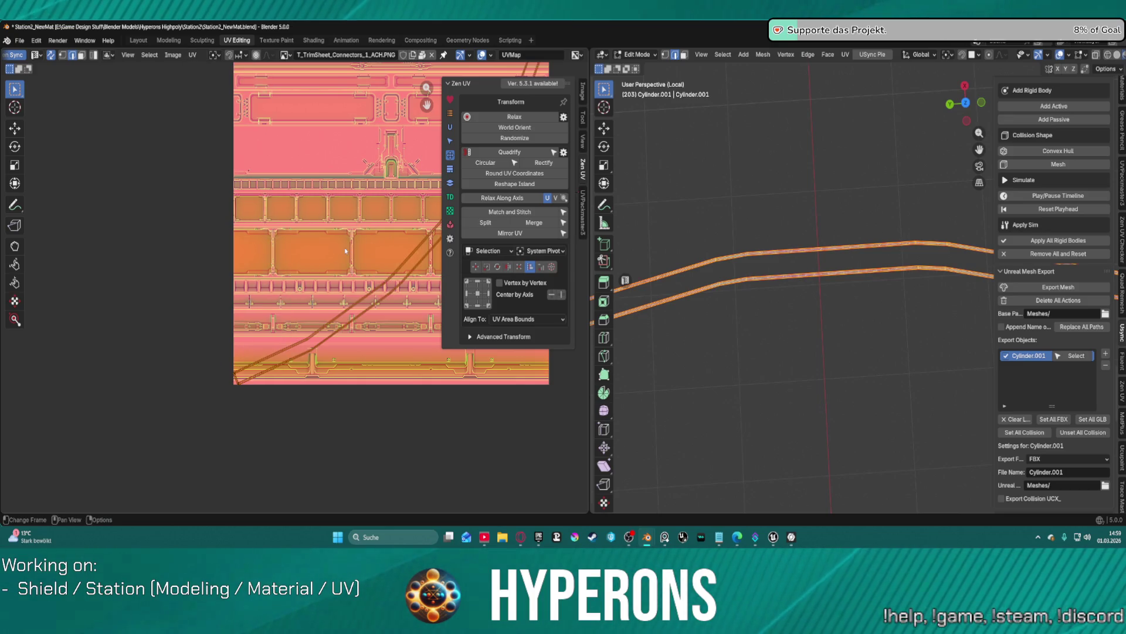
scroll(339, 280, "down", 4)
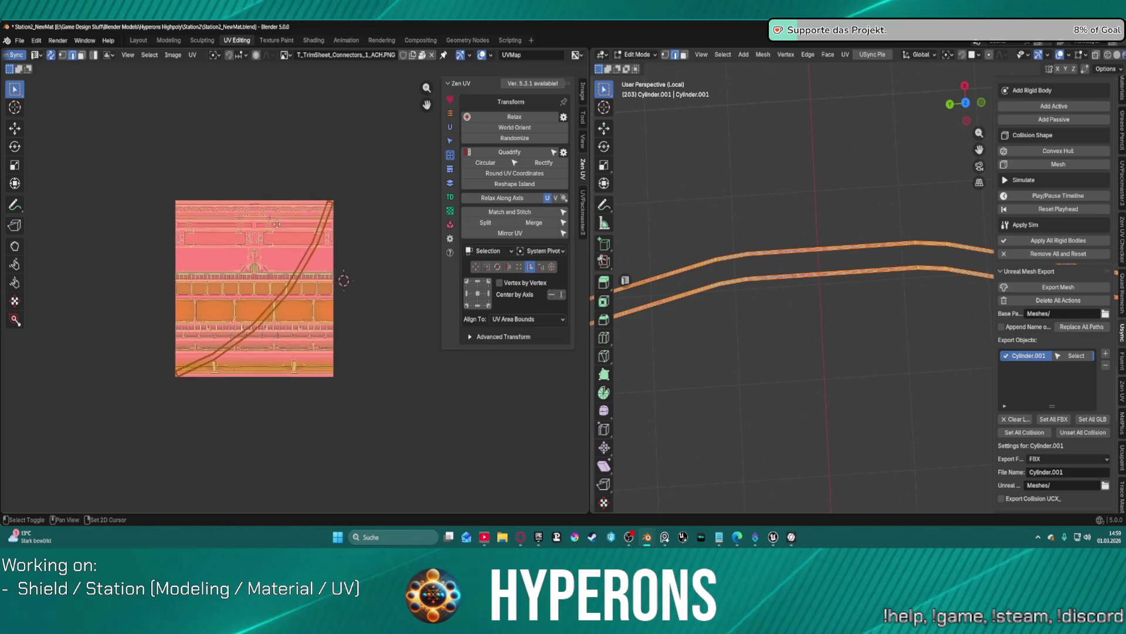
scroll(248, 237, "up", 2)
left_click(491, 161)
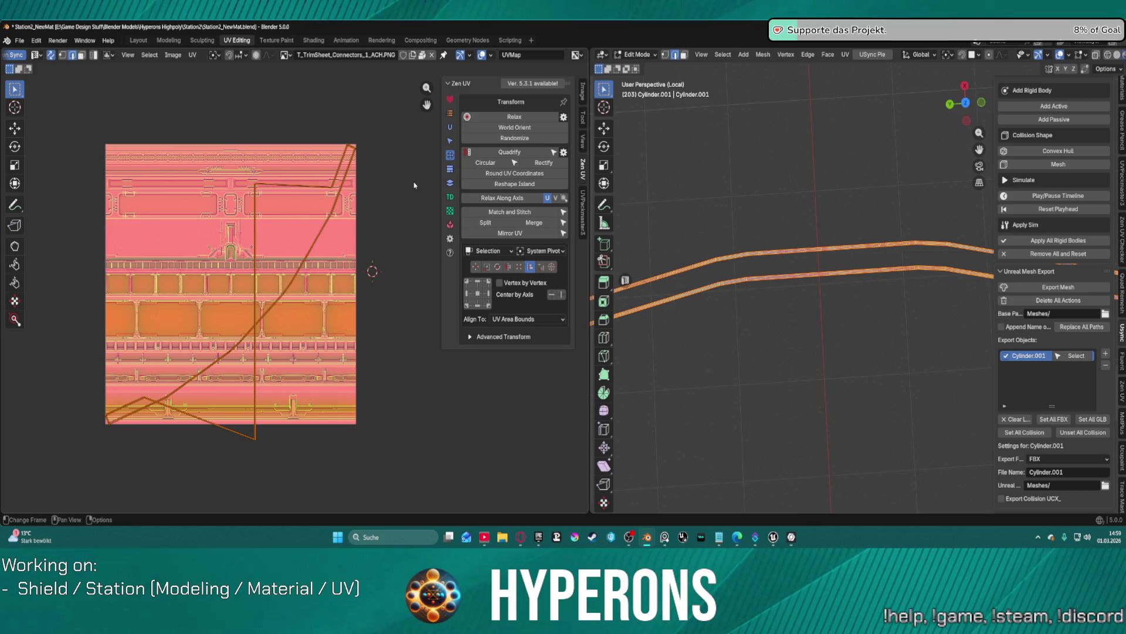
left_click(192, 54)
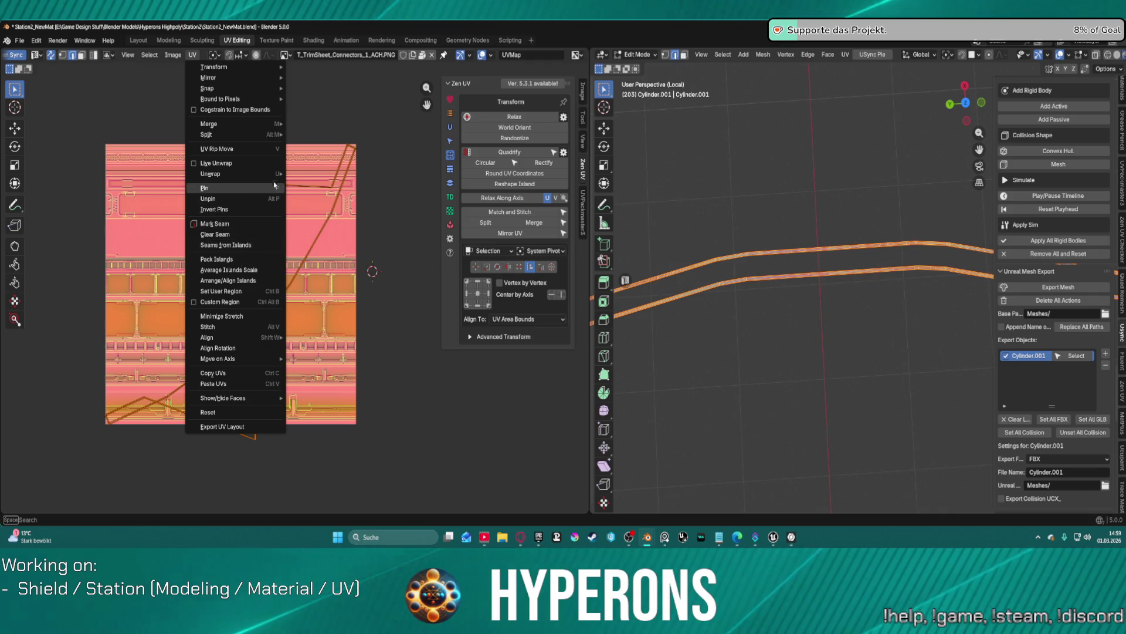
Step: Cylinder-project the strips' UVs, try Quadrify, and undo it with Ctrl+Z
mouse_move(274, 176)
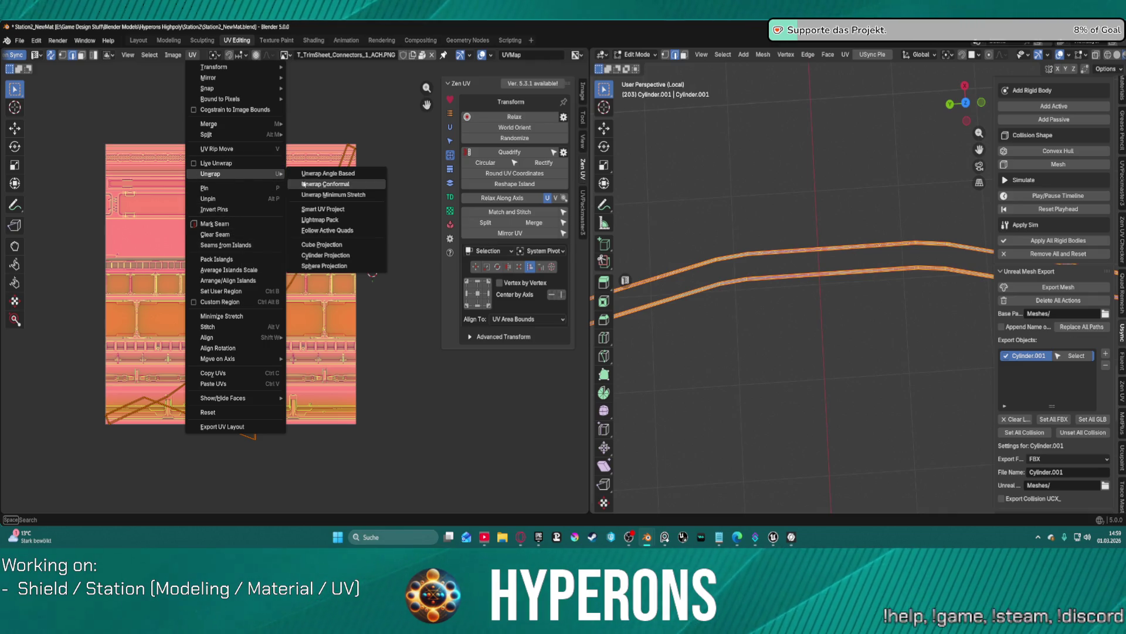
left_click(344, 266)
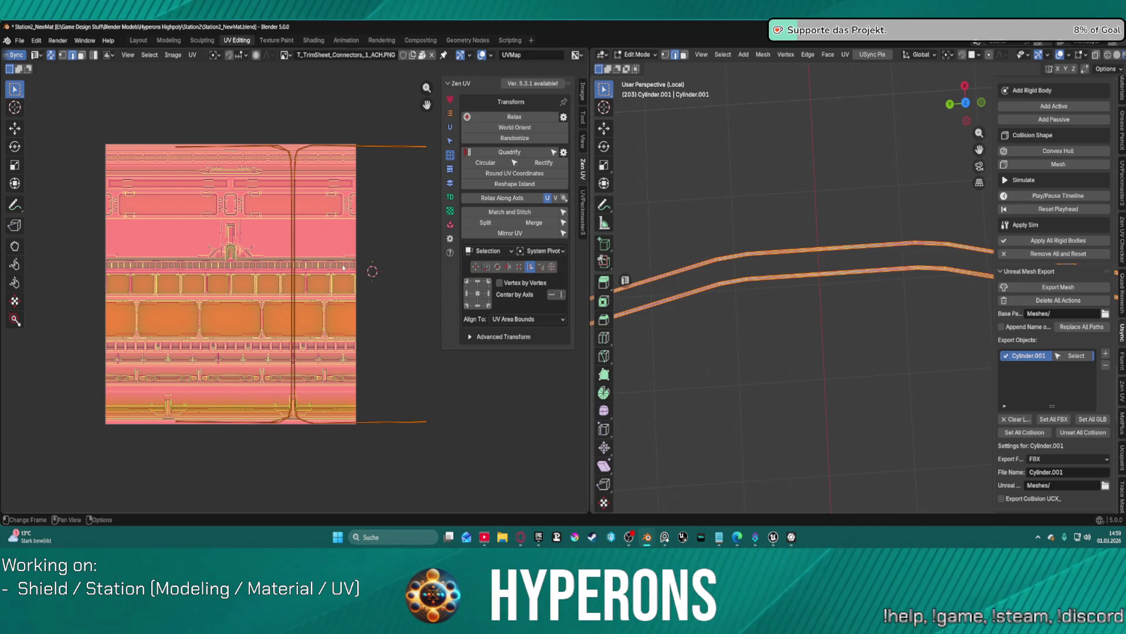
left_click(509, 152)
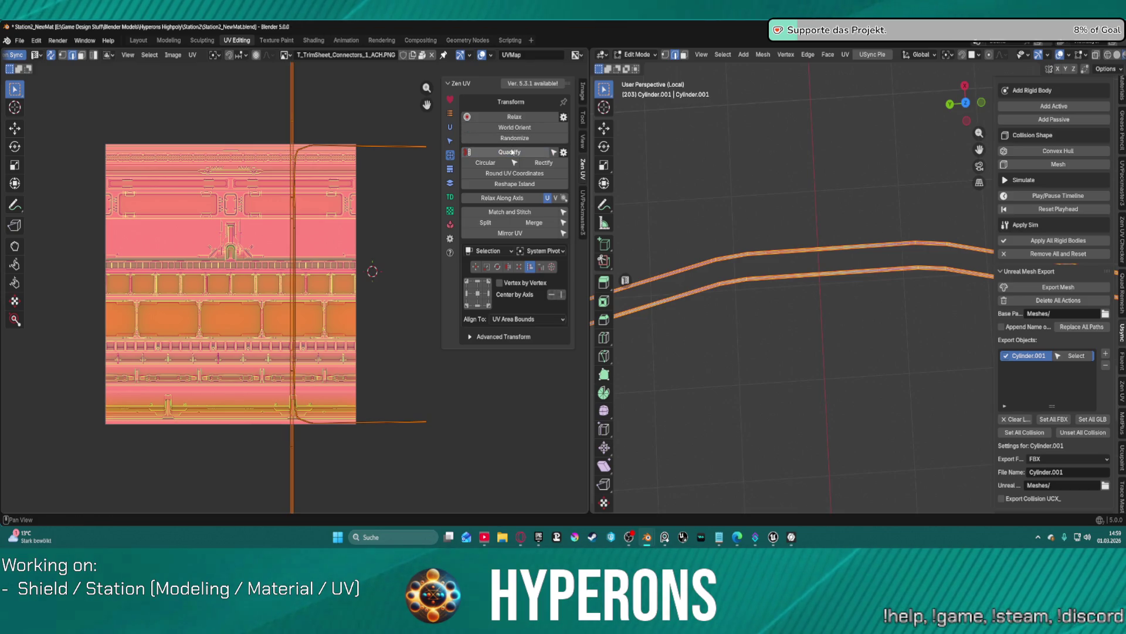
scroll(209, 239, "down", 4)
scroll(264, 212, "up", 4)
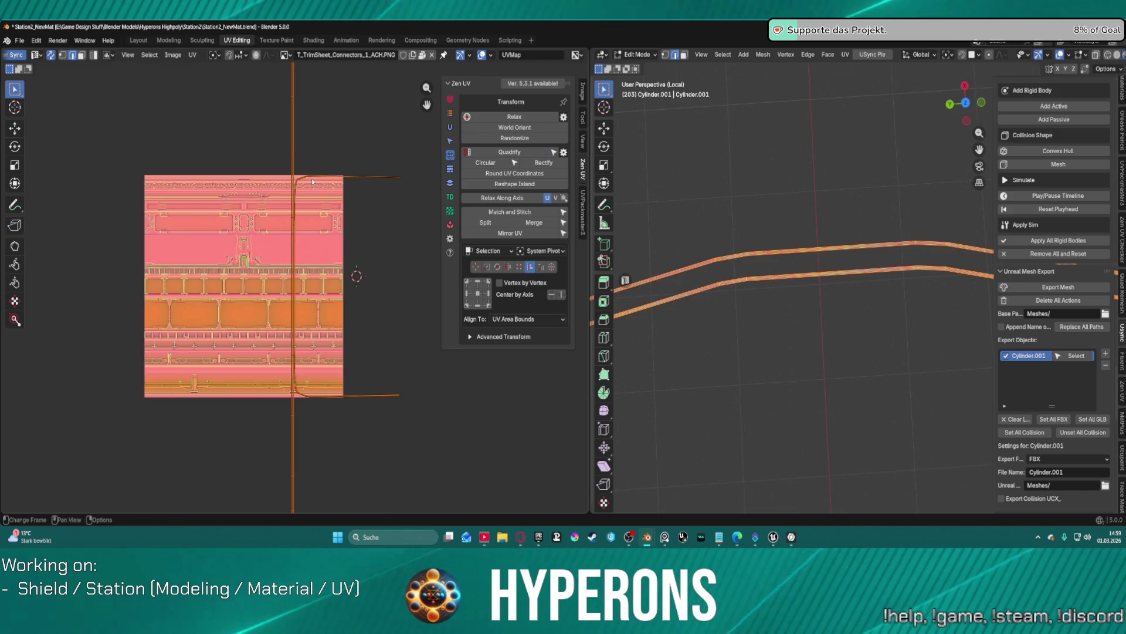
scroll(313, 182, "up", 3)
scroll(311, 179, "down", 3)
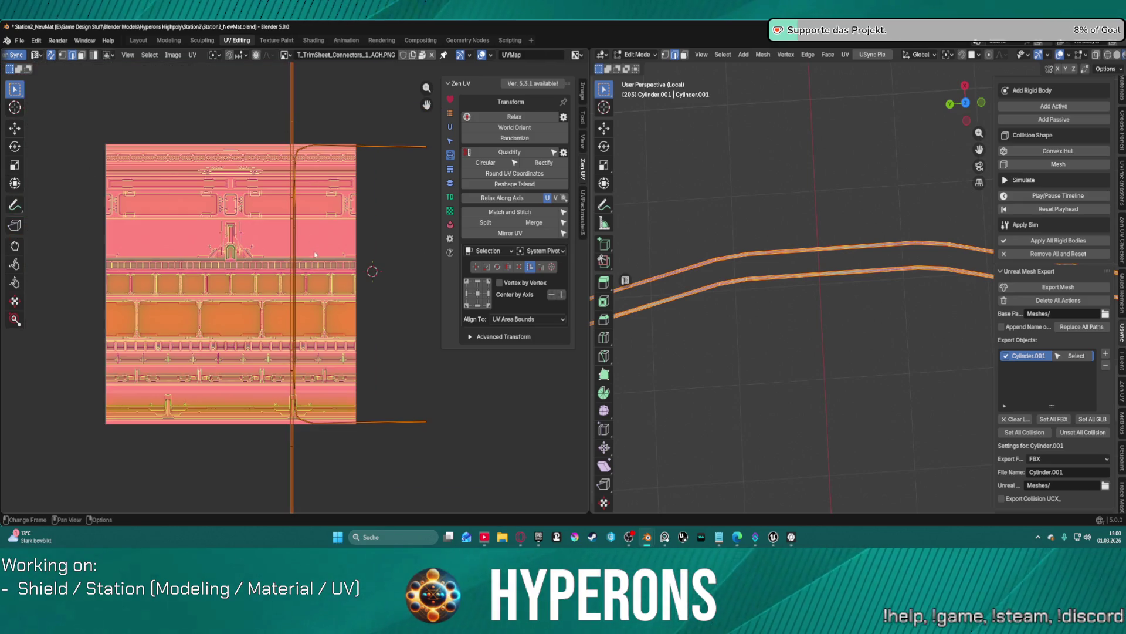
key("ctrl+z")
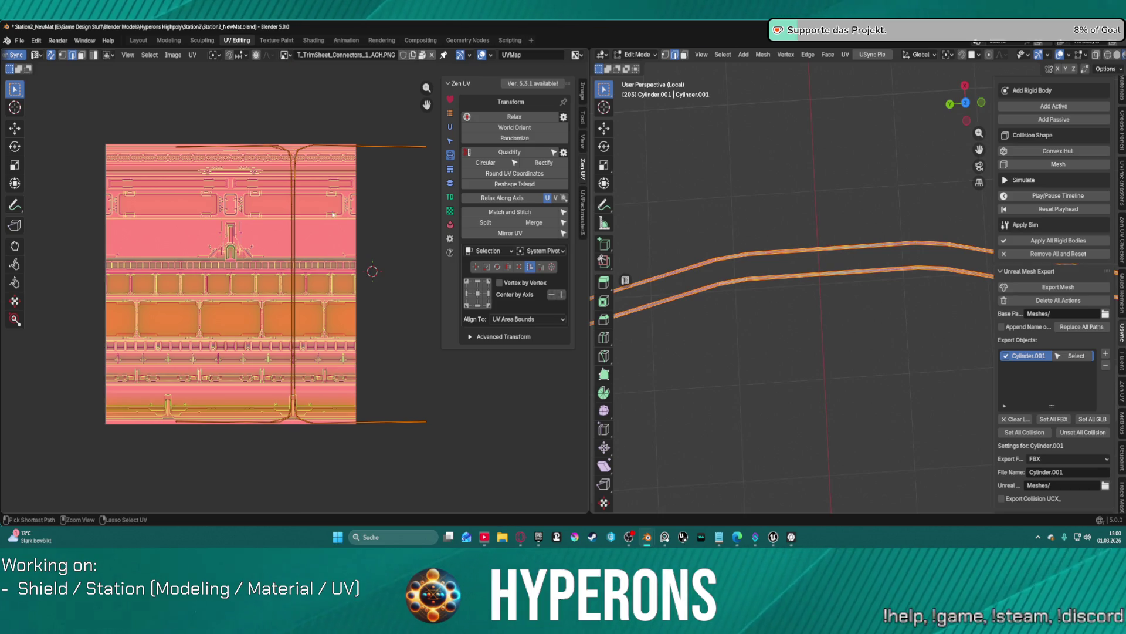
Step: Orbit around the strips to check them, then return to the Layout workspace
scroll(337, 266, "up", 4)
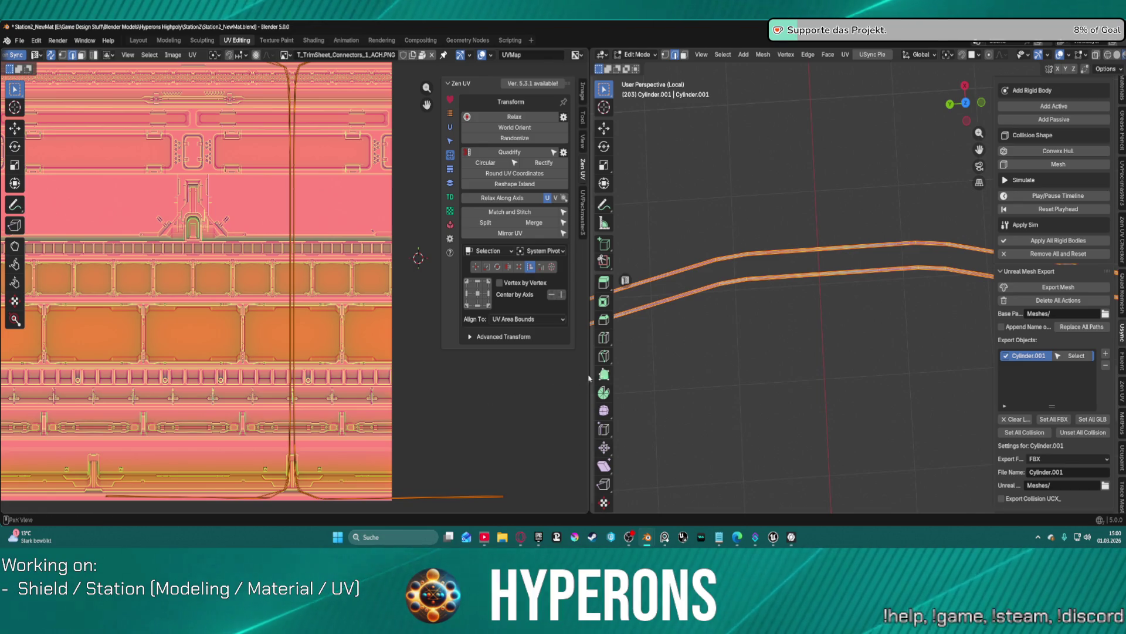
mouse_move(736, 194)
middle_mouse_down()
mouse_move(822, 259)
mouse_move(814, 240)
middle_mouse_up()
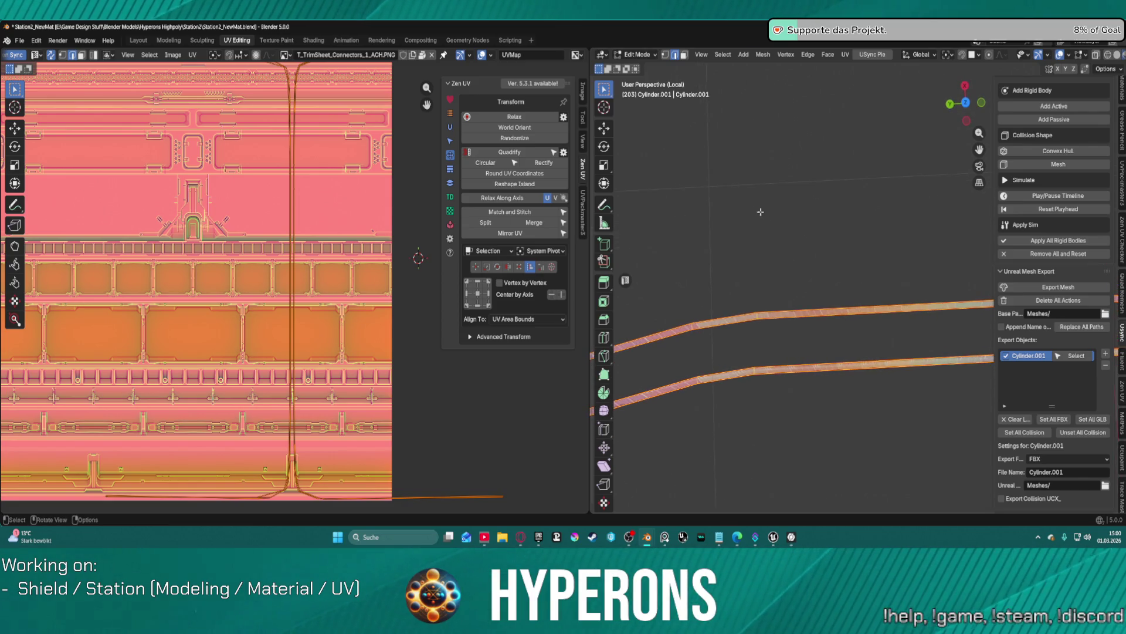
scroll(321, 202, "down", 2)
middle_click_drag(862, 293, 875, 302)
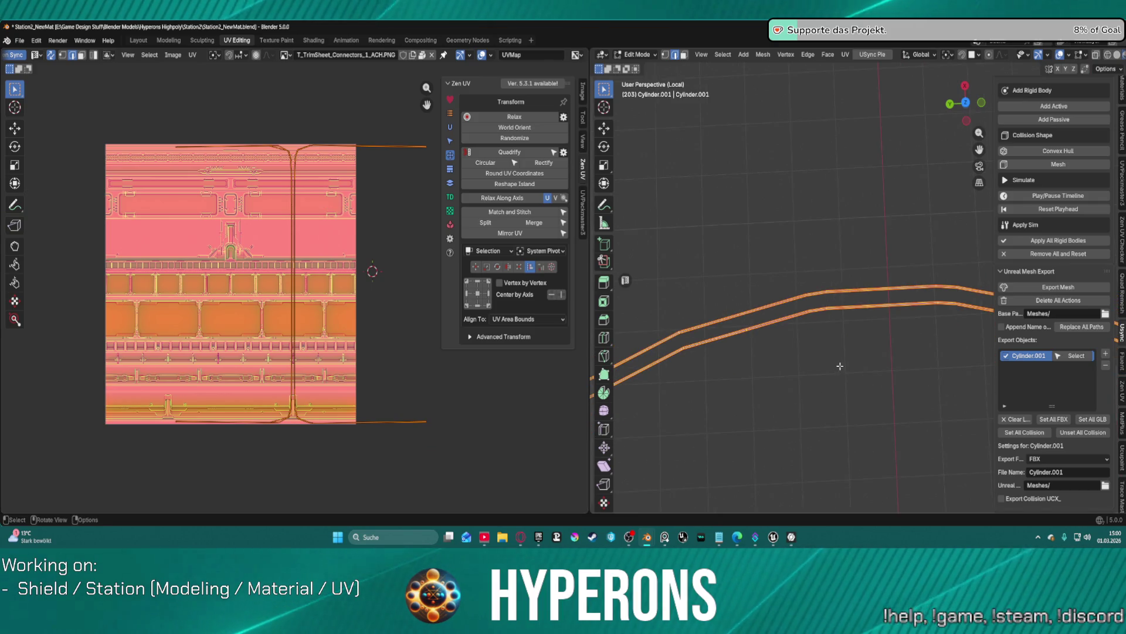
mouse_move(812, 347)
middle_mouse_down()
mouse_move(882, 334)
mouse_move(899, 316)
middle_mouse_up()
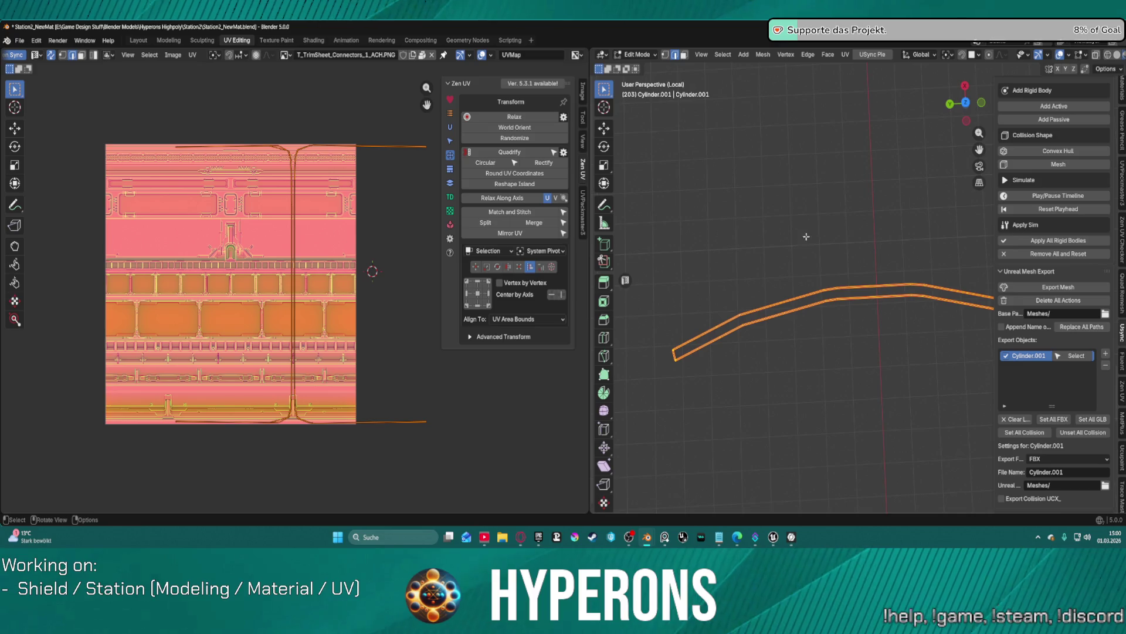
left_click(141, 41)
Step: Switch Cylinder.001 into Edit Mode and reveal its hidden geometry with Alt+H
key("ctrl+Tab")
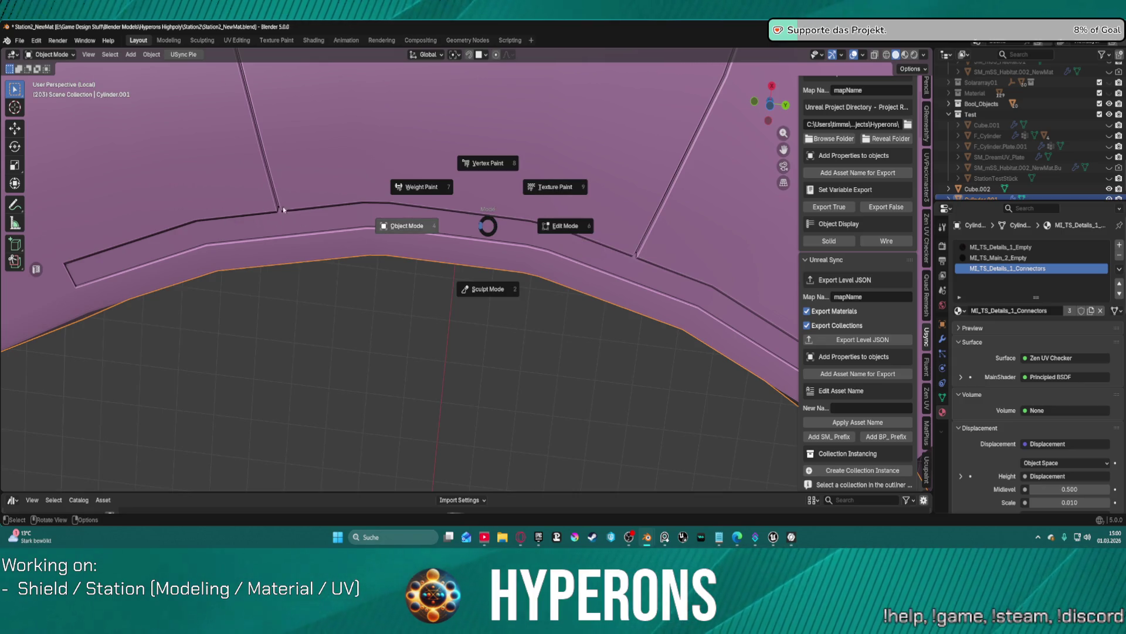
left_click(572, 226)
scroll(393, 210, "up", 3)
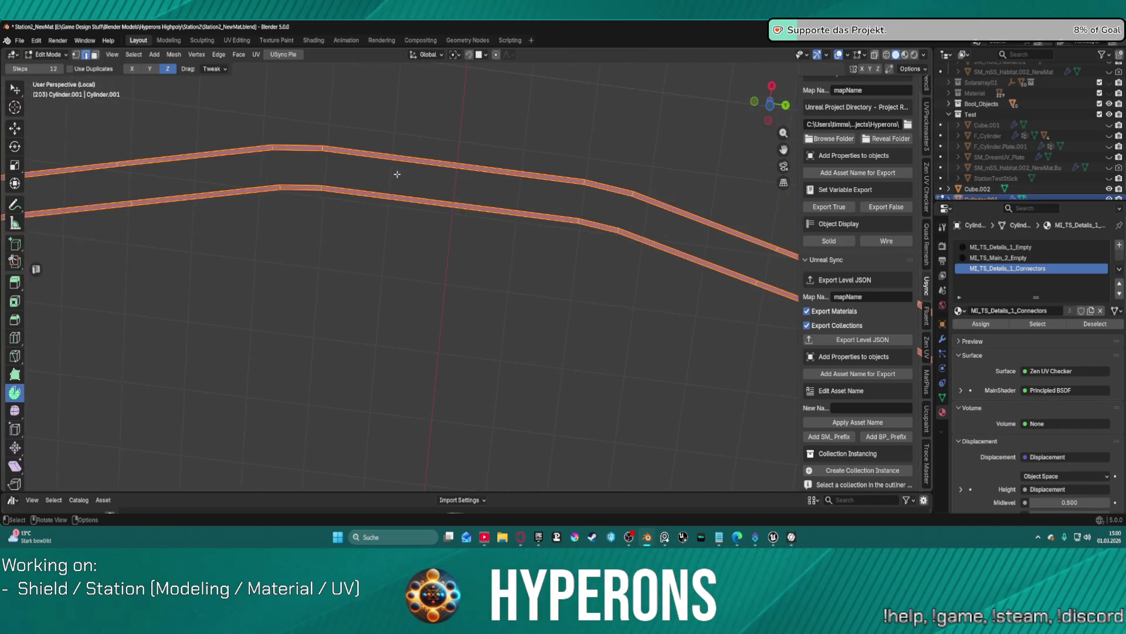
mouse_move(418, 141)
middle_mouse_down()
mouse_move(447, 251)
mouse_move(439, 168)
mouse_move(458, 208)
mouse_move(447, 284)
middle_mouse_up()
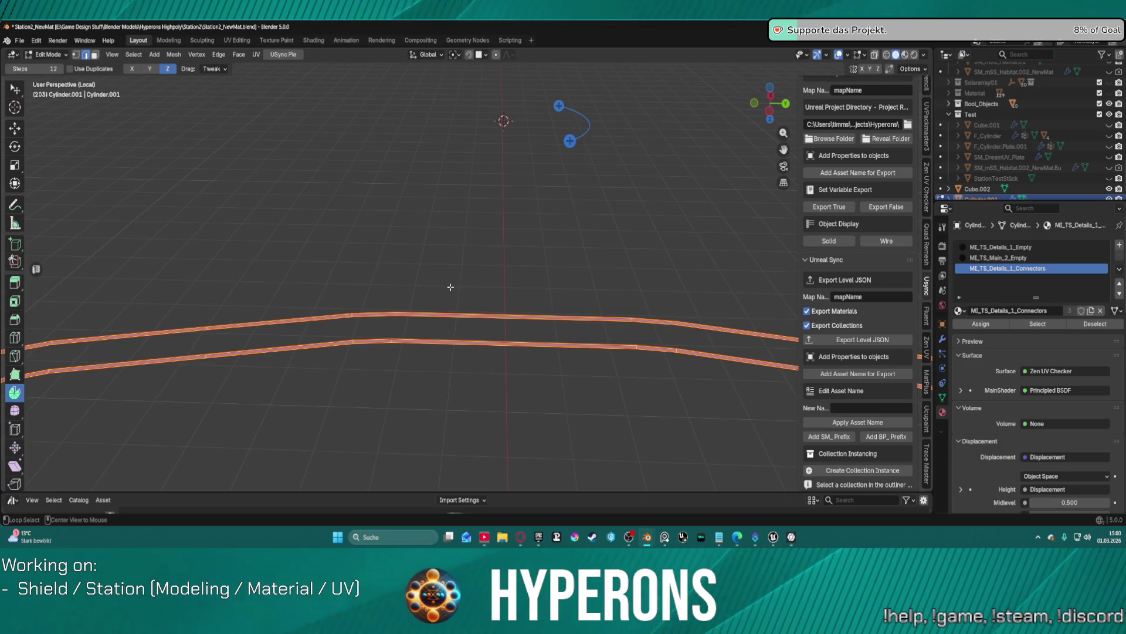
key("alt+h")
middle_click_drag(273, 260, 499, 138, "shift")
left_click_drag(499, 137, 502, 94)
Step: Orbit around the pillar junction and select the edge at the slot corner
left_click(576, 187)
middle_click_drag(576, 187, 450, 315)
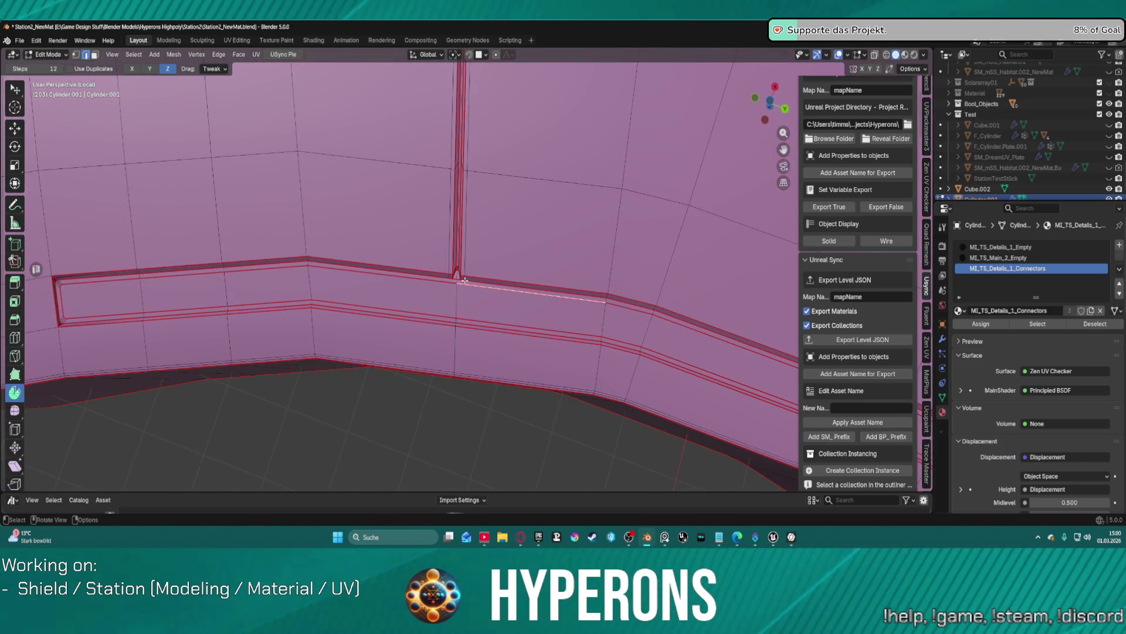
scroll(476, 277, "up", 6)
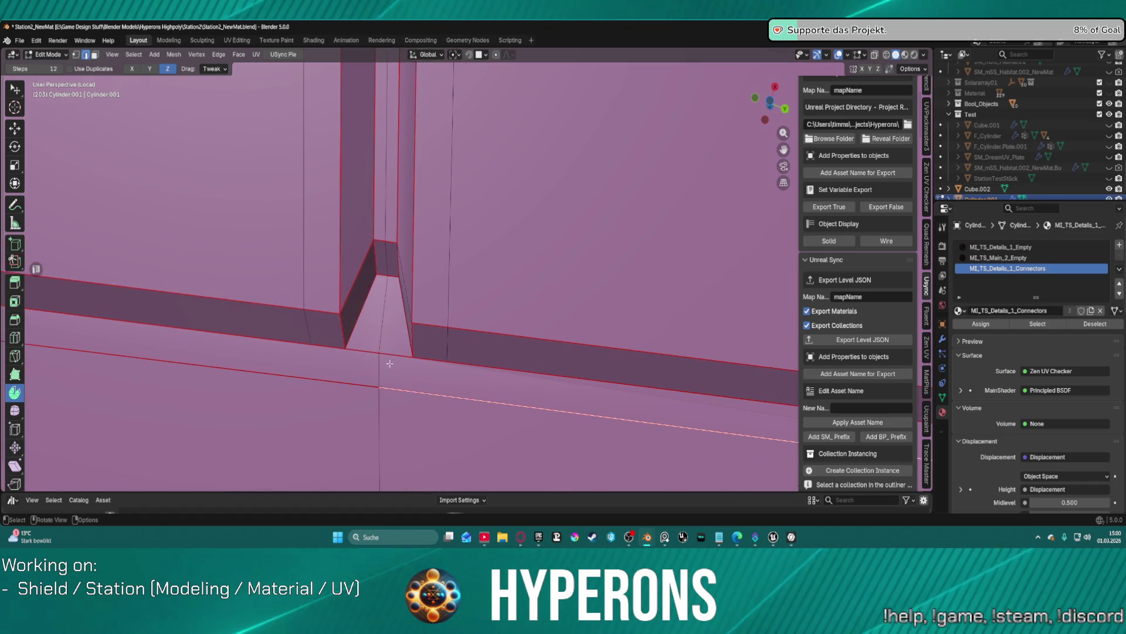
mouse_move(454, 306)
middle_mouse_down()
mouse_move(534, 131)
mouse_move(504, 340)
mouse_move(433, 384)
middle_mouse_up()
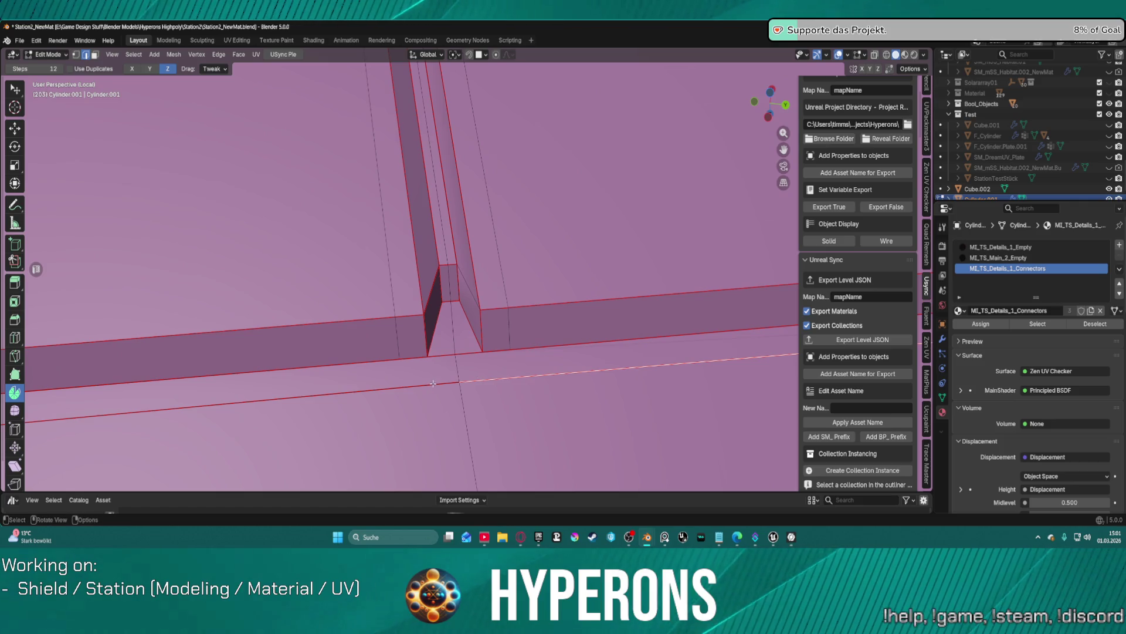
left_click(523, 354)
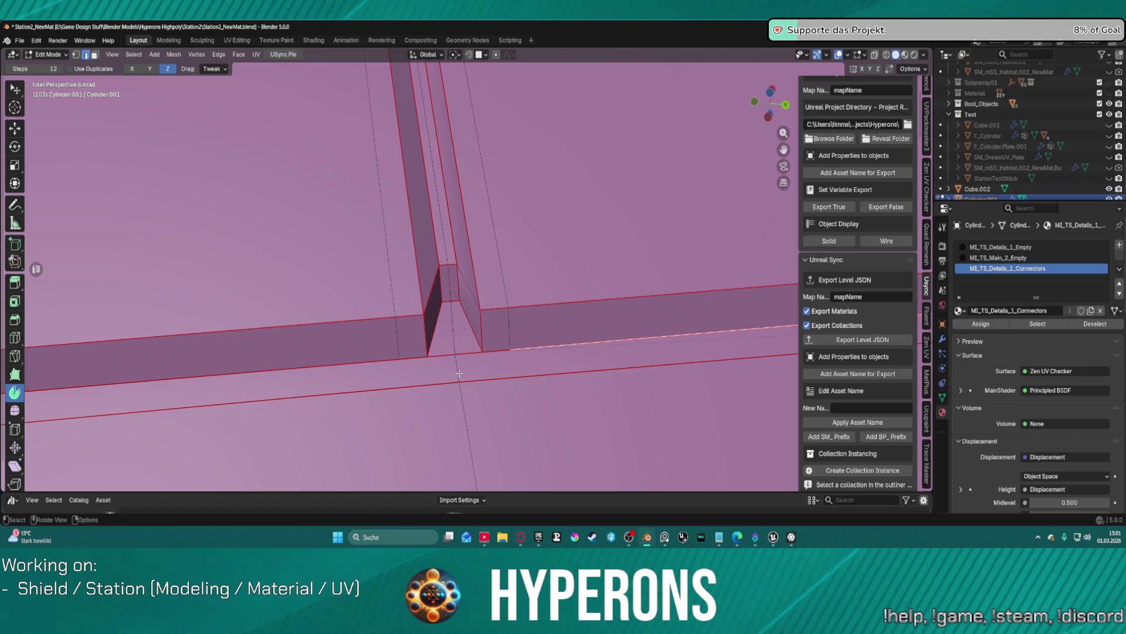
scroll(459, 373, "down", 4)
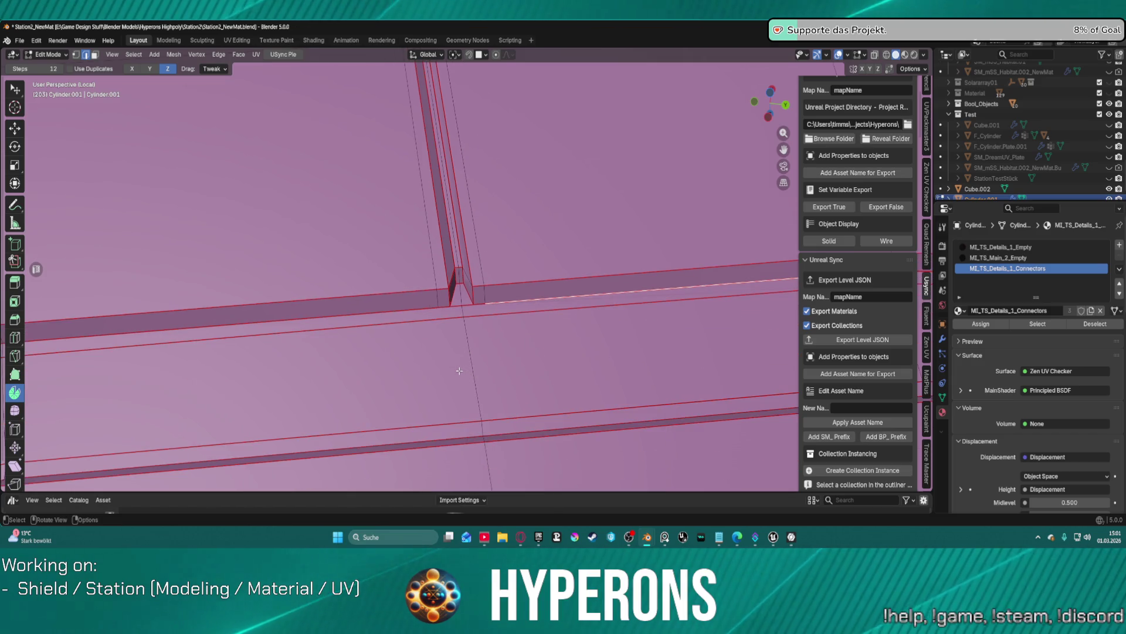
mouse_move(460, 371)
middle_mouse_down()
mouse_move(422, 270)
mouse_move(422, 315)
mouse_move(459, 285)
middle_mouse_up()
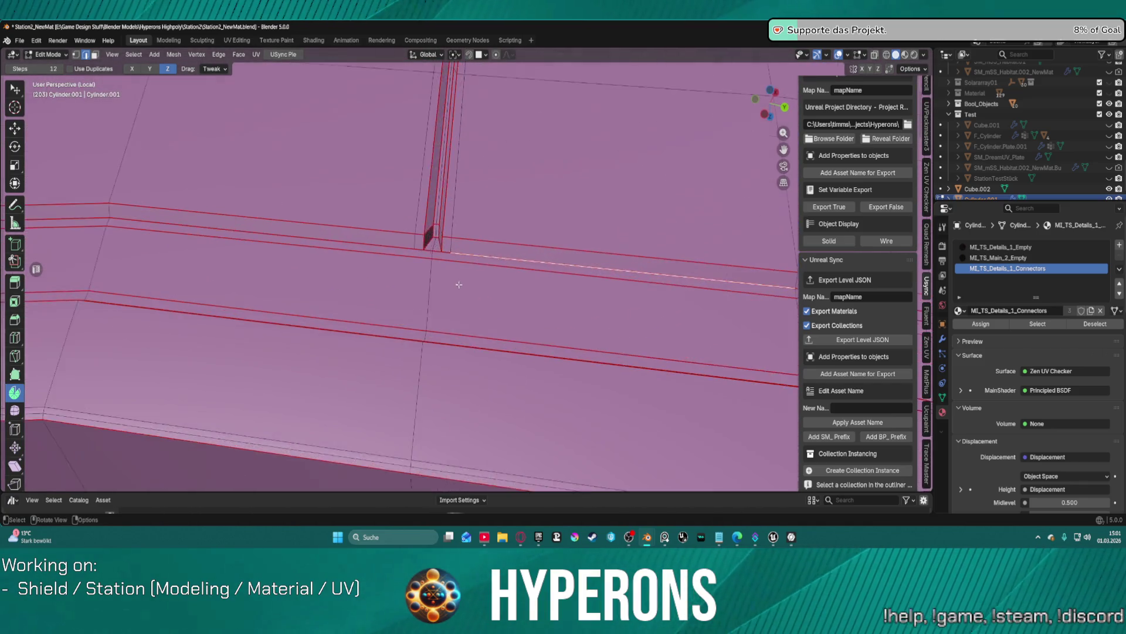
scroll(459, 285, "up", 4)
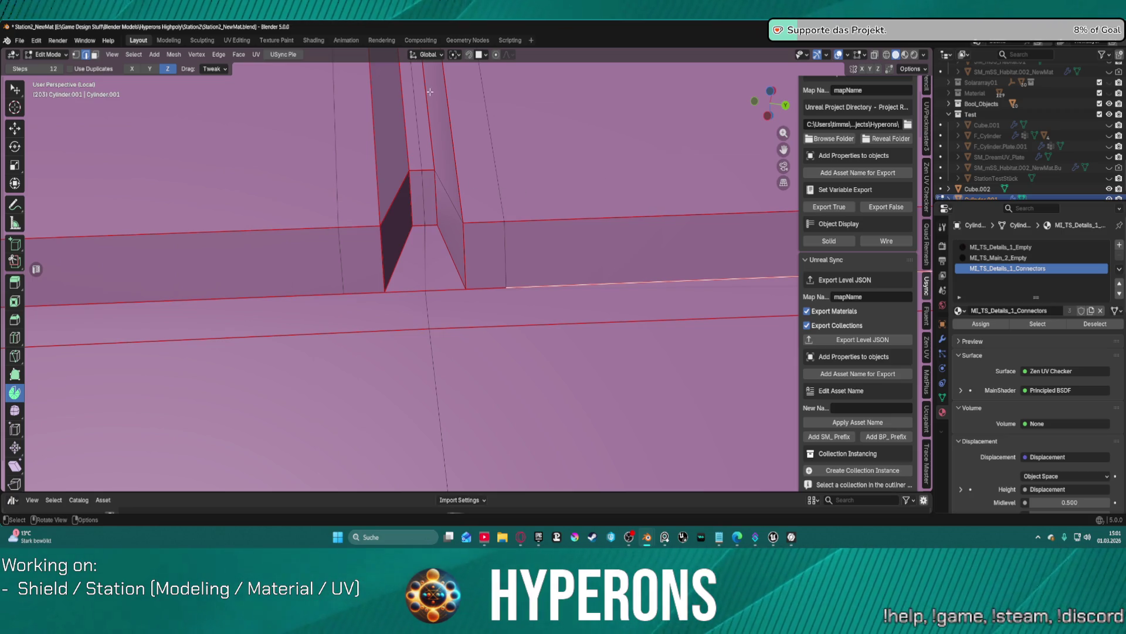
left_click(443, 188)
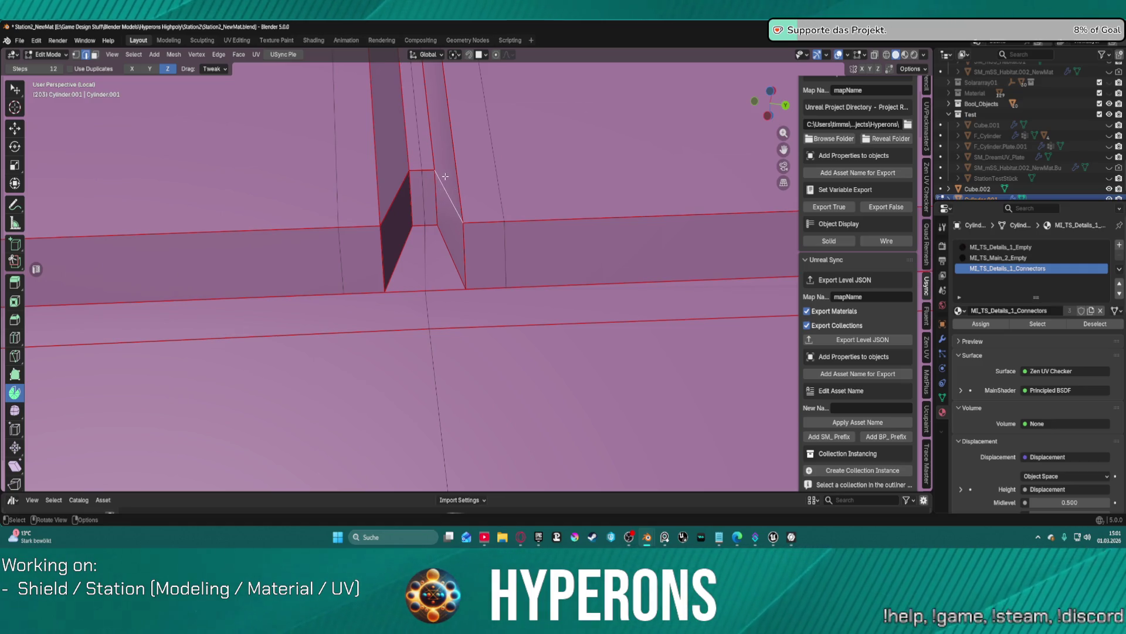
Step: Mark the selected slot edge as a seam
right_click(446, 181)
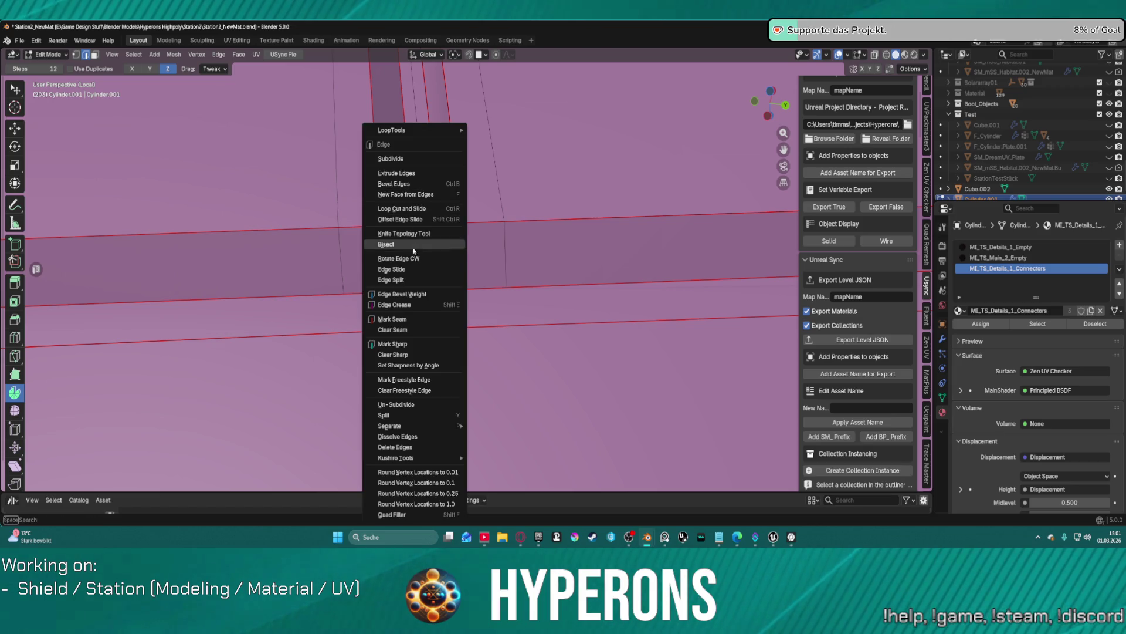
left_click(427, 322)
mouse_move(427, 322)
middle_mouse_down()
mouse_move(629, 231)
mouse_move(670, 237)
mouse_move(491, 124)
middle_mouse_up()
scroll(492, 124, "down", 4)
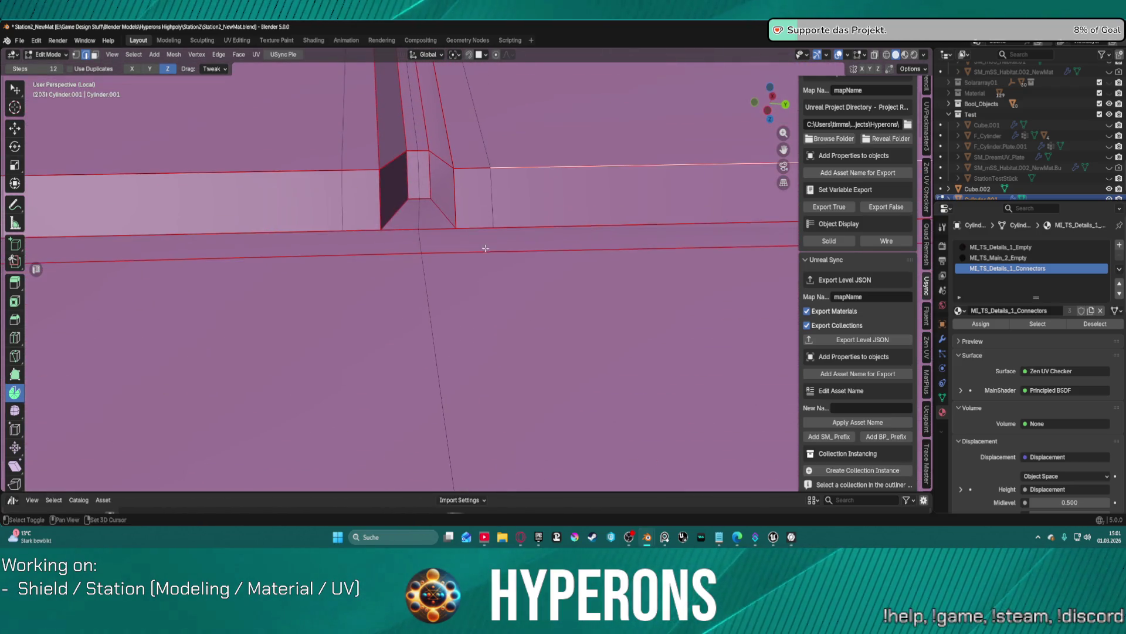
Step: Clear the wrong seam from the vertical slot edge
left_click(455, 192)
left_click(382, 193)
scroll(472, 173, "up", 2)
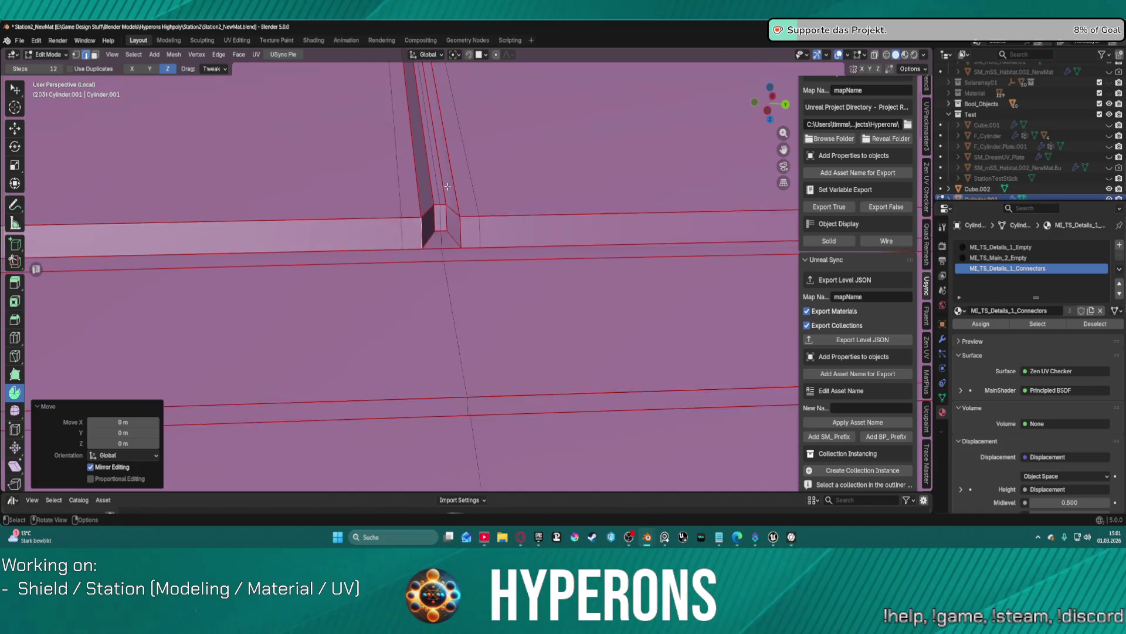
left_click(454, 159)
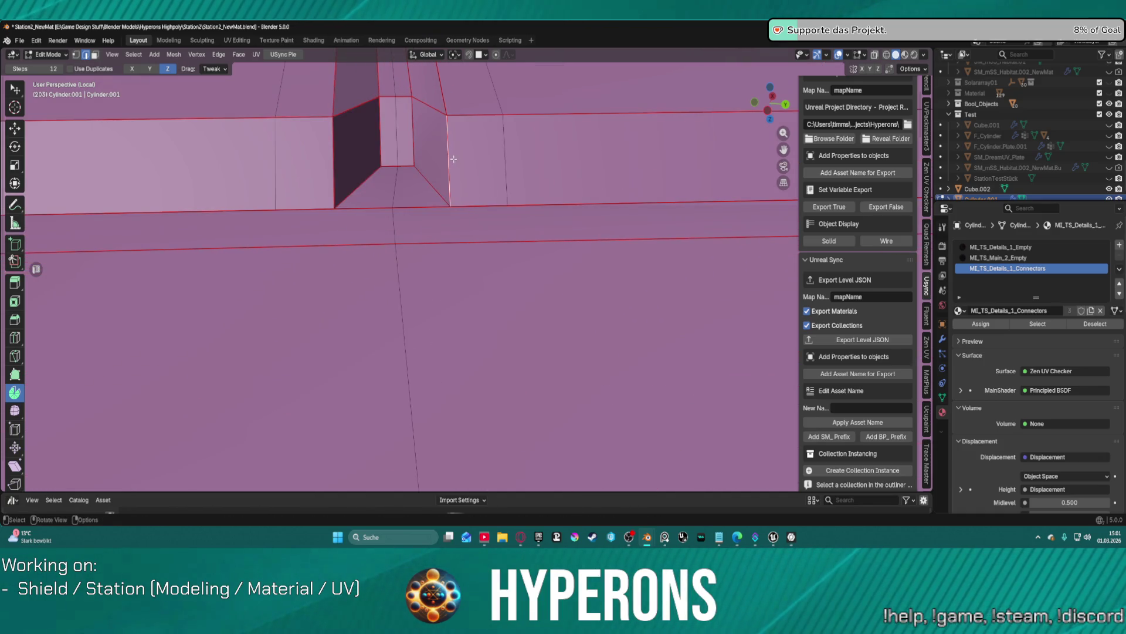
key("ctrl+e")
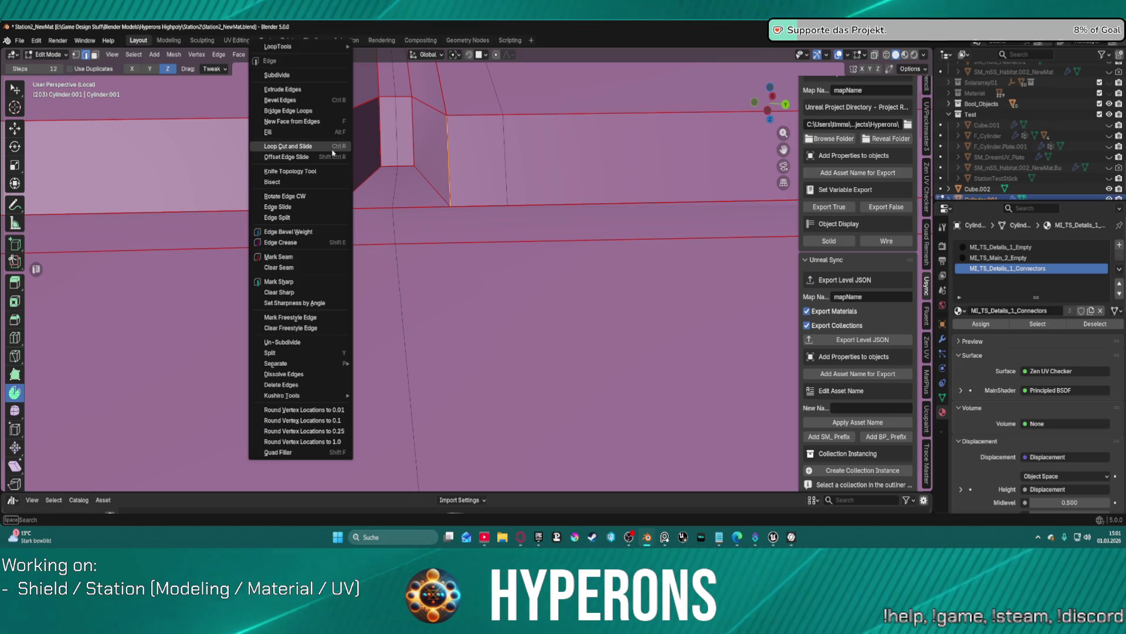
left_click(308, 271)
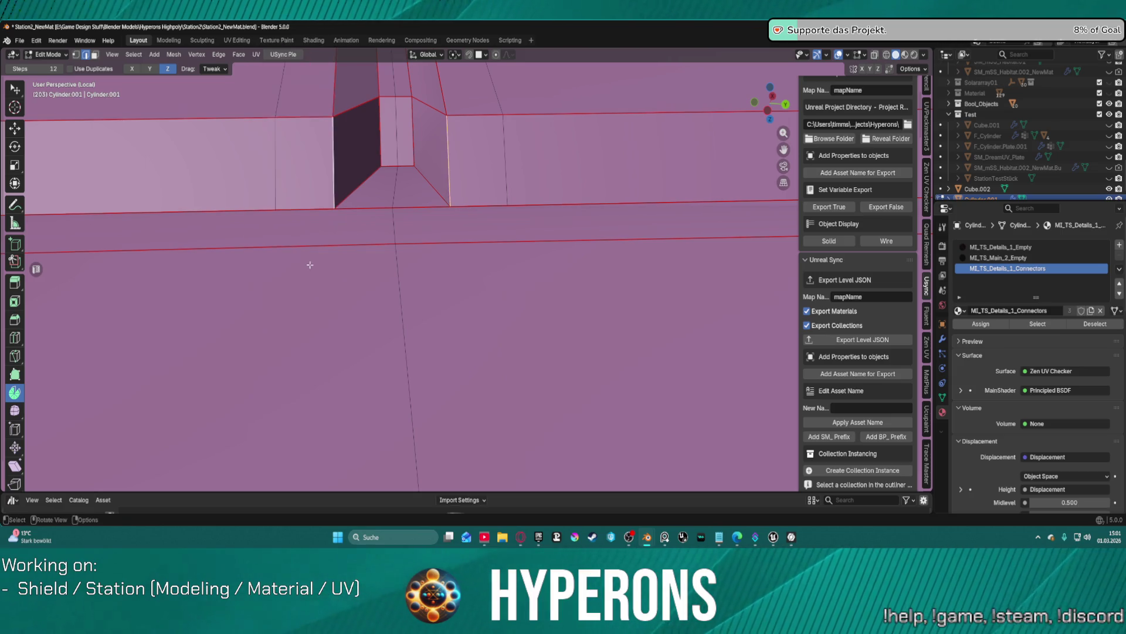
middle_click_drag(309, 264, 518, 214)
Step: Select the strip section bounded by seams using L with Delimit set to Seam
left_click(553, 254)
mouse_move(553, 255)
middle_mouse_down()
mouse_move(510, 226)
mouse_move(595, 271)
middle_mouse_up()
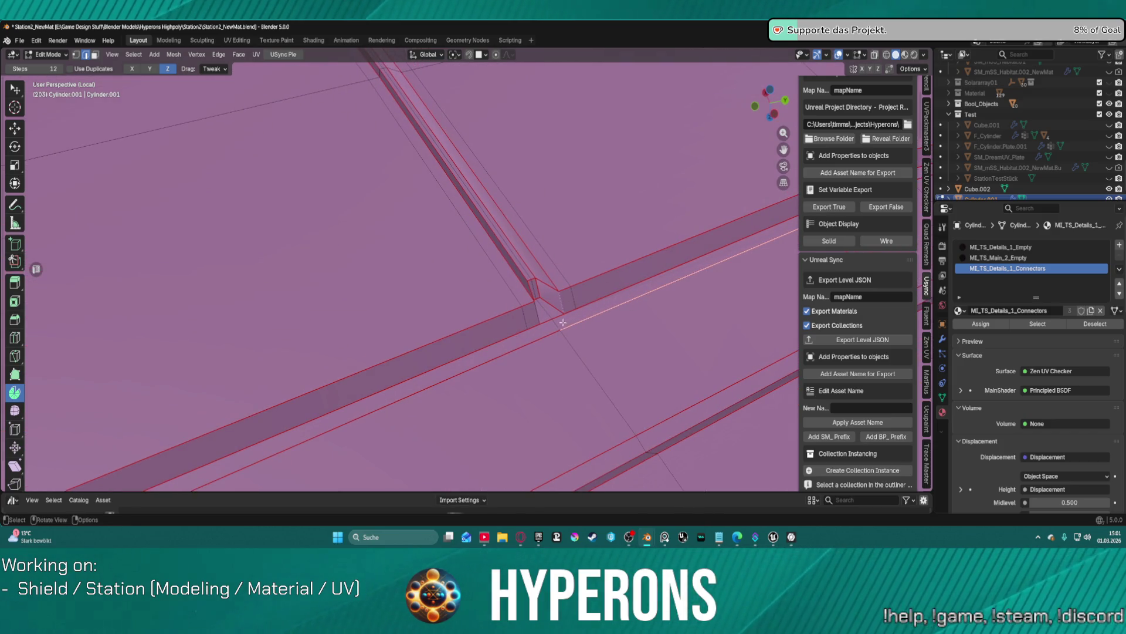
key("a")
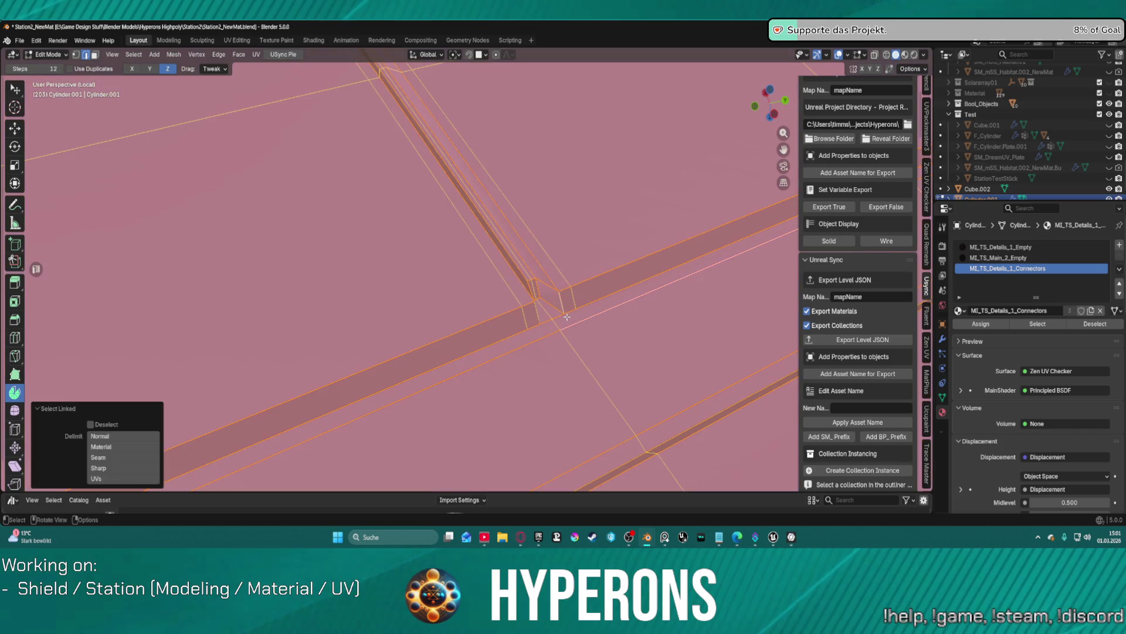
key("alt+a")
key("l")
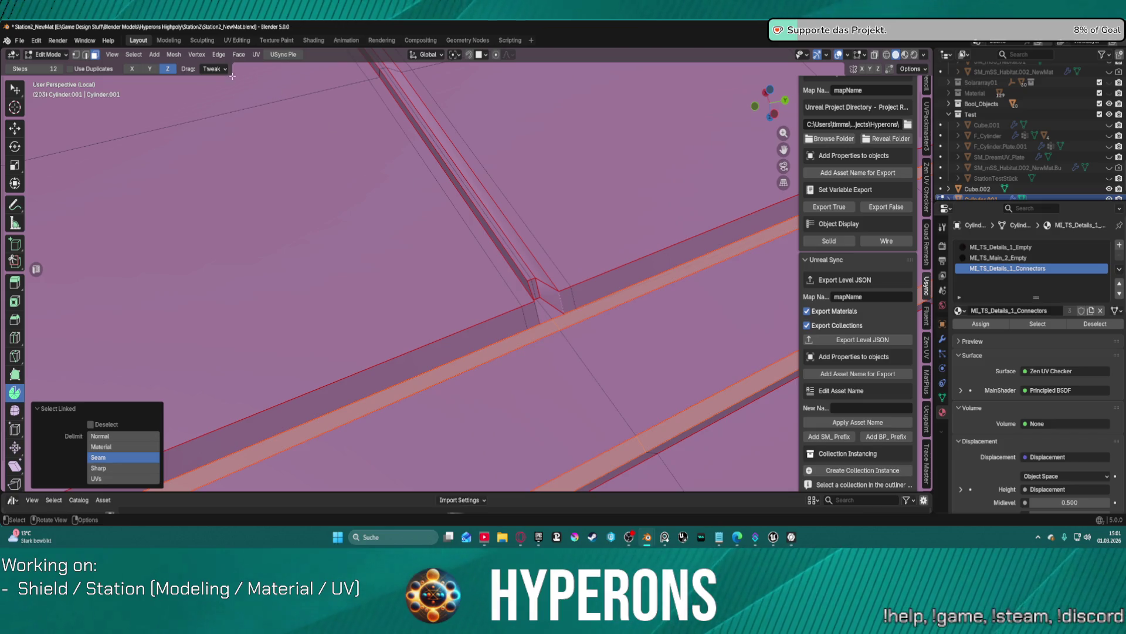
left_click(237, 41)
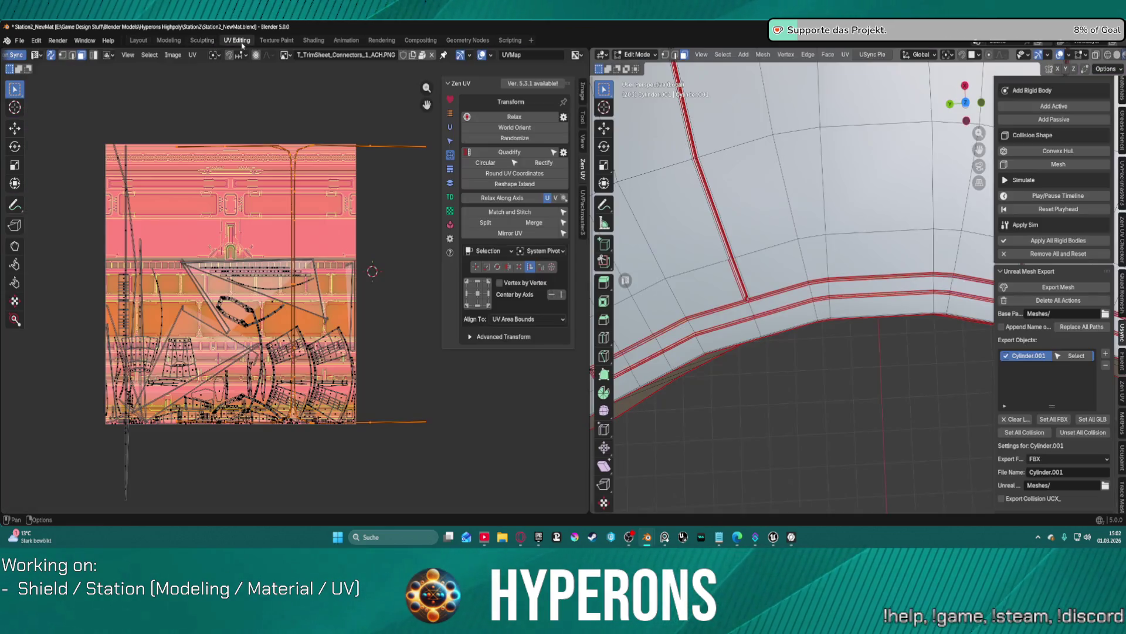
Step: Toggle UV Sync Selection and select all of the strip's UVs
scroll(324, 151, "down", 2)
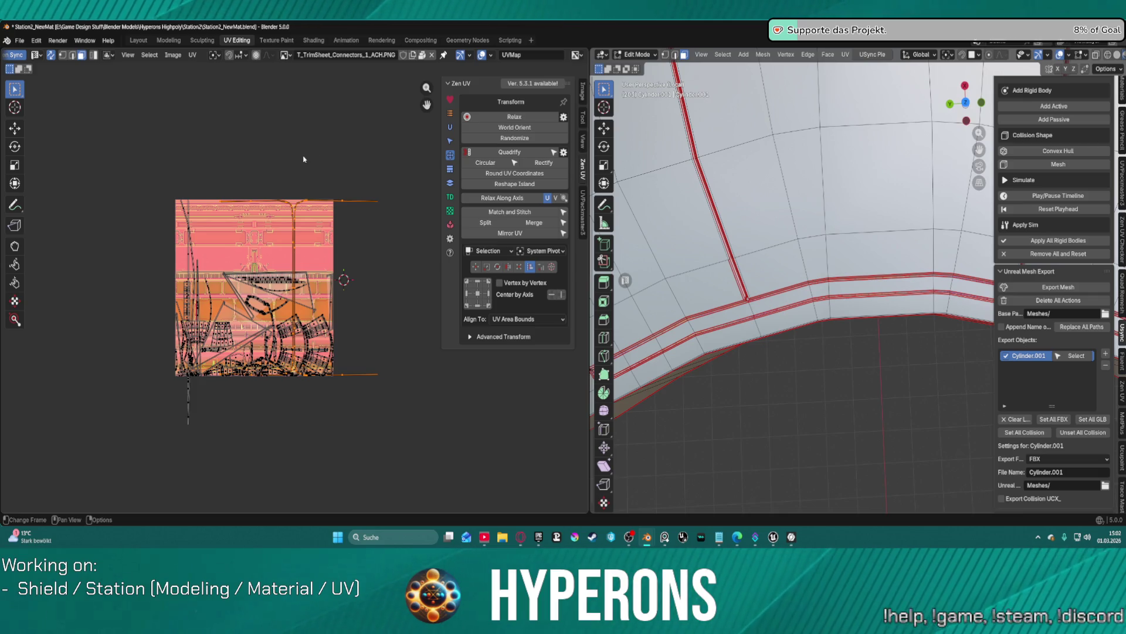
left_click(41, 56)
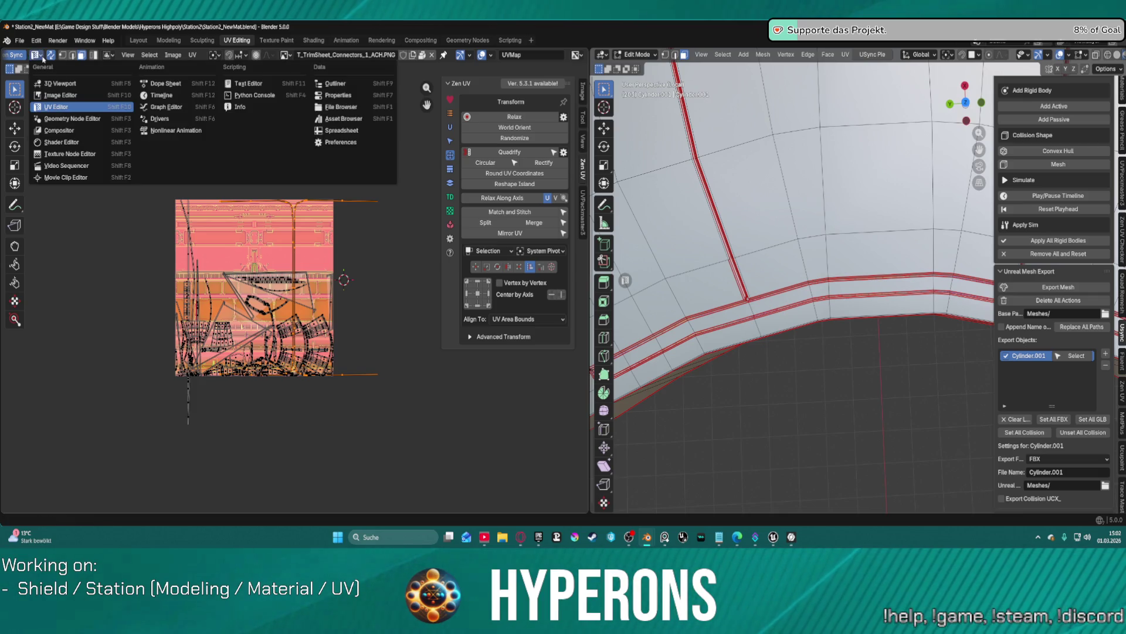
left_click(9, 55)
left_click(9, 55)
left_click(9, 57)
left_click(9, 57)
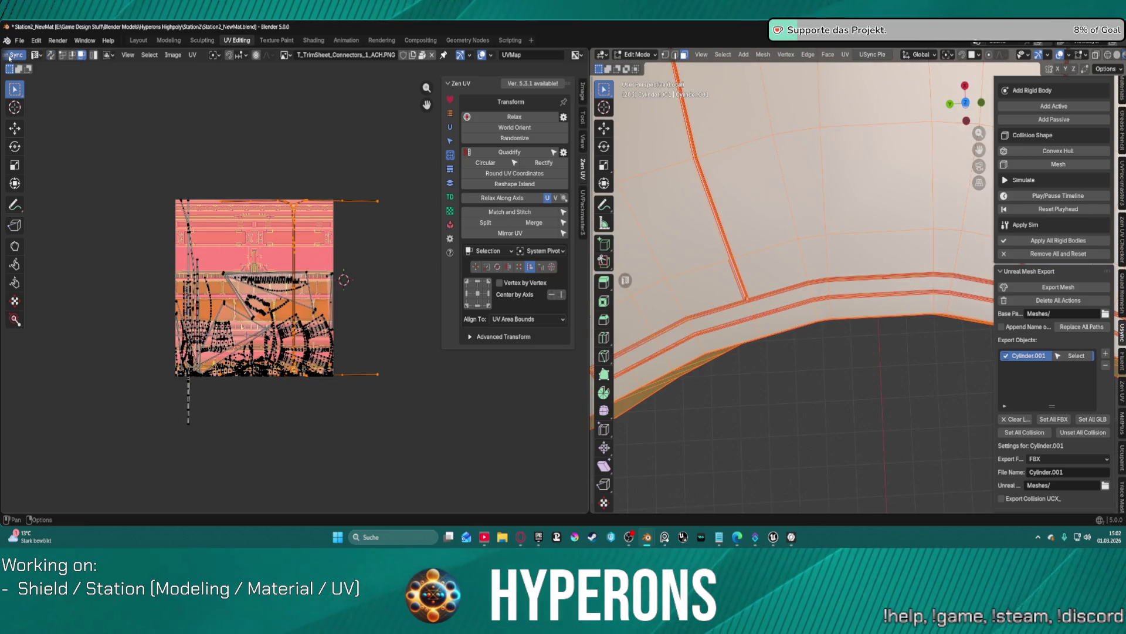
left_click(9, 57)
scroll(339, 240, "down", 3)
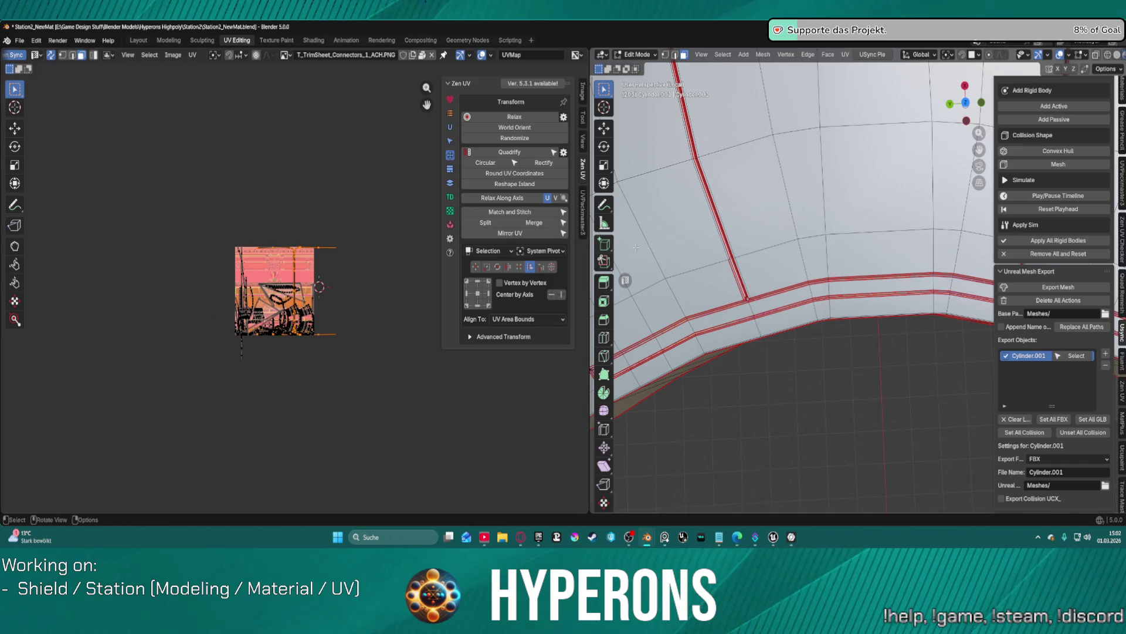
key("a")
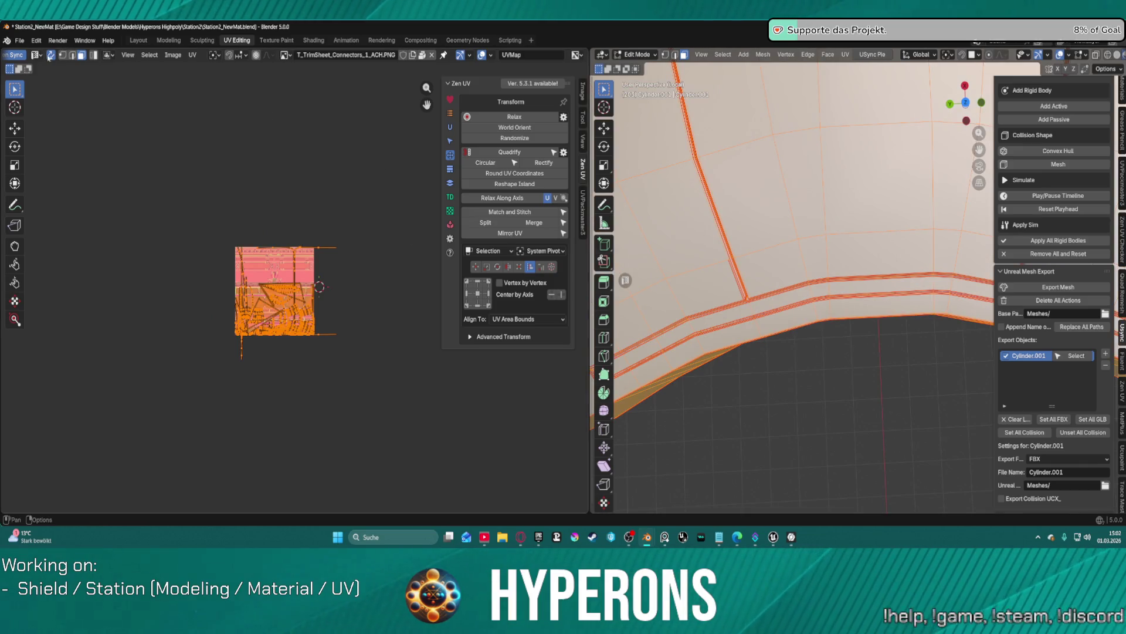
Step: Switch Cylinder.001 to Object Mode and back to Edit Mode to view its full UV layout
key("ctrl+Tab")
left_click(658, 205)
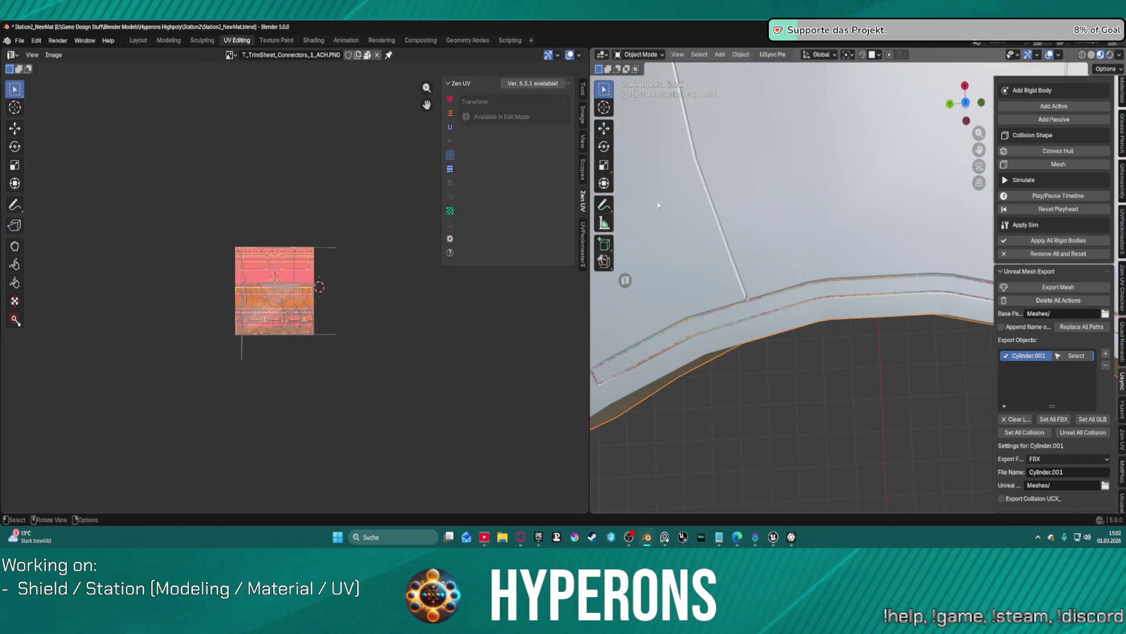
key("ctrl+Tab")
left_click(800, 201)
scroll(189, 209, "up", 5)
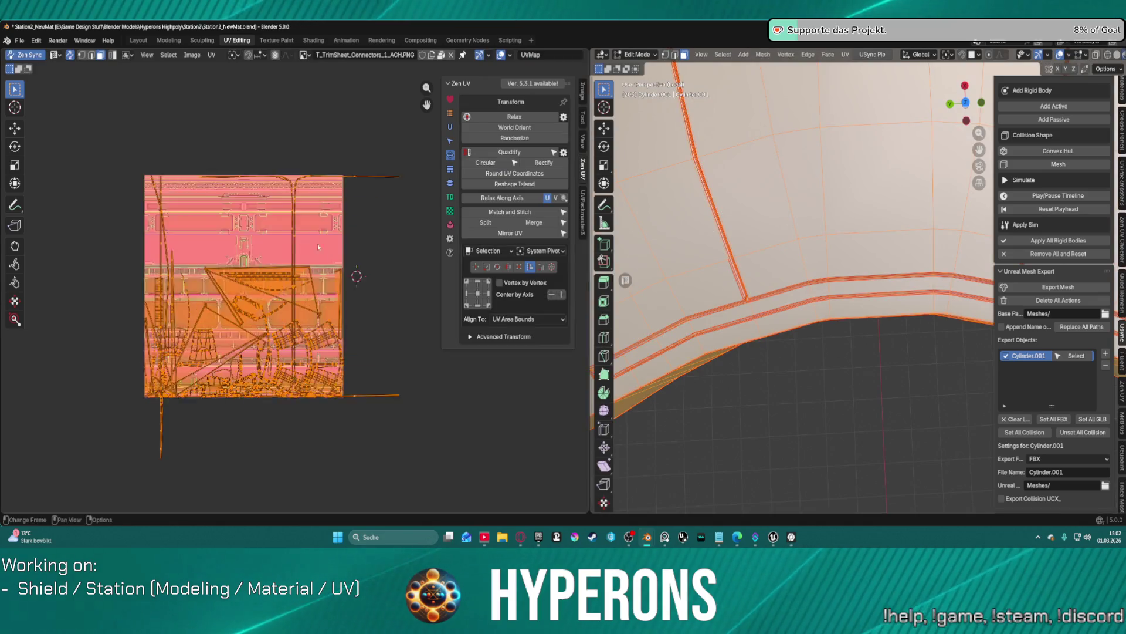
scroll(315, 209, "down", 3)
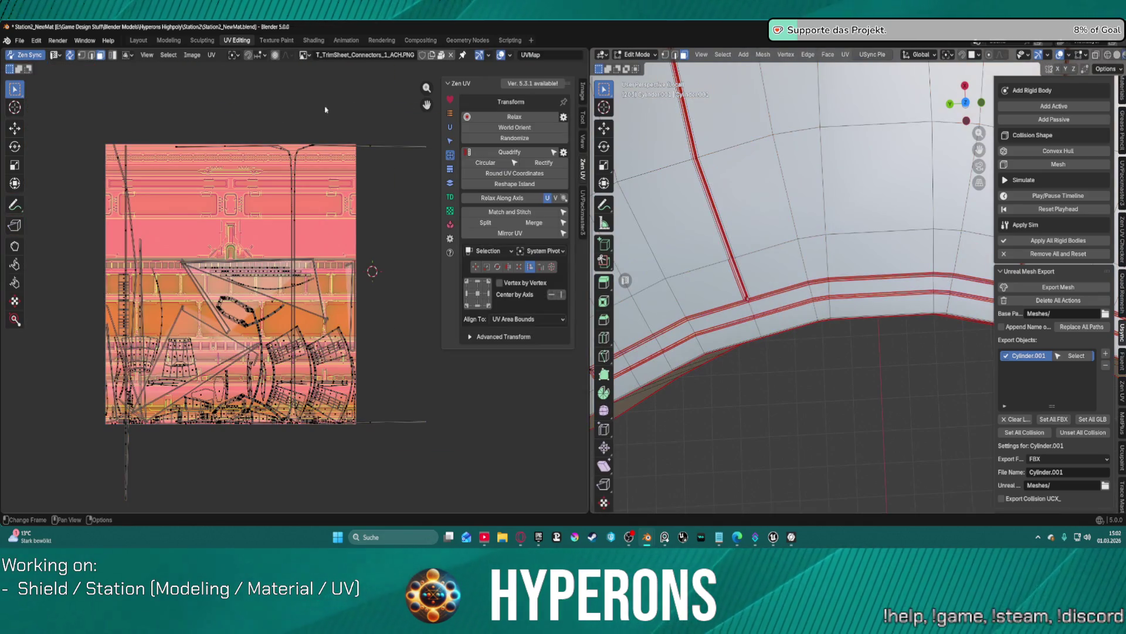
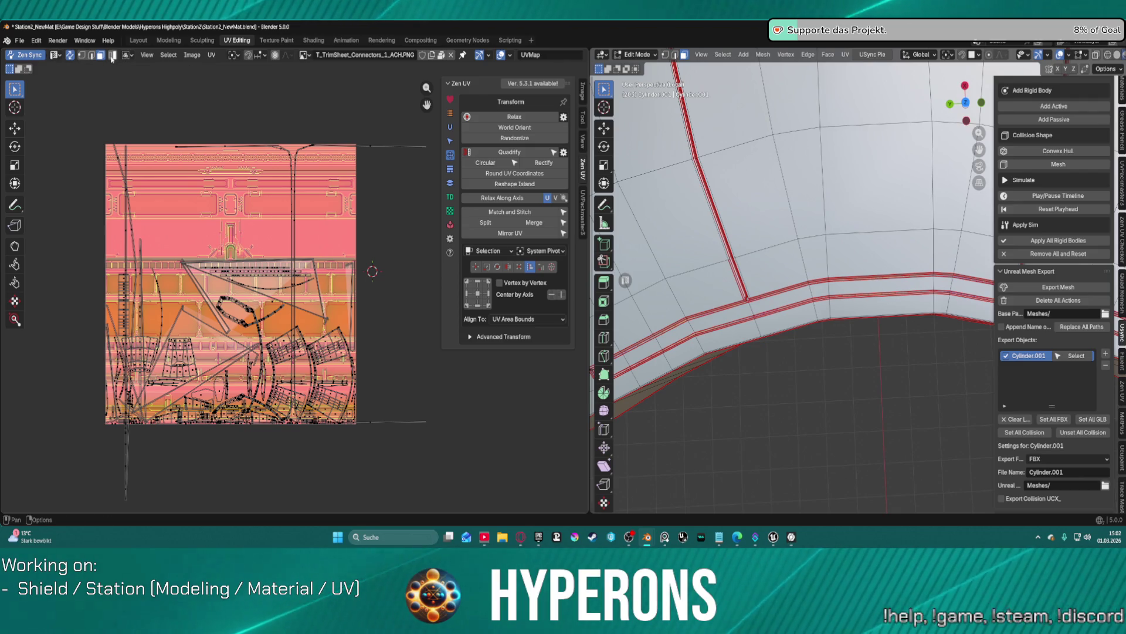
Step: Toggle the UV wireframe overlay and enable UV Sync Selection
left_click(69, 55)
left_click(69, 56)
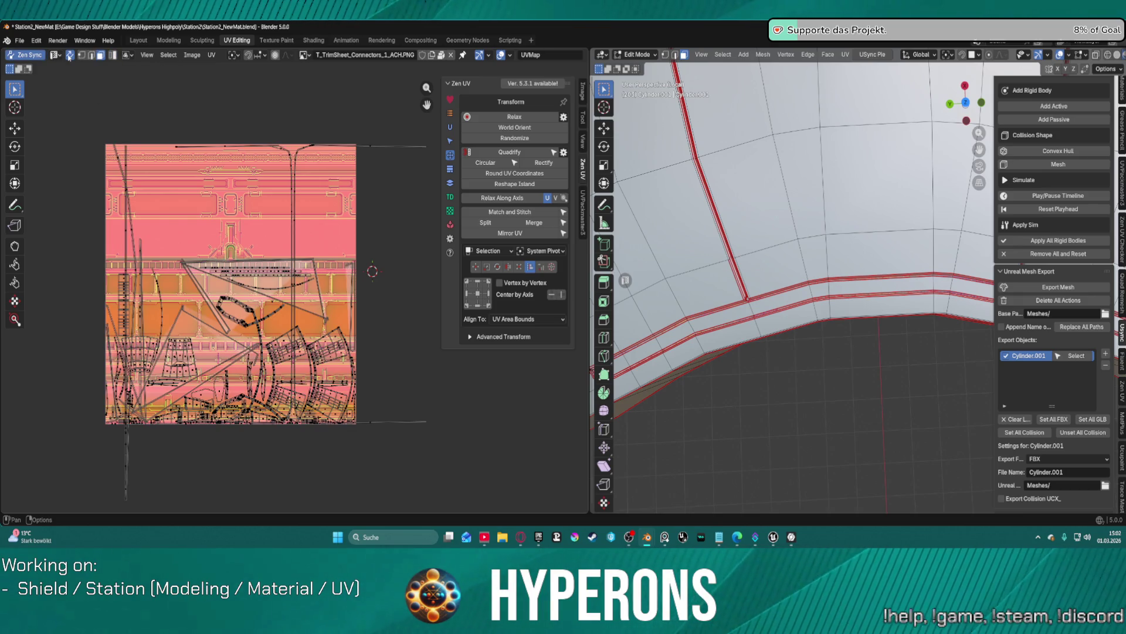
left_click(70, 55)
left_click(69, 55)
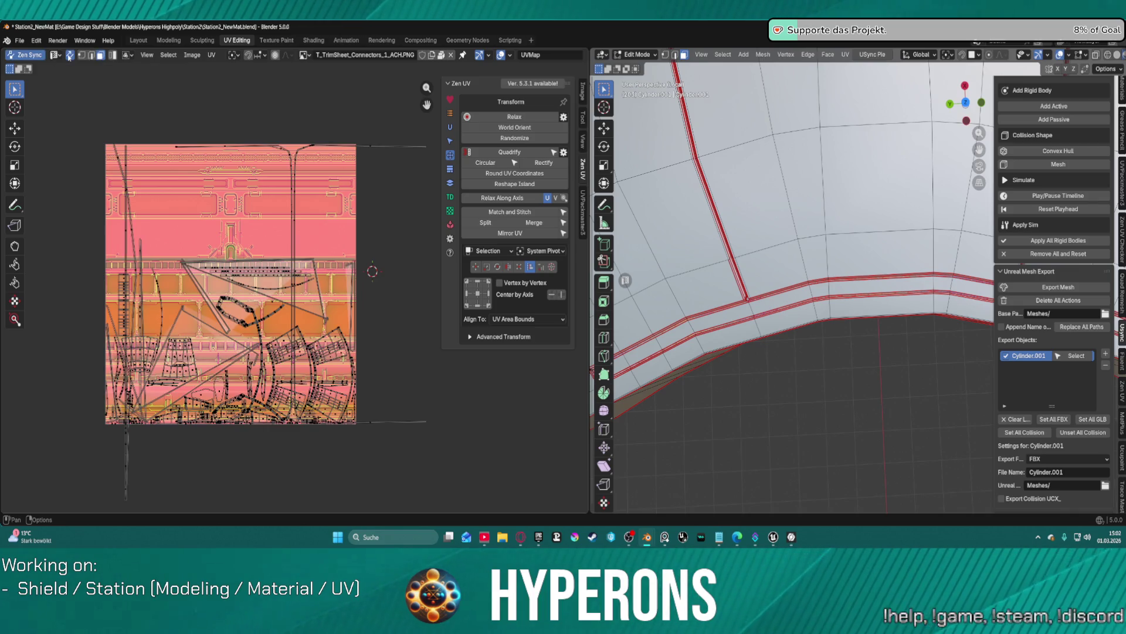
Step: Select the strip's top, bottom and side UV edges and apply a UV Transform operation
left_click_drag(165, 106, 425, 155)
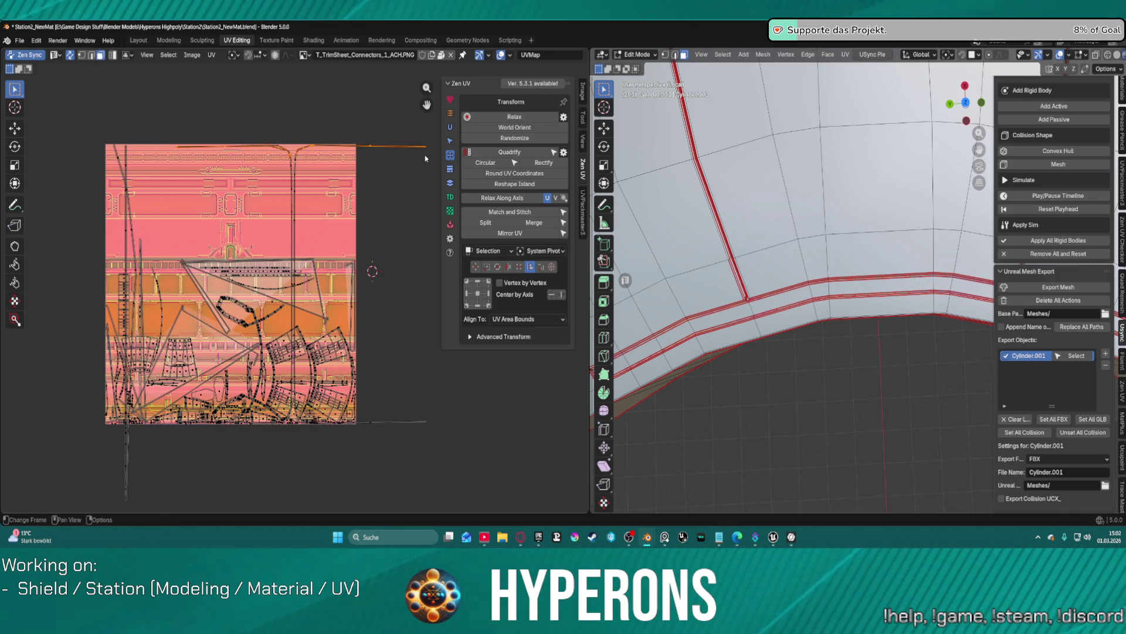
left_click(311, 171, "alt+shift")
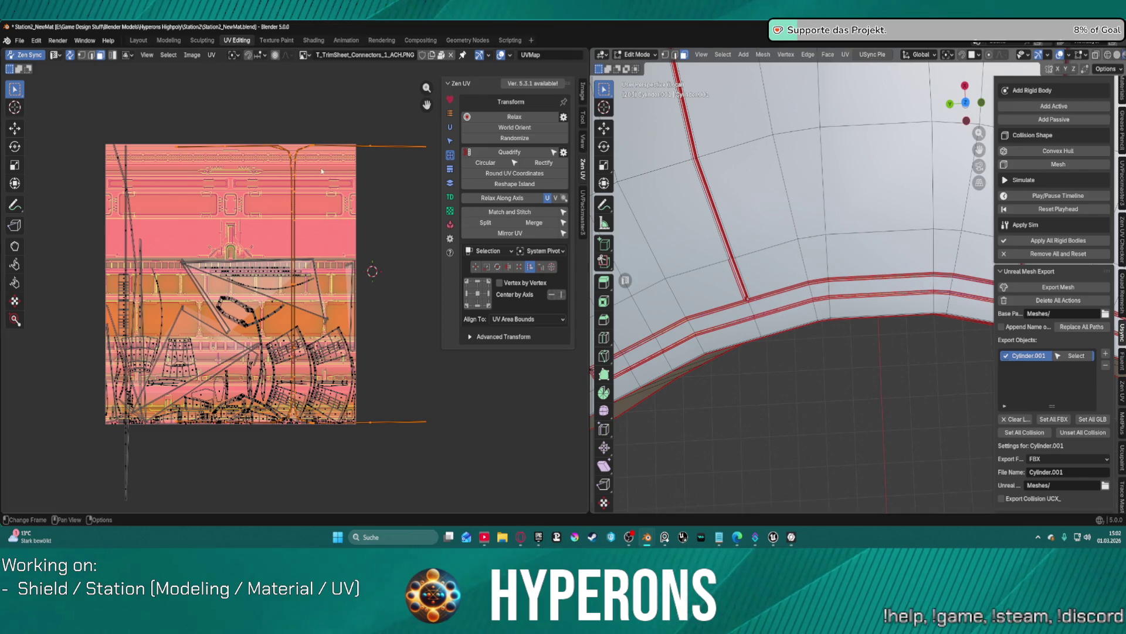
left_click(211, 54)
mouse_move(235, 67)
key("ctrl+z")
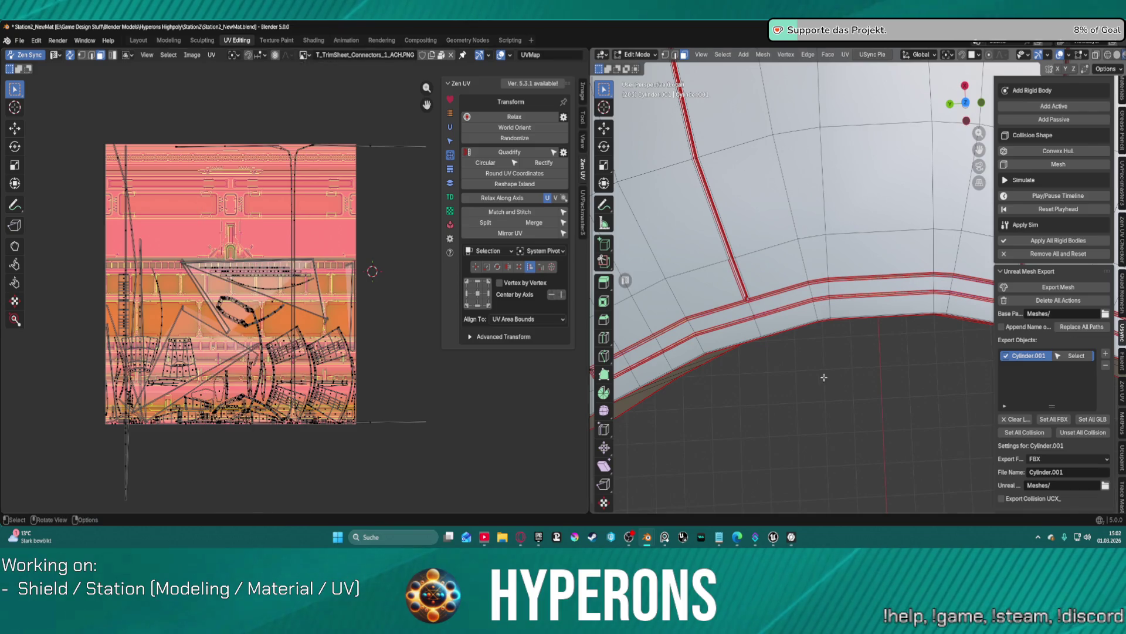
scroll(865, 217, "up", 4)
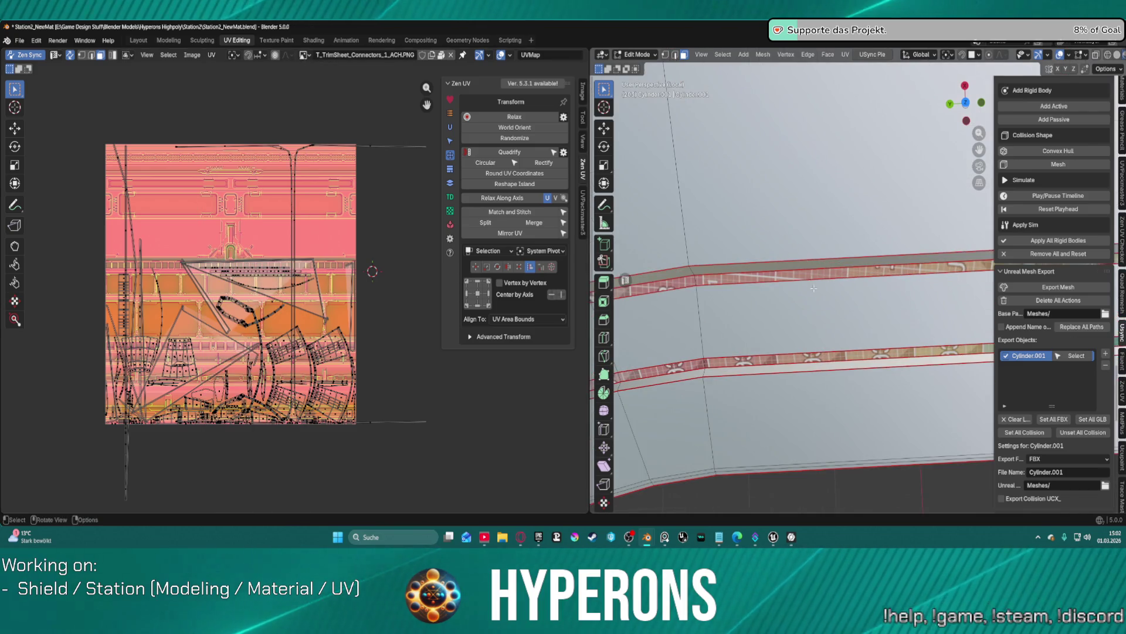
Step: Select the upper ring strip up to its seams and orbit to inspect the curved strips
key("l")
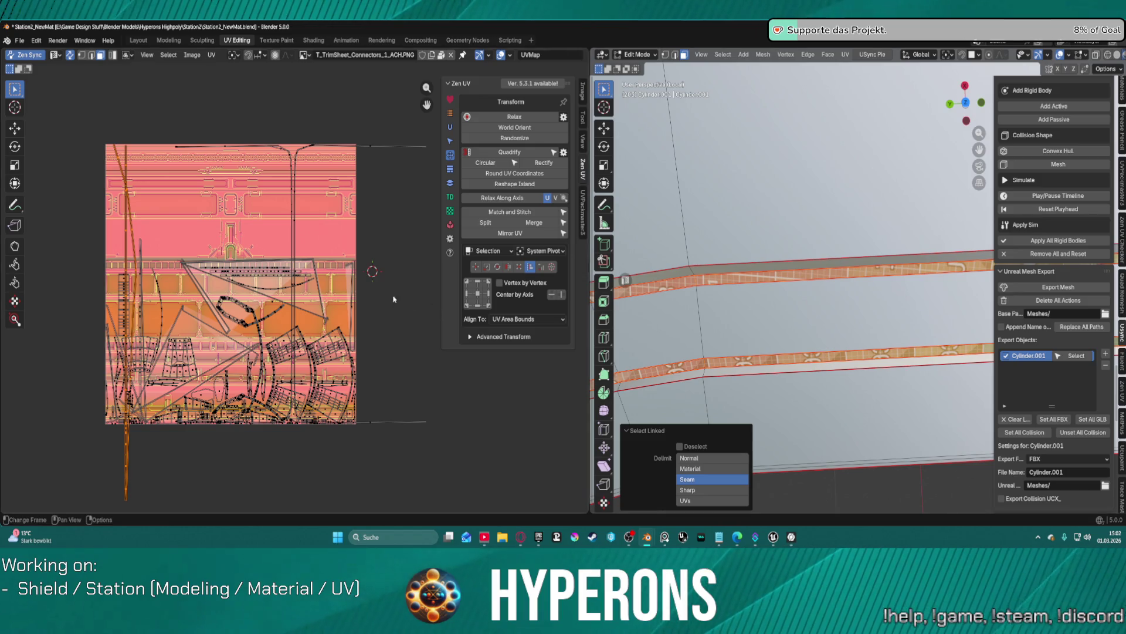
scroll(215, 209, "down", 4)
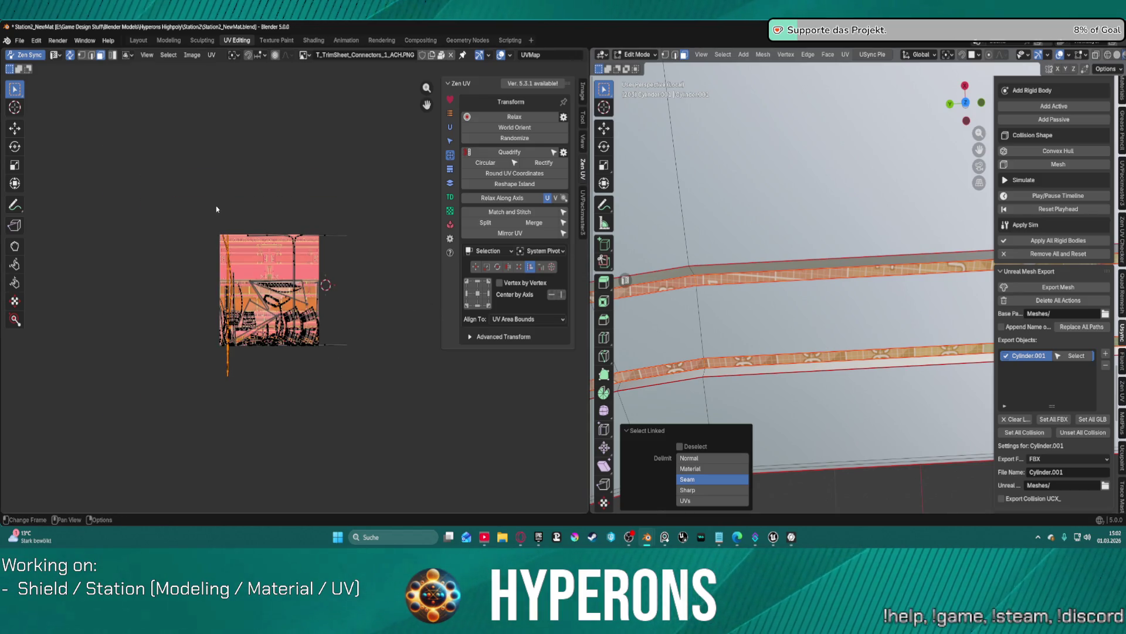
middle_click_drag(763, 229, 793, 252)
middle_click_drag(794, 254, 882, 188)
scroll(854, 219, "up", 8)
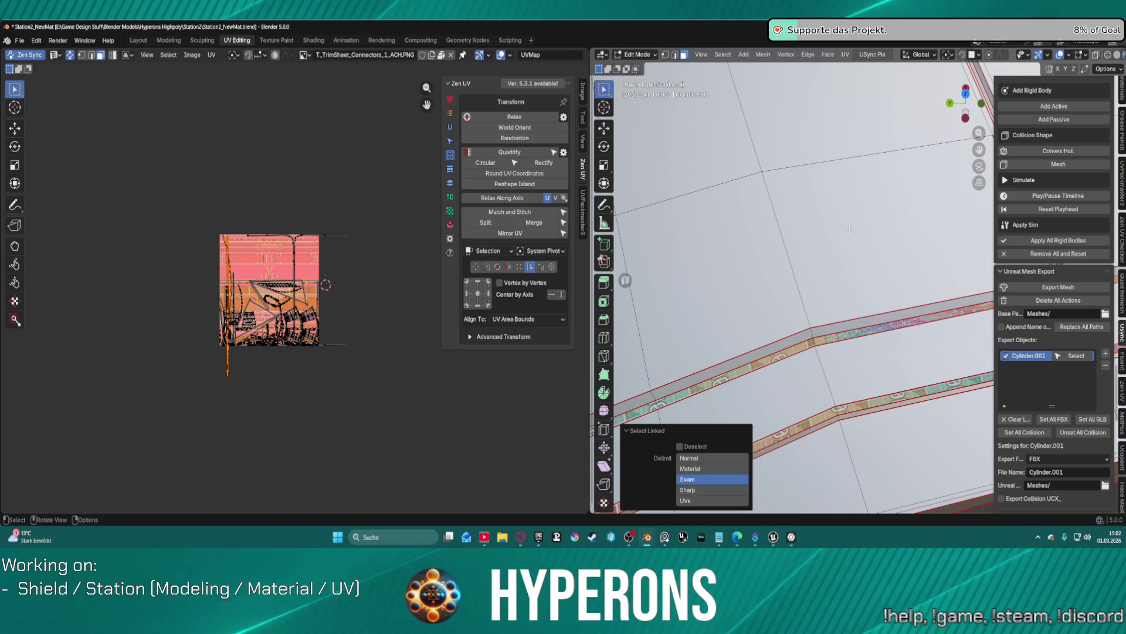
mouse_move(842, 333)
middle_mouse_down()
mouse_move(931, 243)
mouse_move(852, 231)
middle_mouse_up()
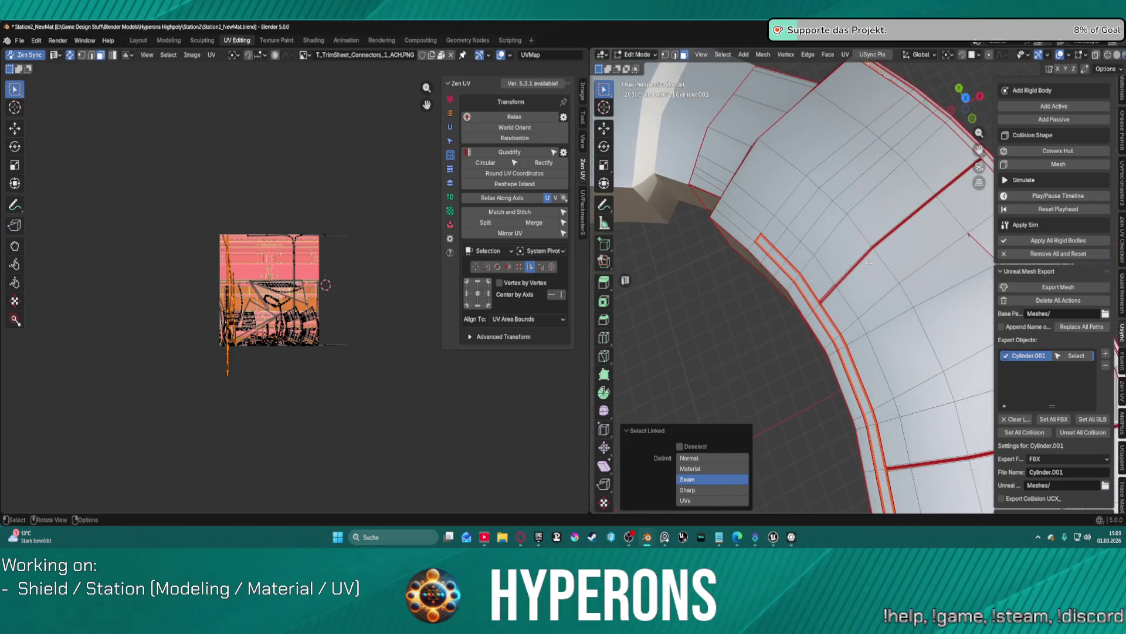
scroll(187, 153, "up", 3)
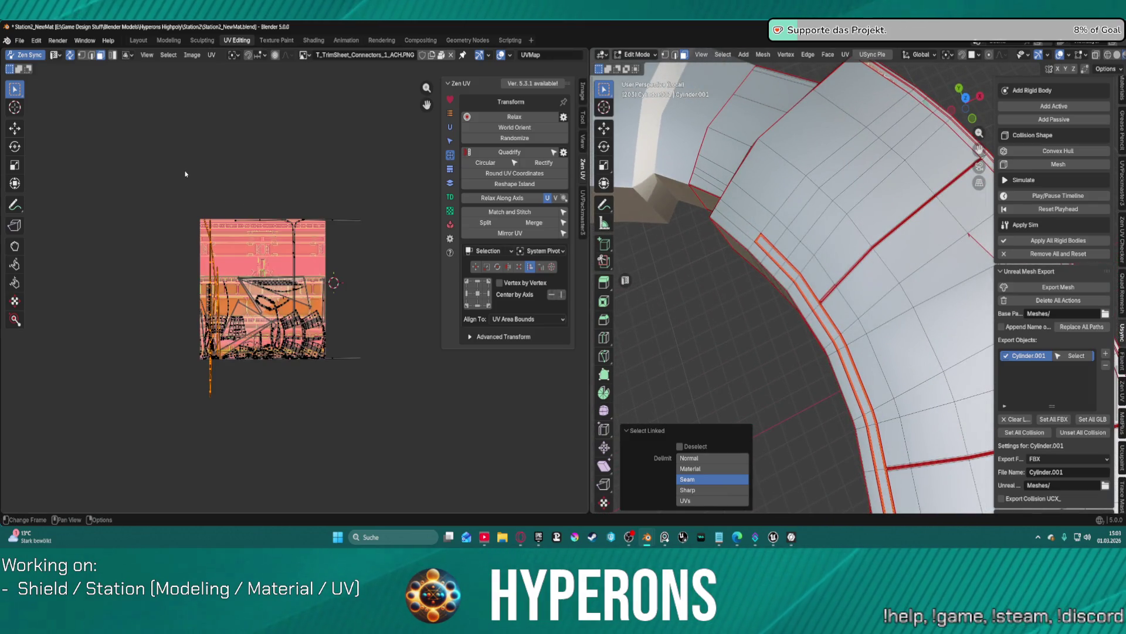
Step: Unwrap the selected strip with Smart UV Project
left_click(211, 55)
mouse_move(258, 174)
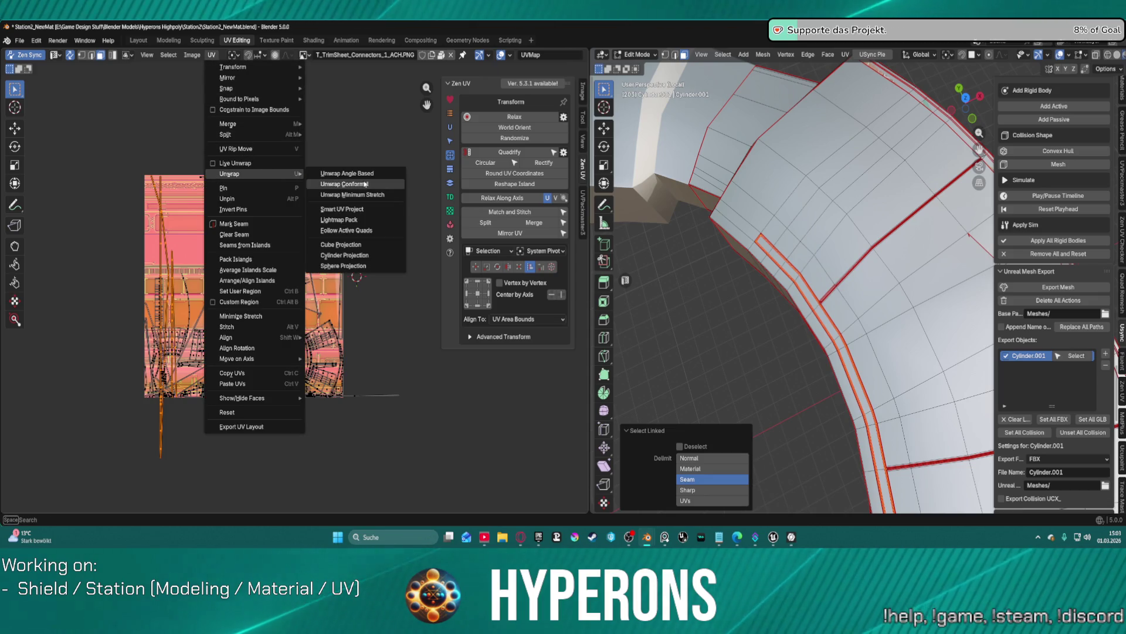
left_click(355, 210)
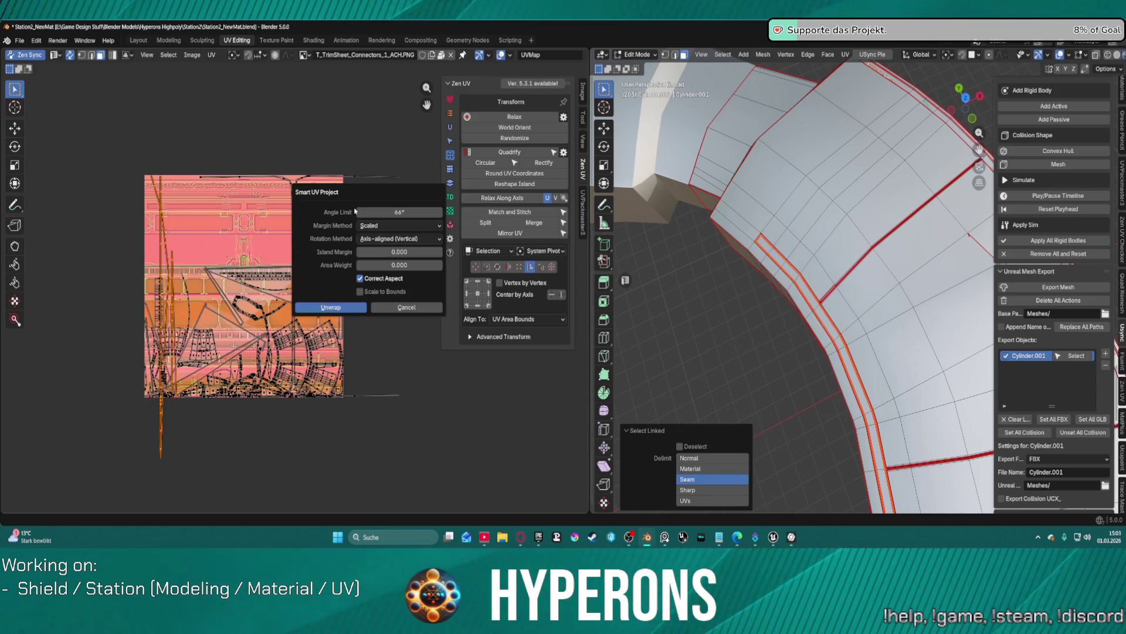
left_click(331, 307)
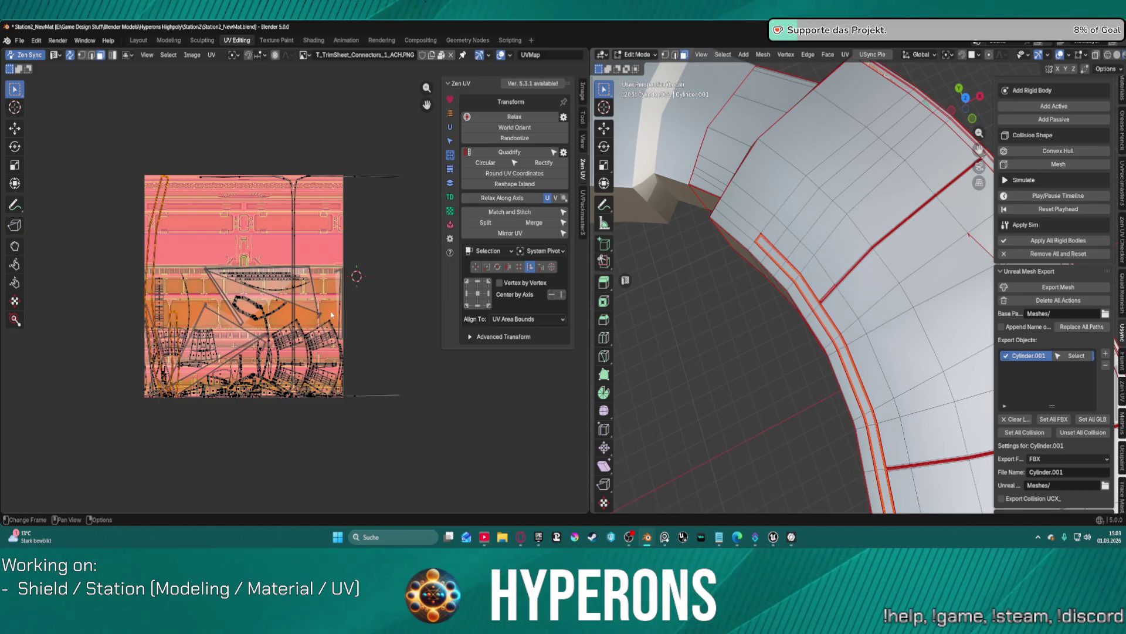
scroll(204, 265, "up", 3)
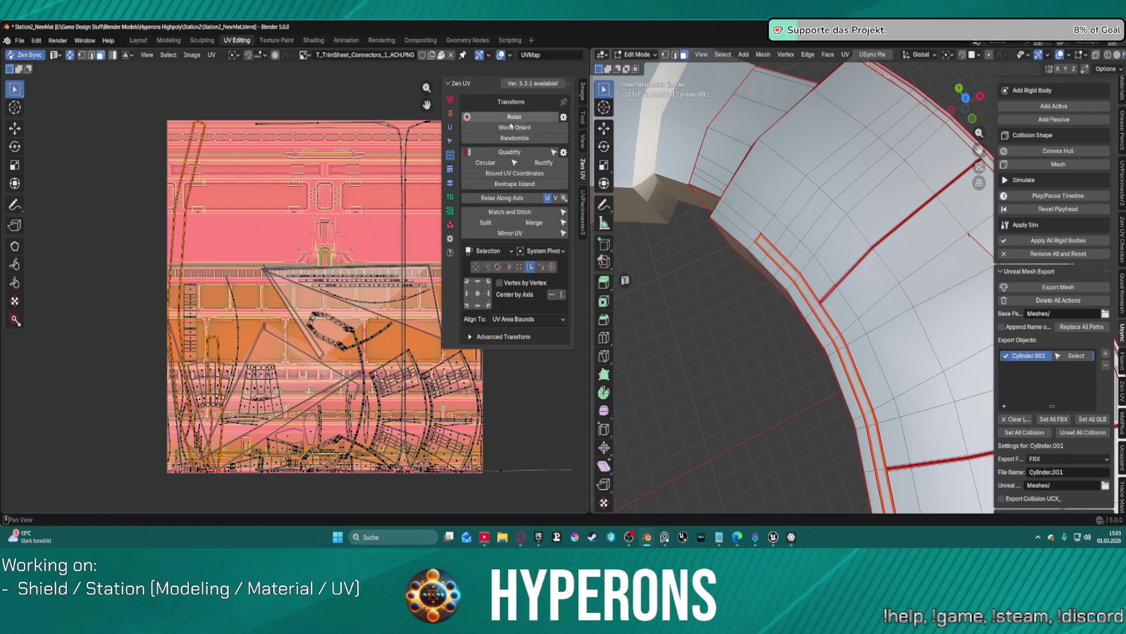
Step: Straighten the selected strip UVs into a quad grid with Zen UV Quadrify
left_click(525, 154)
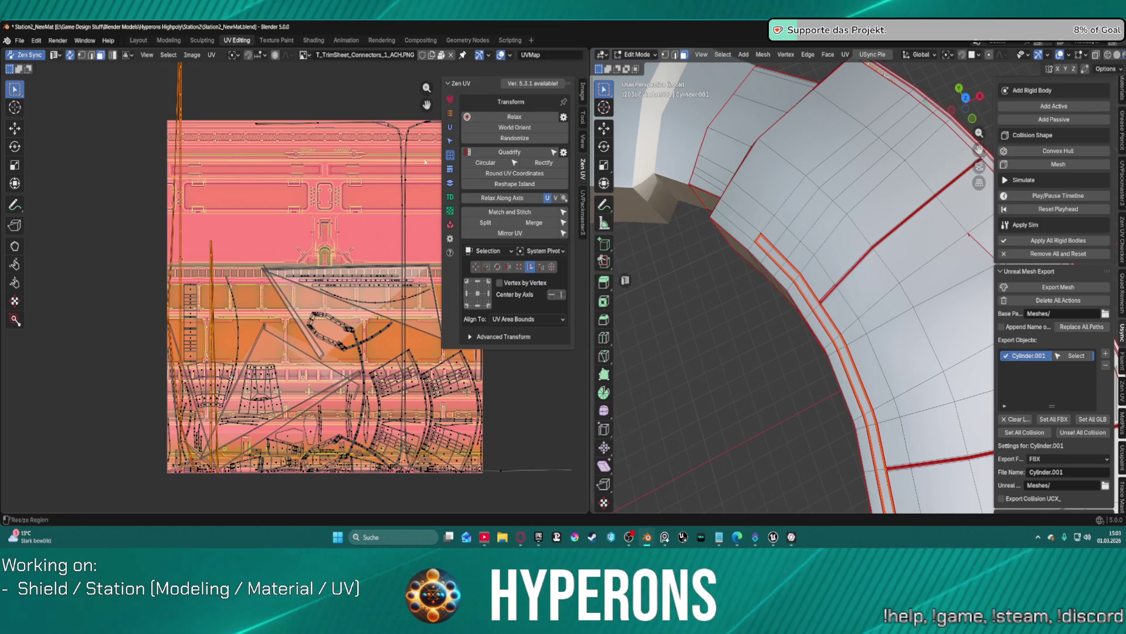
scroll(244, 201, "down", 2)
scroll(244, 203, "up", 3)
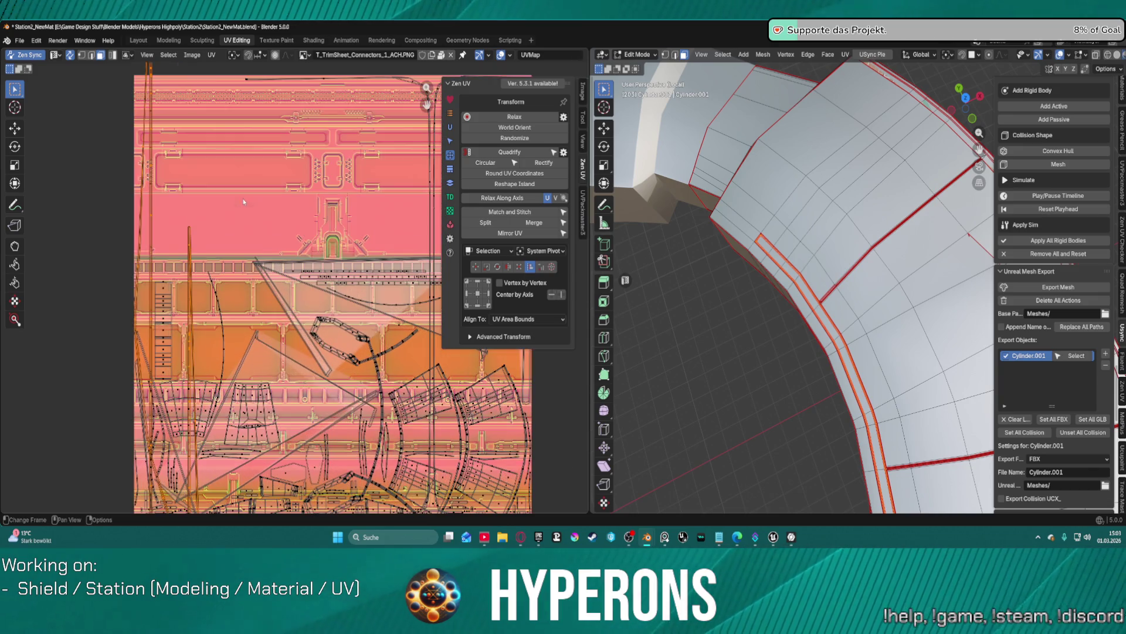
Step: Re-unwrap the selected UV islands with Zen Unwrap, then grab and release the UVs in place
left_click(449, 127)
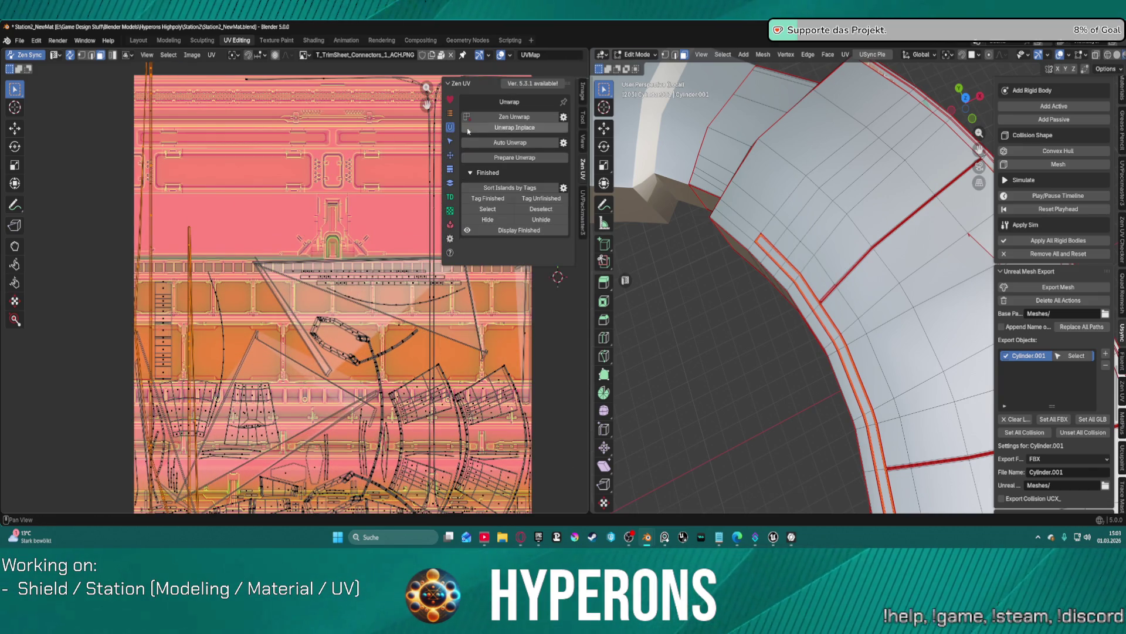
left_click(508, 117)
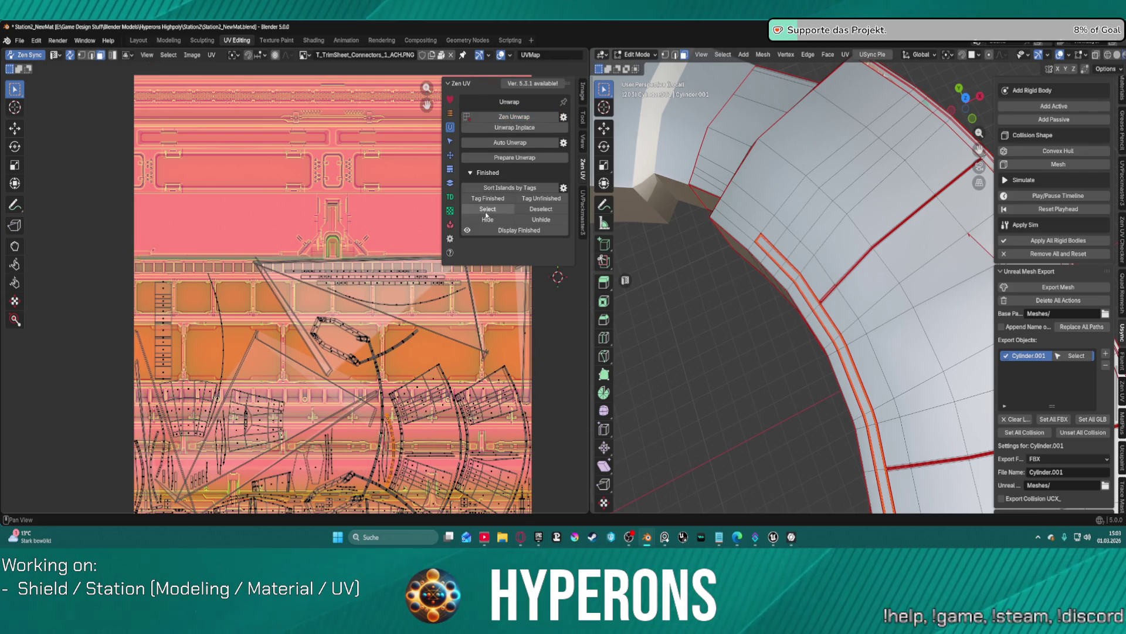
left_click(450, 156)
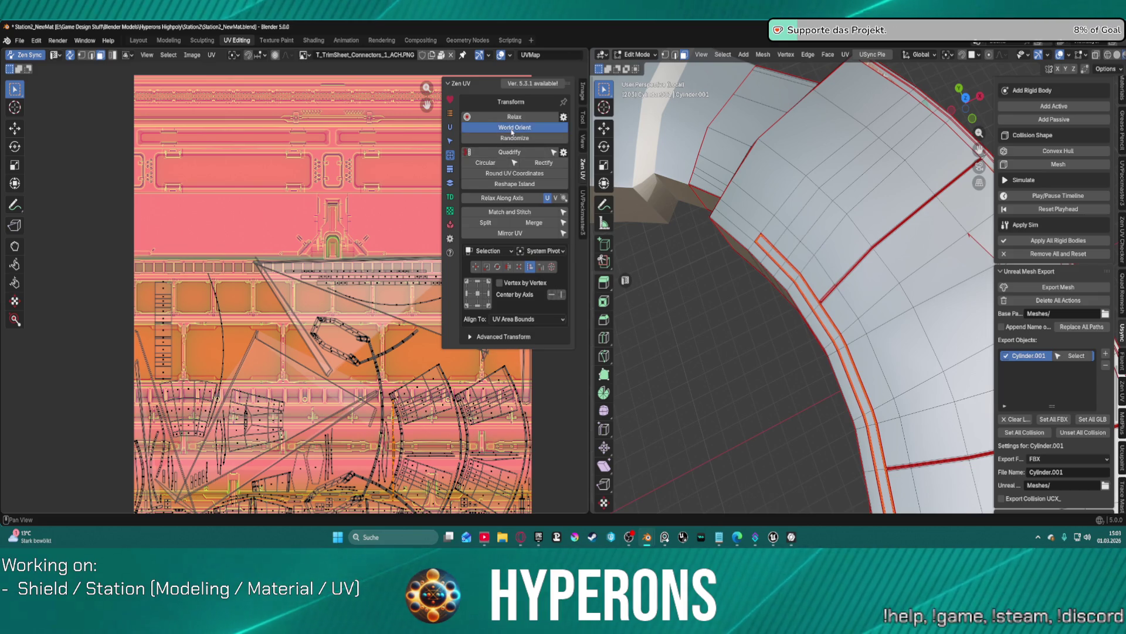
scroll(357, 301, "down", 5)
scroll(357, 301, "up", 3)
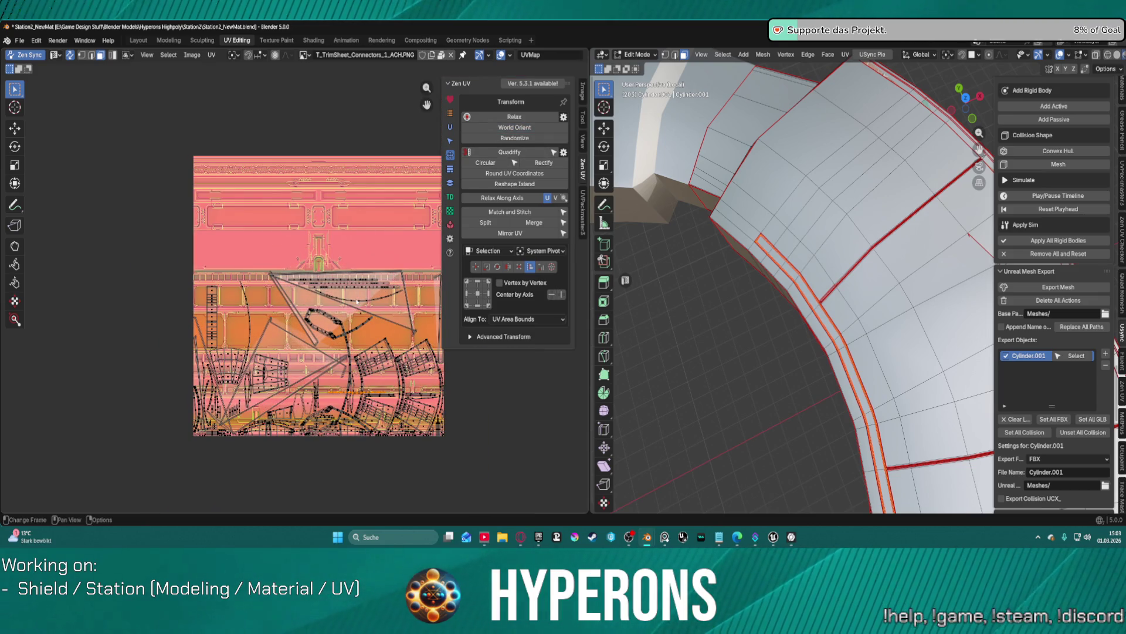
key("g")
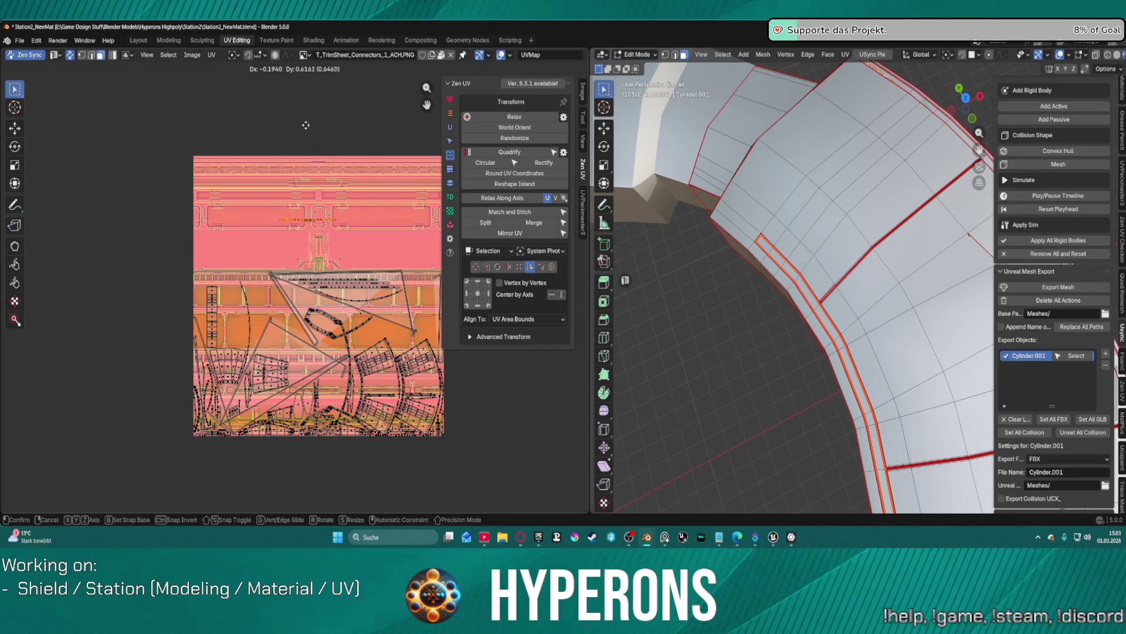
left_click(305, 125)
scroll(312, 191, "up", 4)
scroll(304, 125, "up", 6)
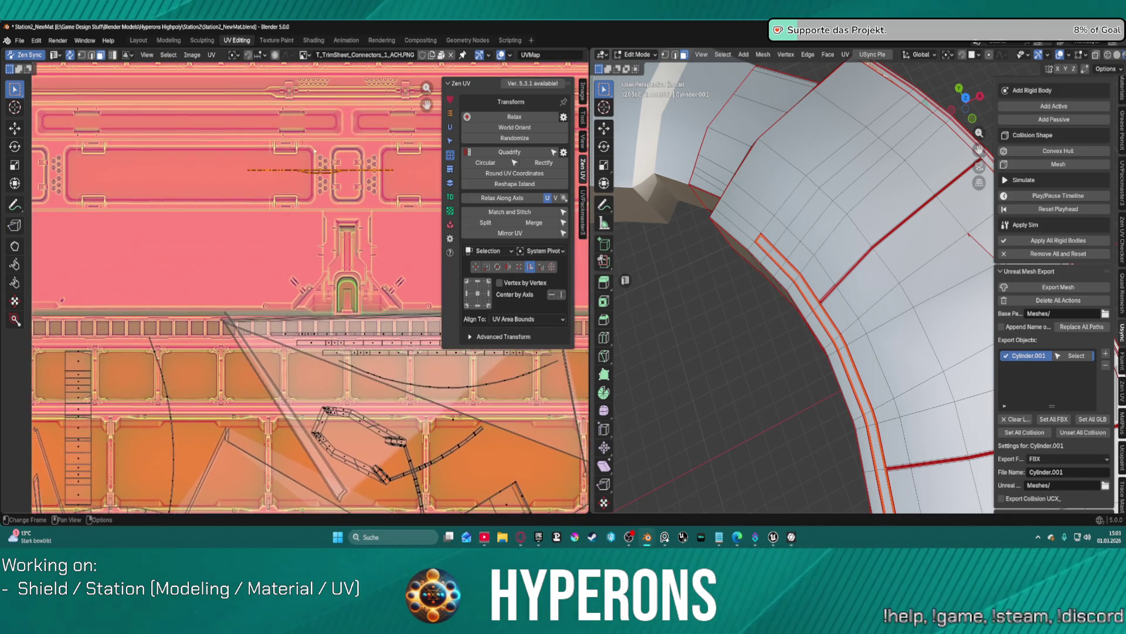
Step: Pan and zoom the UV editor to frame the ring strip's UV edges
scroll(314, 174, "up", 10)
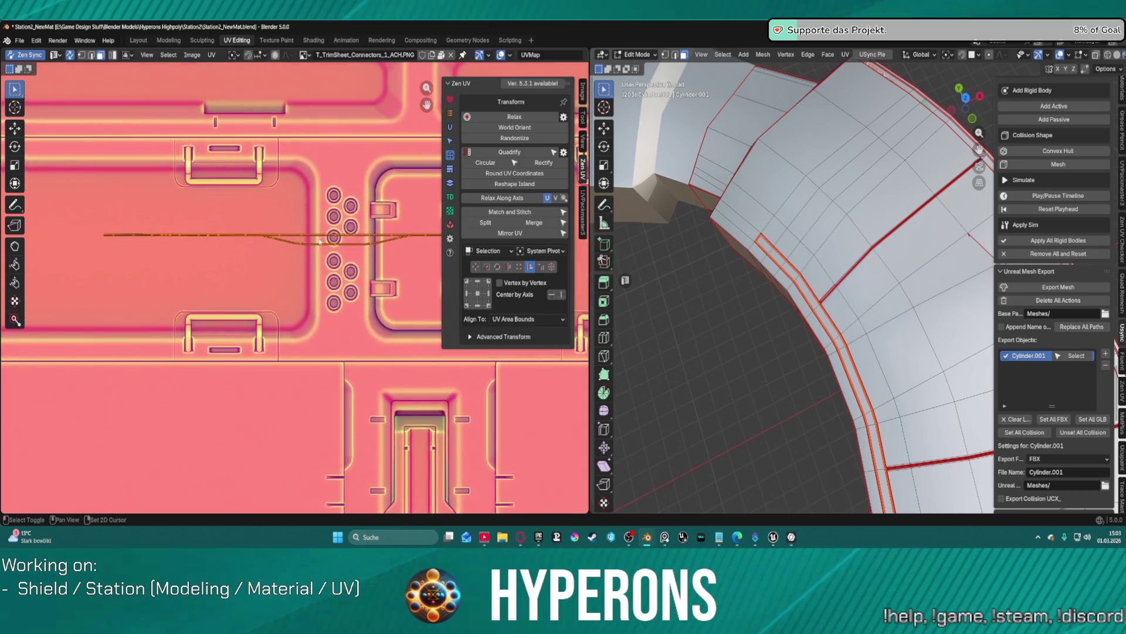
scroll(271, 210, "up", 2)
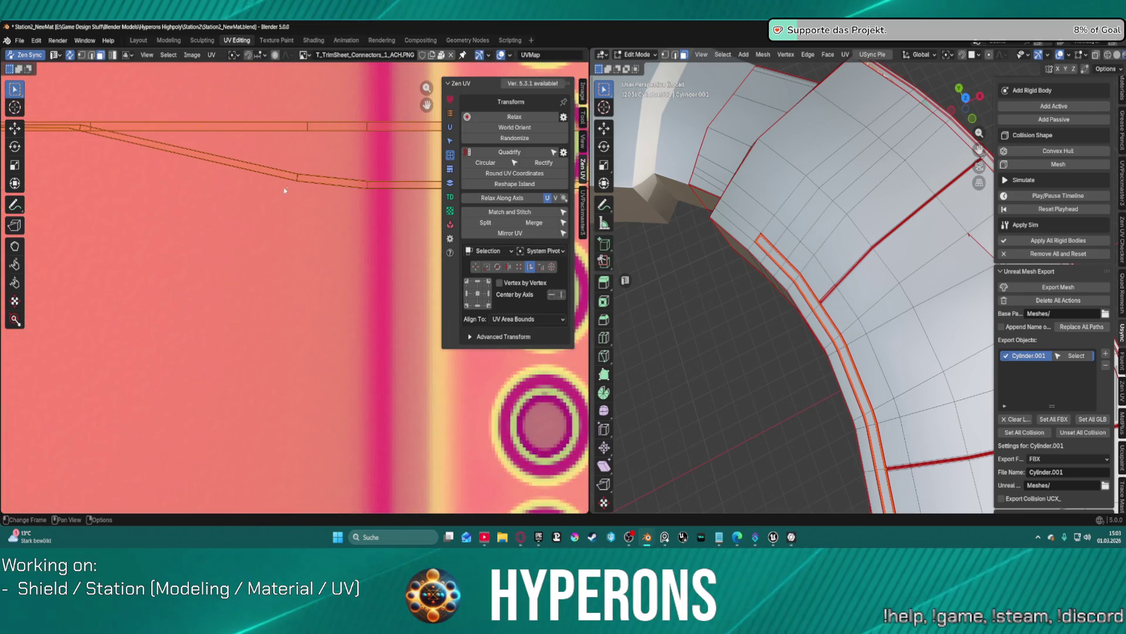
scroll(301, 164, "down", 3)
middle_click_drag(342, 169, 582, 203)
scroll(387, 226, "up", 9)
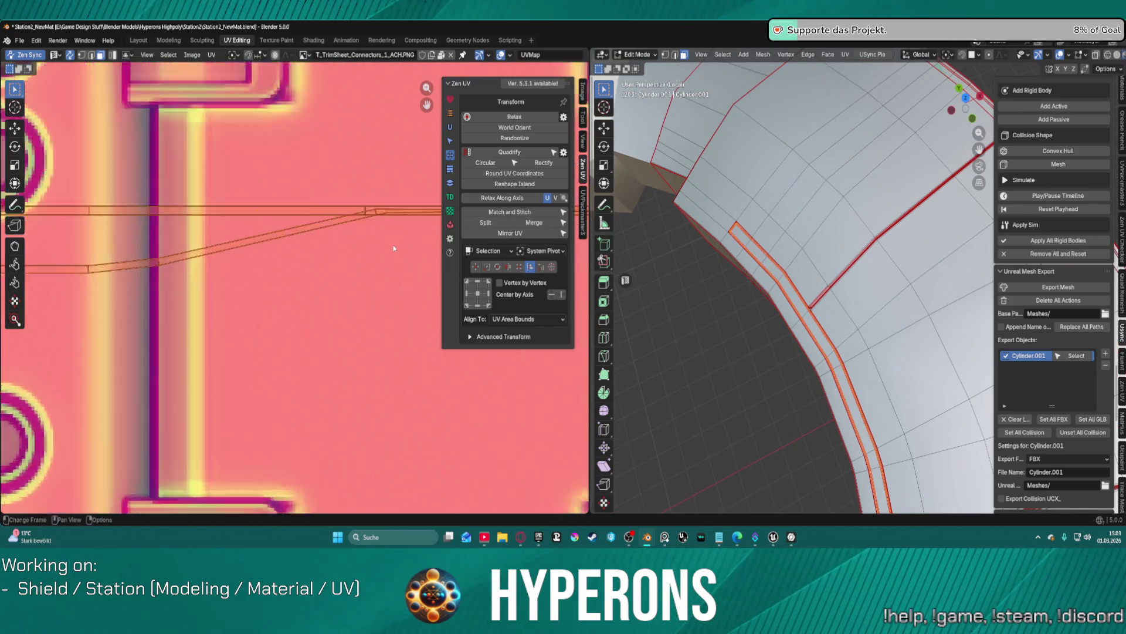
mouse_move(387, 226)
middle_mouse_down()
mouse_move(317, 253)
mouse_move(269, 221)
middle_mouse_up()
scroll(283, 237, "up", 2)
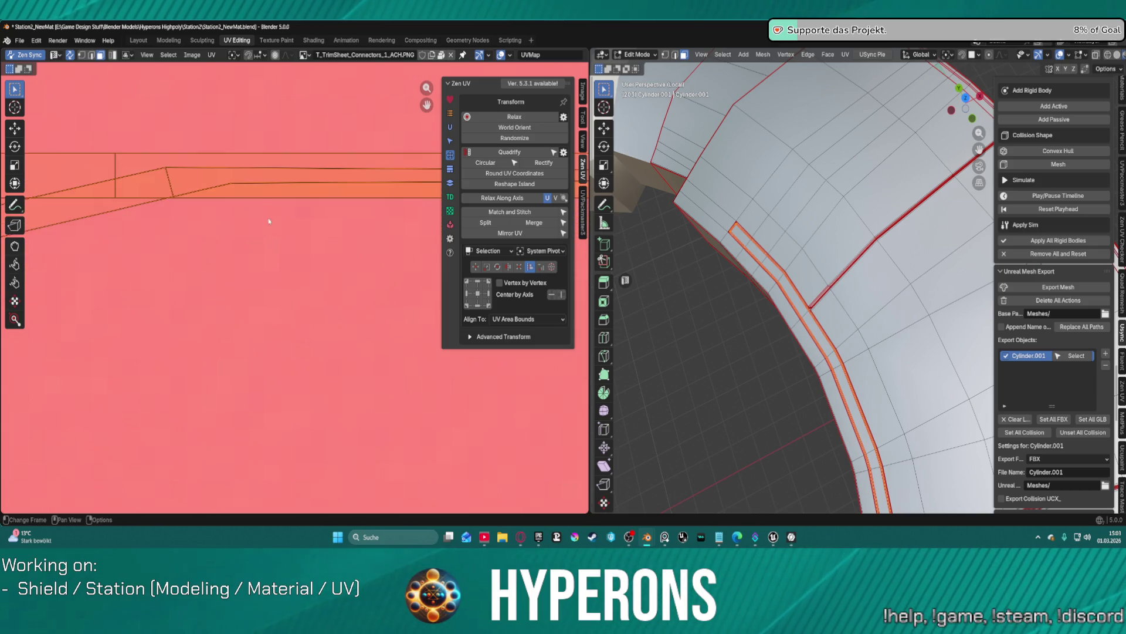
Step: Try picking single strip vertices in vertex mode, then switch to edge select mode
key("1")
left_click(231, 182)
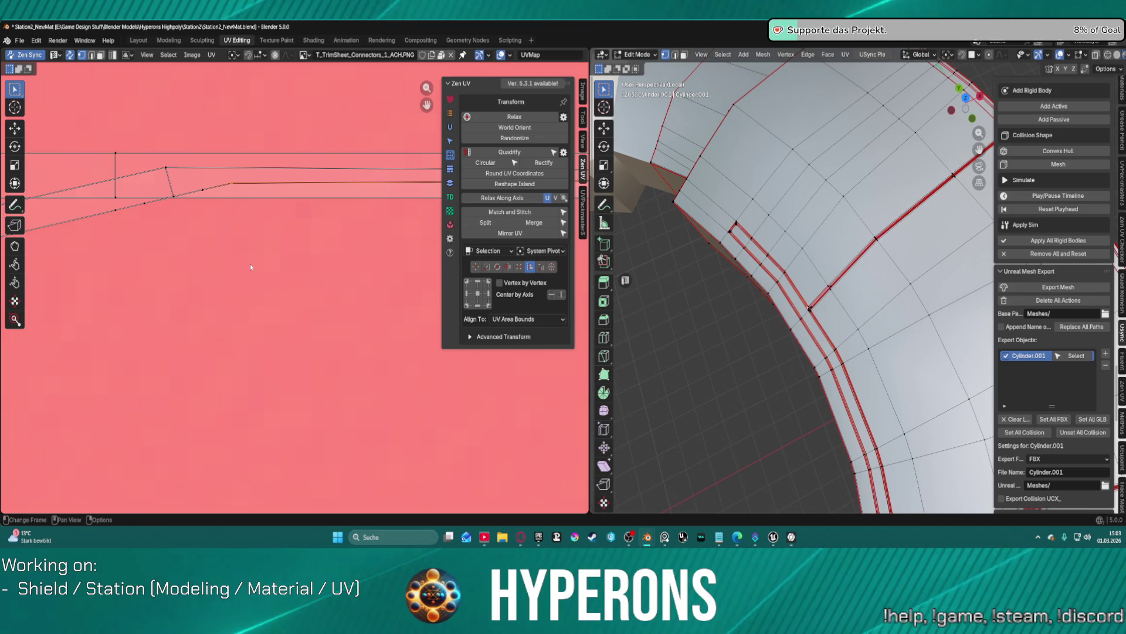
left_click(195, 193, "shift")
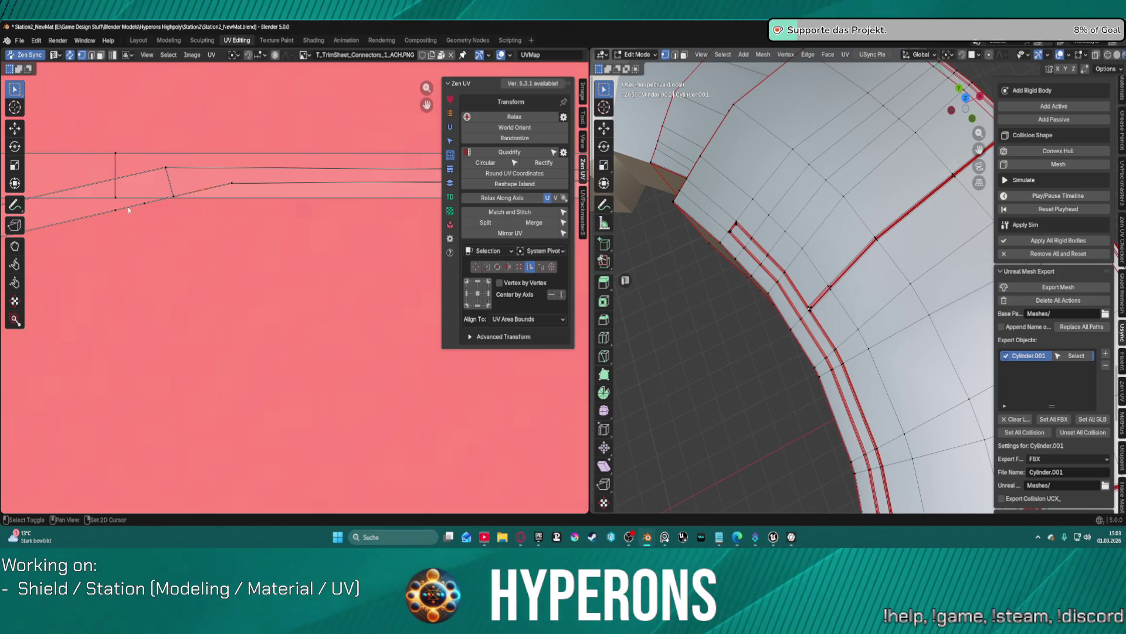
scroll(140, 209, "down", 3)
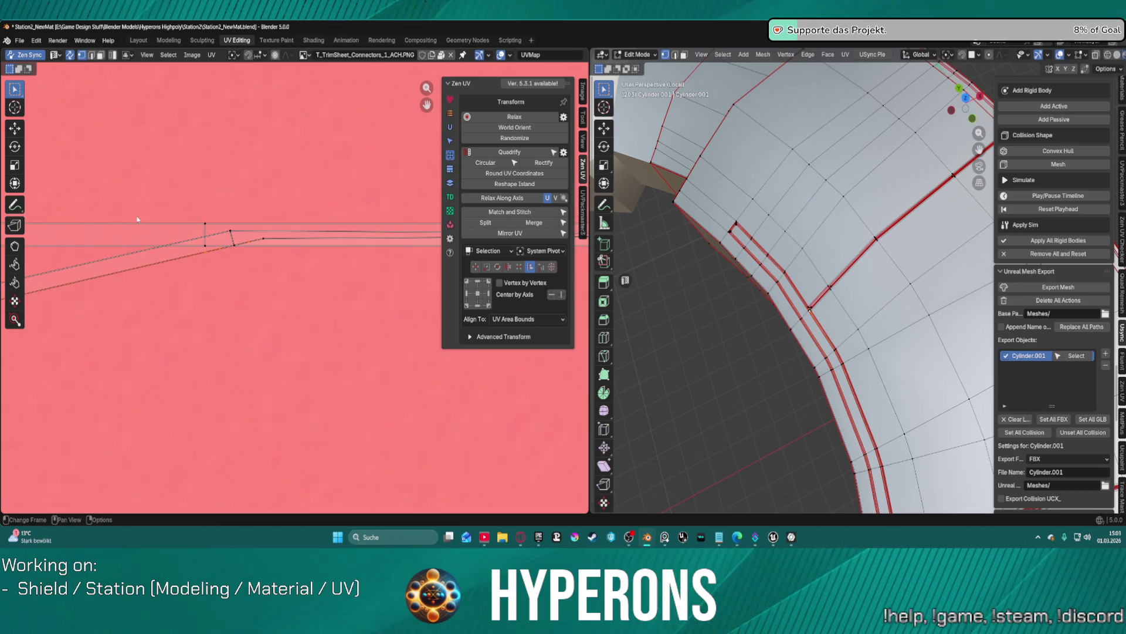
scroll(146, 252, "down", 1)
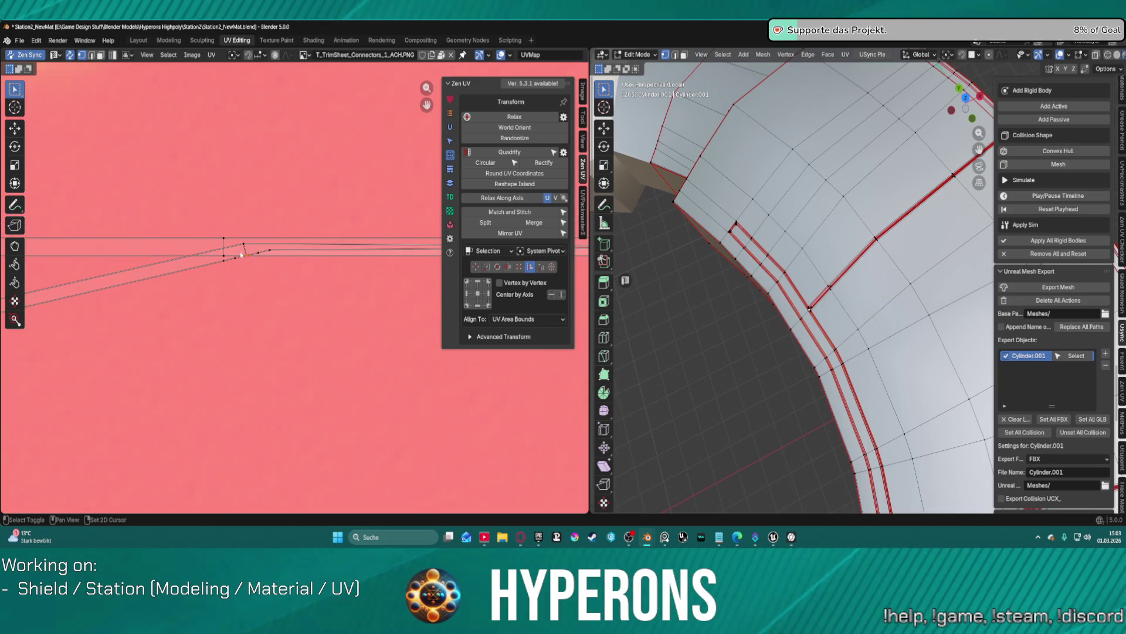
key("2")
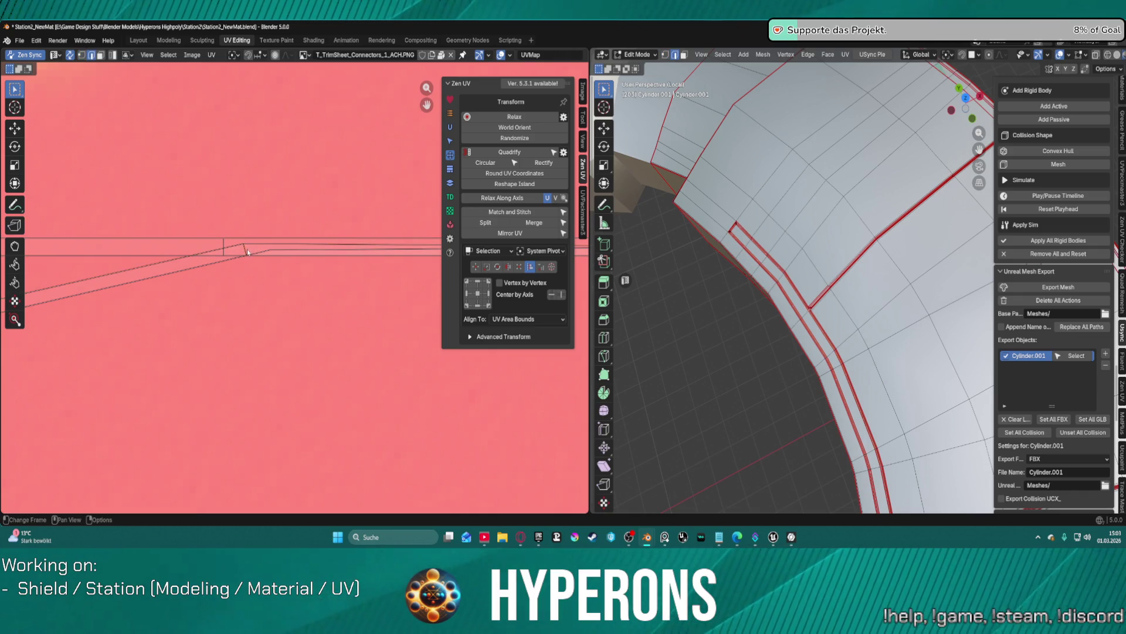
scroll(230, 262, "up", 7)
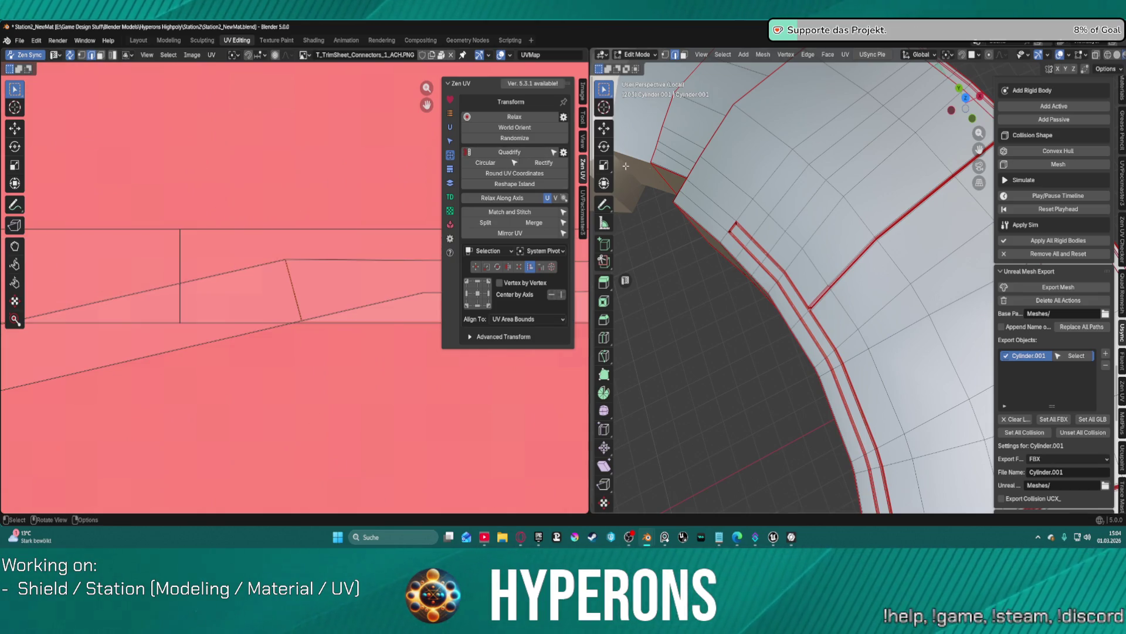
Step: Select the pillar-base strip's top, crossing and bottom edges and its whole UV island
scroll(794, 256, "up", 10)
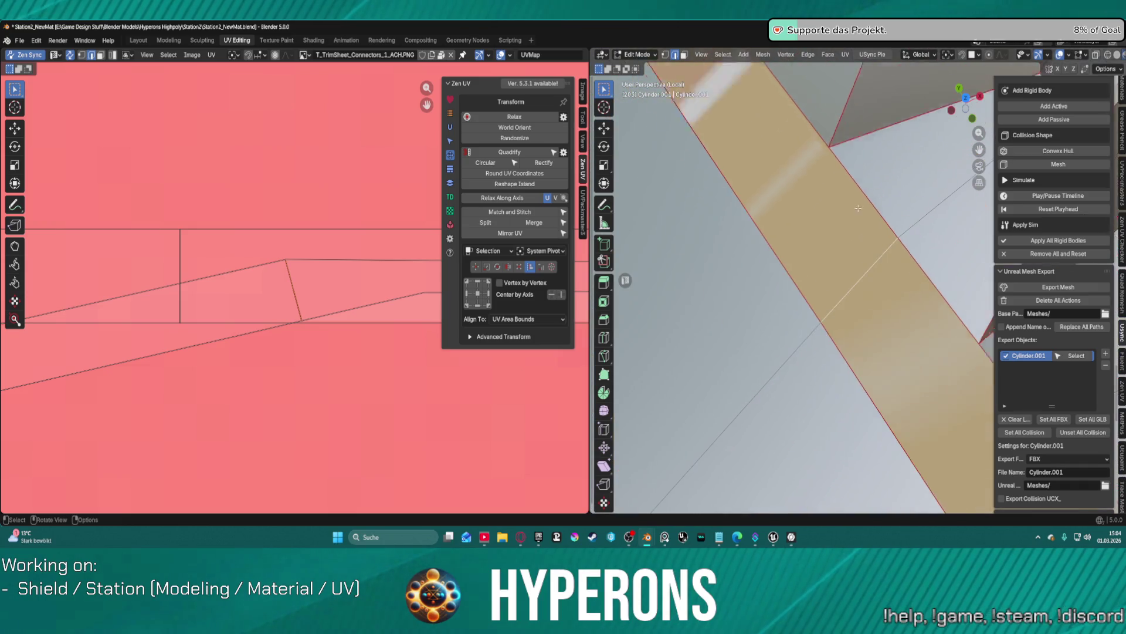
middle_click_drag(903, 261, 989, 213)
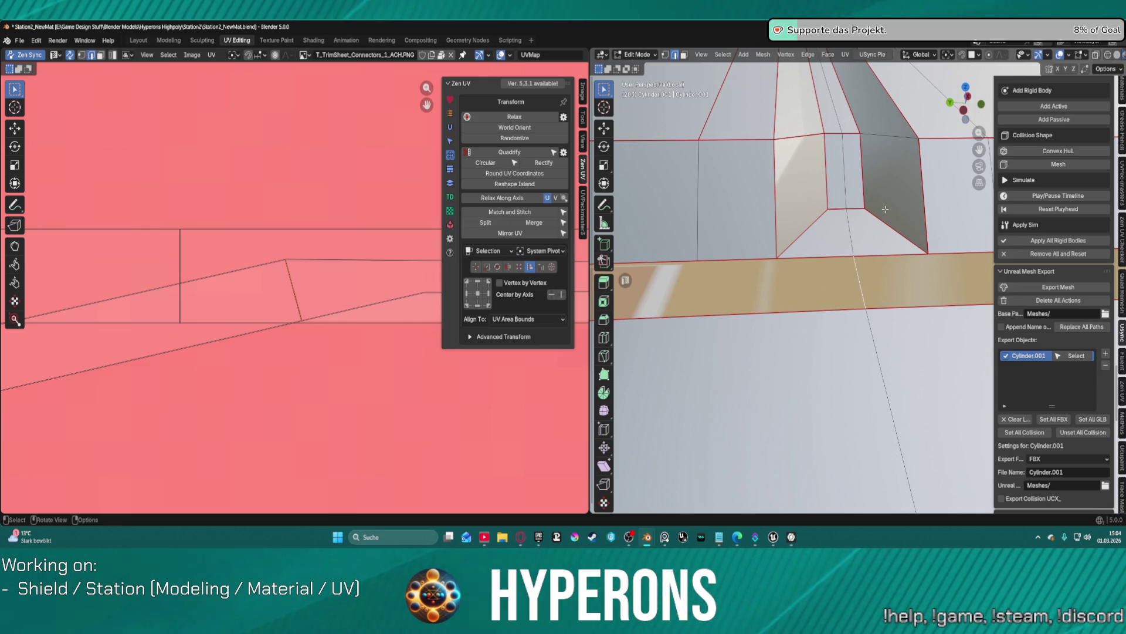
mouse_move(885, 209)
middle_mouse_down()
mouse_move(887, 226)
mouse_move(924, 117)
mouse_move(806, 253)
mouse_move(815, 275)
middle_mouse_up()
left_click(864, 288)
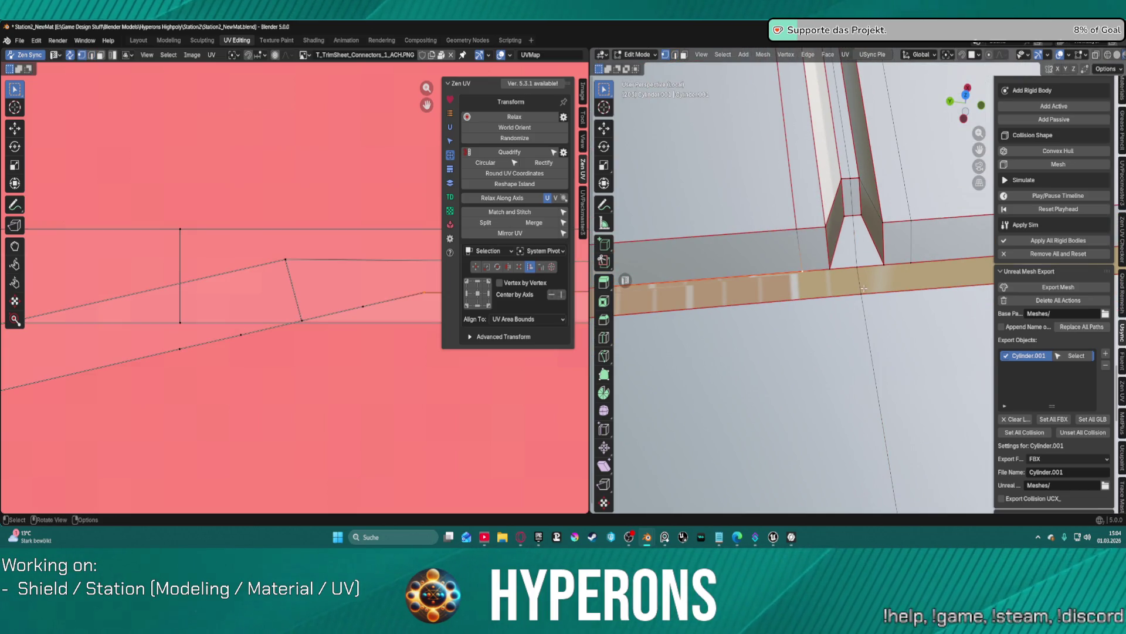
middle_click_drag(834, 271, 851, 277)
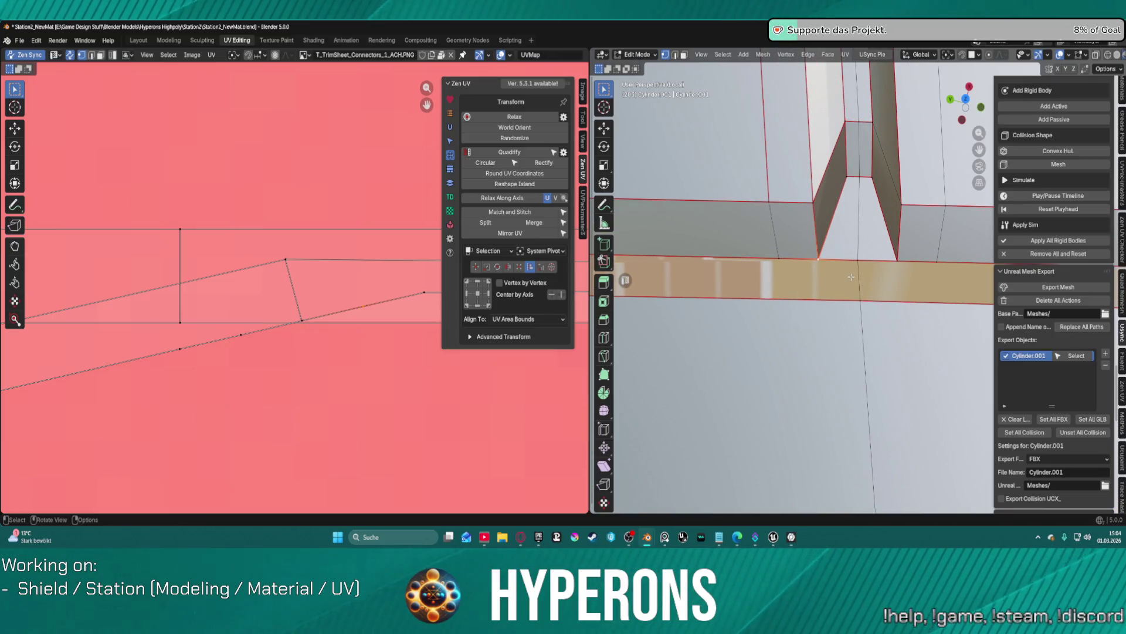
left_click(861, 292, "alt")
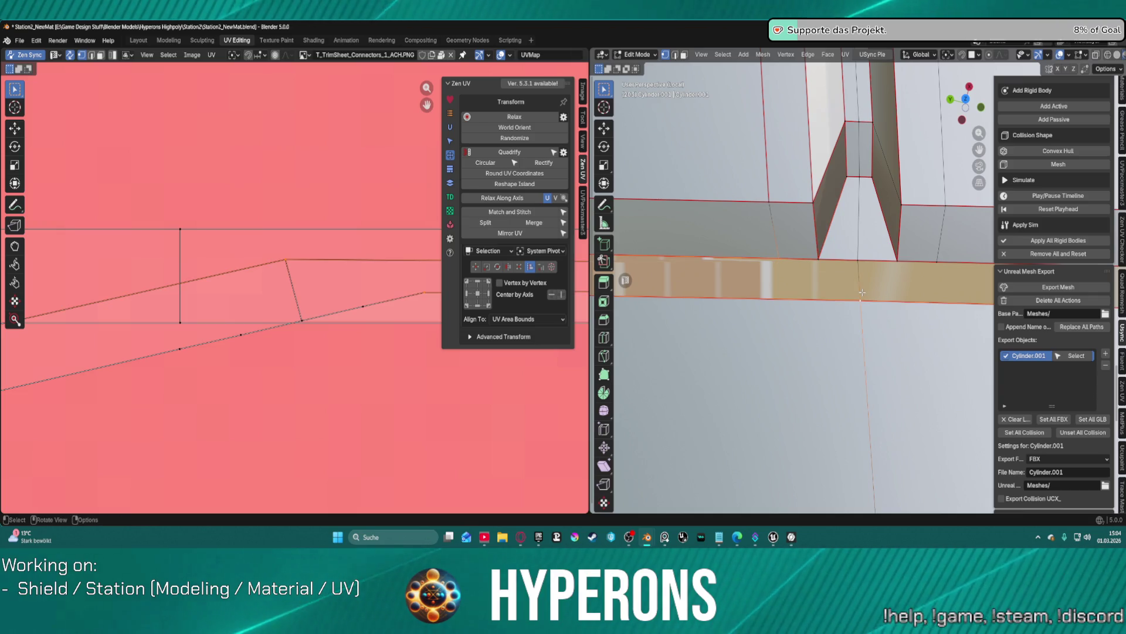
key("ctrl+z")
left_click(884, 316, "alt+shift")
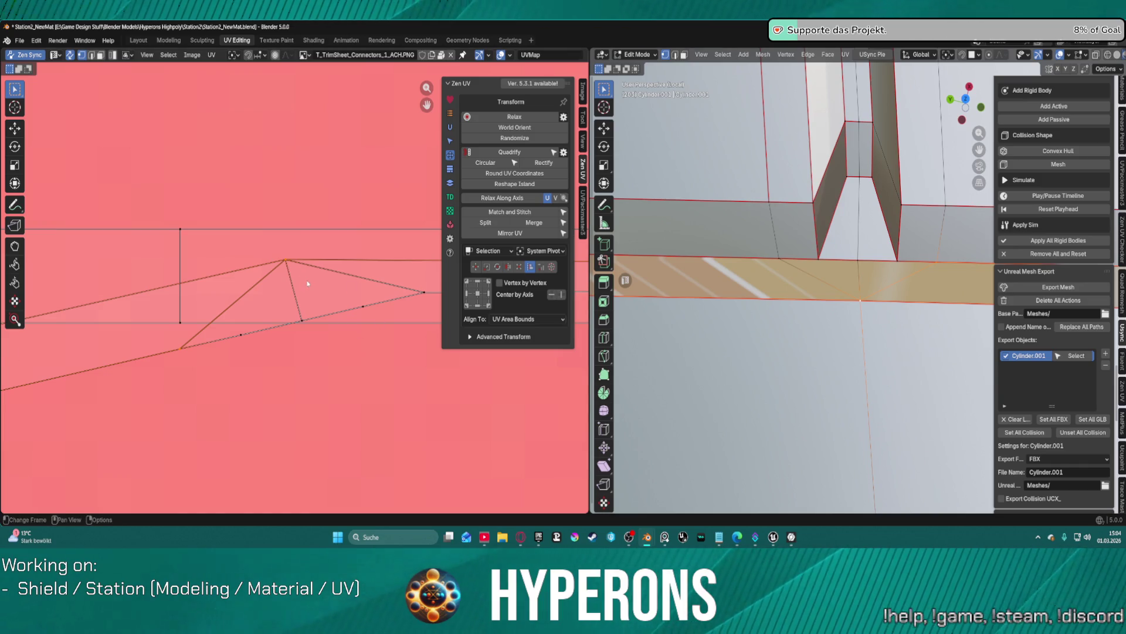
key("l")
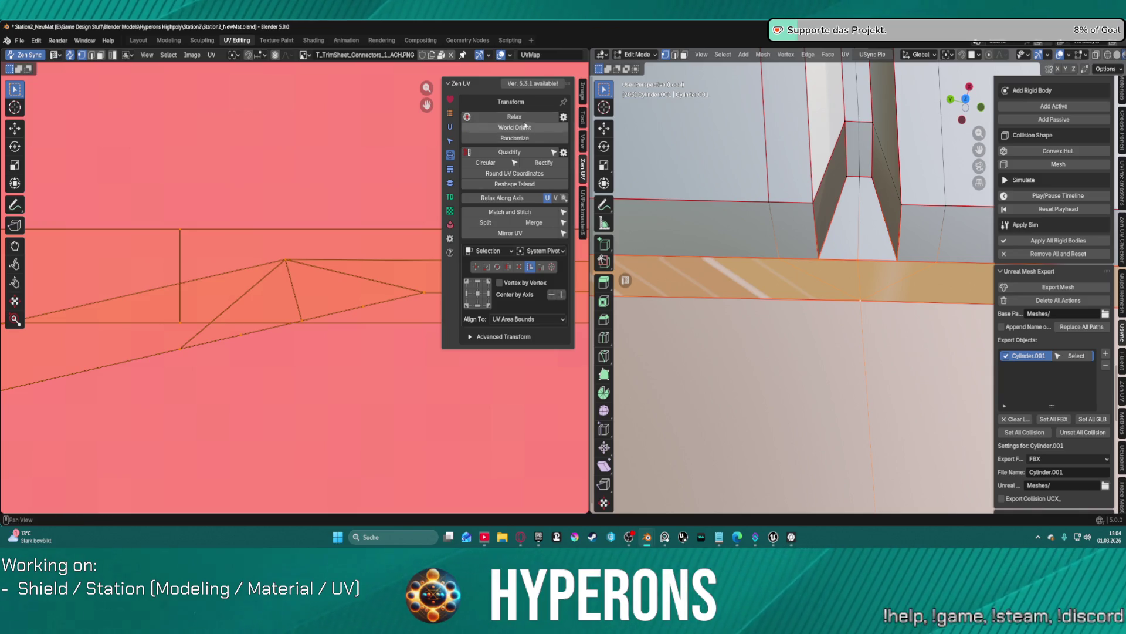
Step: Auto Unwrap the selected strip with Zen UV
left_click(451, 127)
key("alt+a")
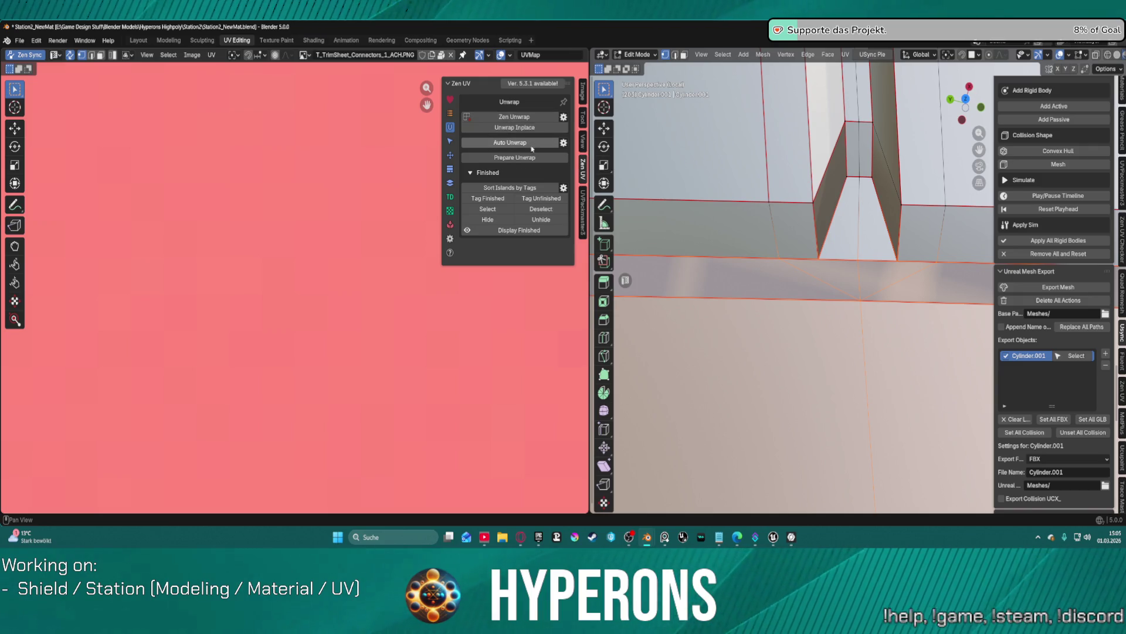
left_click(515, 147)
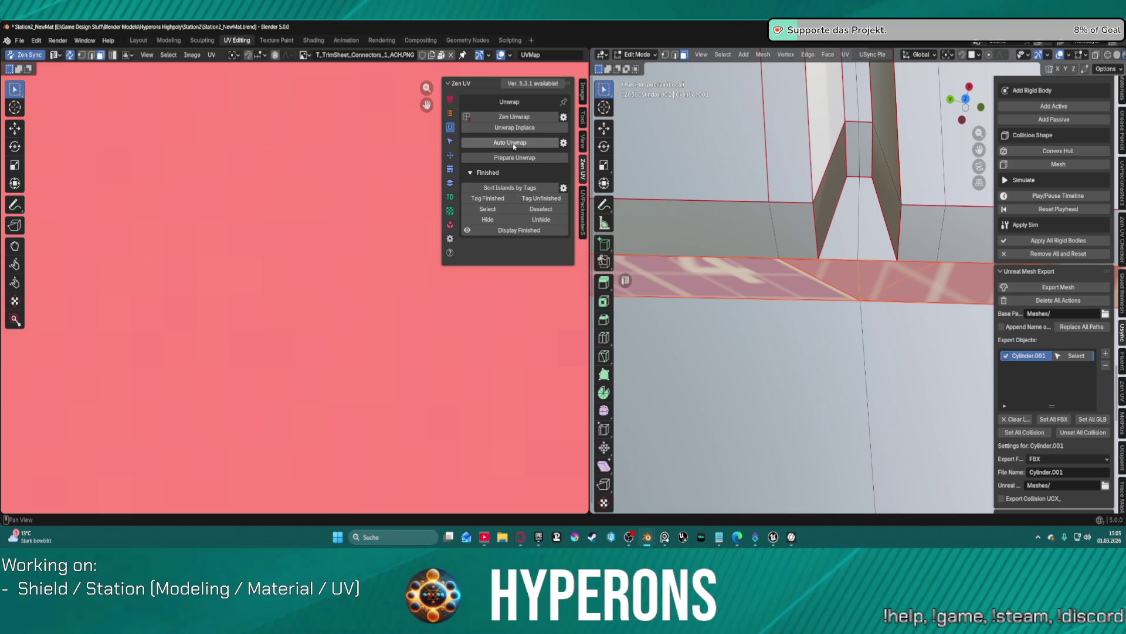
scroll(344, 289, "down", 5)
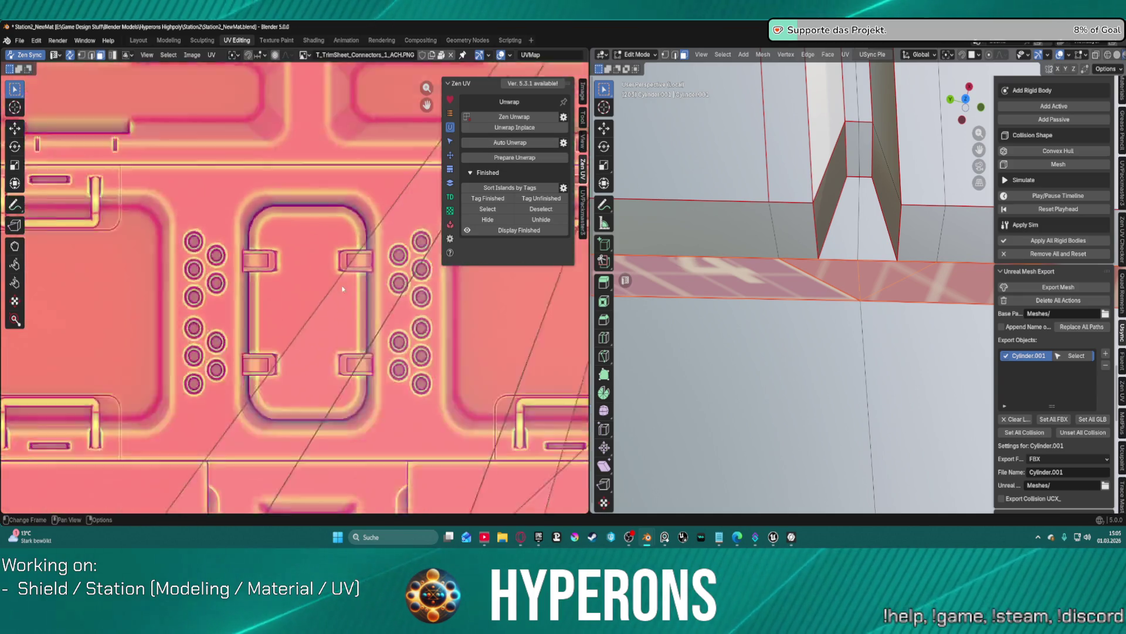
scroll(343, 288, "down", 10)
scroll(343, 288, "up", 3)
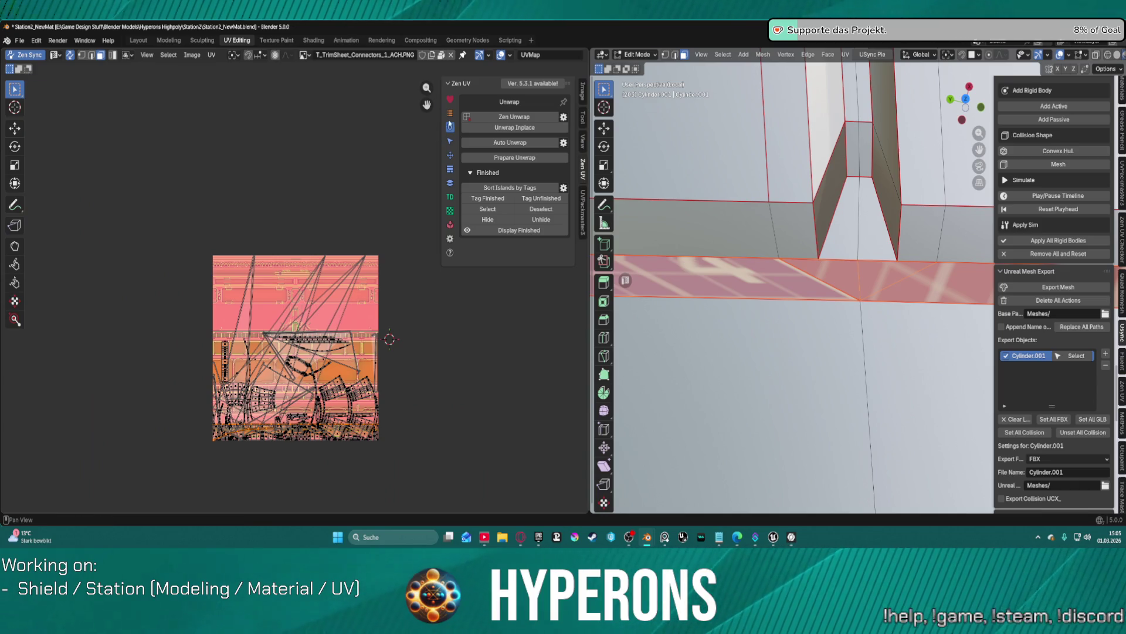
Step: Quadrify the strip's UVs and move them onto a trim row of the sheet
left_click(453, 156)
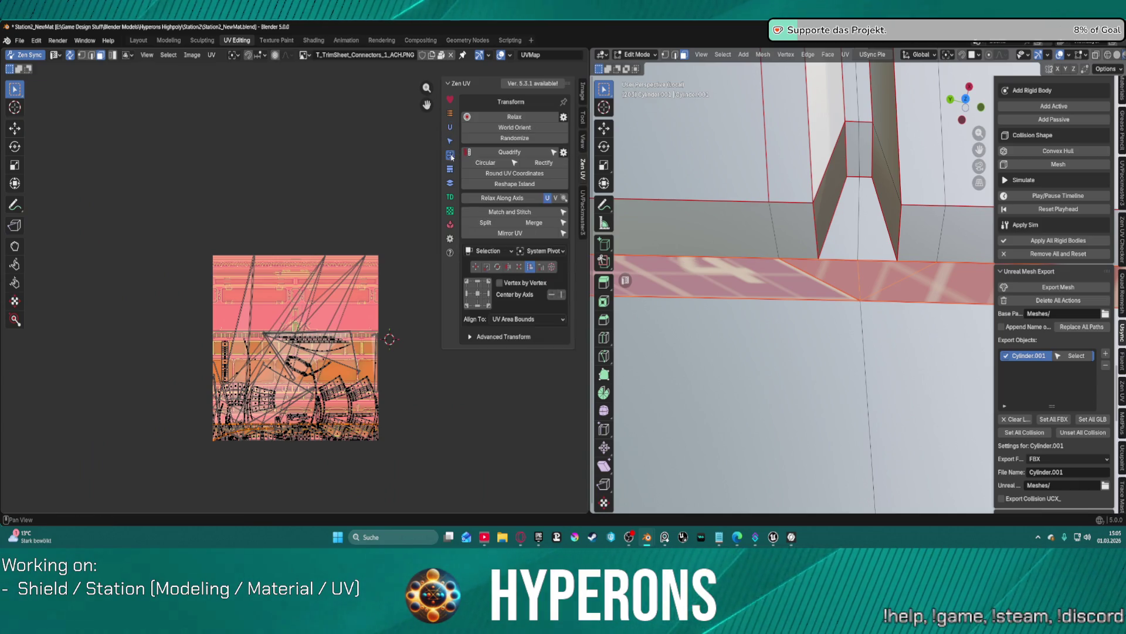
left_click(504, 152)
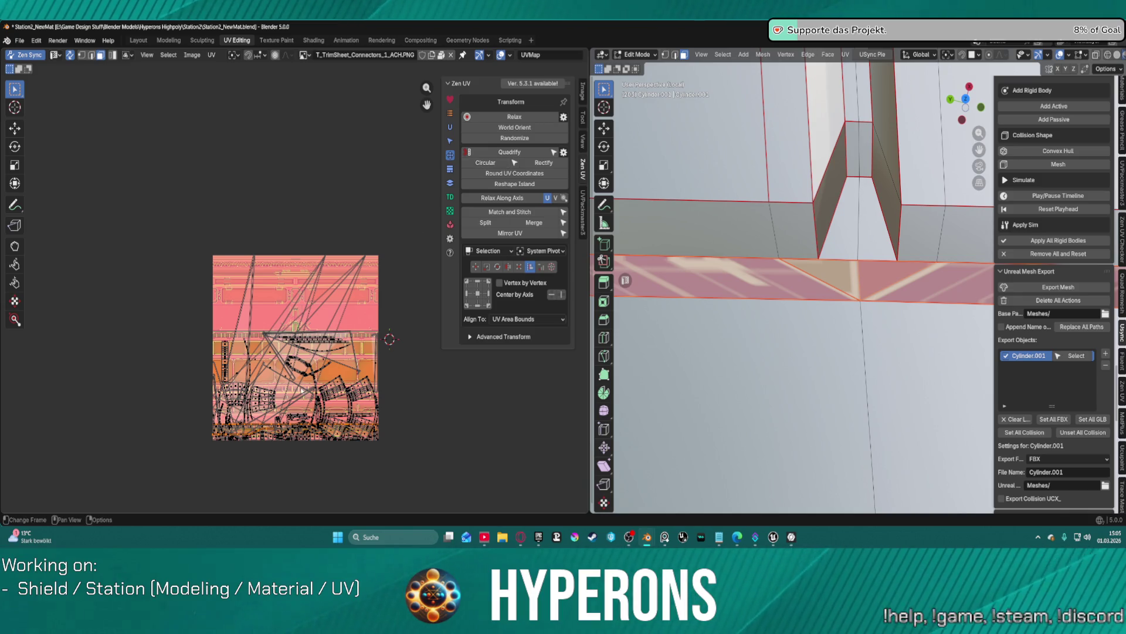
key("g")
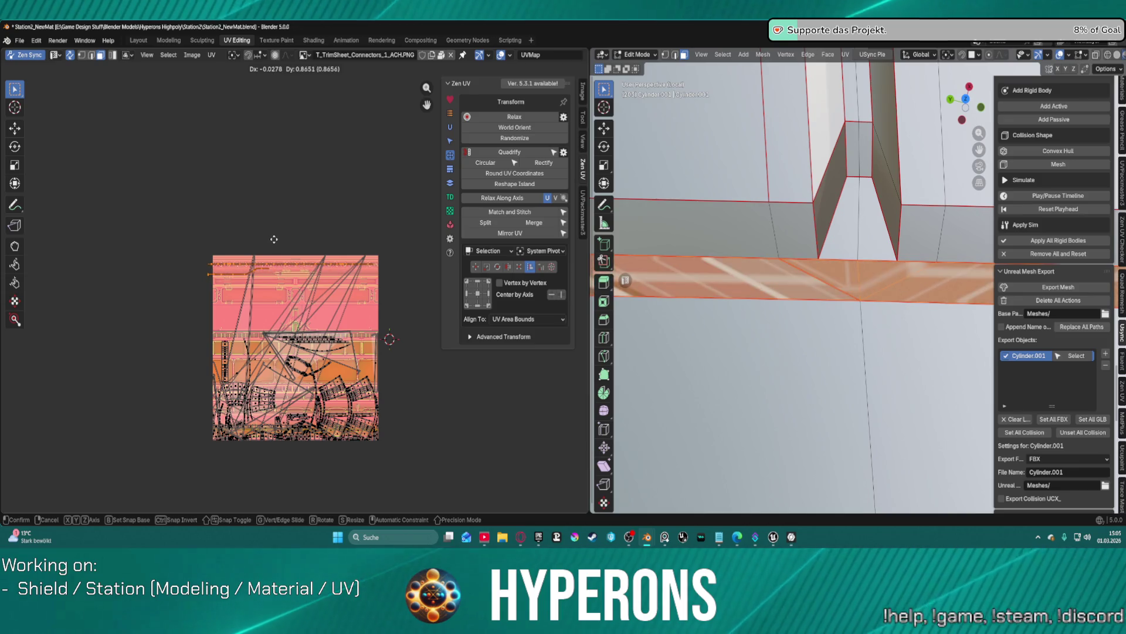
left_click(264, 264)
scroll(263, 259, "up", 4)
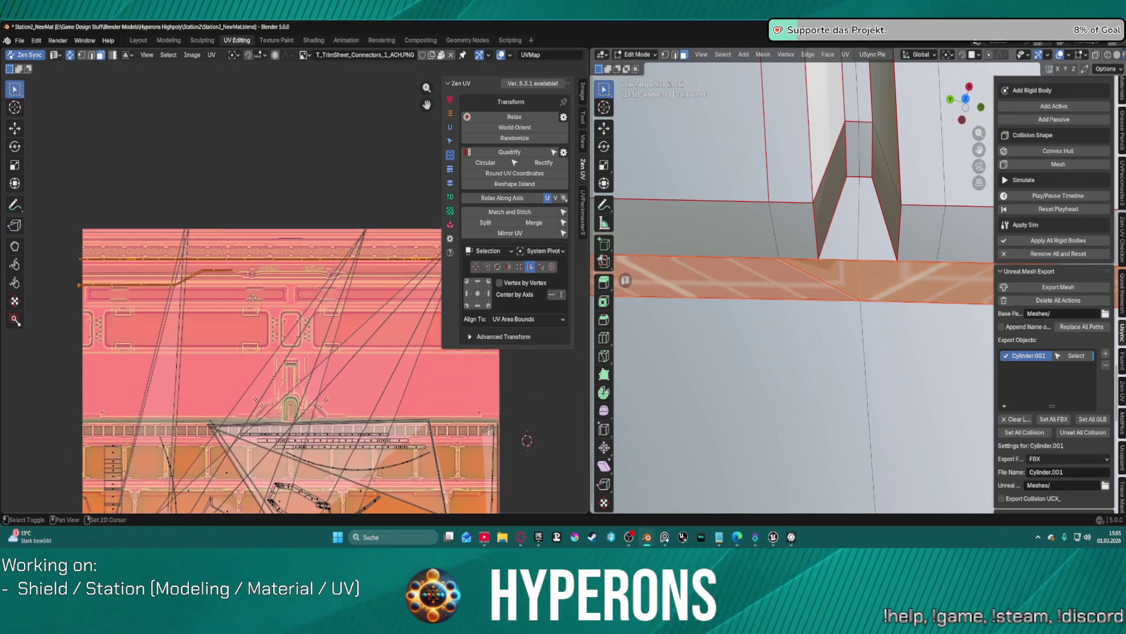
scroll(253, 298, "up", 5)
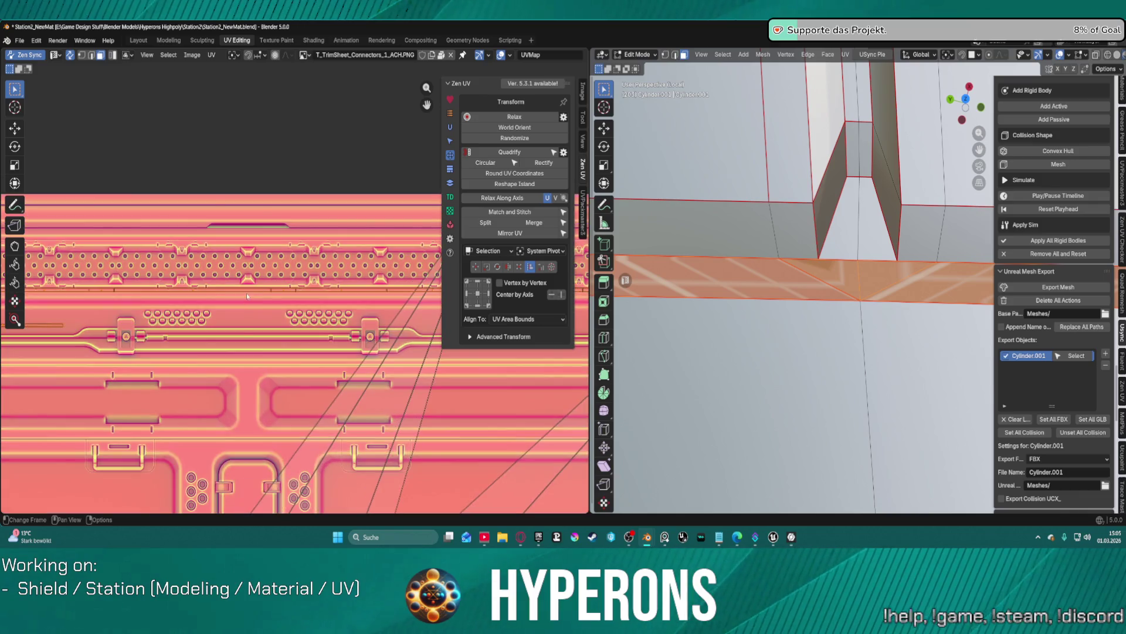
scroll(247, 296, "down", 2)
scroll(892, 261, "down", 2)
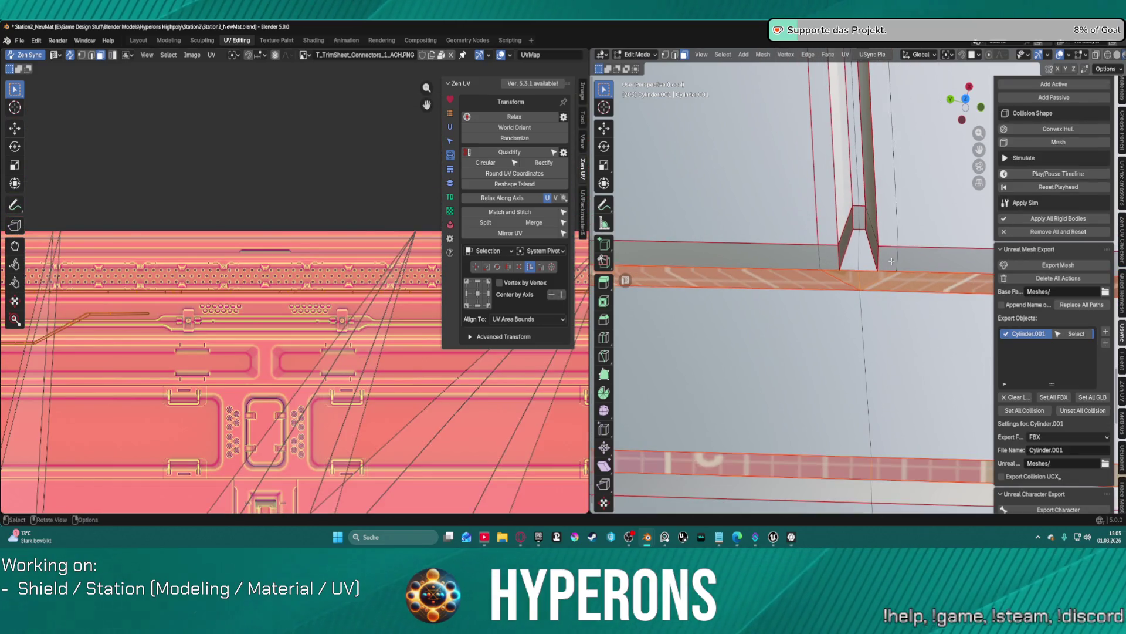
mouse_move(892, 261)
middle_mouse_down("shift")
mouse_move(618, 230)
mouse_move(618, 364)
mouse_move(617, 235)
middle_mouse_up("shift")
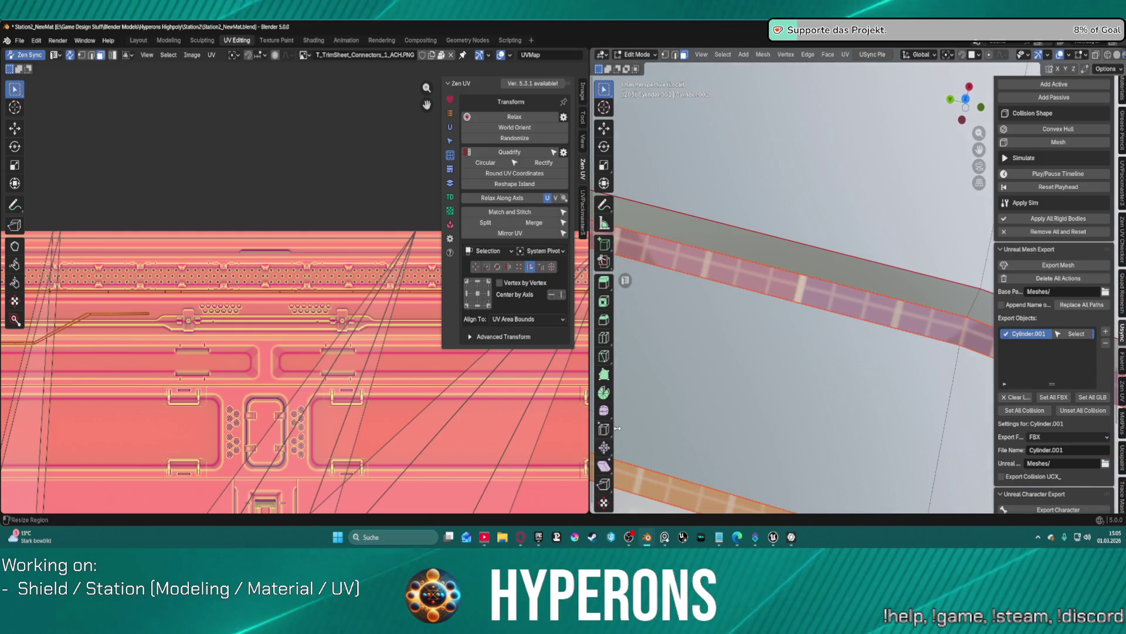
mouse_move(675, 381)
middle_mouse_down()
mouse_move(938, 249)
mouse_move(936, 148)
mouse_move(926, 239)
mouse_move(863, 371)
middle_mouse_up()
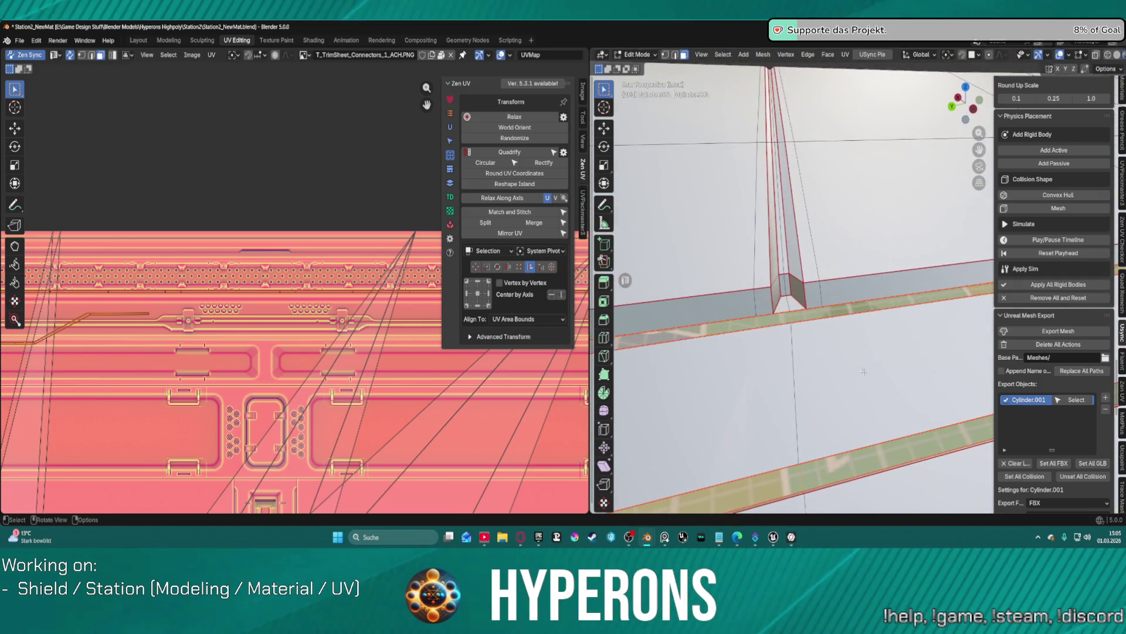
Step: Select a strip face and join a vertex with J to add an edge down the strip
scroll(804, 340, "up", 3)
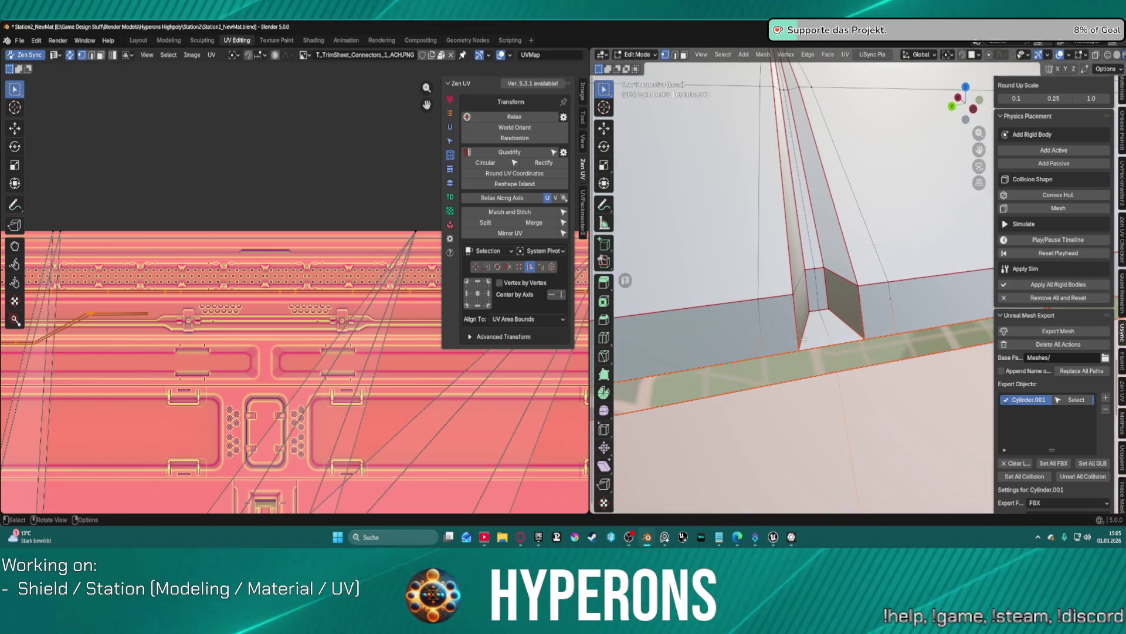
left_click(807, 360, "shift")
mouse_move(806, 361)
middle_mouse_down()
mouse_move(857, 310)
mouse_move(937, 301)
middle_mouse_up()
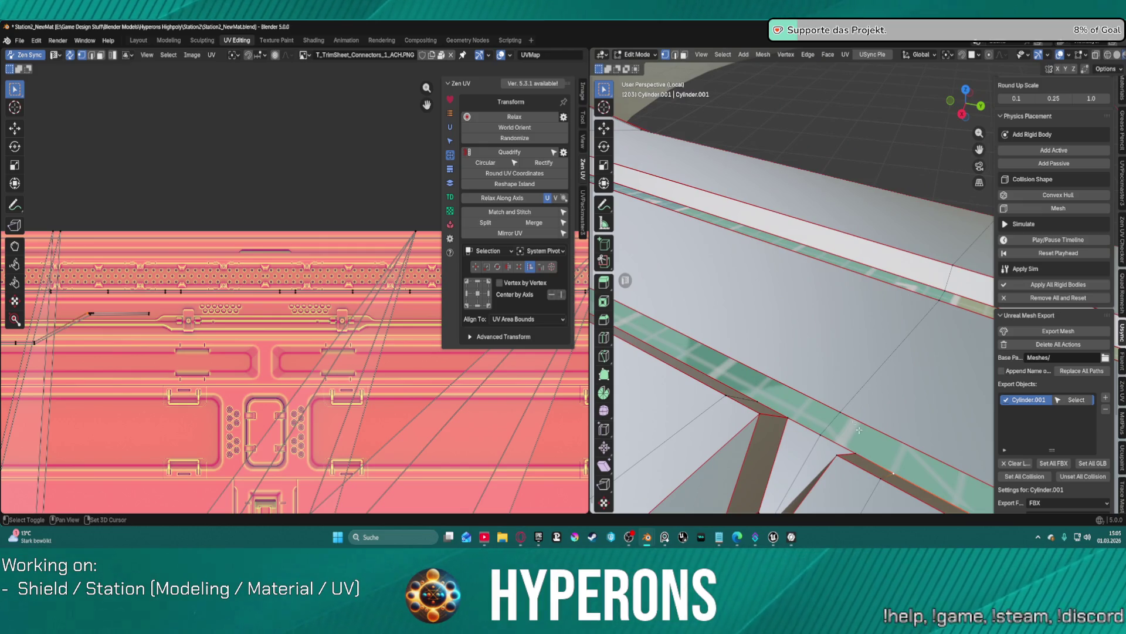
left_click(841, 414, "shift")
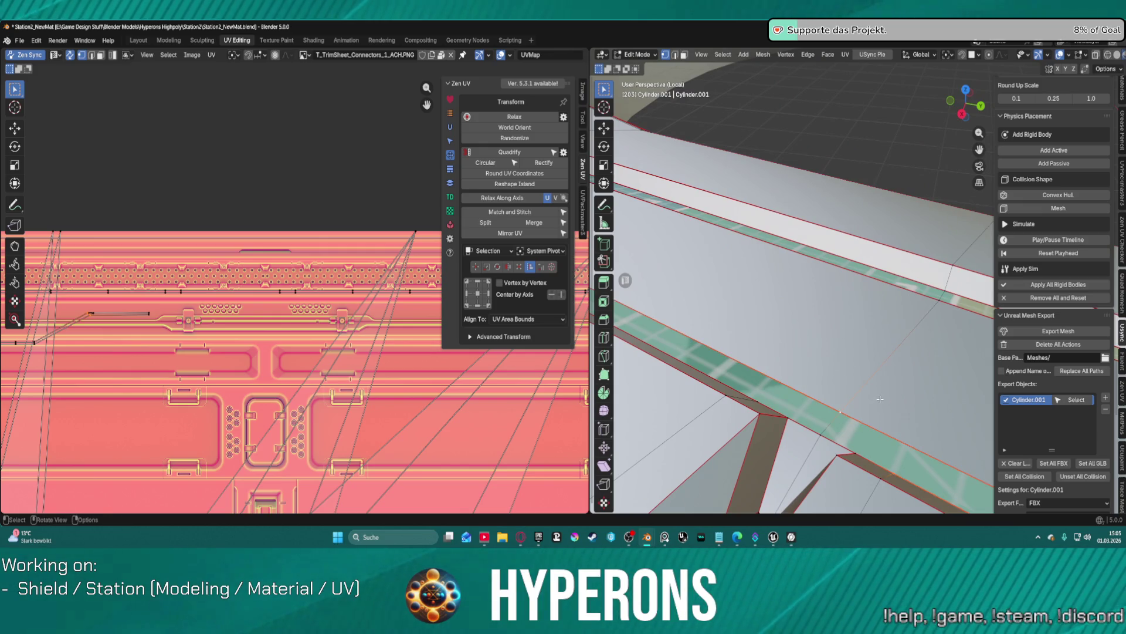
key("j")
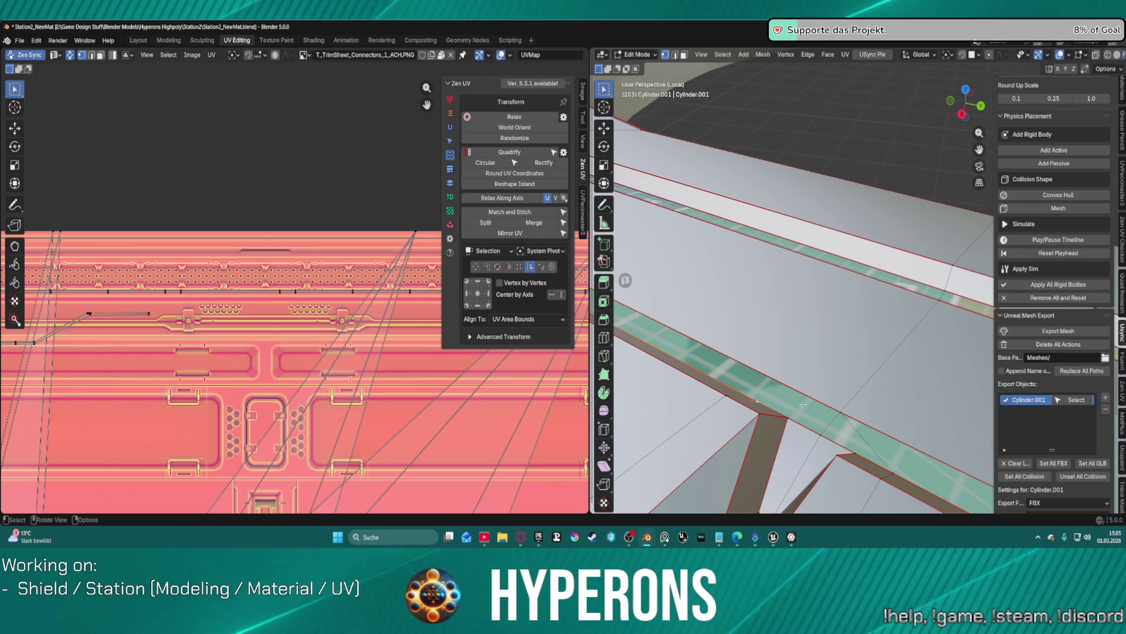
mouse_move(861, 398)
middle_mouse_down()
mouse_move(756, 394)
mouse_move(775, 399)
mouse_move(785, 378)
mouse_move(788, 391)
middle_mouse_up()
scroll(756, 394, "down", 2)
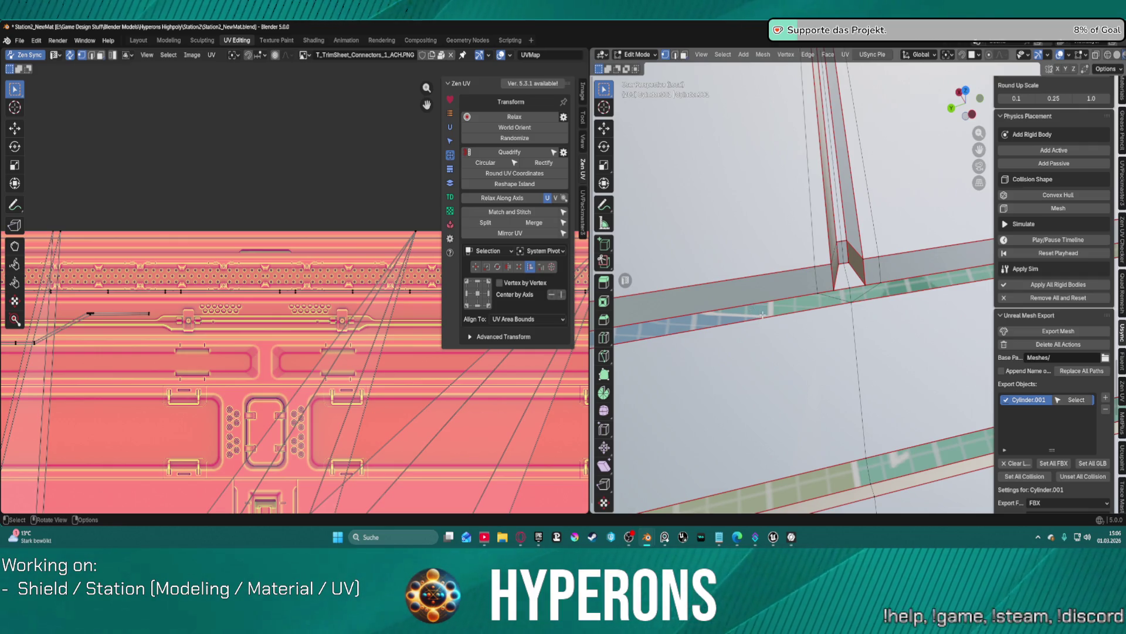
key("l")
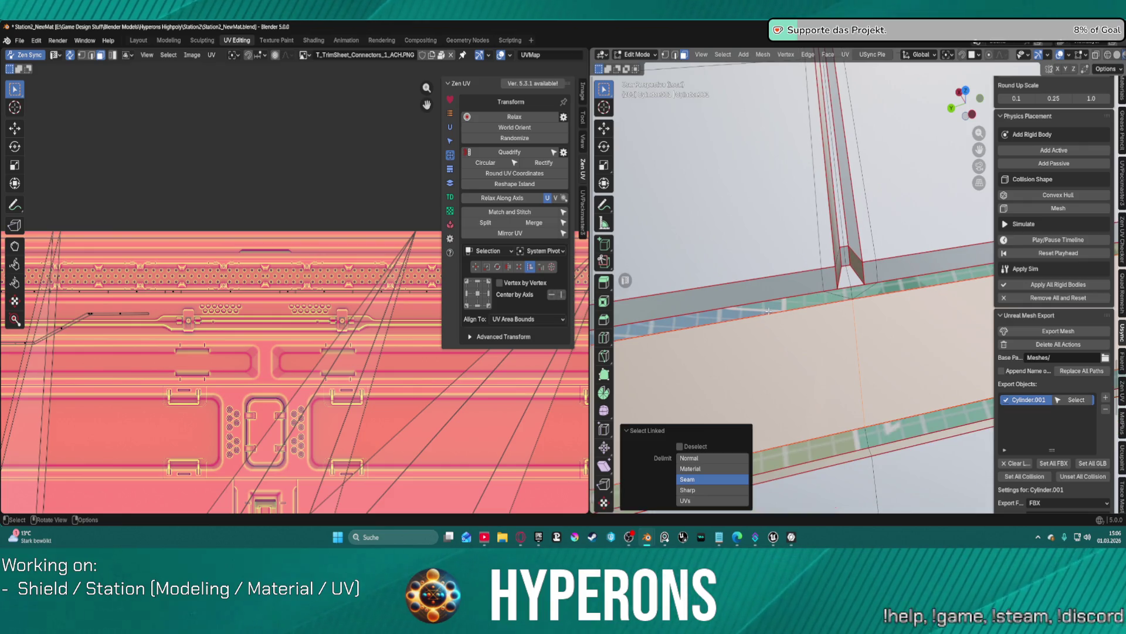
key("ctrl+z")
Step: Select the upper and lower strip faces bounded by seams and orbit around the ring
left_click(874, 338)
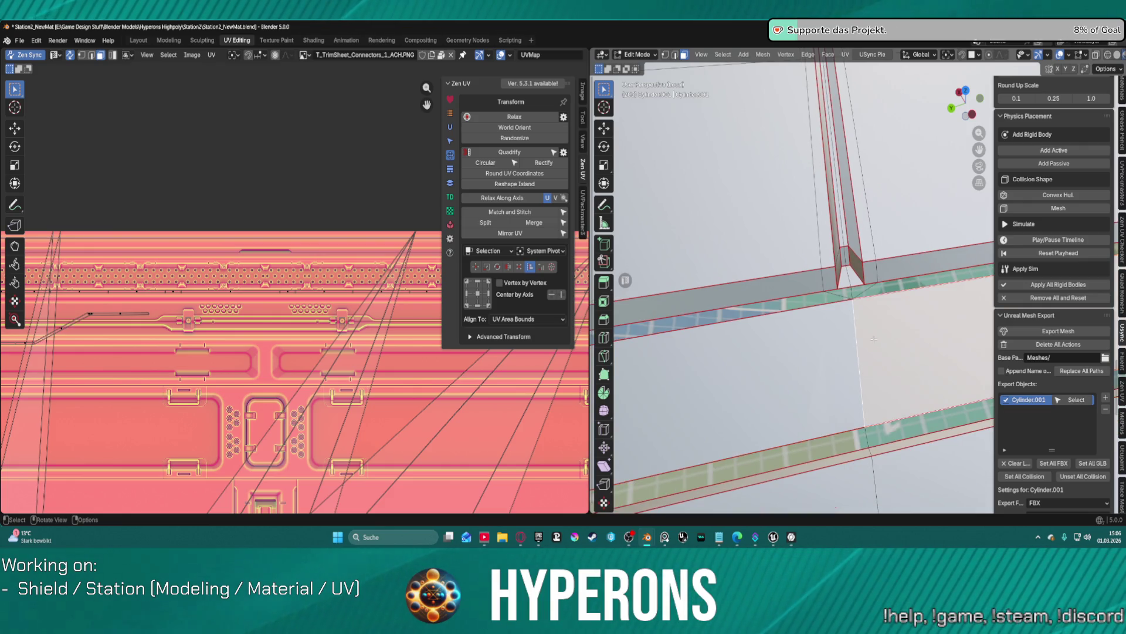
left_click(828, 301)
key("l")
mouse_move(776, 303)
middle_mouse_down()
mouse_move(815, 316)
mouse_move(762, 327)
middle_mouse_up()
key("l")
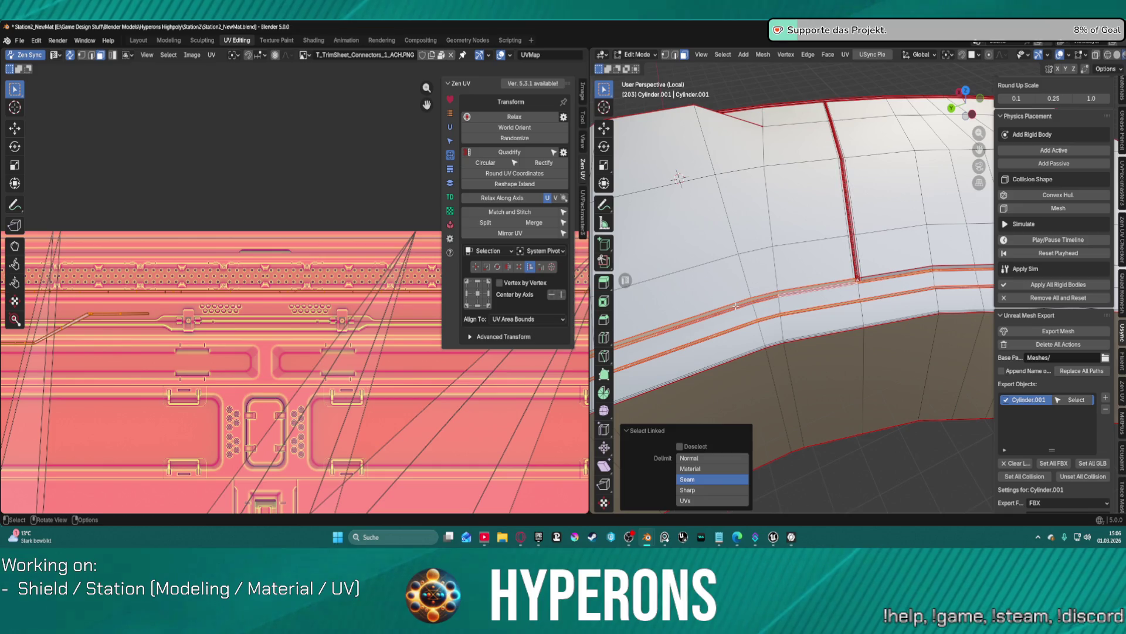
scroll(736, 305, "up", 5)
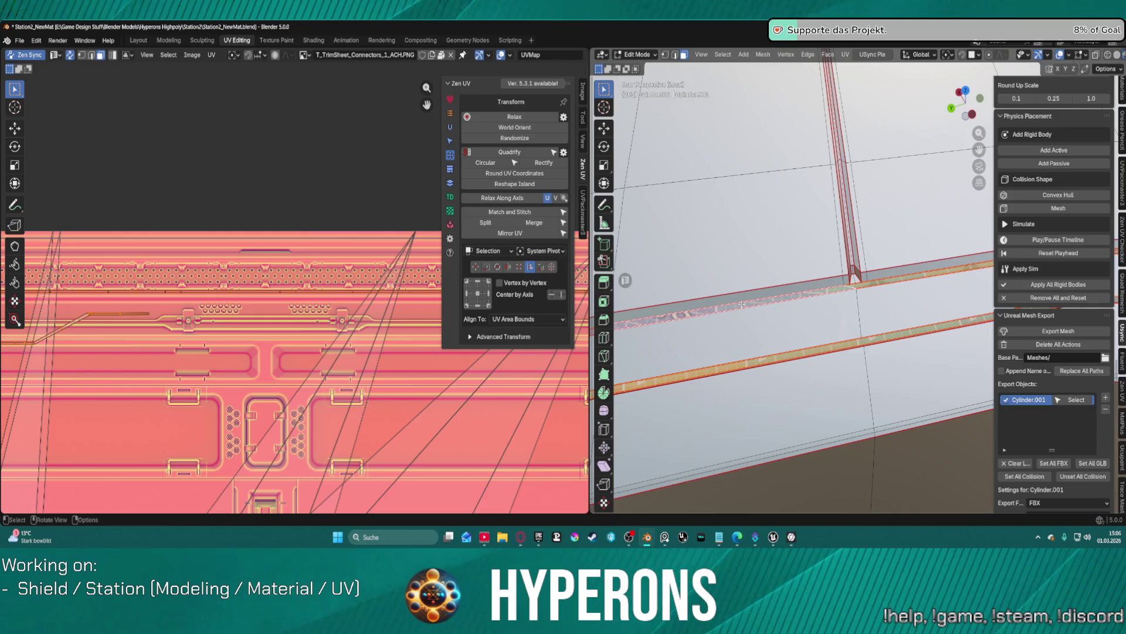
key("ctrl+l")
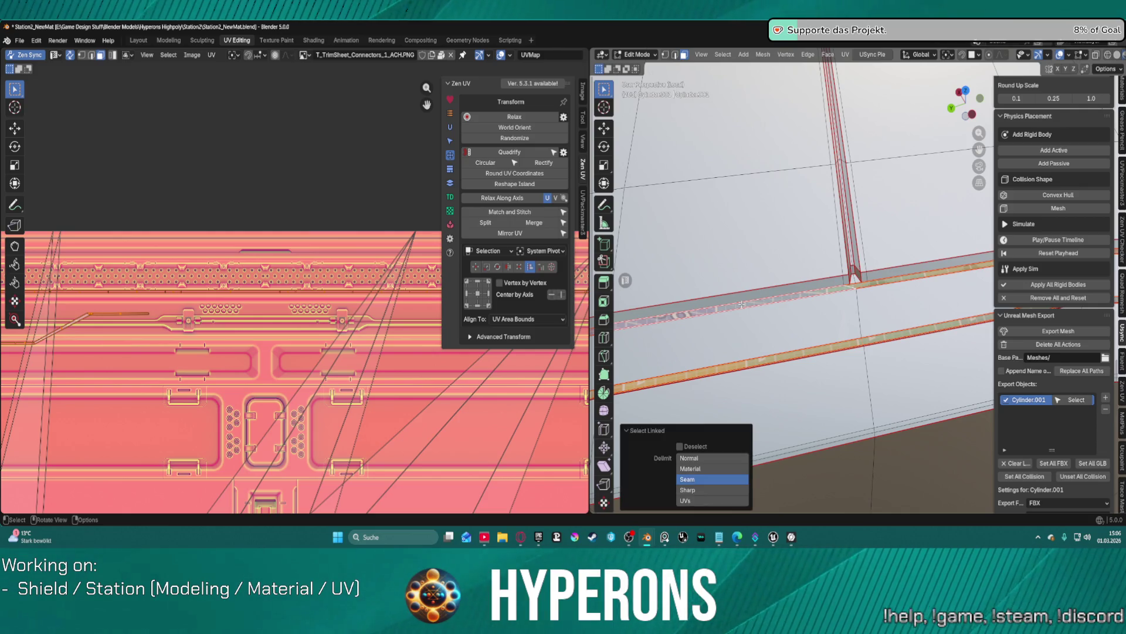
mouse_move(785, 330)
middle_mouse_down()
mouse_move(678, 251)
mouse_move(724, 269)
mouse_move(753, 330)
mouse_move(691, 74)
mouse_move(761, 257)
middle_mouse_up()
middle_click_drag(736, 146, 699, 219)
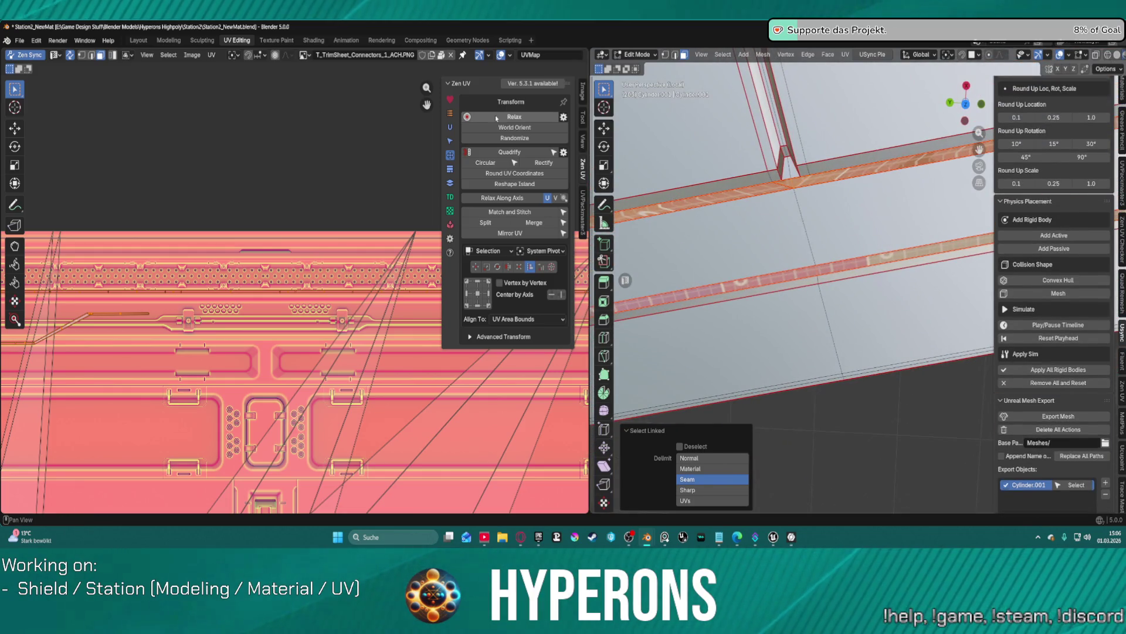
Step: Auto Unwrap the ring strip and move its UVs up onto a trim band
left_click(450, 127)
left_click(492, 143)
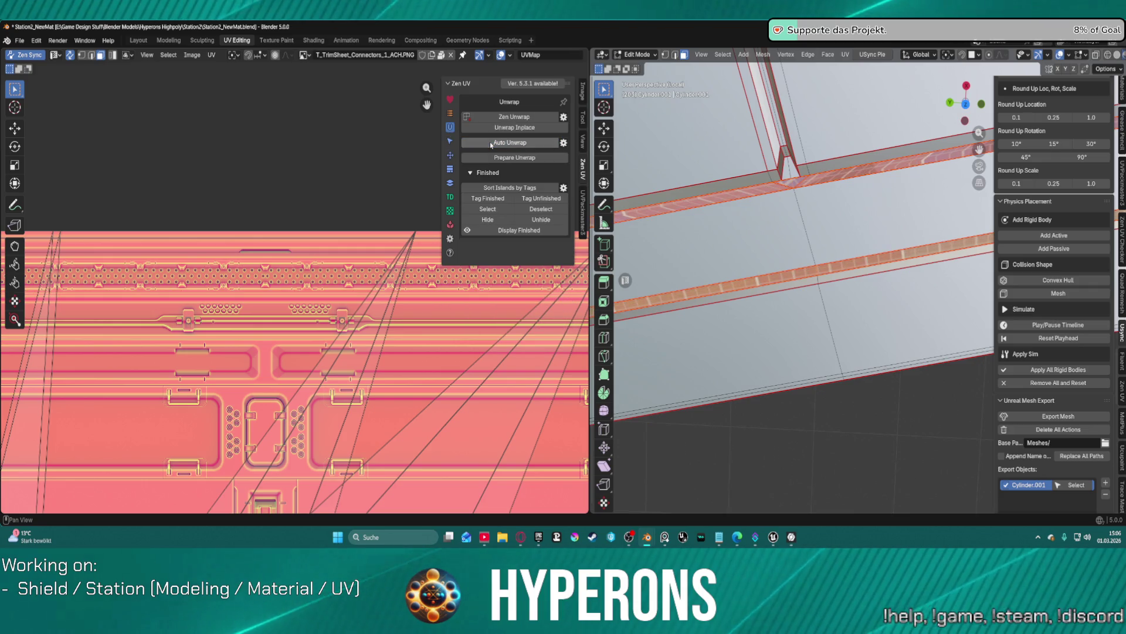
left_click(451, 156)
scroll(200, 380, "down", 6)
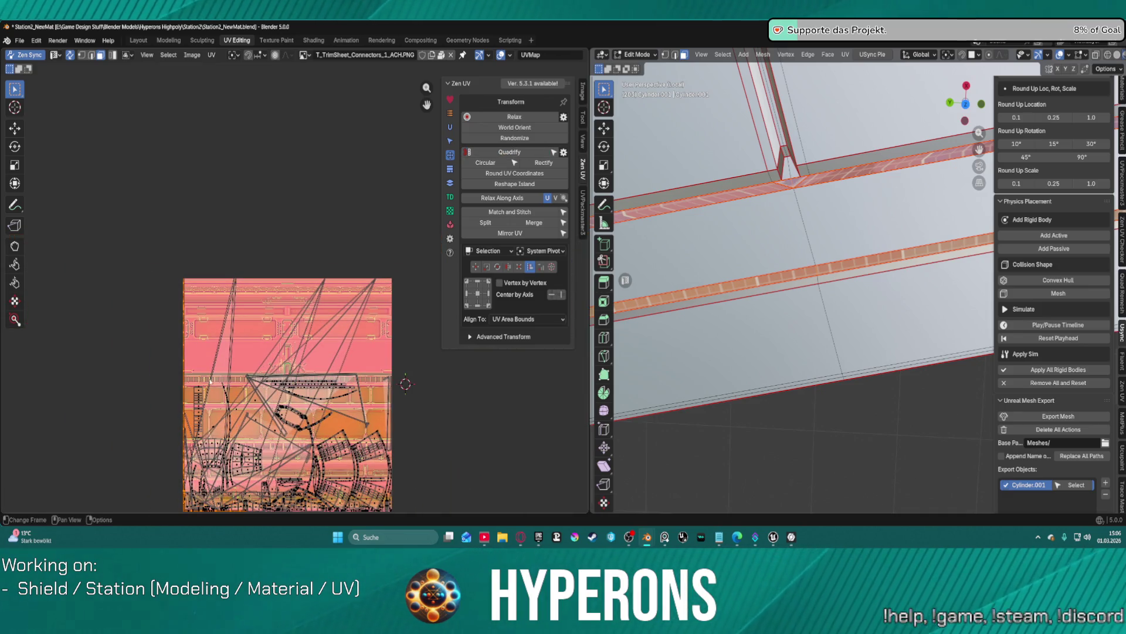
key("g")
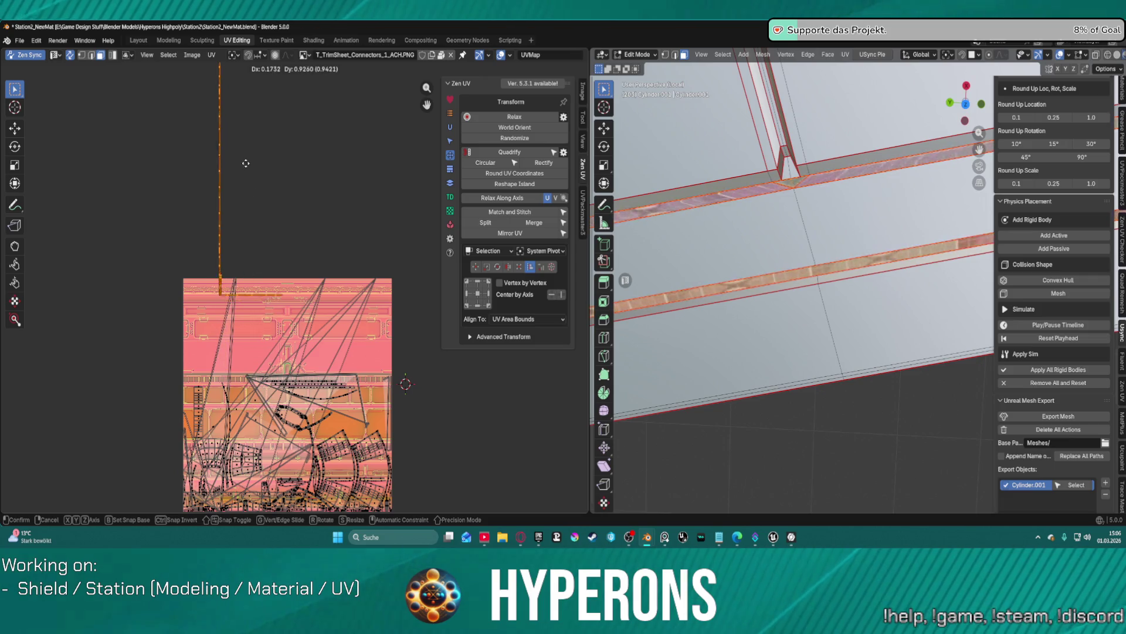
left_click(300, 131)
scroll(247, 238, "up", 5)
Step: Select a small piece of the strip and frame it in the UV view
middle_click_drag(241, 156, 234, 221)
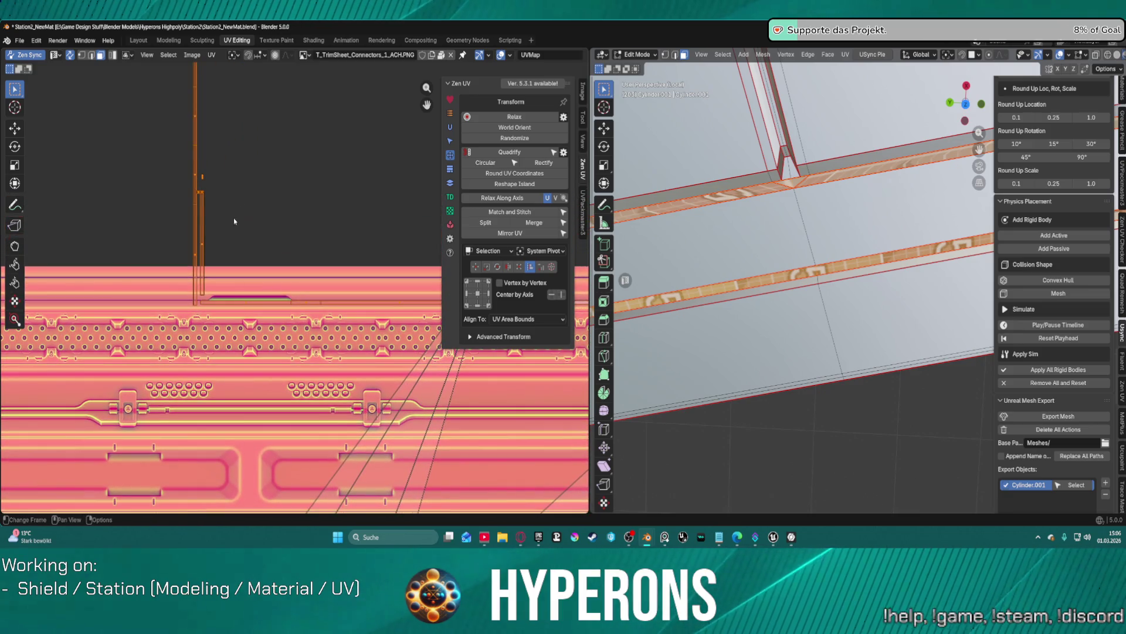
left_click(203, 184)
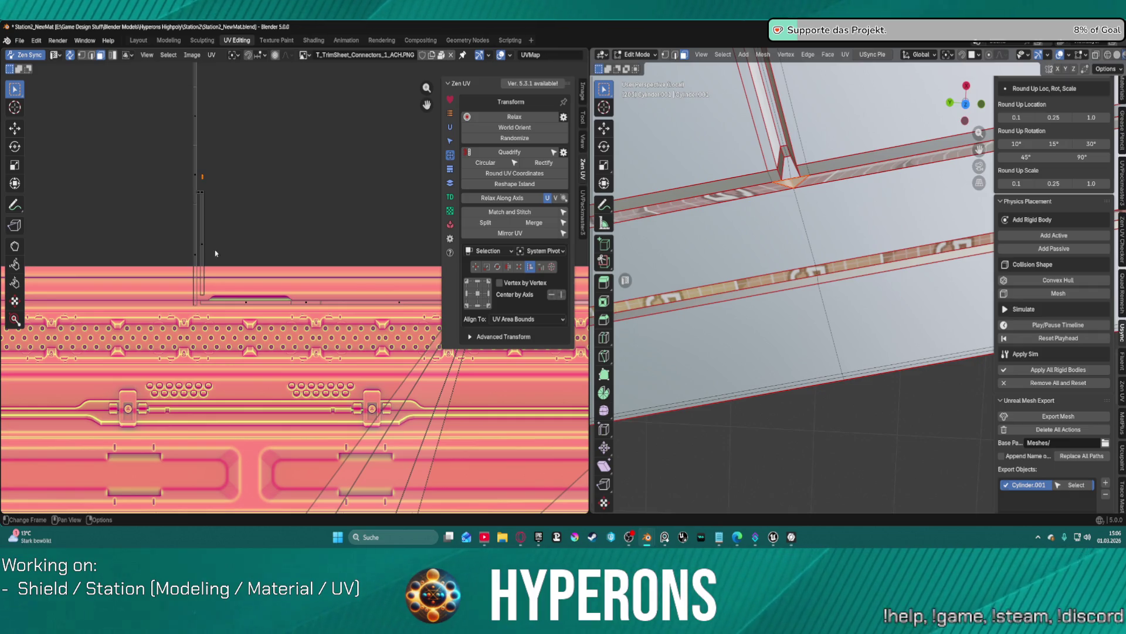
key("KP_Decimal")
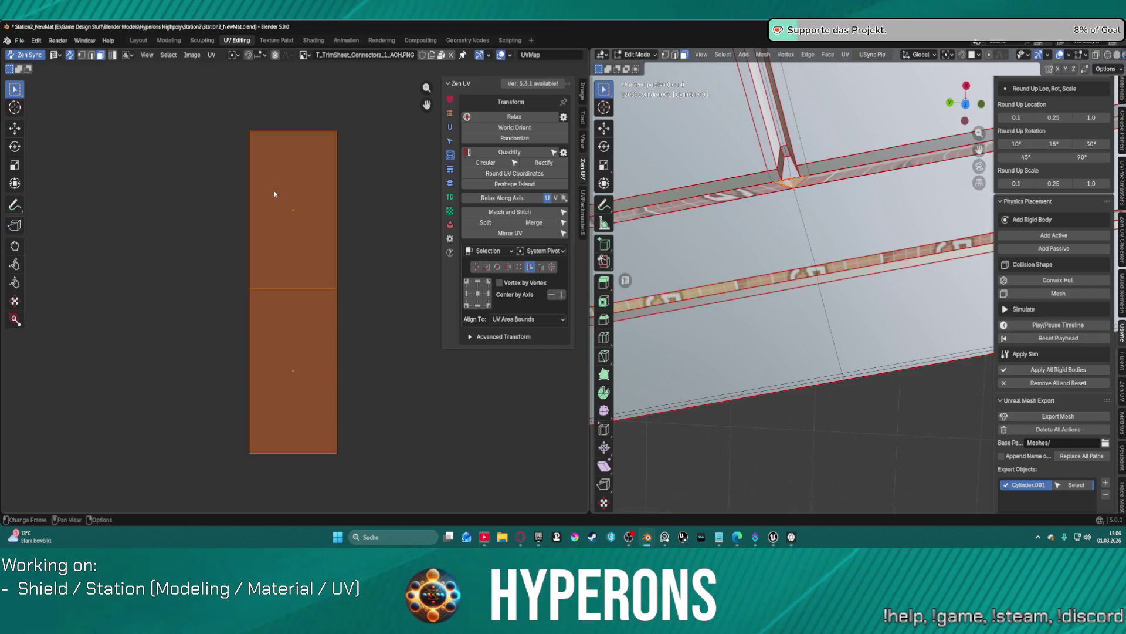
Step: Frame the strip corner and select only the triangular corner face
key("KP_Decimal")
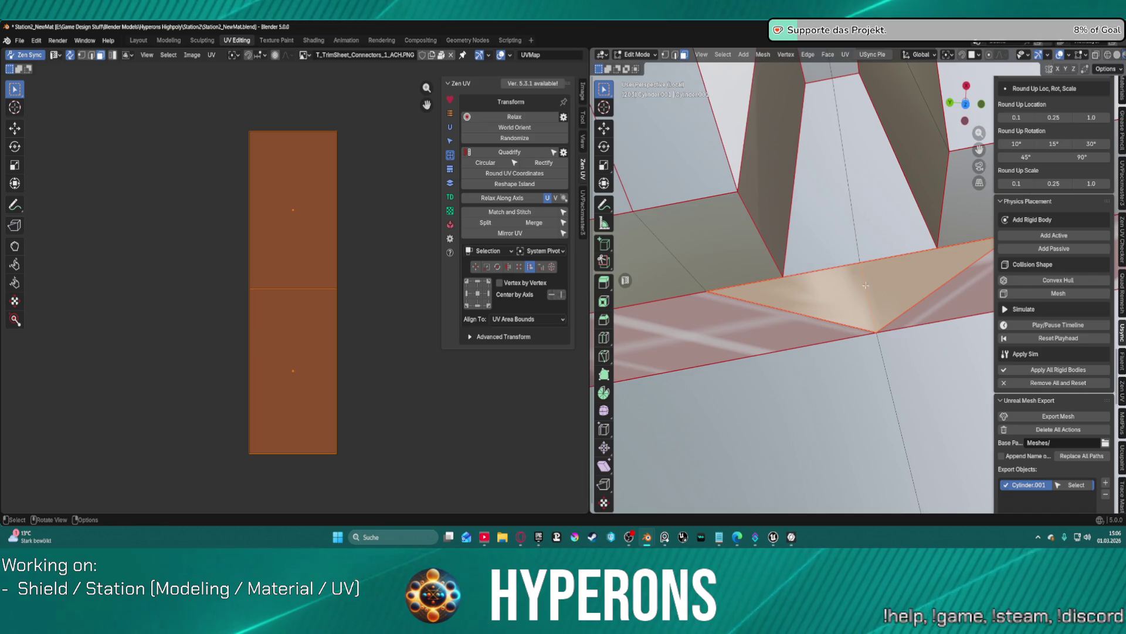
left_click(890, 317)
left_click(845, 302)
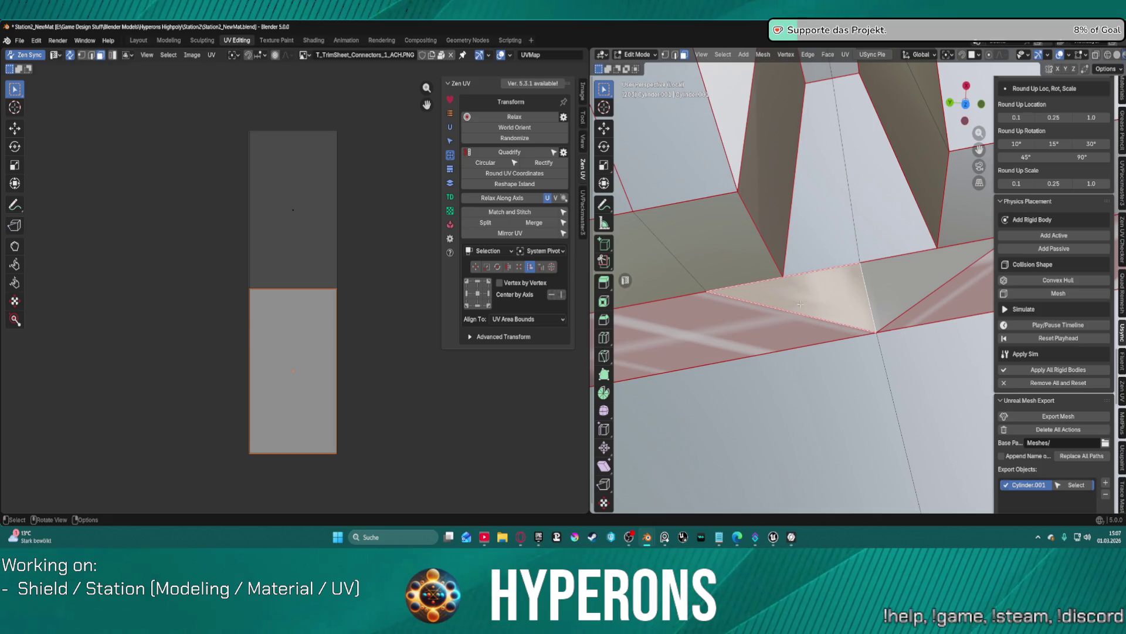
left_click(794, 373)
scroll(889, 347, "down", 2)
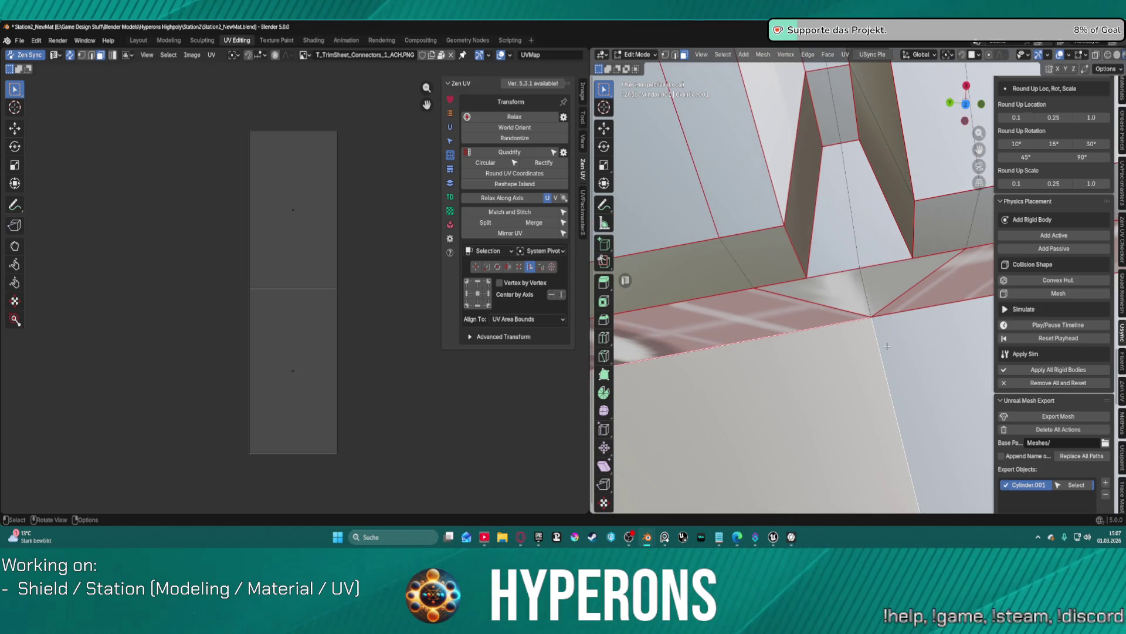
left_click(793, 286)
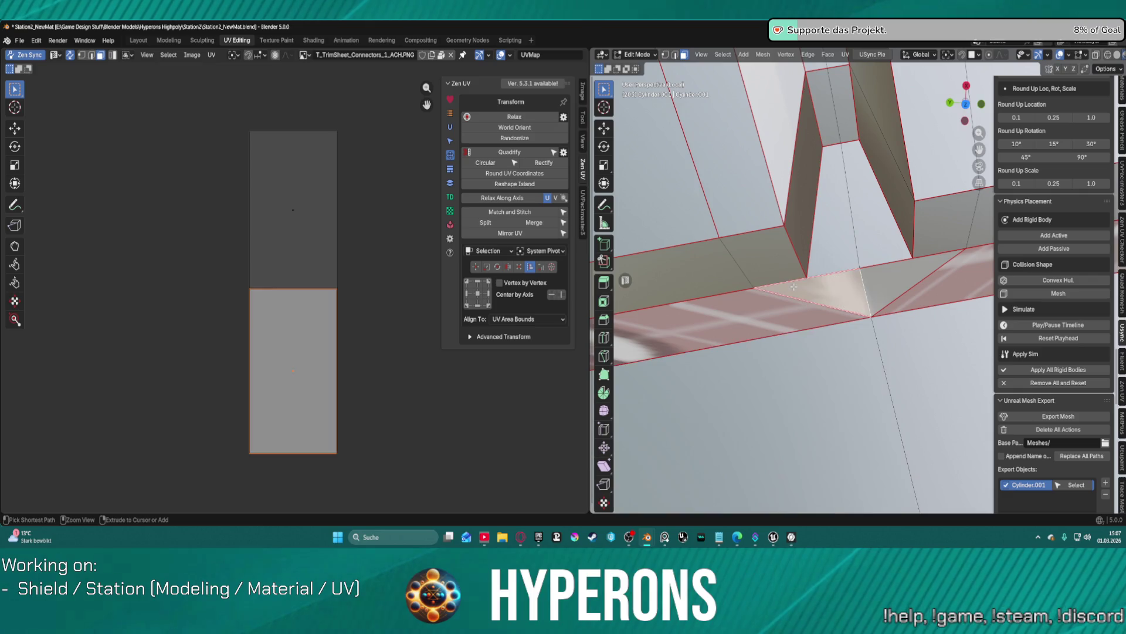
left_click(886, 267, "alt")
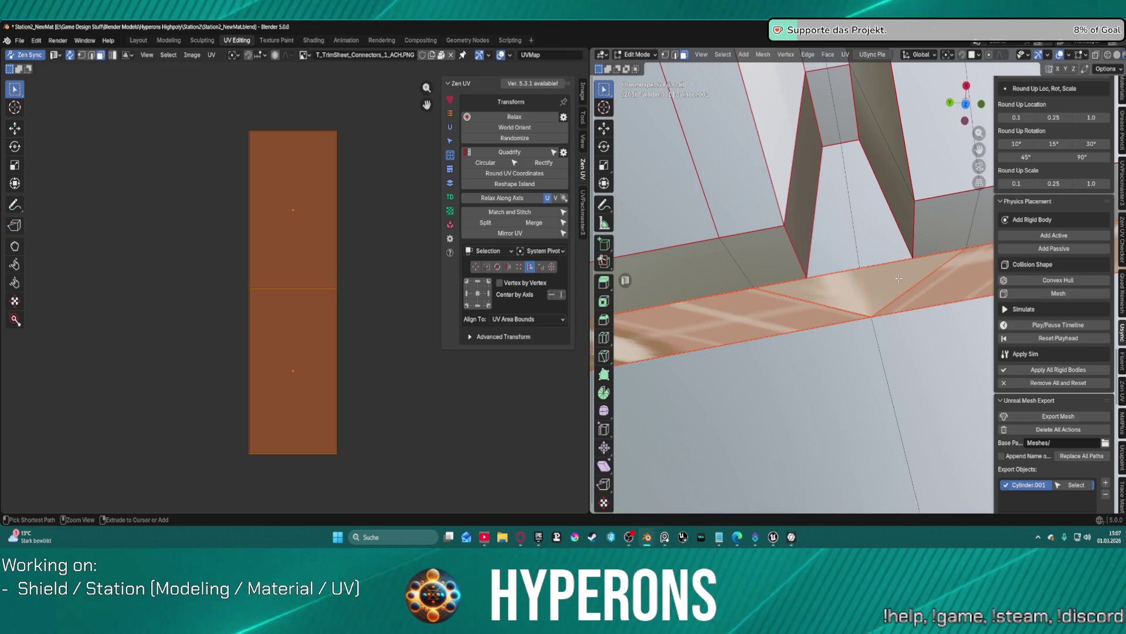
left_click(899, 278, "alt")
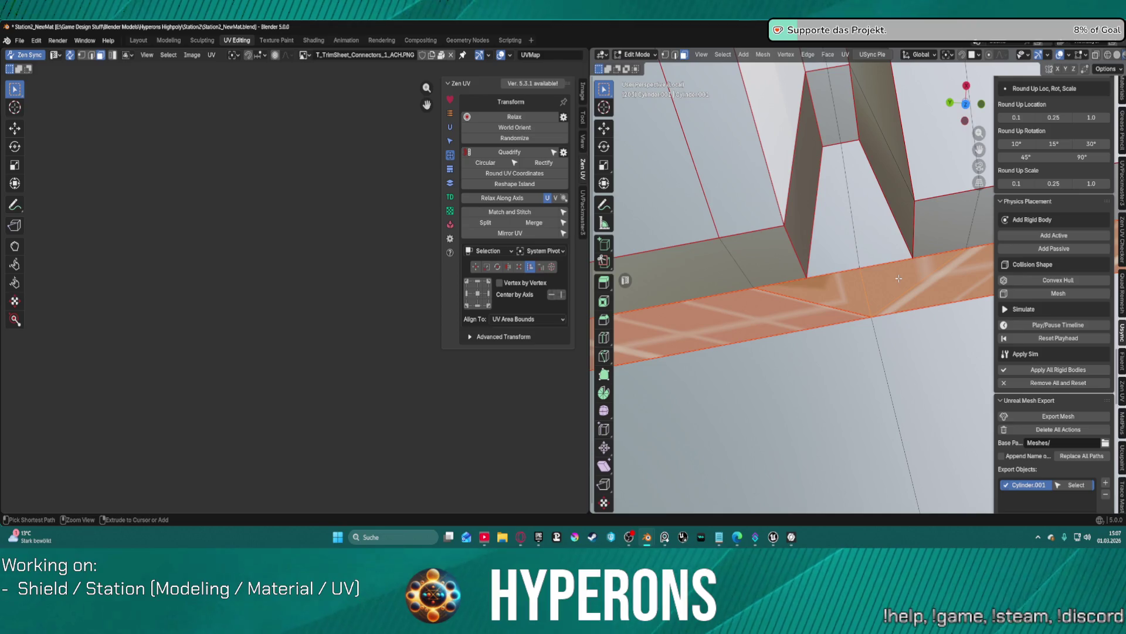
left_click(893, 281, "alt+shift")
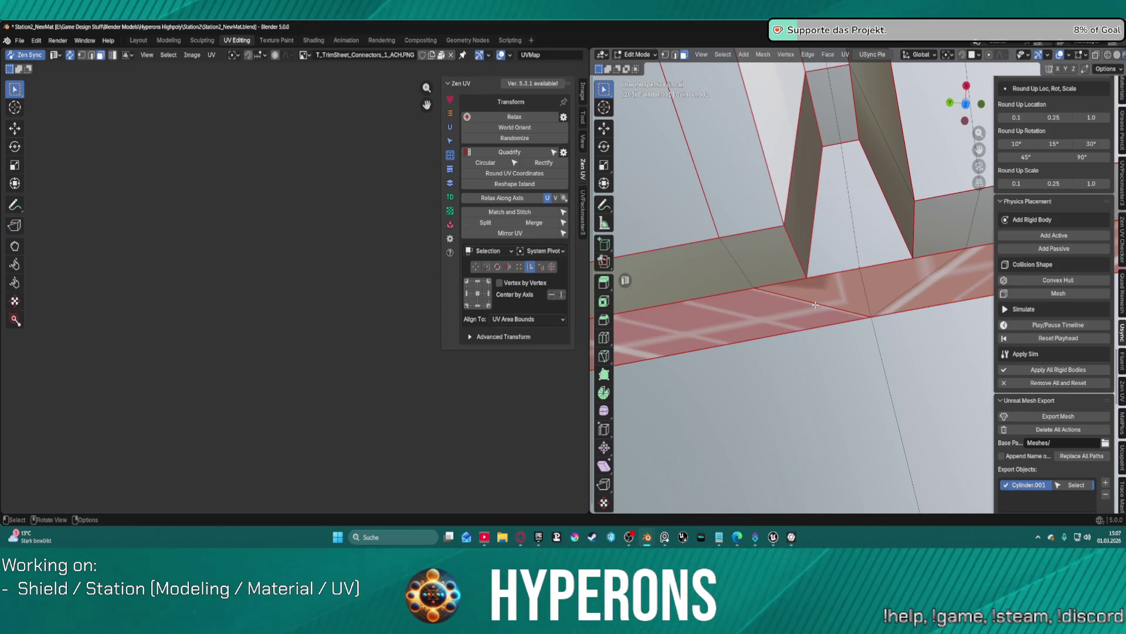
key("l")
left_click(839, 302)
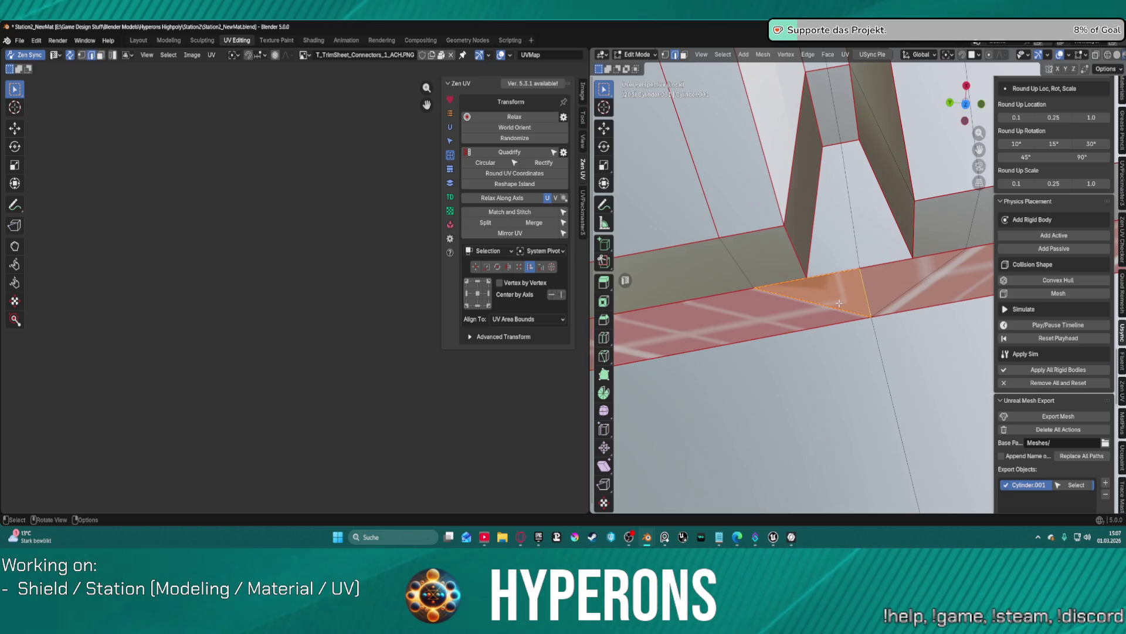
Step: Mark the edge beside the triangular face as a seam and orbit to check it
right_click(826, 306)
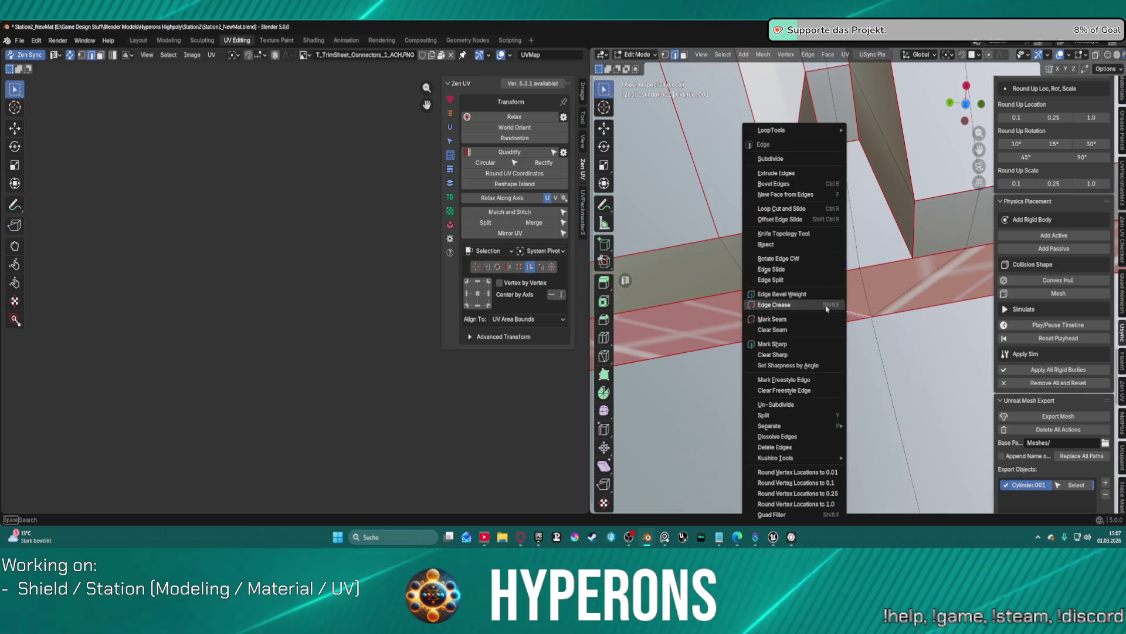
left_click(791, 327)
scroll(857, 302, "down", 6)
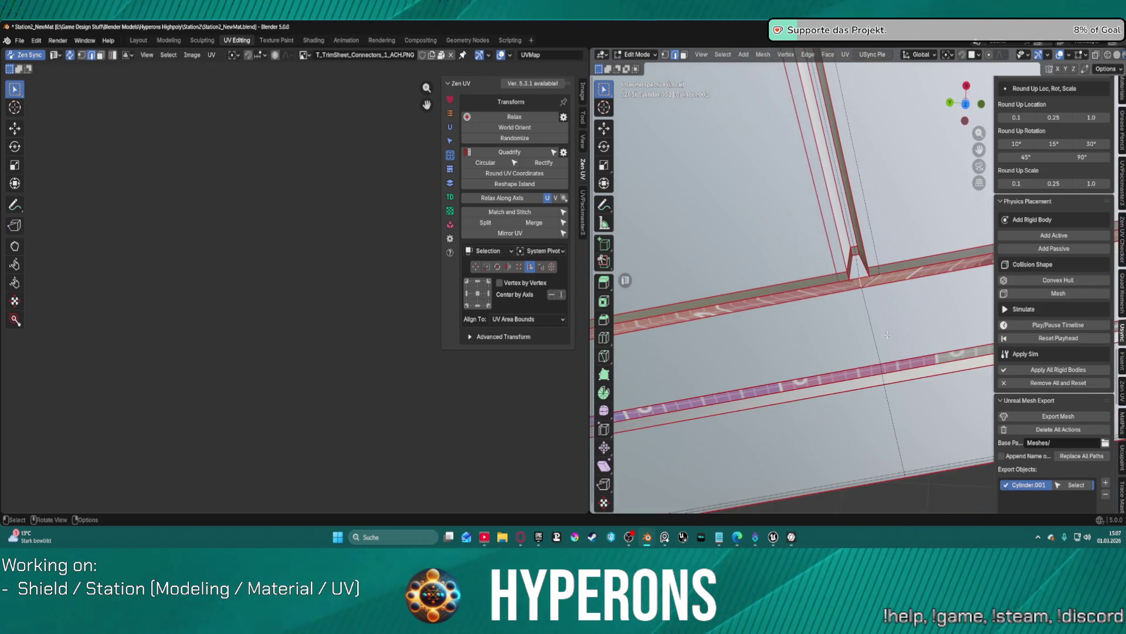
middle_click_drag(890, 316, 995, 247)
scroll(997, 246, "up", 1)
scroll(804, 169, "up", 5)
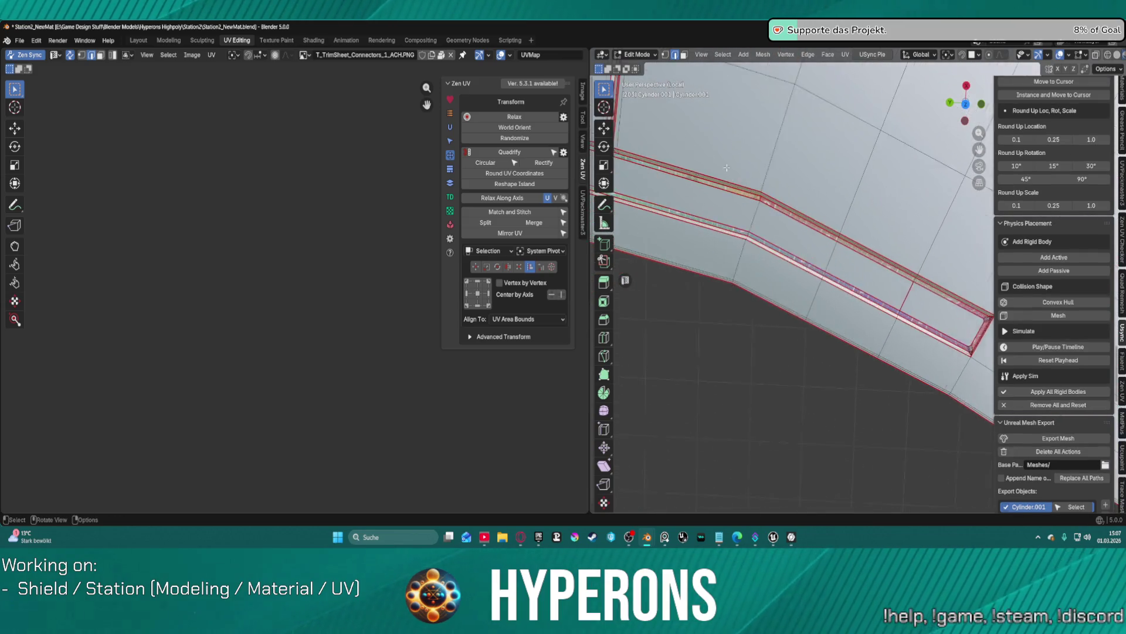
scroll(805, 169, "up", 3)
Step: Pan along the seam strips and bring the ArtStation reference page beside Blender
middle_click_drag(702, 155, 754, 117, "shift")
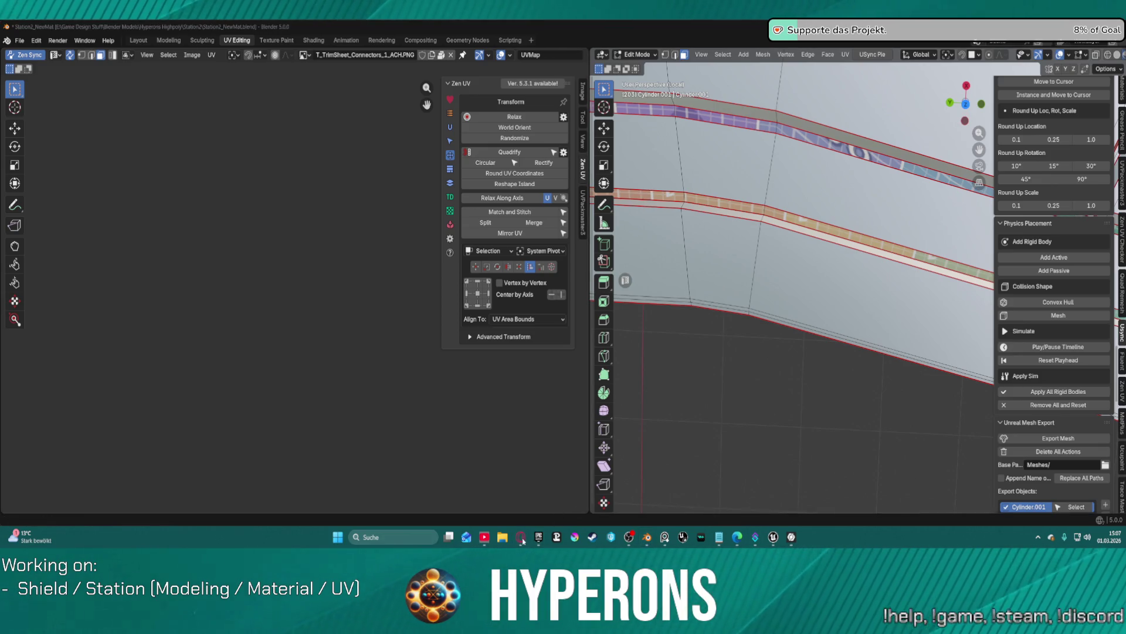
mouse_move(521, 538)
left_click_drag(573, 403, 516, 317)
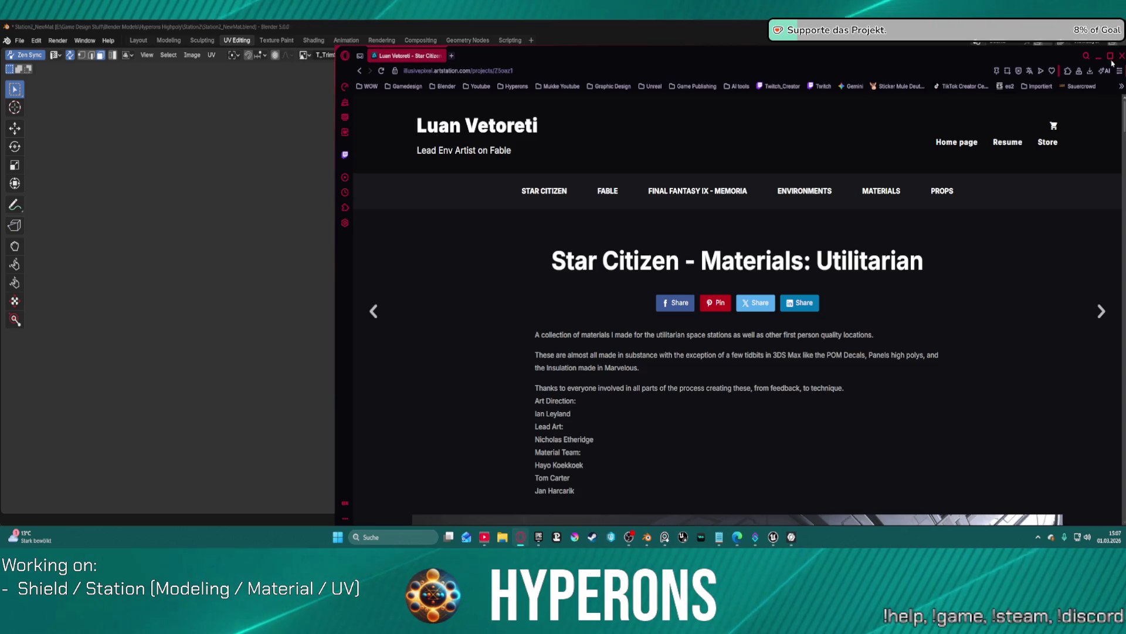
Step: Maximize the browser and scroll through the grating, padding, rubber and space station panel sheet renders
left_click(1109, 58)
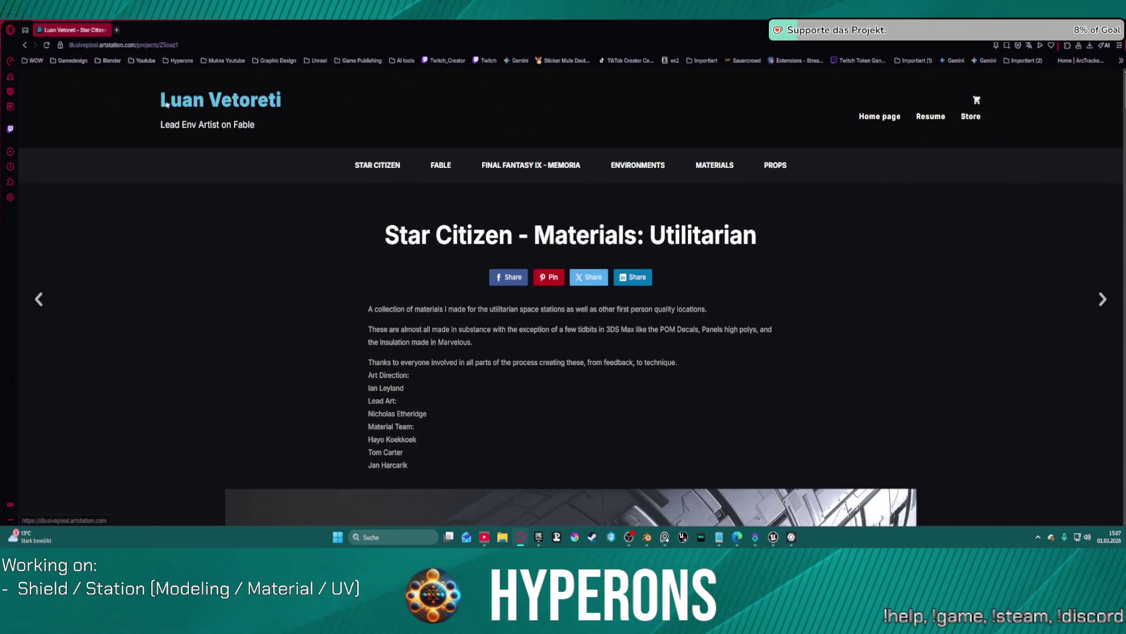
scroll(583, 321, "down", 5)
scroll(584, 321, "up", 5)
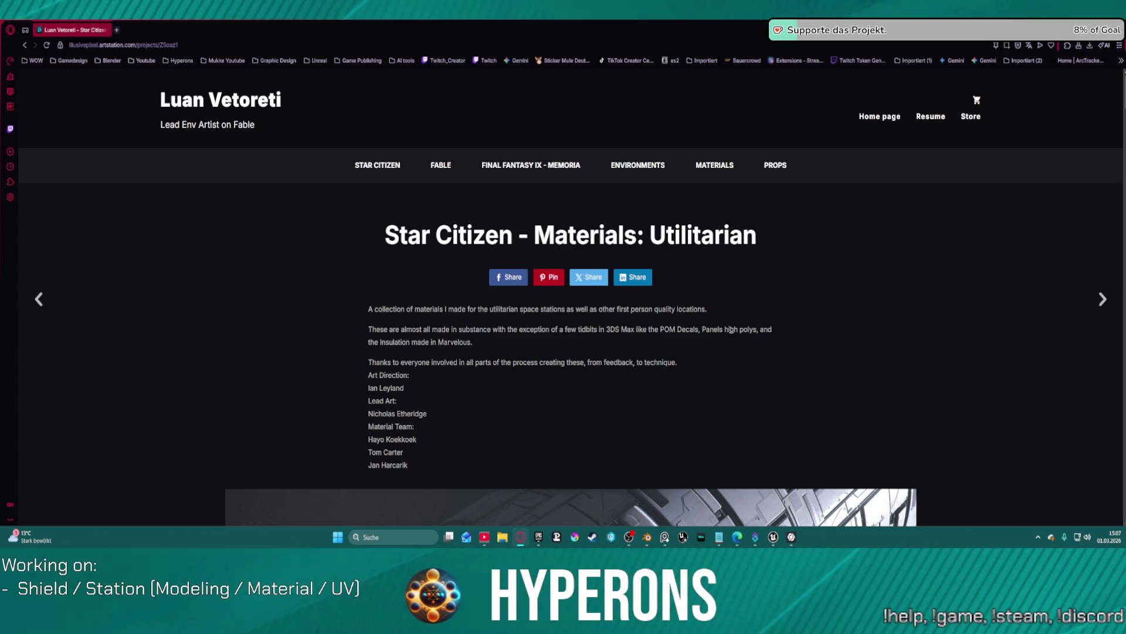
scroll(727, 331, "down", 4)
scroll(722, 333, "up", 2)
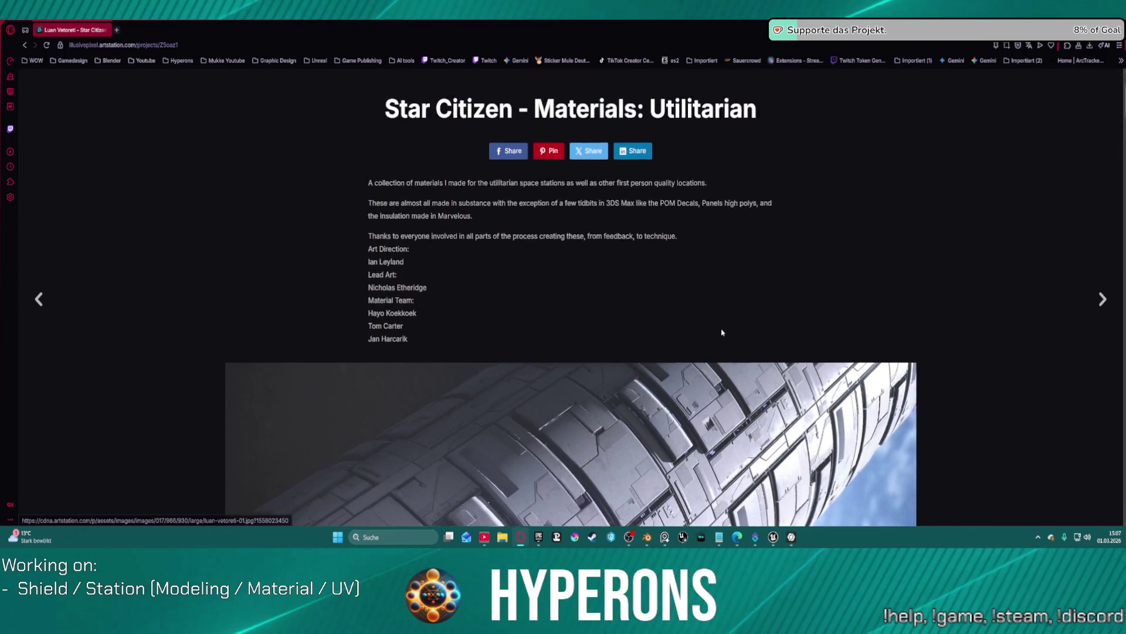
scroll(722, 333, "up", 1)
scroll(673, 272, "down", 15)
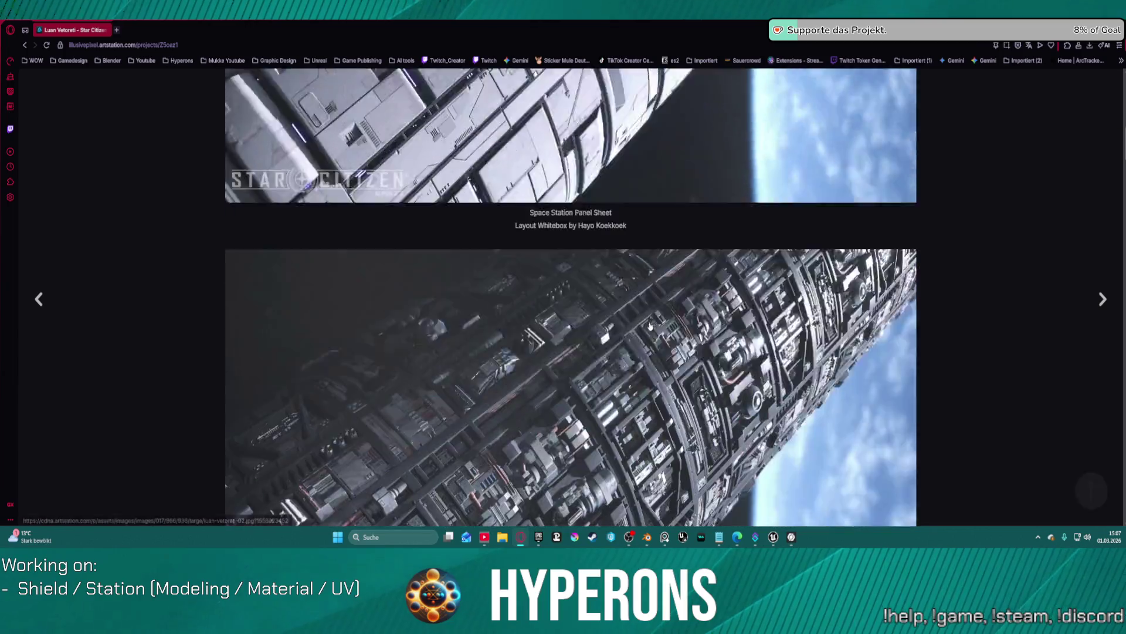
scroll(647, 297, "down", 15)
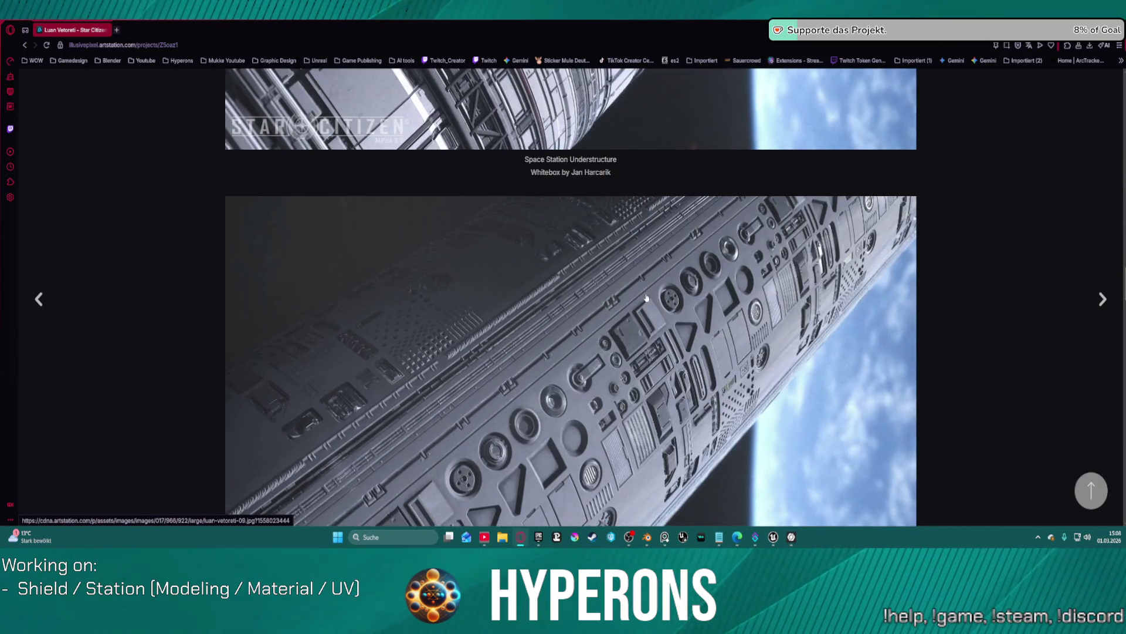
scroll(697, 336, "down", 6)
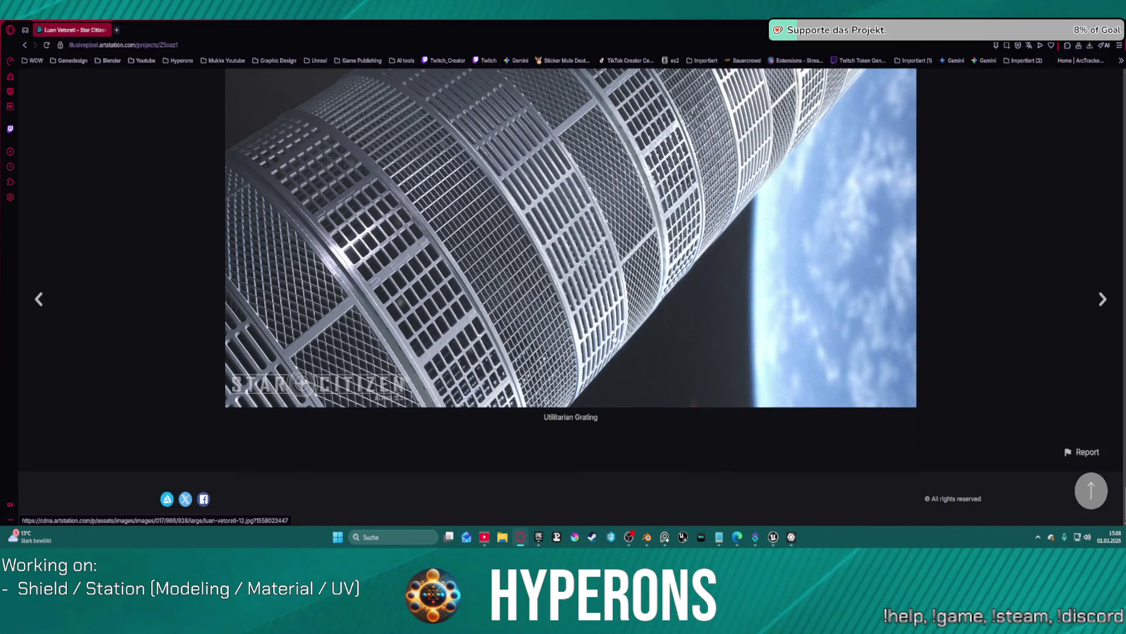
scroll(614, 338, "up", 10)
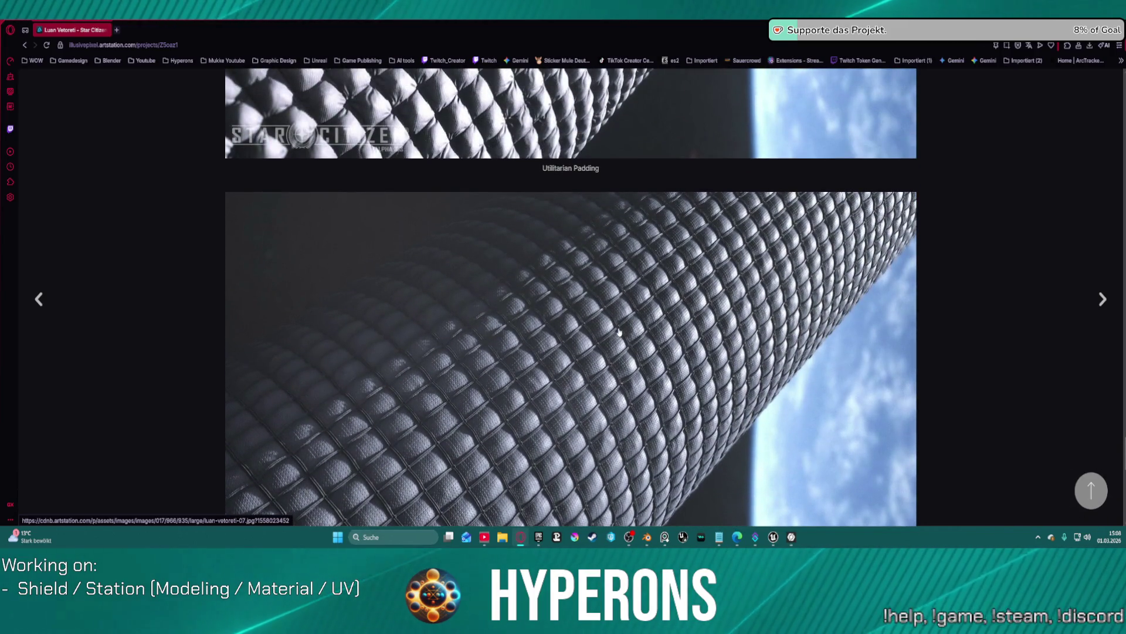
scroll(645, 317, "up", 20)
scroll(674, 302, "up", 15)
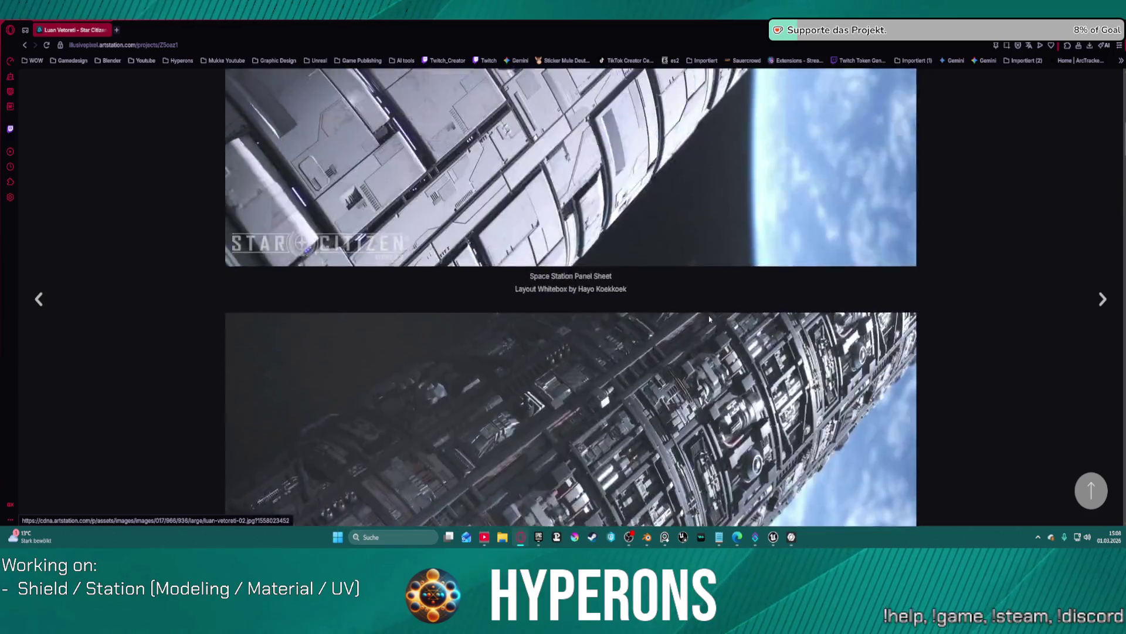
scroll(709, 318, "up", 10)
scroll(716, 388, "down", 10)
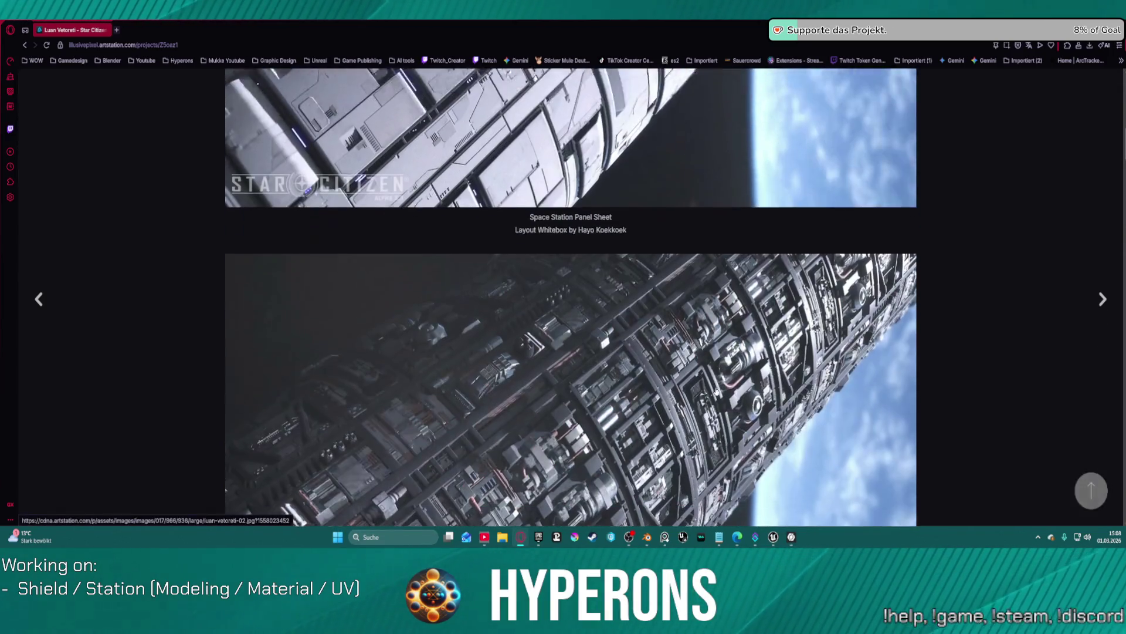
scroll(930, 296, "up", 8)
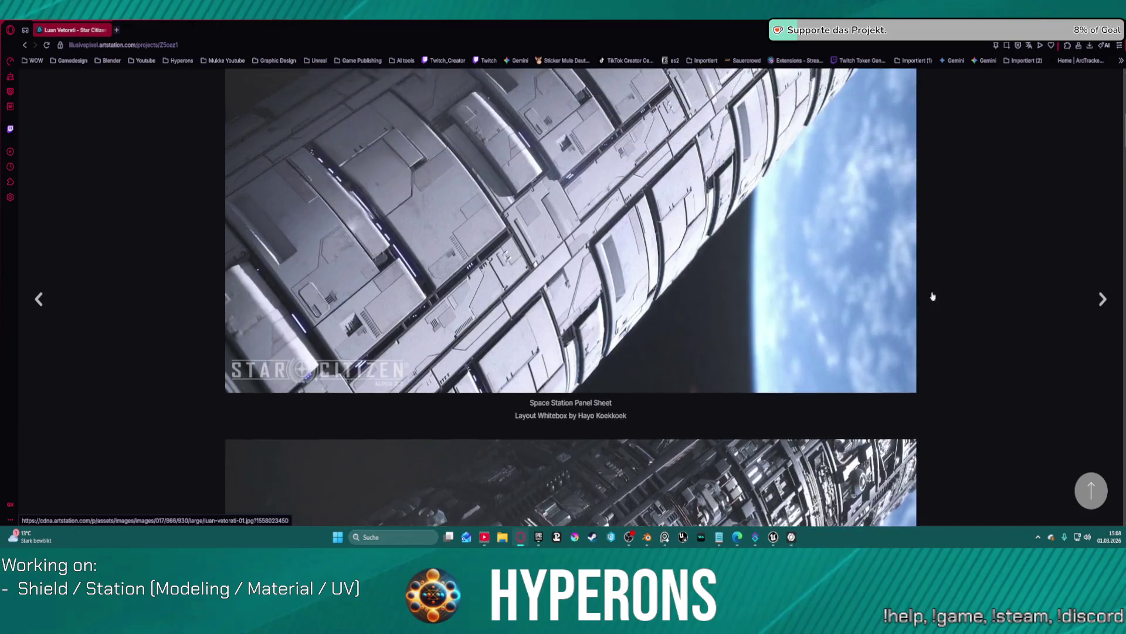
Step: Page forward through the Lorville Habs, Lorville Transit Platforms and The Longhouse projects
left_click(1106, 306)
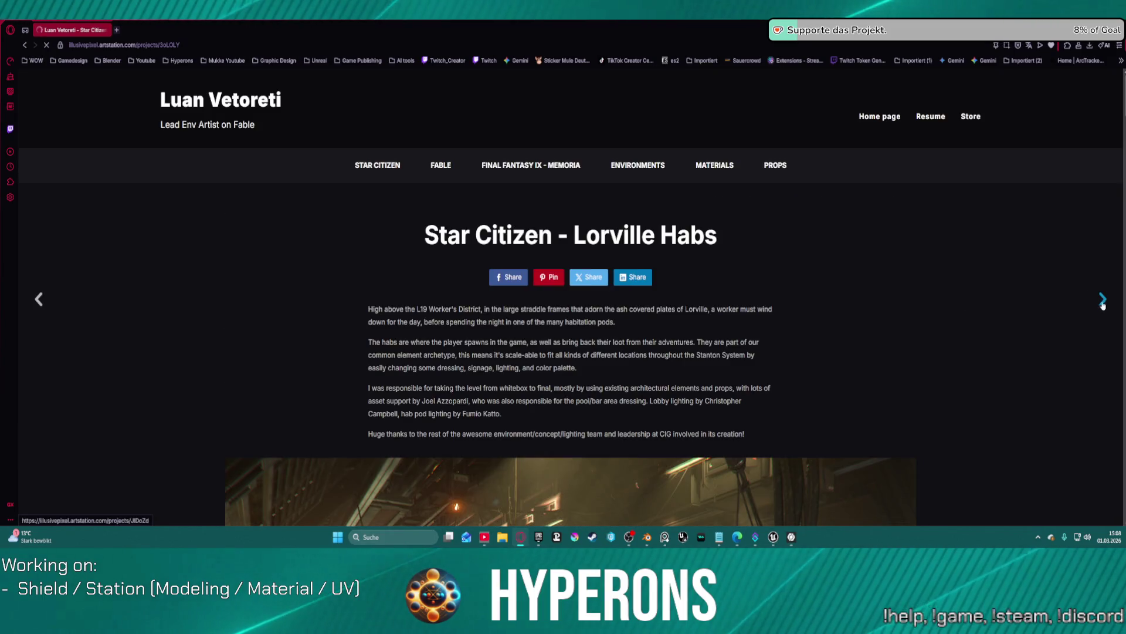
scroll(872, 392, "down", 10)
scroll(872, 392, "down", 3)
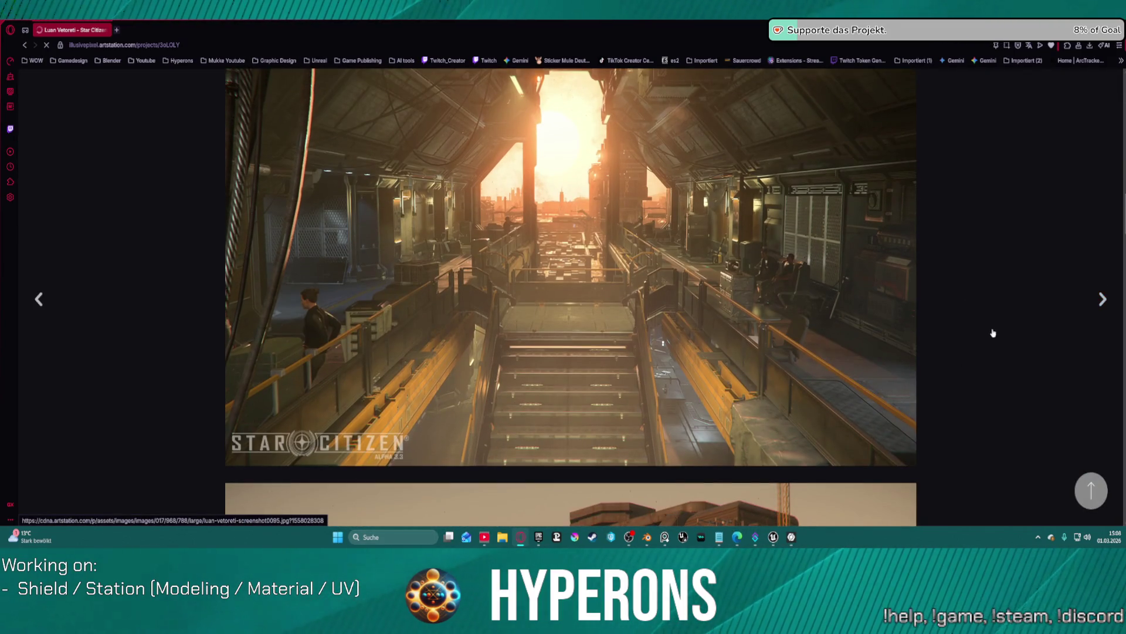
left_click(1099, 300)
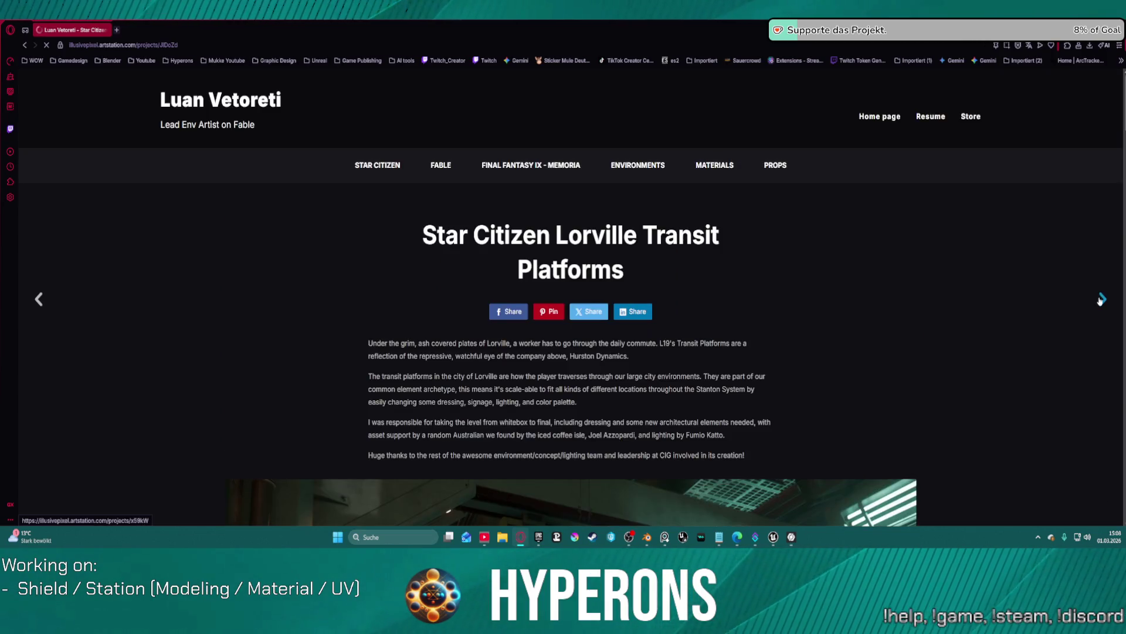
scroll(974, 376, "down", 10)
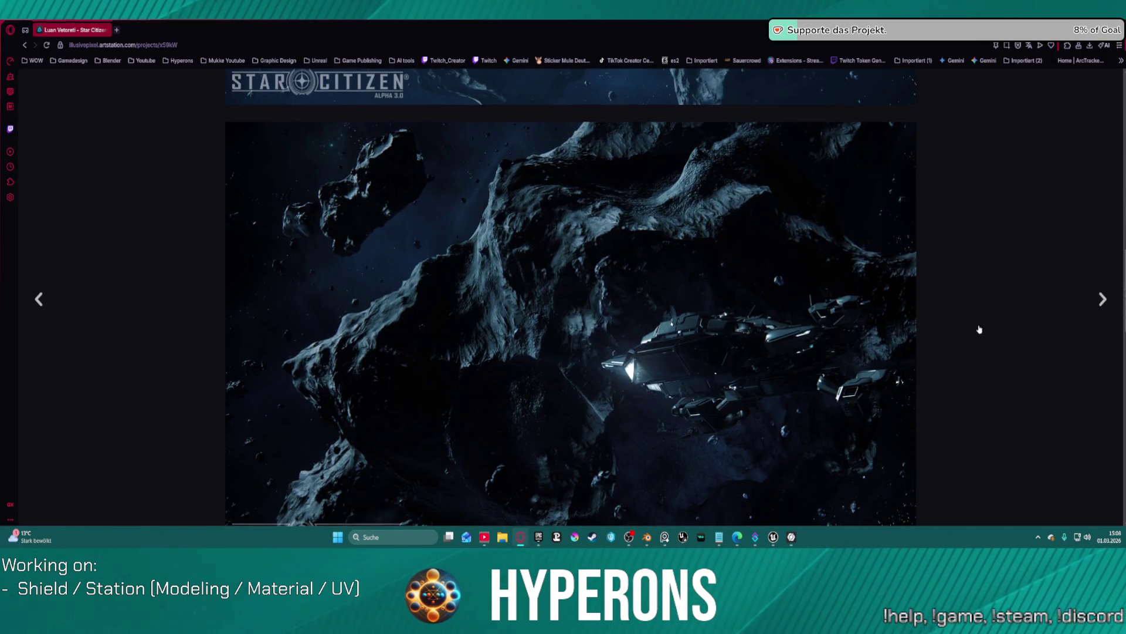
left_click(1107, 301)
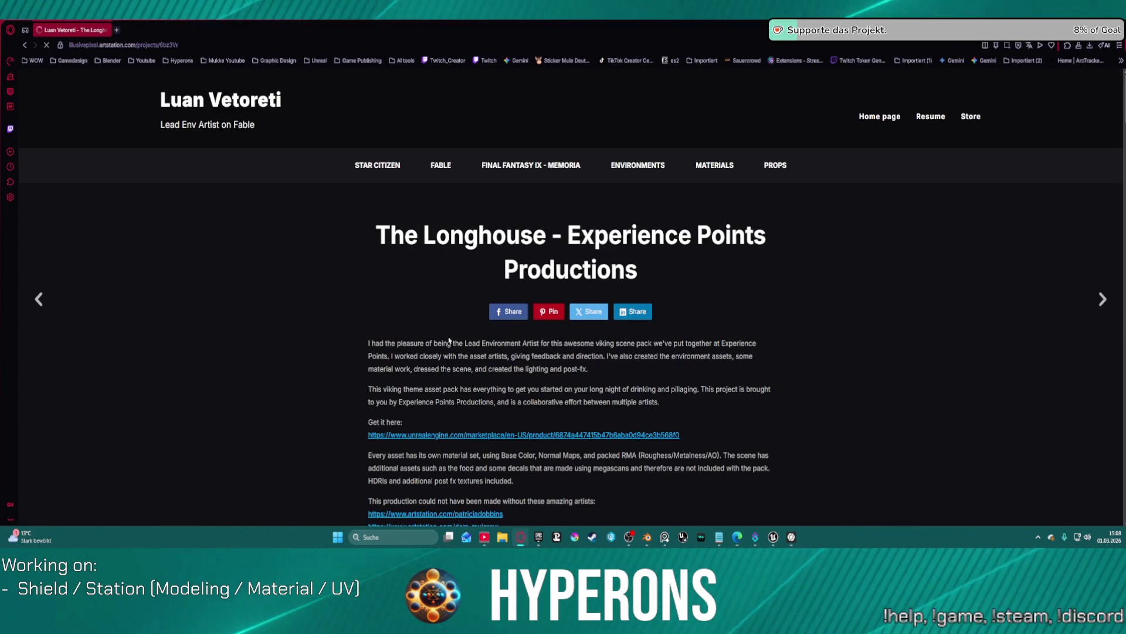
scroll(584, 344, "down", 10)
scroll(584, 343, "down", 2)
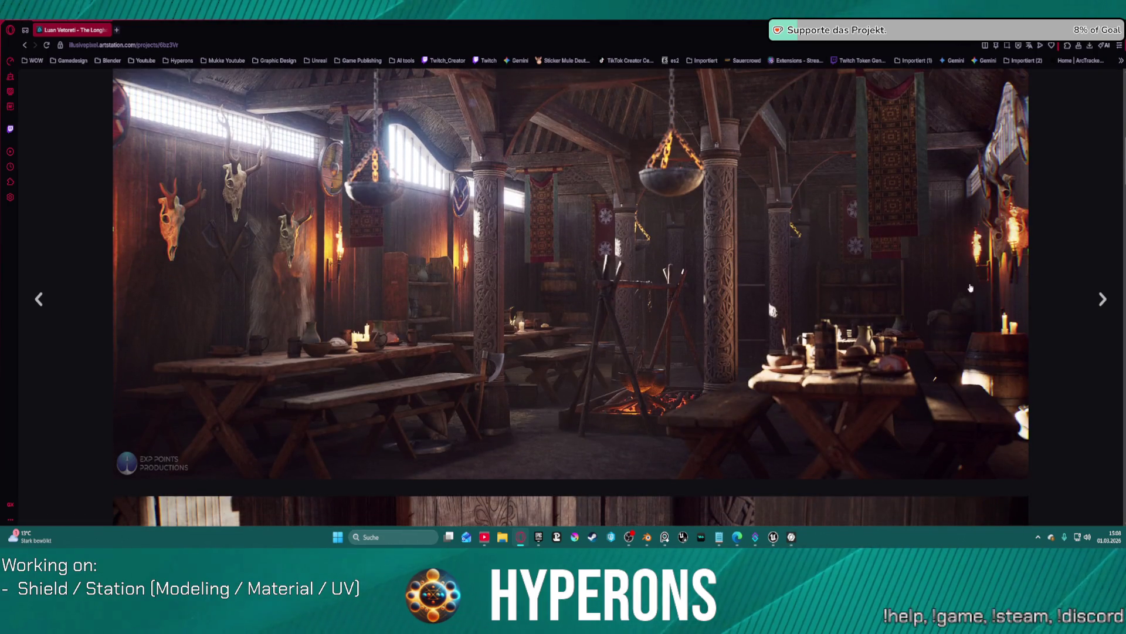
Step: Open the EXP Tutorial - Fundamentals of Modular Kits project and scroll down to its video
left_click(1100, 298)
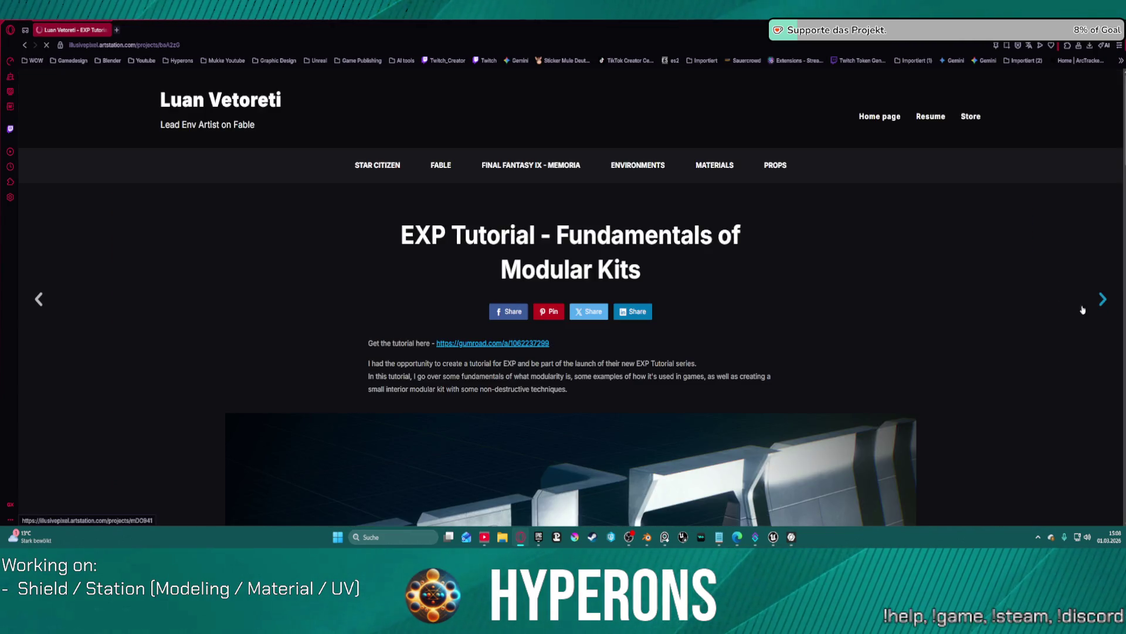
scroll(1102, 299, "down", 6)
scroll(907, 333, "up", 3)
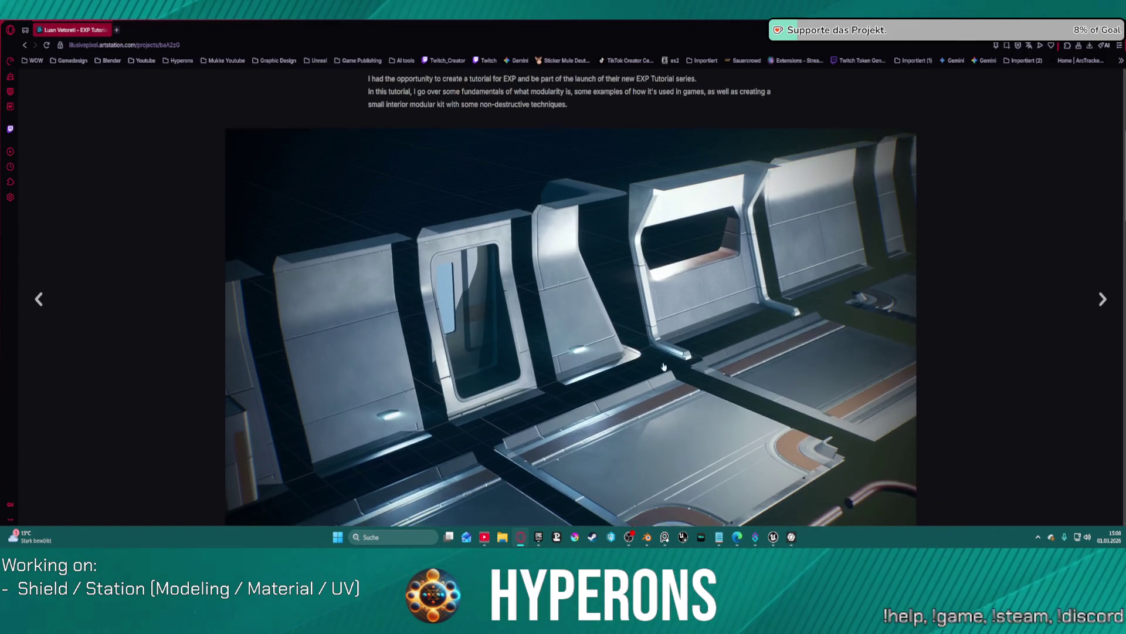
scroll(652, 335, "down", 7)
scroll(652, 335, "down", 1)
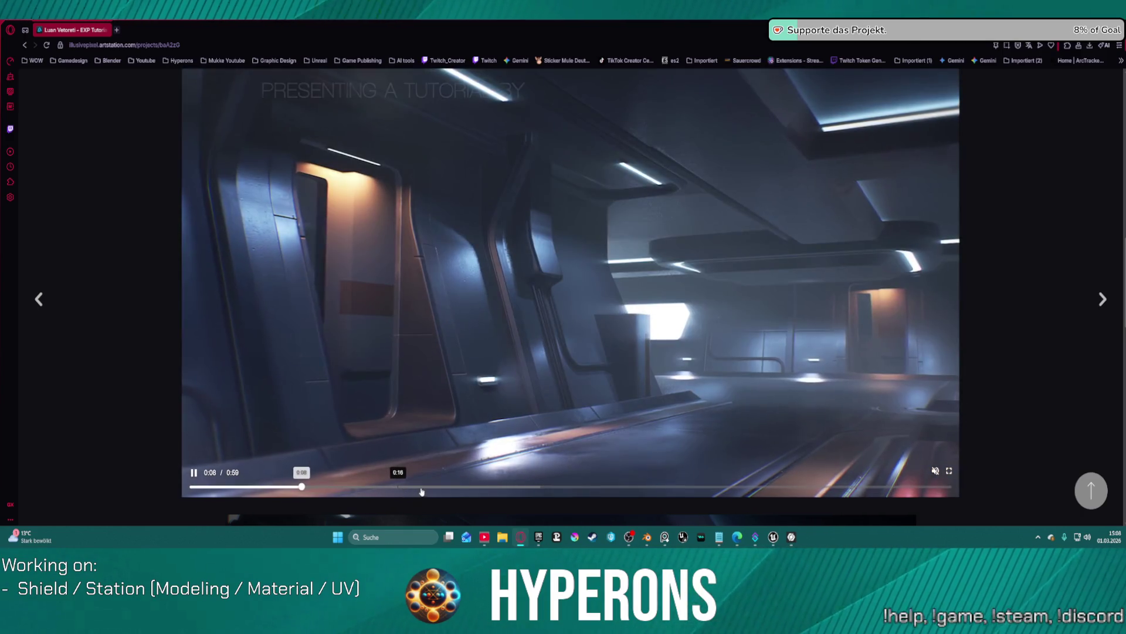
Step: Skip ahead through the modular kits video, pause and resume it, then scroll to the wireframe kit image
left_click(450, 486)
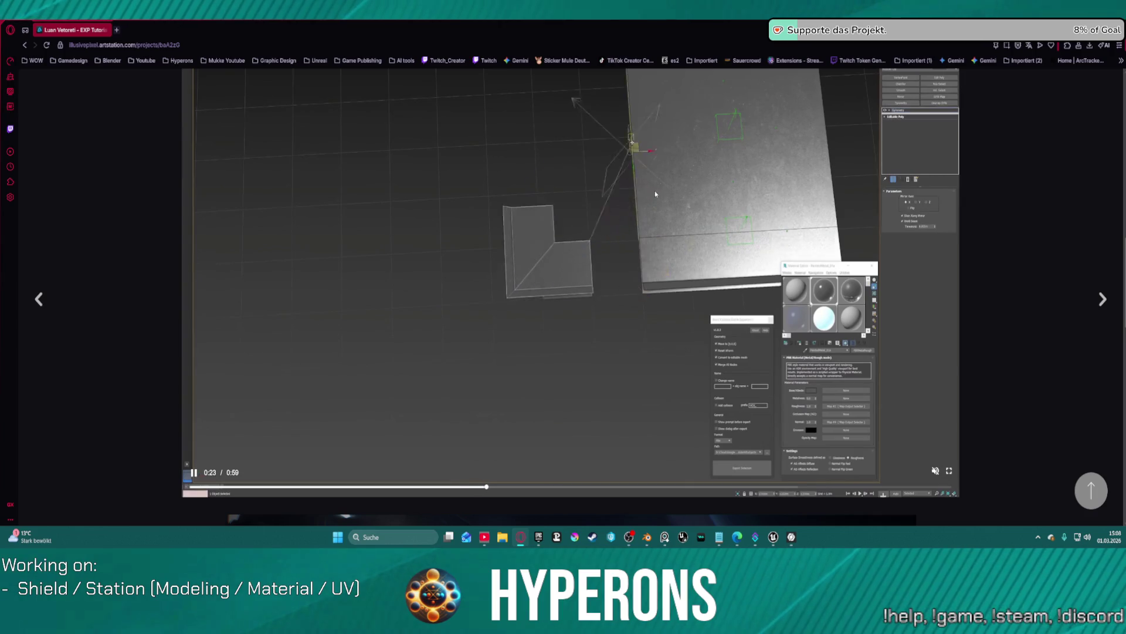
scroll(680, 165, "down", 1)
scroll(680, 165, "up", 1)
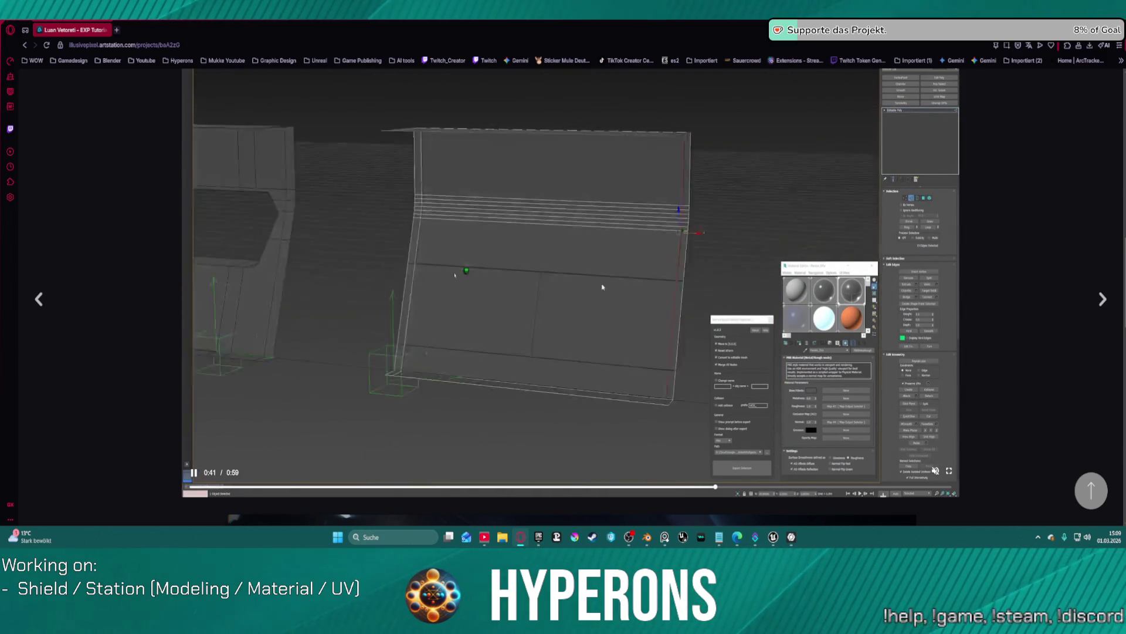
left_click(610, 342)
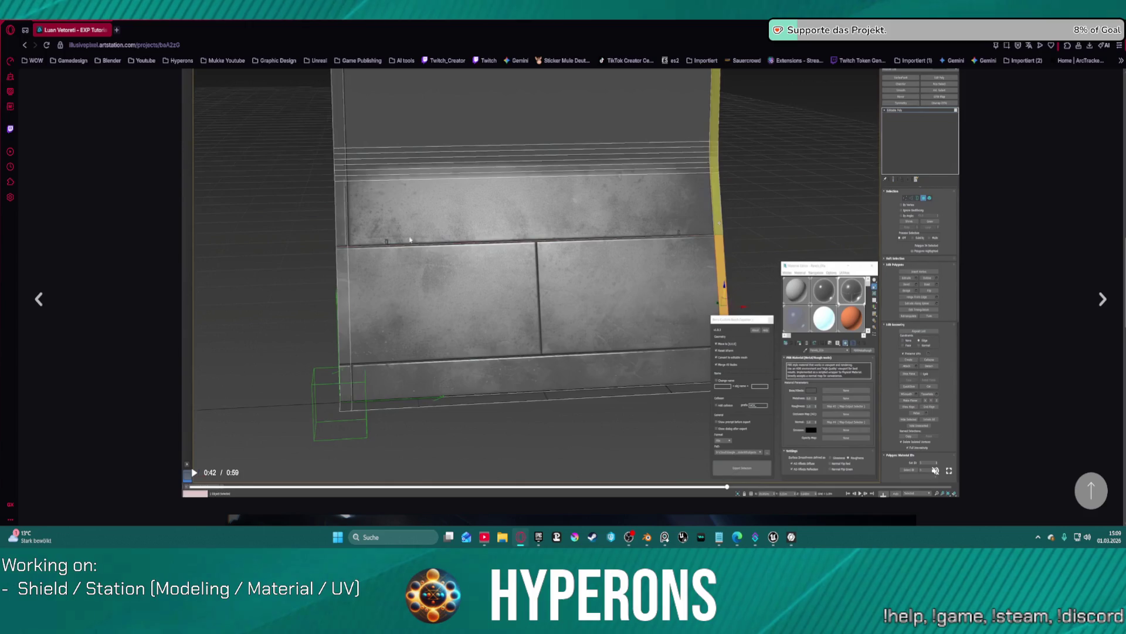
left_click(583, 353)
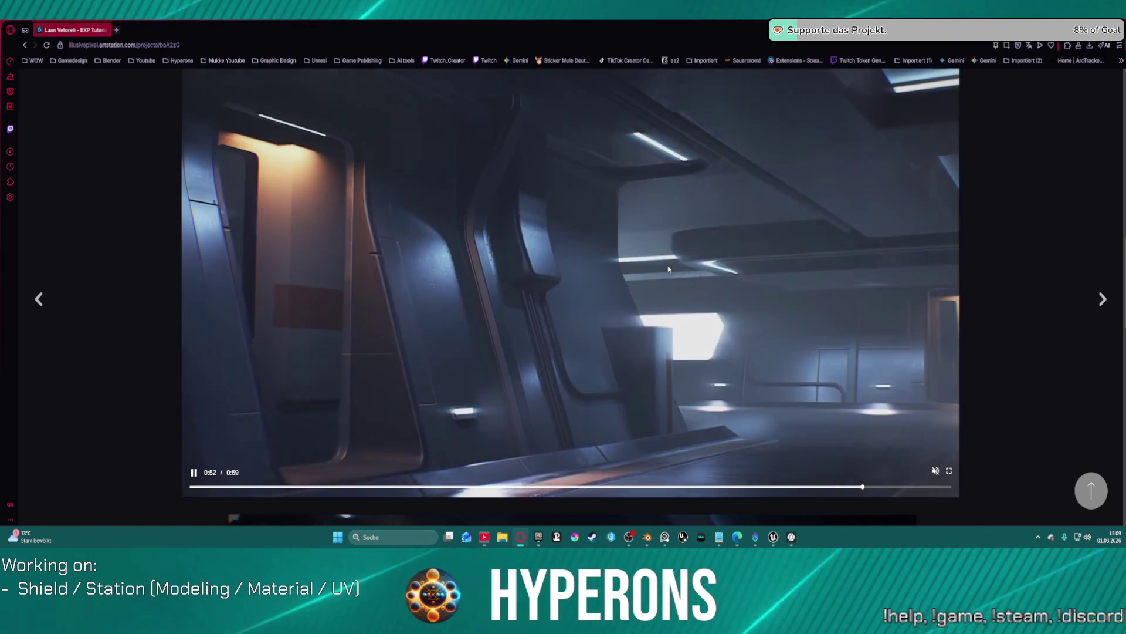
left_click(669, 264)
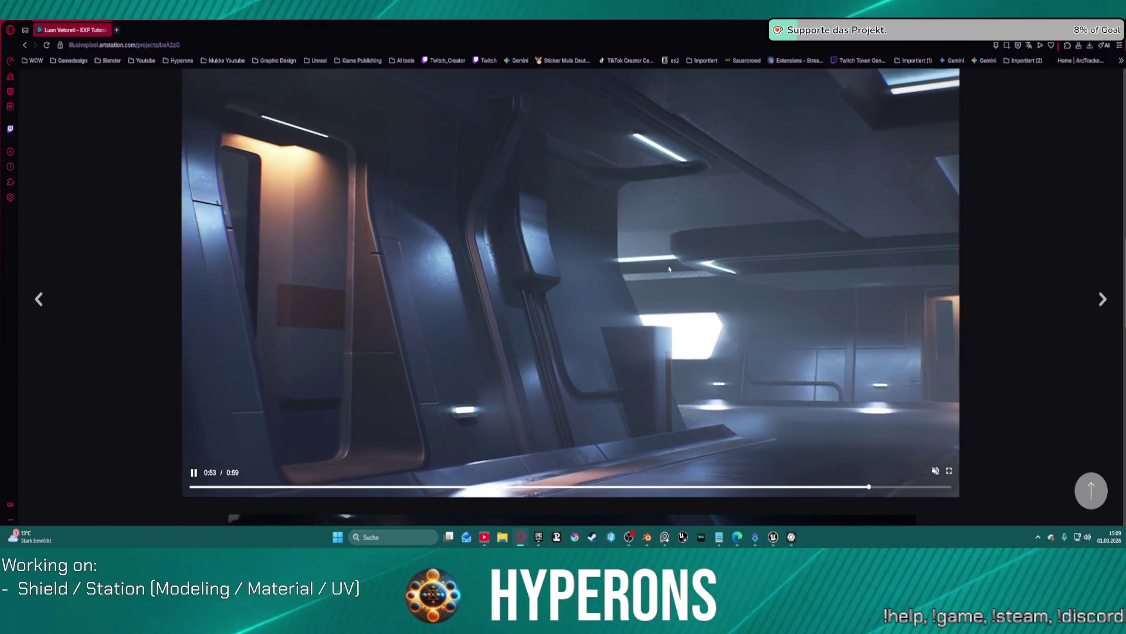
scroll(974, 323, "down", 7)
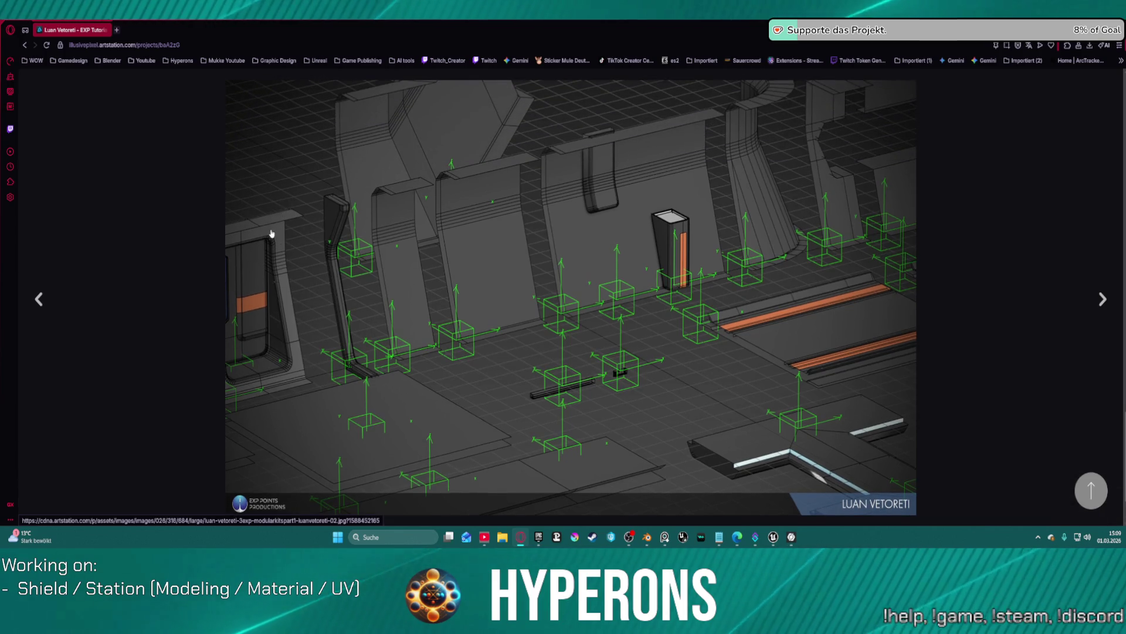
scroll(317, 208, "up", 2)
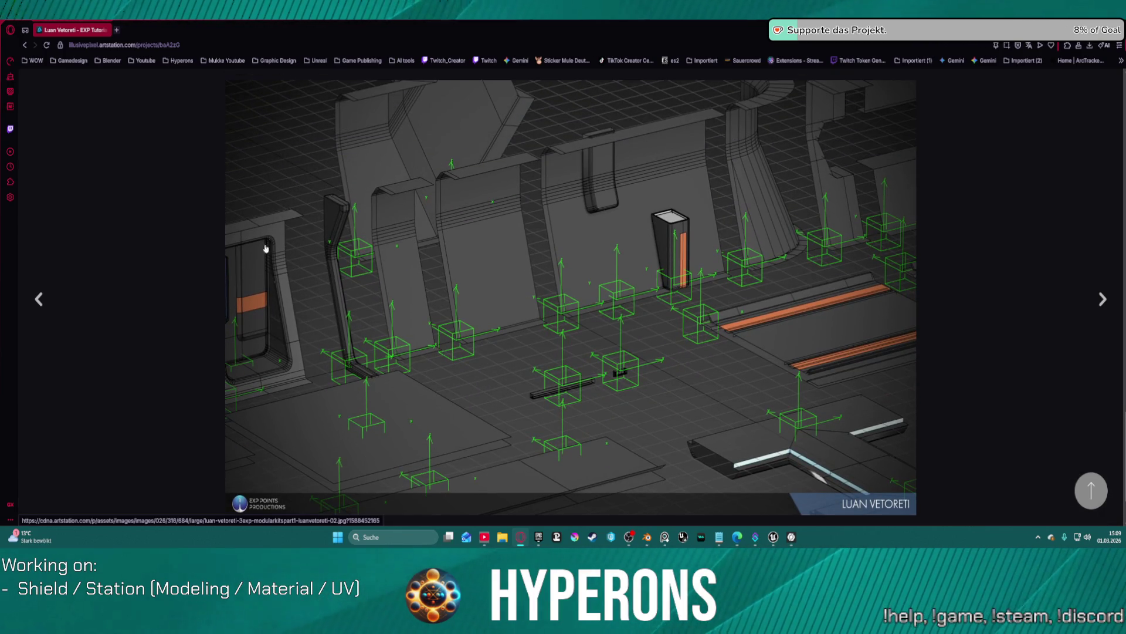
scroll(241, 316, "up", 2)
scroll(270, 381, "down", 2)
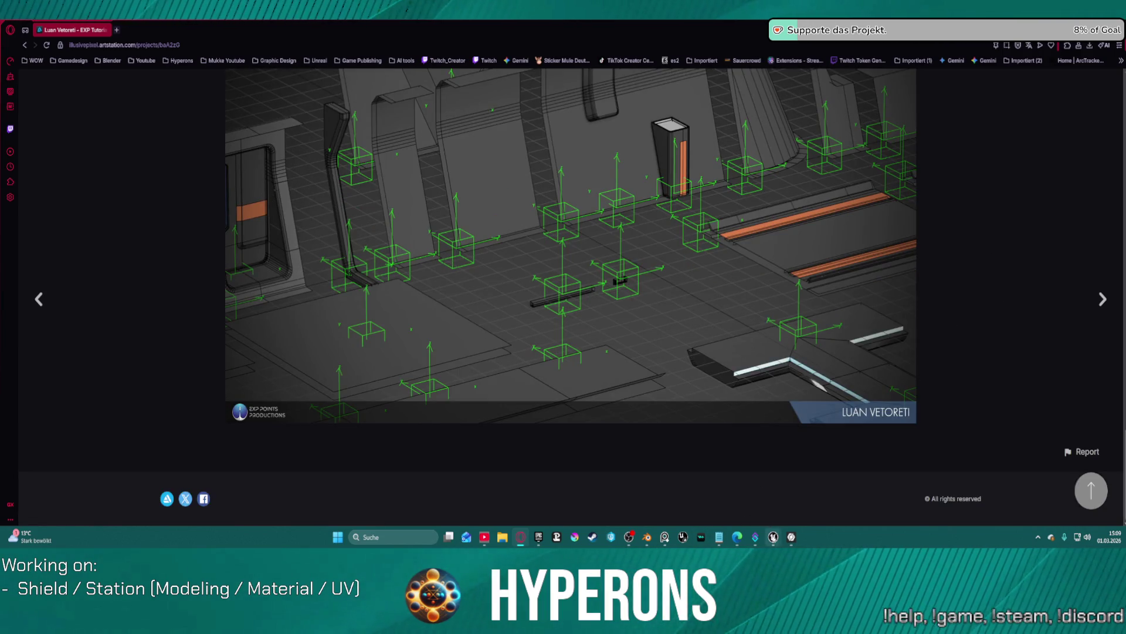
mouse_move(774, 540)
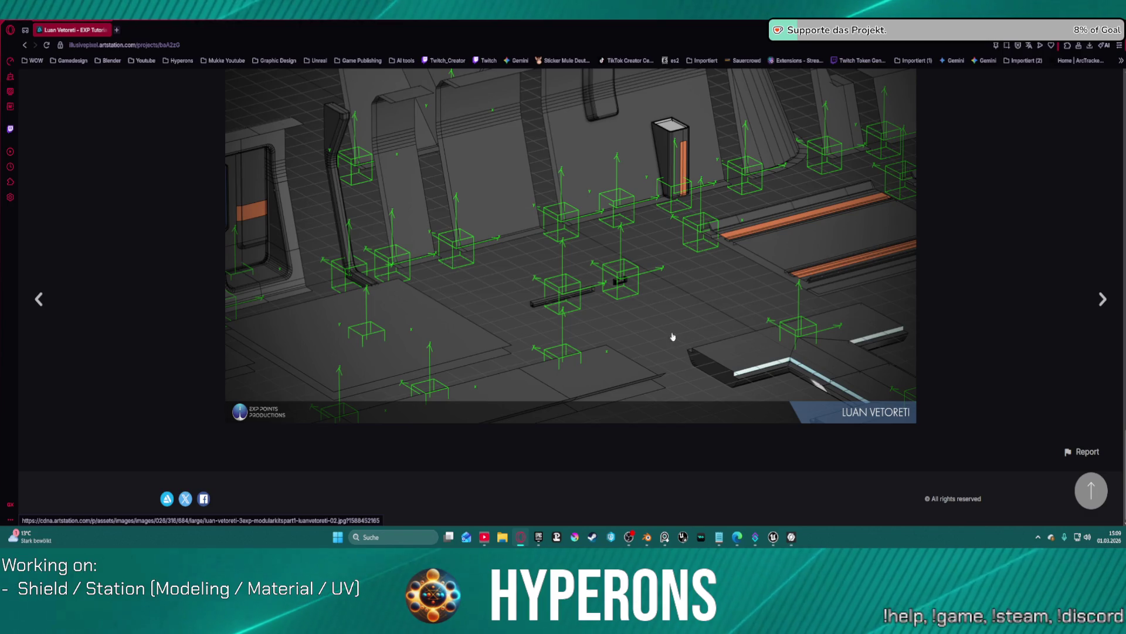
scroll(630, 281, "down", 6)
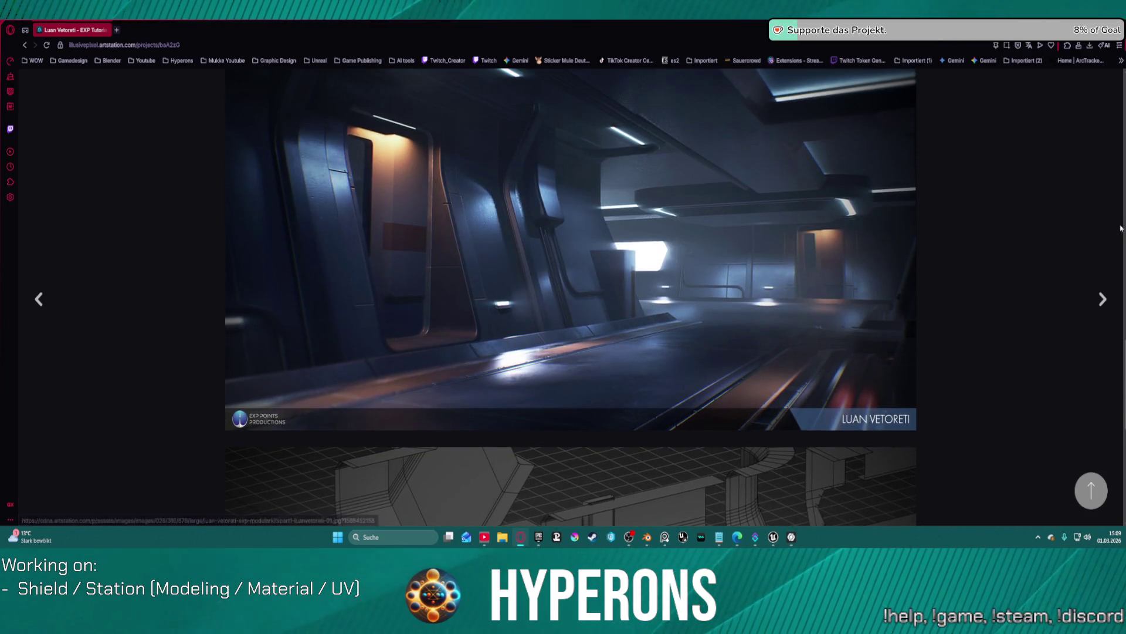
Step: Page forward to The Lab, then back through the tutorial, Longhouse and Delamar projects to Lorville Transit Platforms
left_click(1099, 298)
scroll(779, 331, "down", 5)
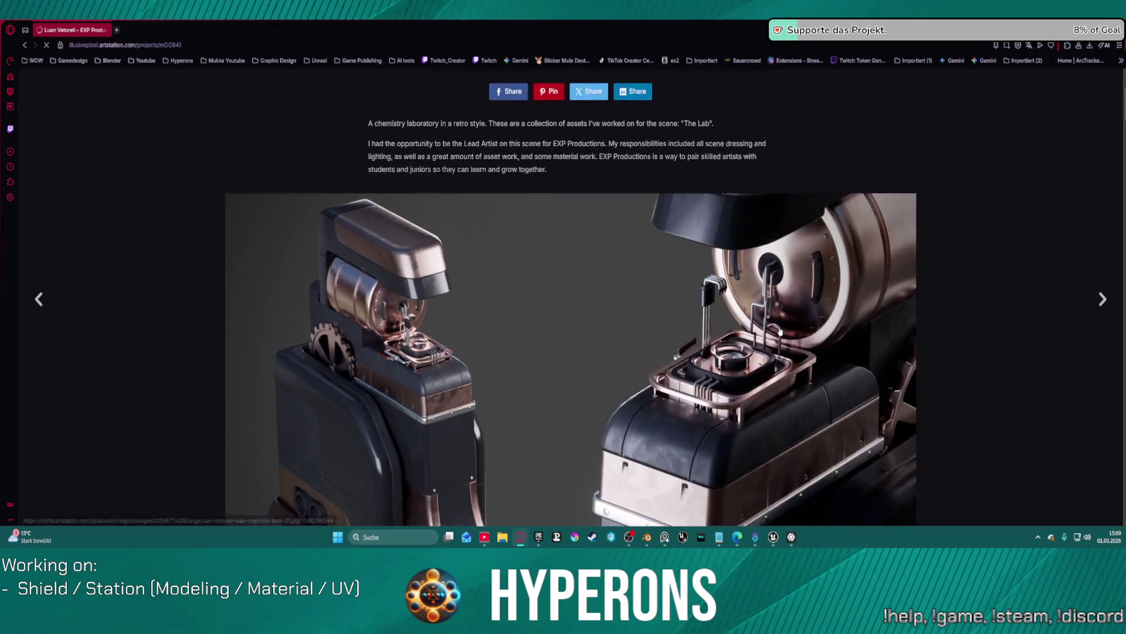
scroll(786, 335, "down", 3)
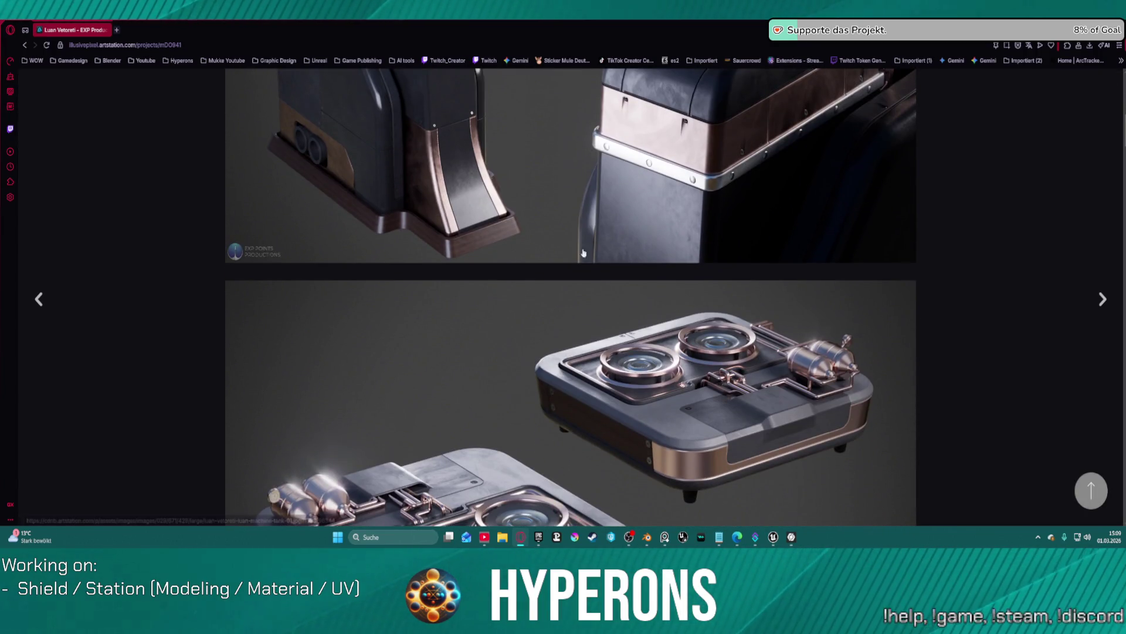
left_click(39, 299)
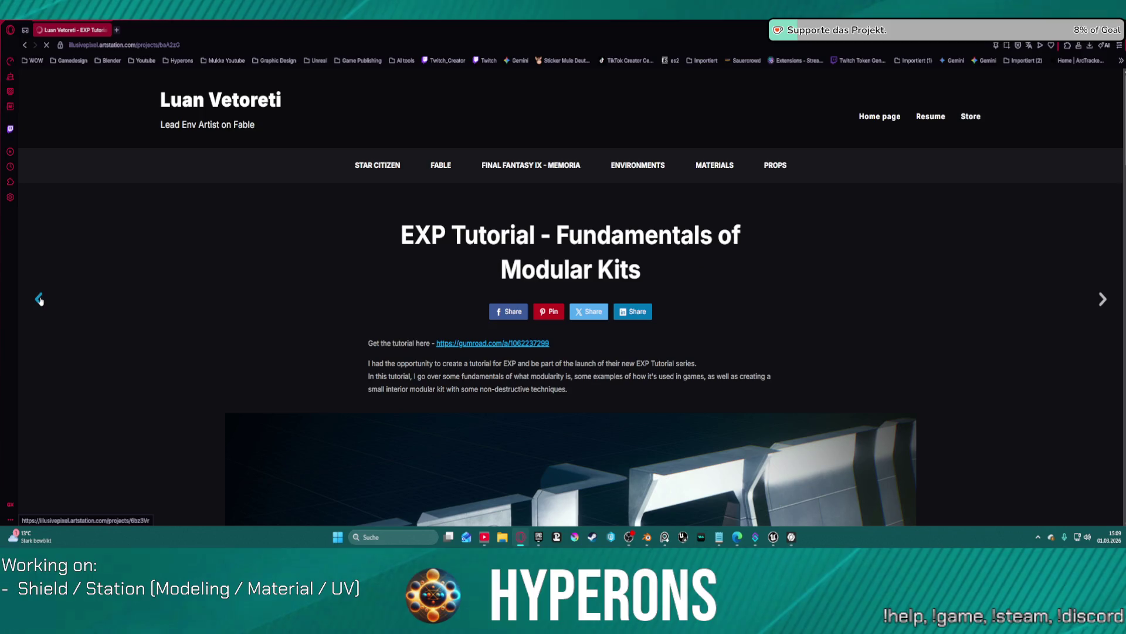
left_click(50, 301)
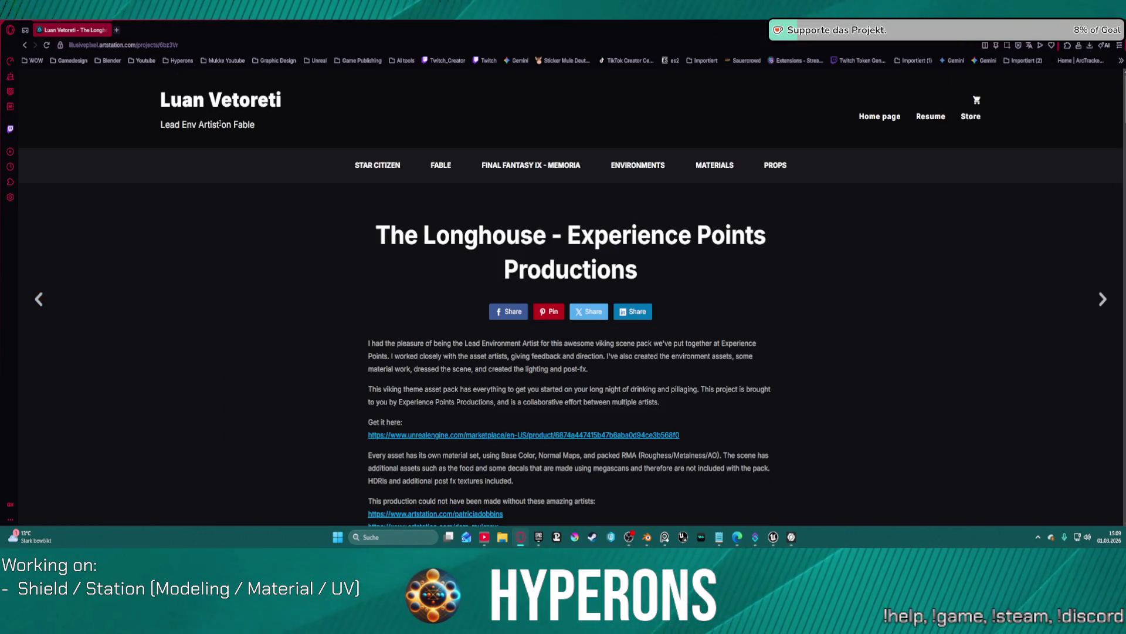
left_click(39, 300)
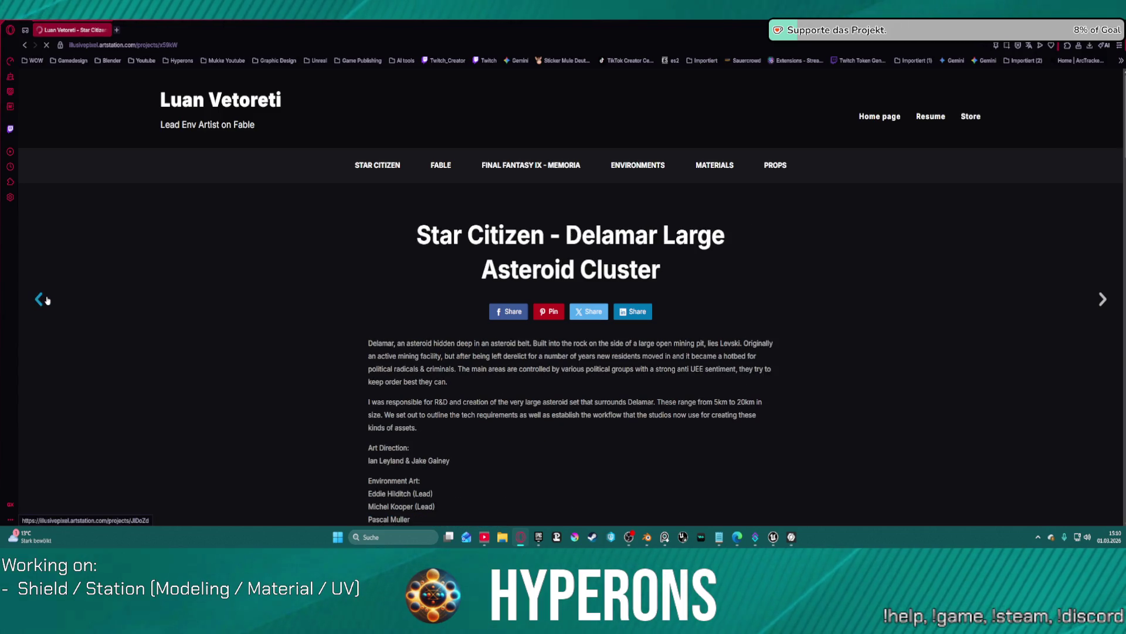
left_click(39, 300)
Step: Scroll through the Lorville Transit Platforms page, then close the ArtStation portfolio tab
scroll(548, 271, "down", 10)
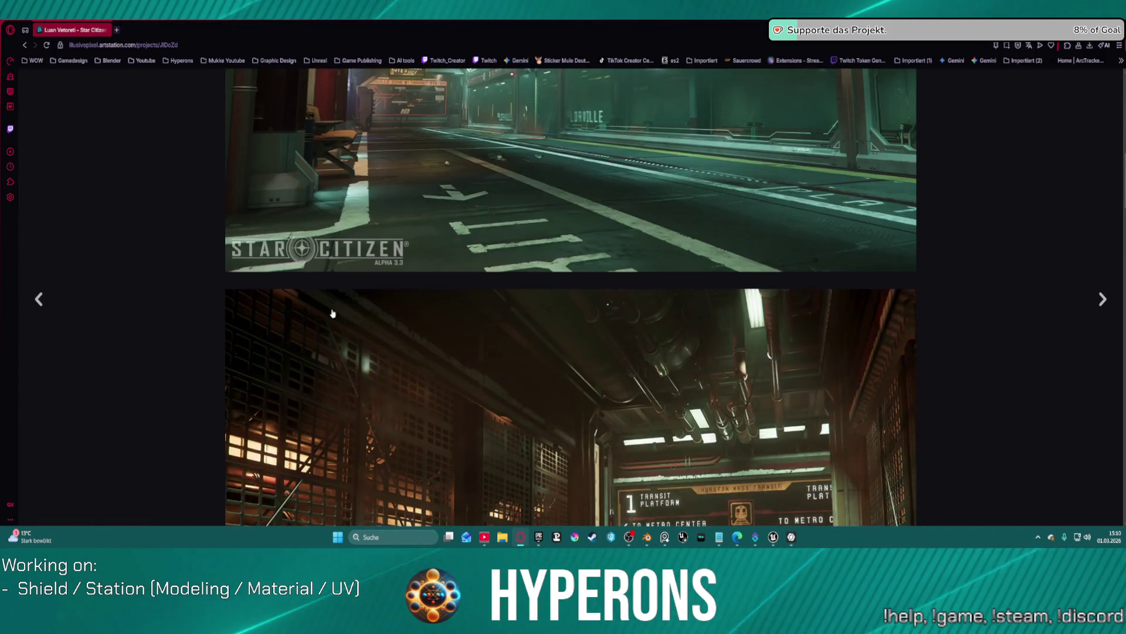
scroll(547, 272, "up", 5)
scroll(548, 271, "down", 15)
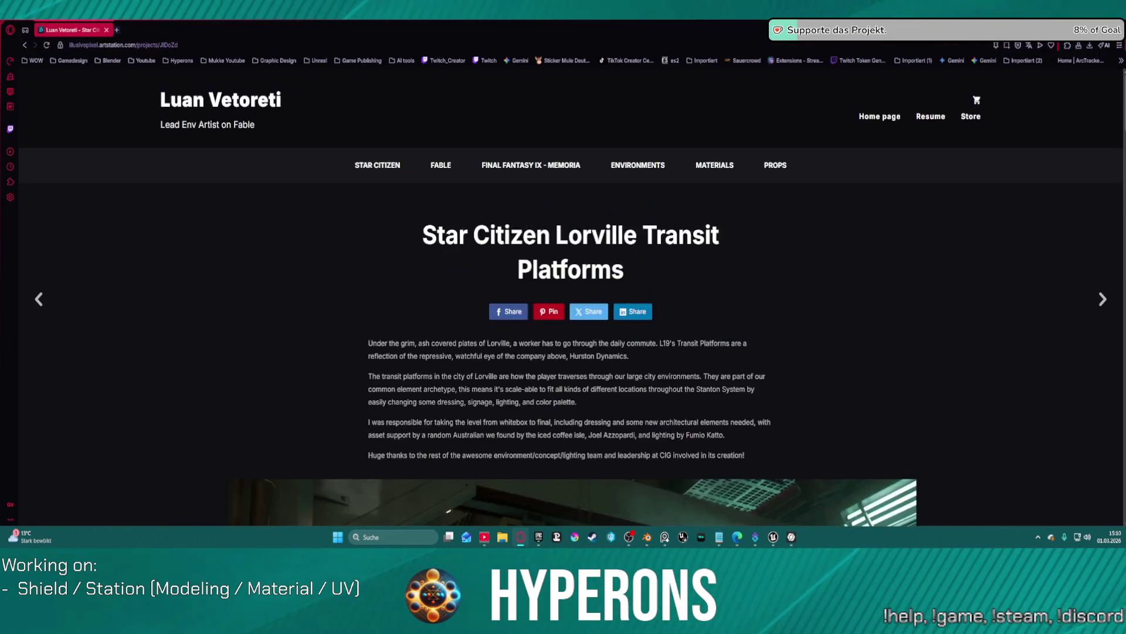
middle_click(72, 35)
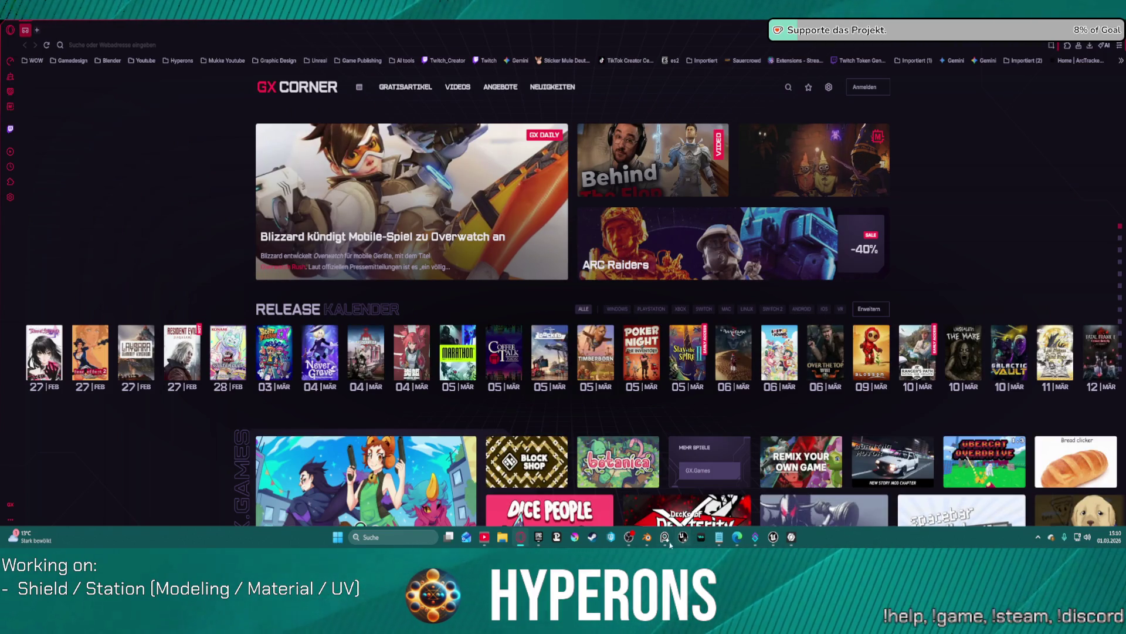
Step: Return to Blender and close the two leftover browser windows, including the Zen UV one
key("alt+Tab")
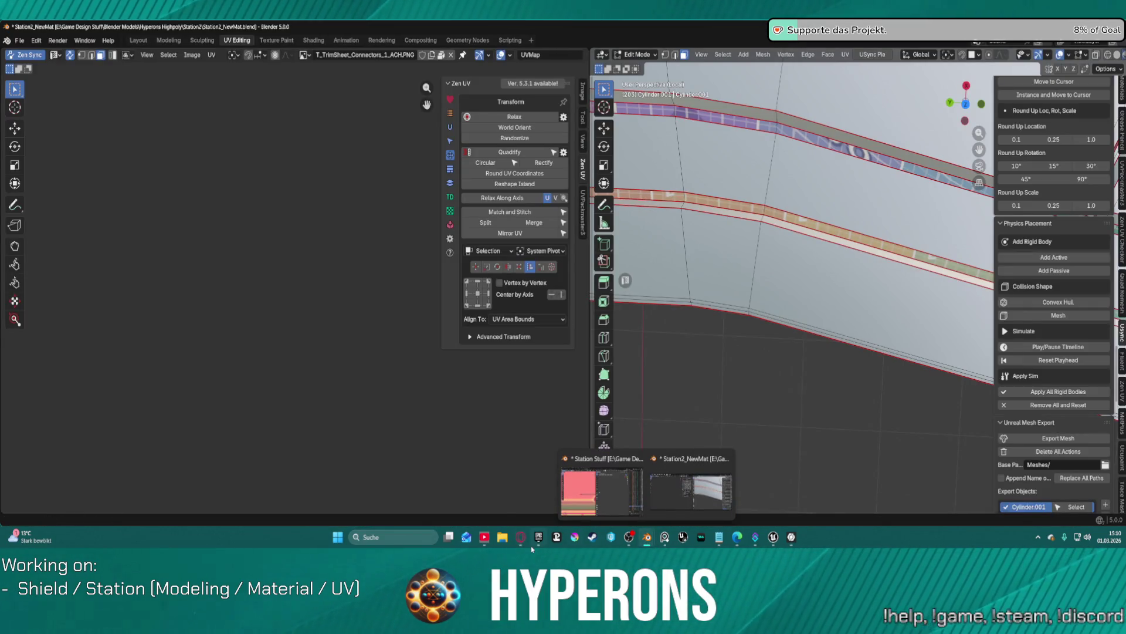
mouse_move(521, 540)
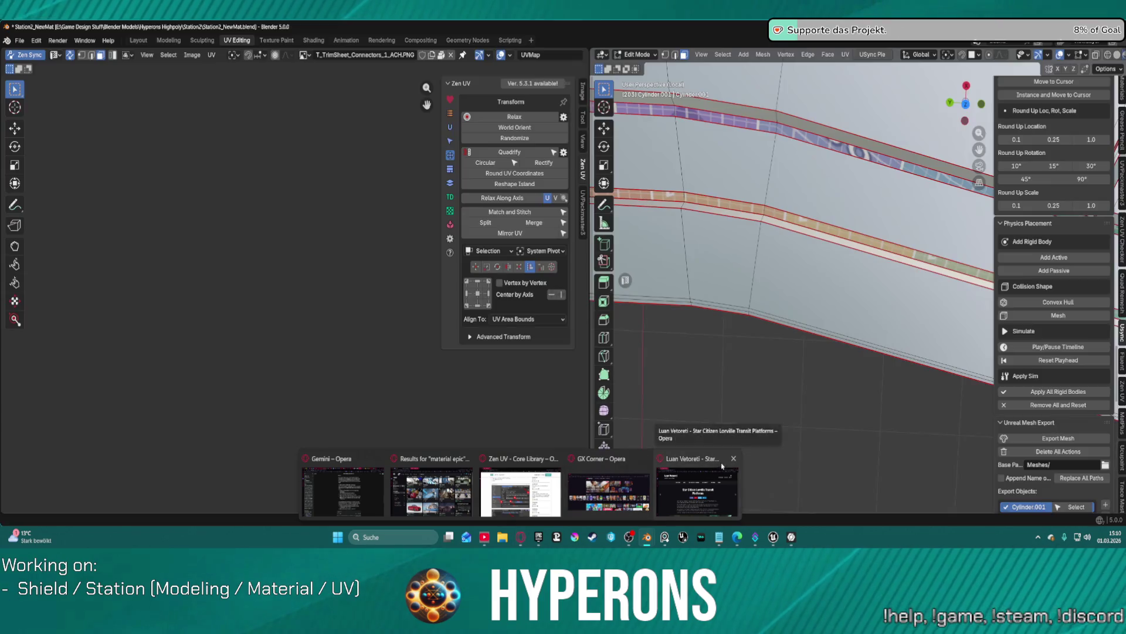
left_click(645, 459)
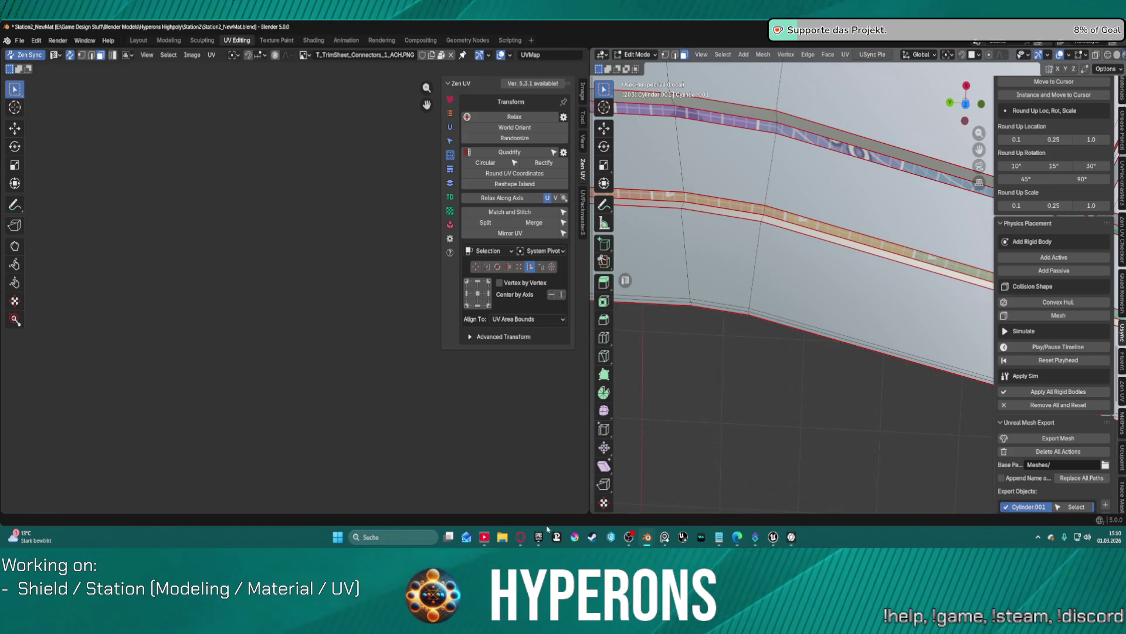
mouse_move(520, 537)
left_click(600, 458)
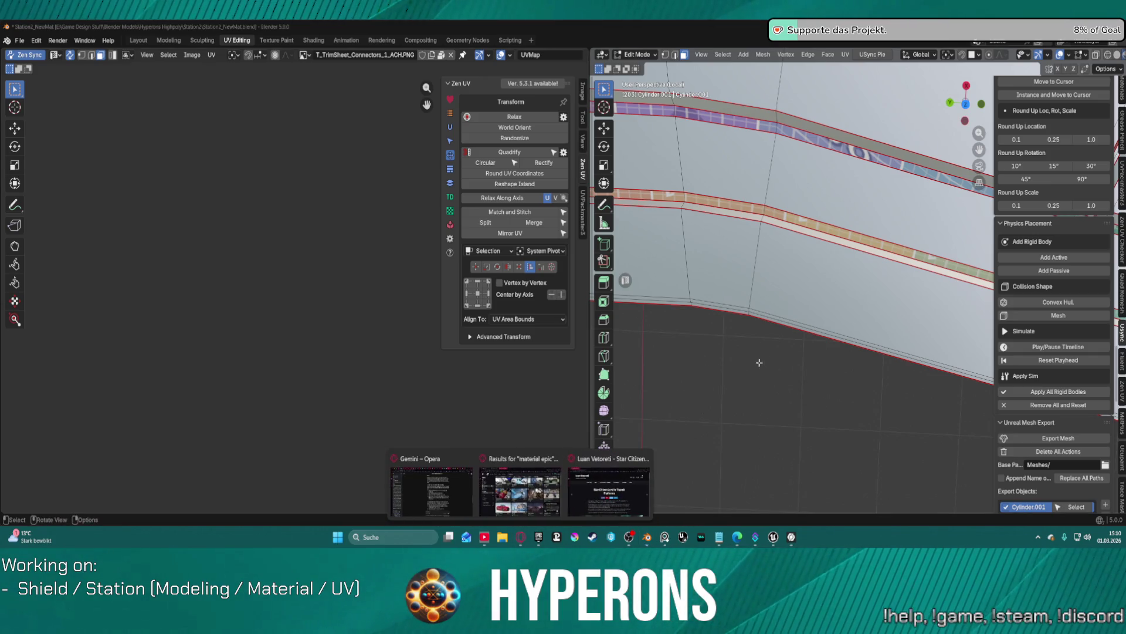
Step: Switch from Zen UV's selection syncing to Blender's own UV Sync Selection
mouse_move(757, 305)
middle_mouse_down()
mouse_move(808, 138)
mouse_move(774, 141)
mouse_move(727, 193)
middle_mouse_up()
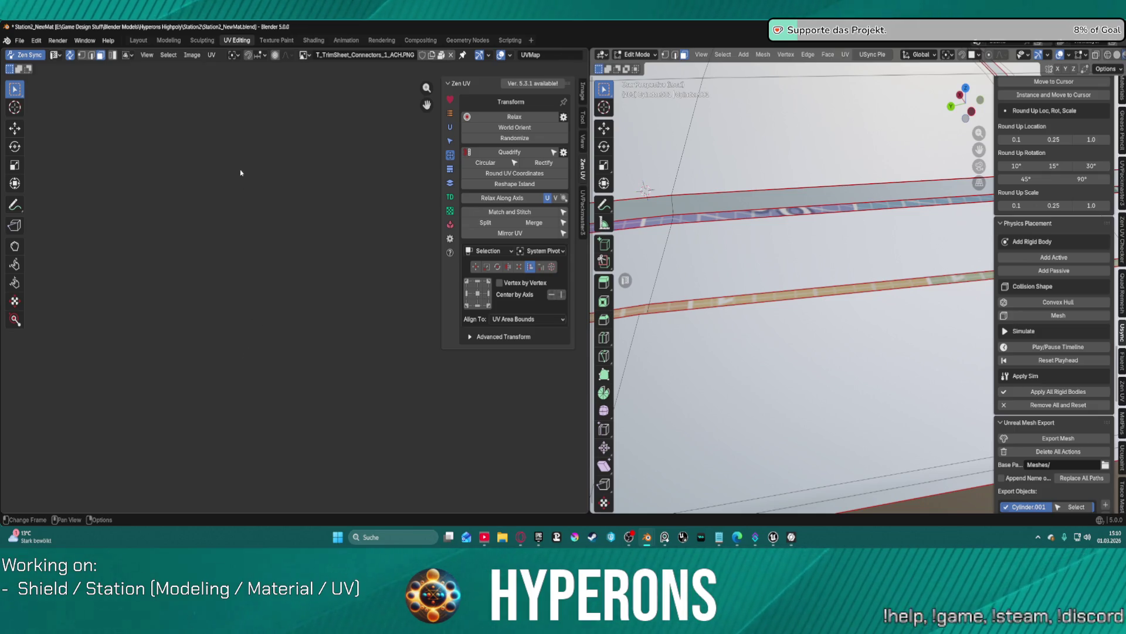
left_click(37, 55)
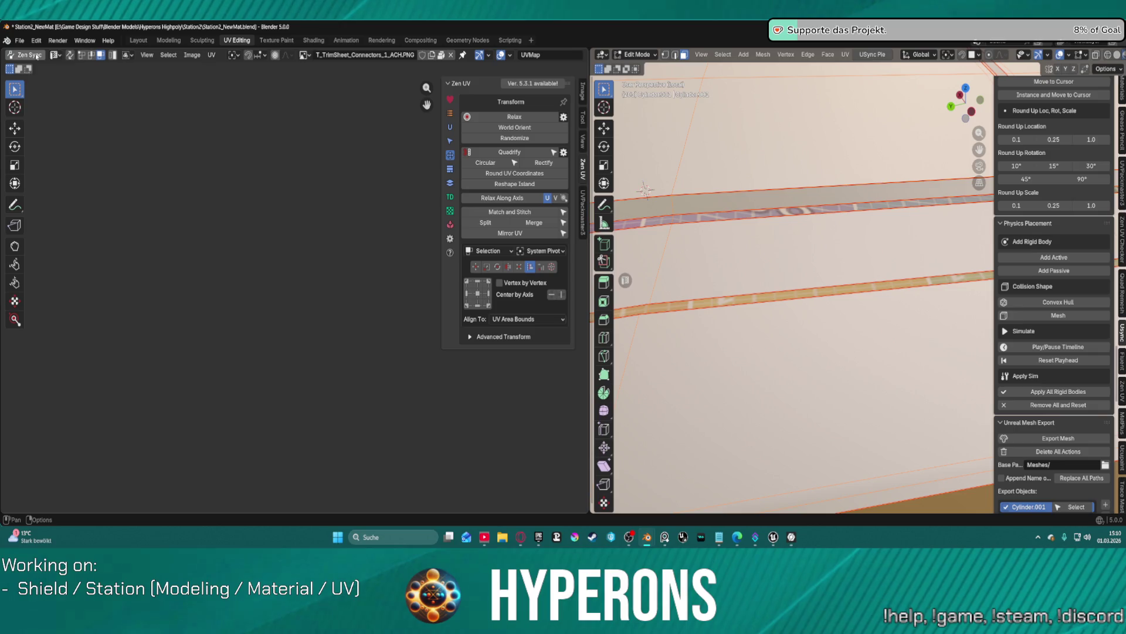
left_click(37, 56)
left_click(37, 55)
left_click(37, 56)
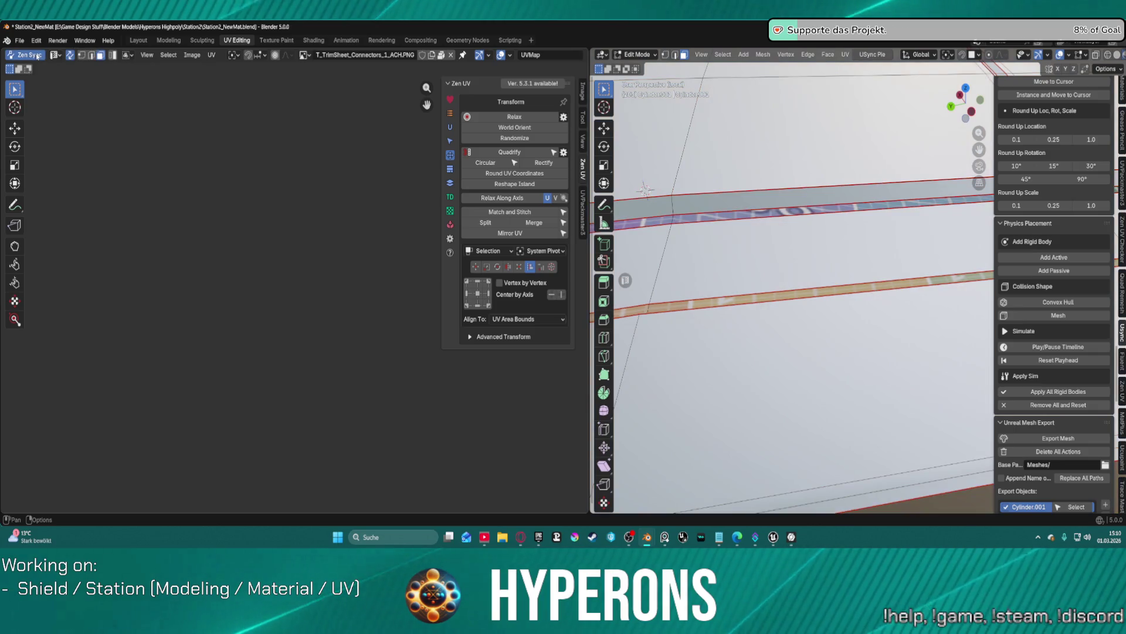
scroll(324, 340, "down", 8)
scroll(324, 339, "up", 3)
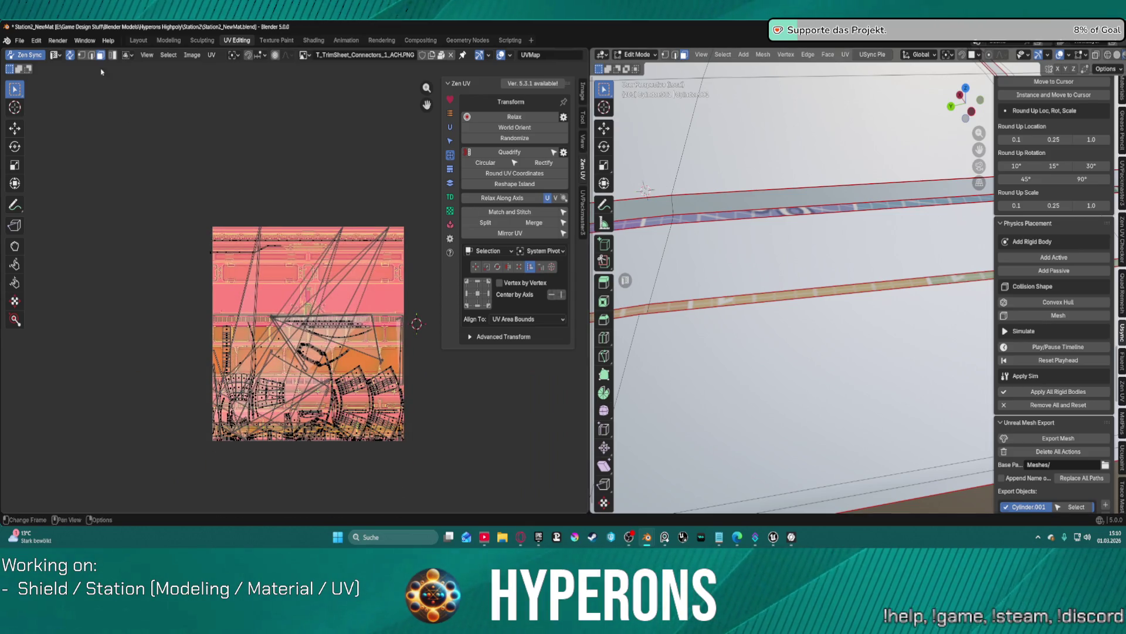
left_click(37, 55)
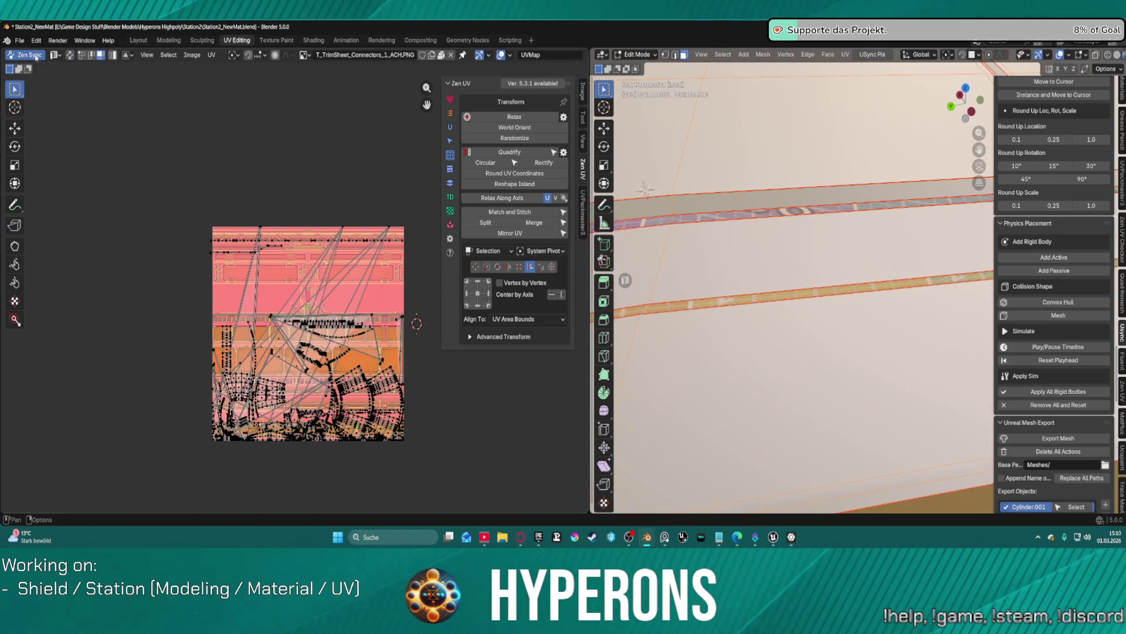
left_click(37, 56)
Step: Select a long thin strip face, frame it and orbit around to inspect its UVs
middle_click_drag(736, 245, 731, 122)
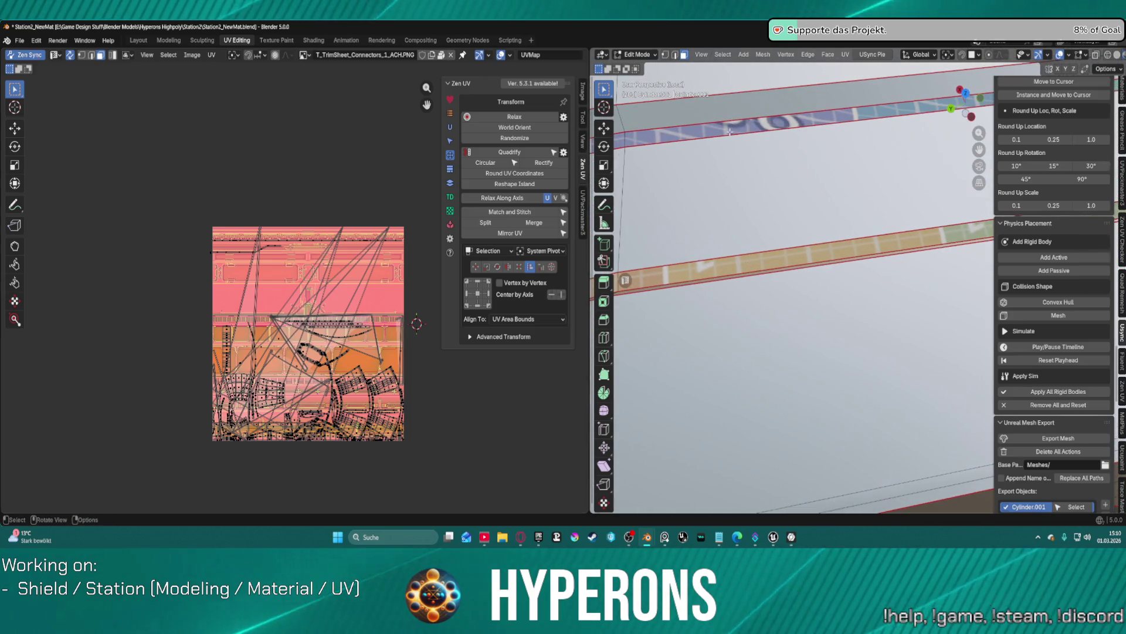
left_click(363, 284)
middle_click_drag(716, 305, 731, 299)
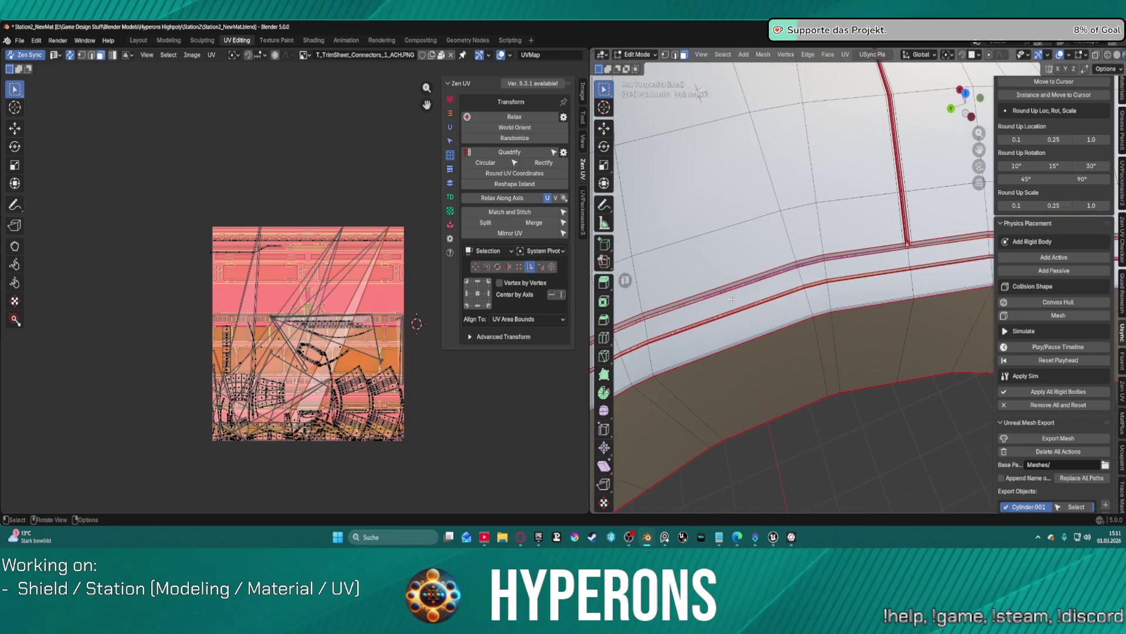
key("KP_Decimal")
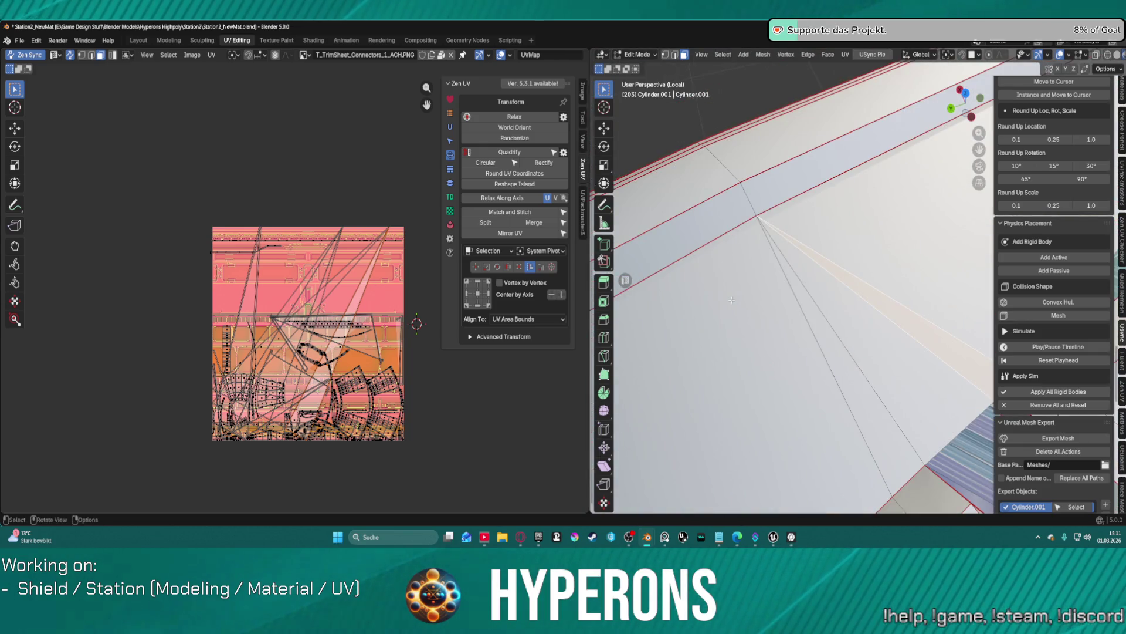
mouse_move(775, 390)
middle_mouse_down()
mouse_move(815, 304)
mouse_move(792, 223)
mouse_move(783, 235)
mouse_move(794, 224)
middle_mouse_up()
scroll(794, 224, "down", 5)
scroll(842, 222, "up", 8)
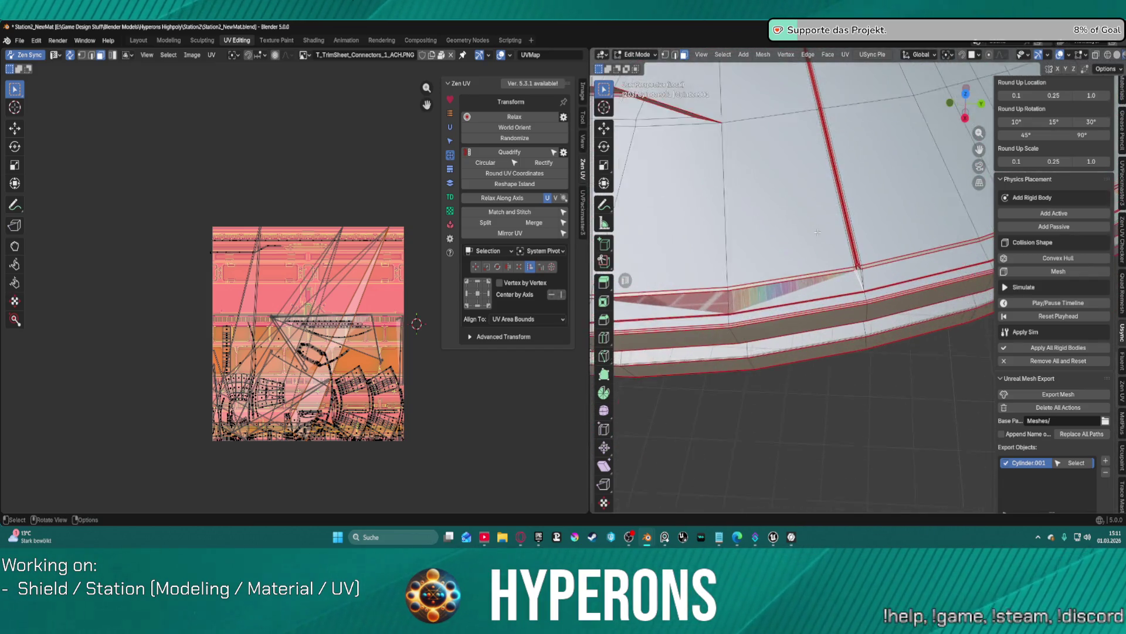
scroll(843, 221, "up", 5)
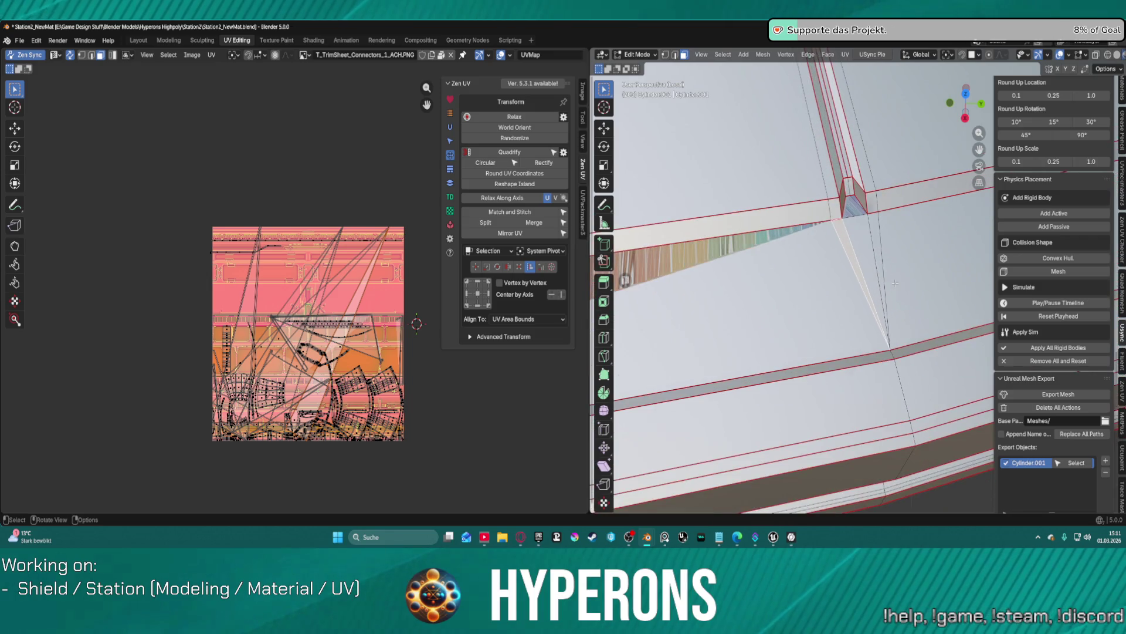
scroll(895, 282, "down", 1)
scroll(896, 283, "down", 1)
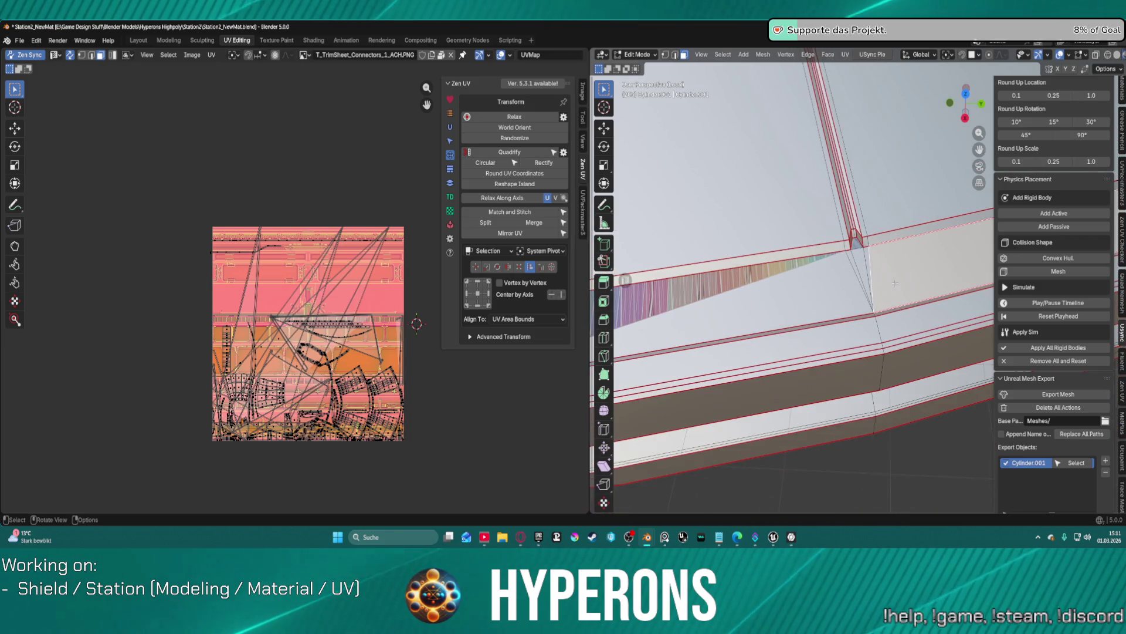
mouse_move(895, 283)
middle_mouse_down()
mouse_move(852, 199)
mouse_move(614, 192)
mouse_move(803, 297)
mouse_move(887, 373)
middle_mouse_up()
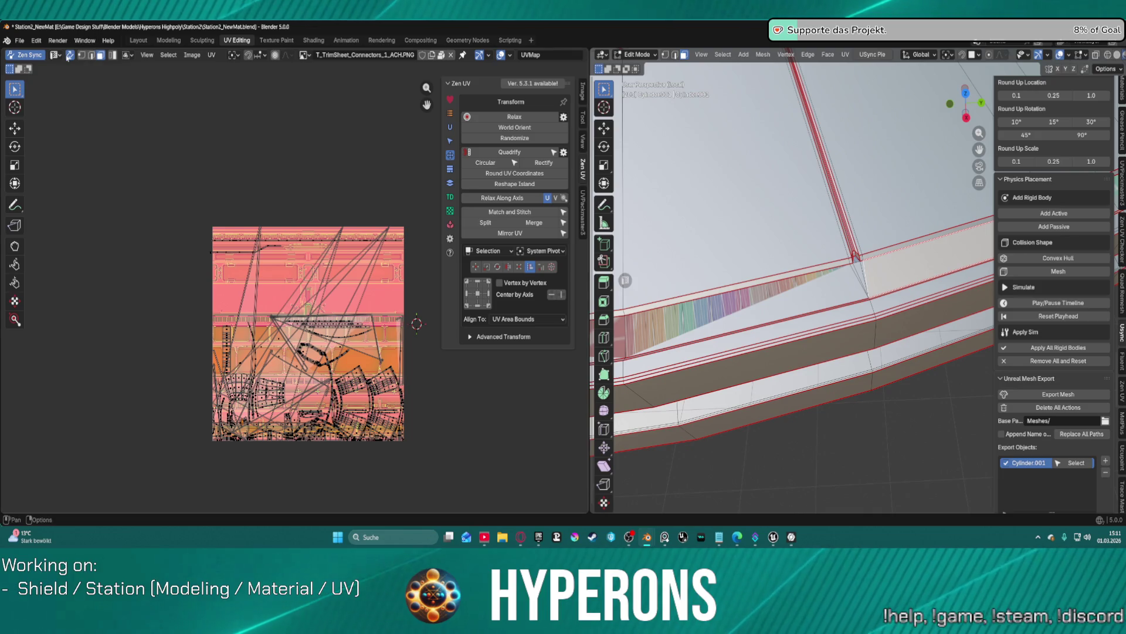
Step: Compare the UV islands display with sync toggled, selecting and deselecting a strip face
left_click(27, 56)
left_click(28, 56)
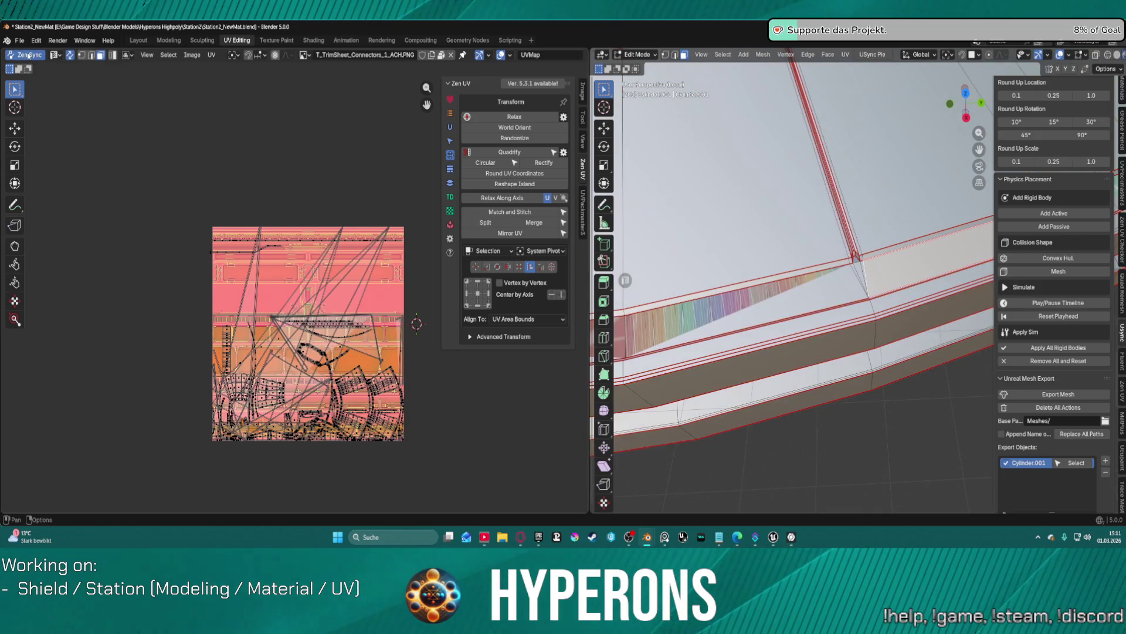
left_click(70, 54)
left_click(70, 57)
left_click(71, 57)
left_click(72, 57)
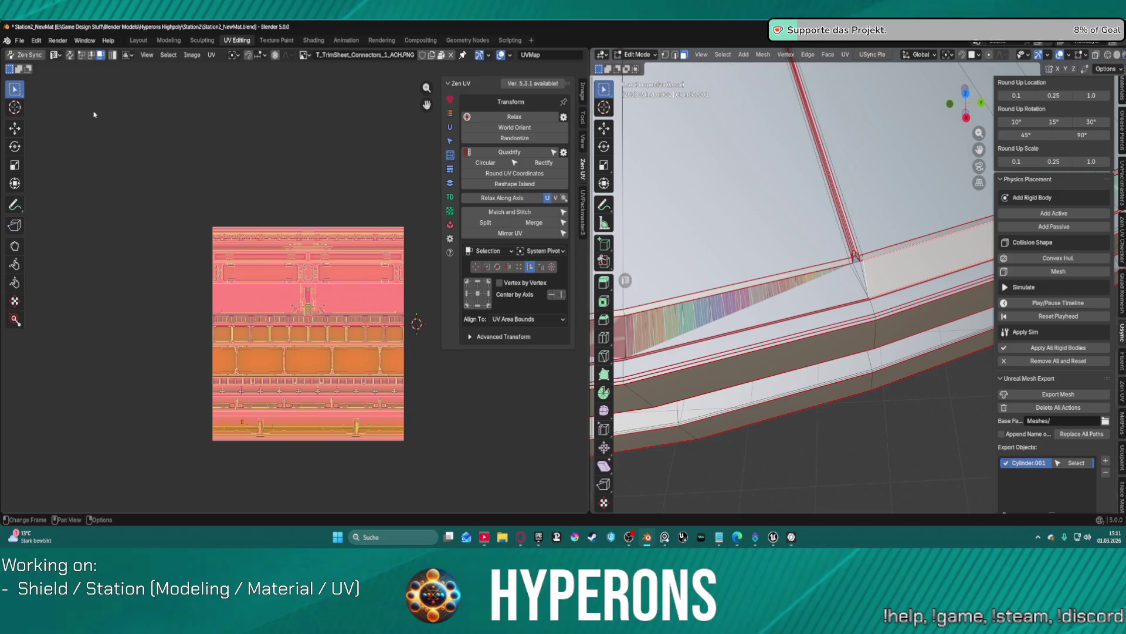
left_click(778, 291)
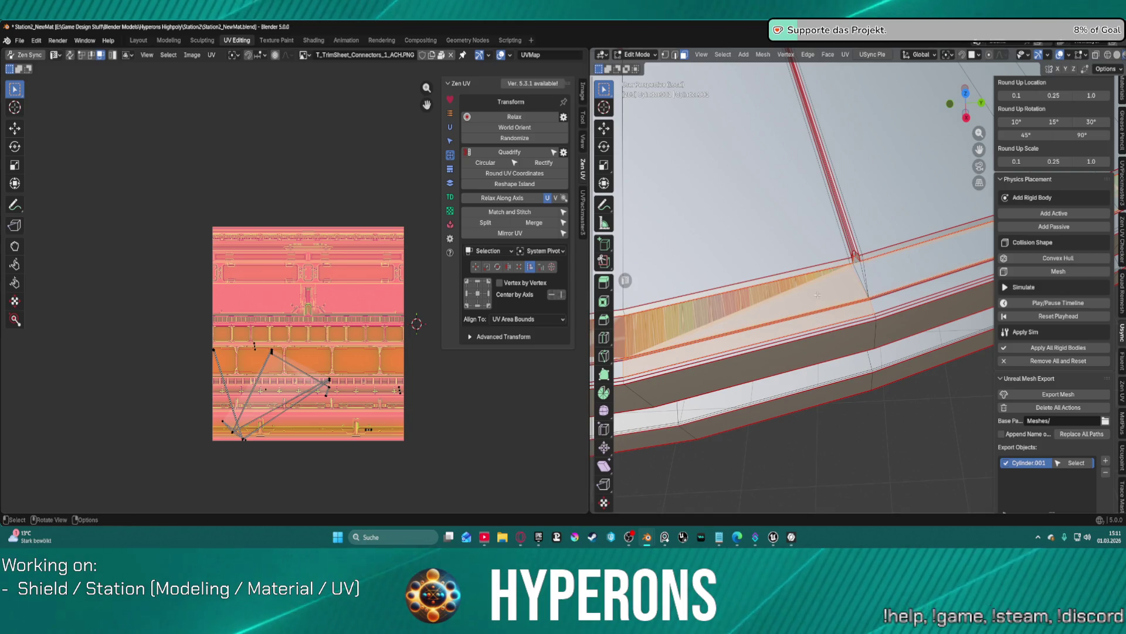
left_click(894, 463)
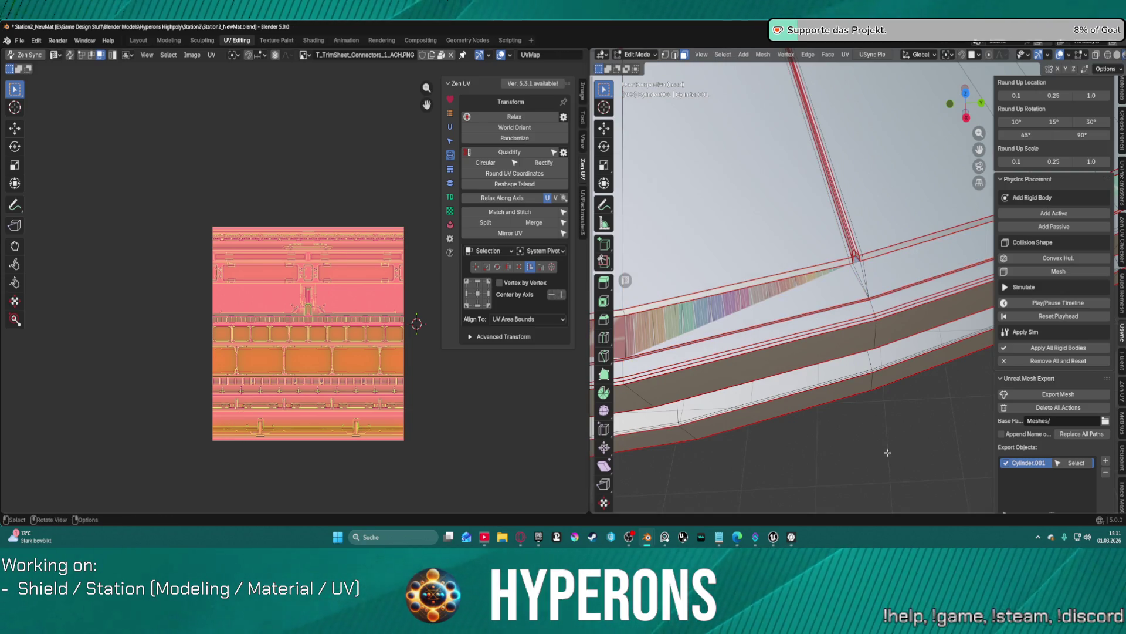
mouse_move(819, 329)
middle_mouse_down()
mouse_move(819, 222)
mouse_move(849, 185)
mouse_move(873, 219)
middle_mouse_up()
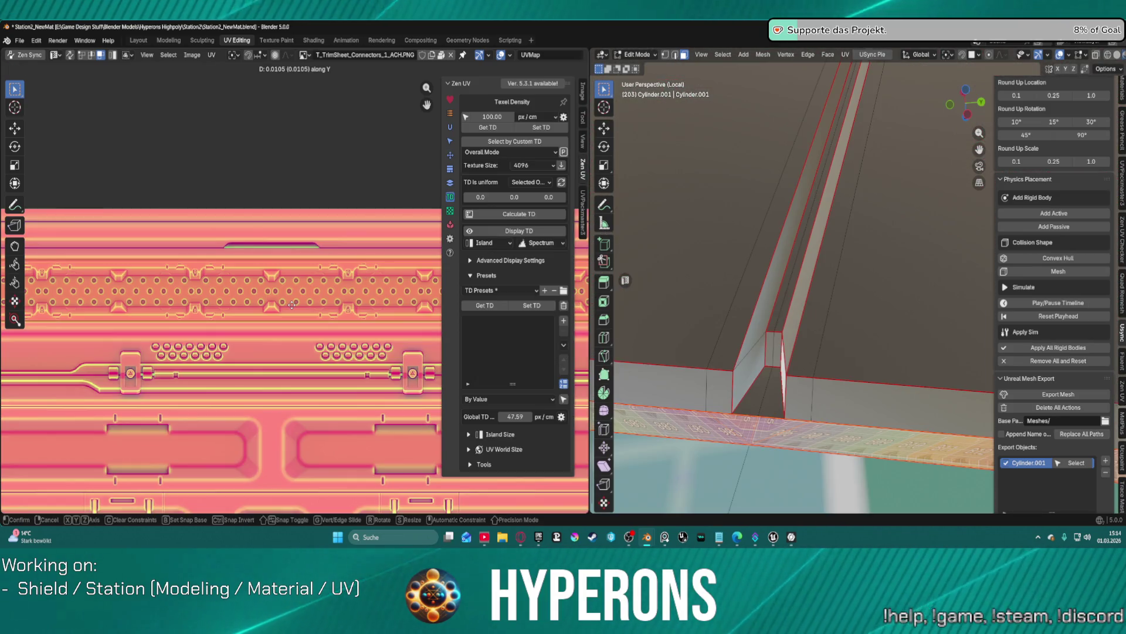
Step: Move the strip's UVs slightly up in Y and scale them vertically to 1.0265
left_click_drag(295, 304, 293, 309)
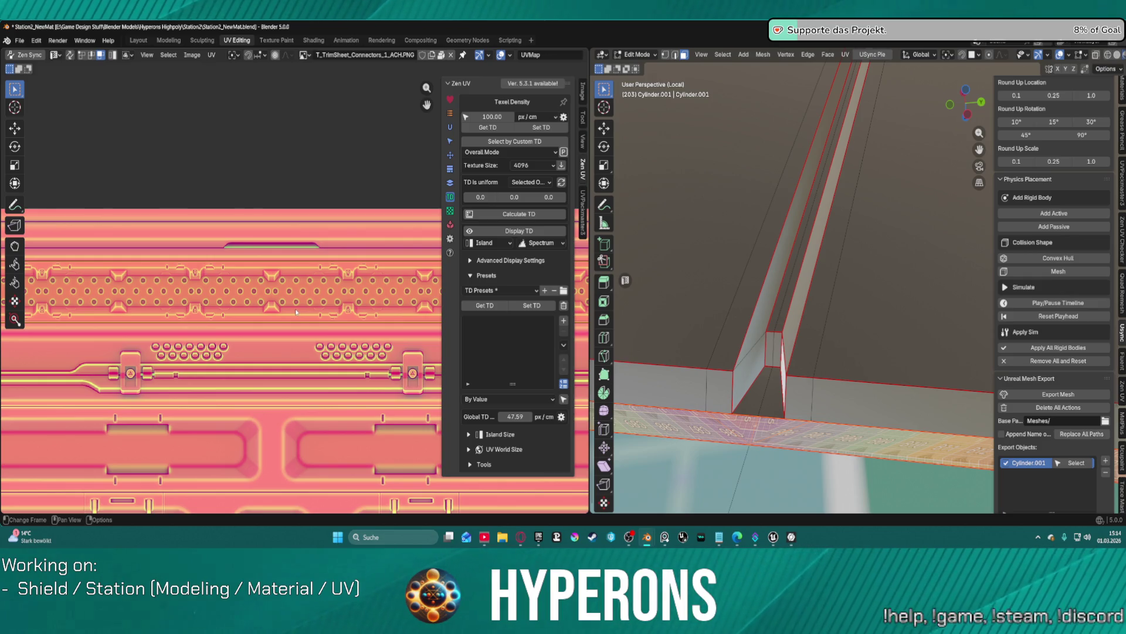
left_click_drag(297, 312, 295, 309)
key("y")
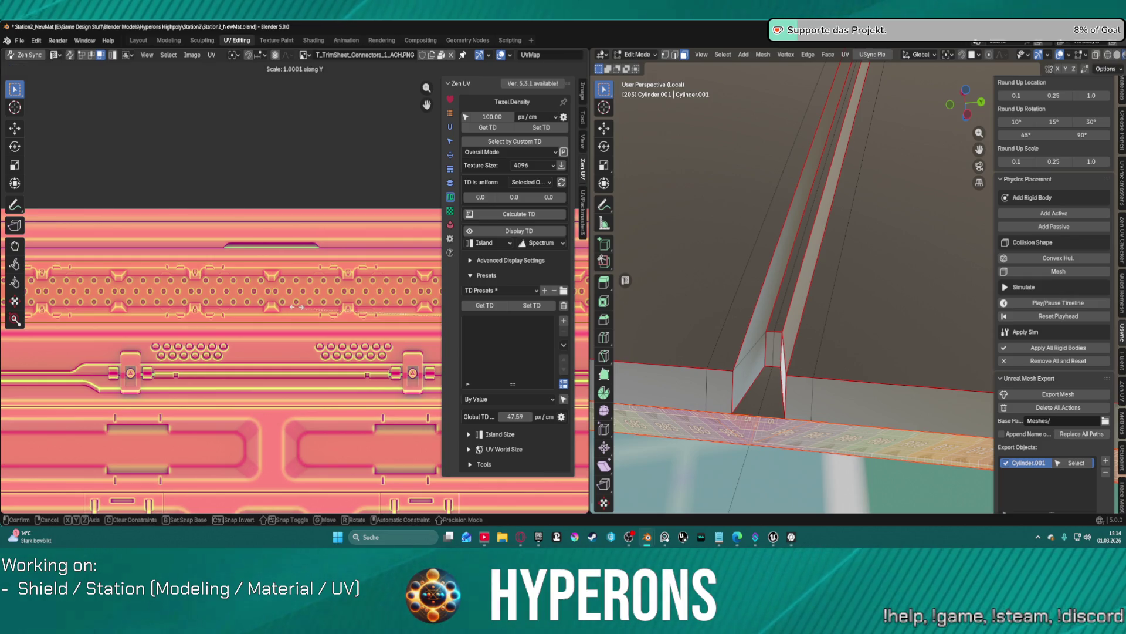
left_click_drag(297, 302, 290, 300)
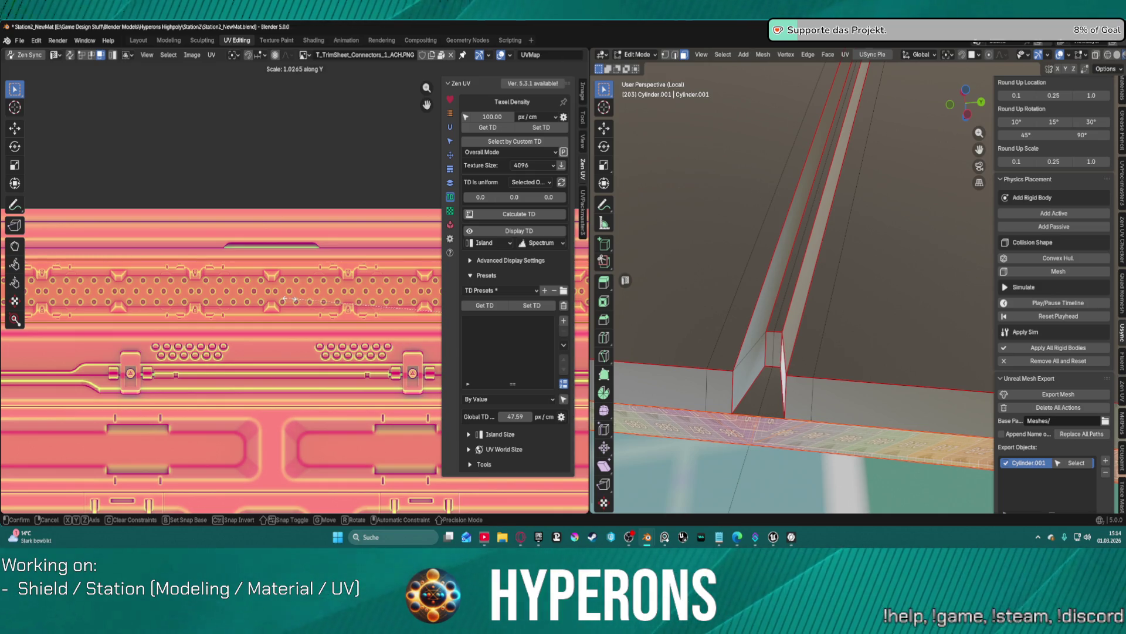
left_click(312, 302)
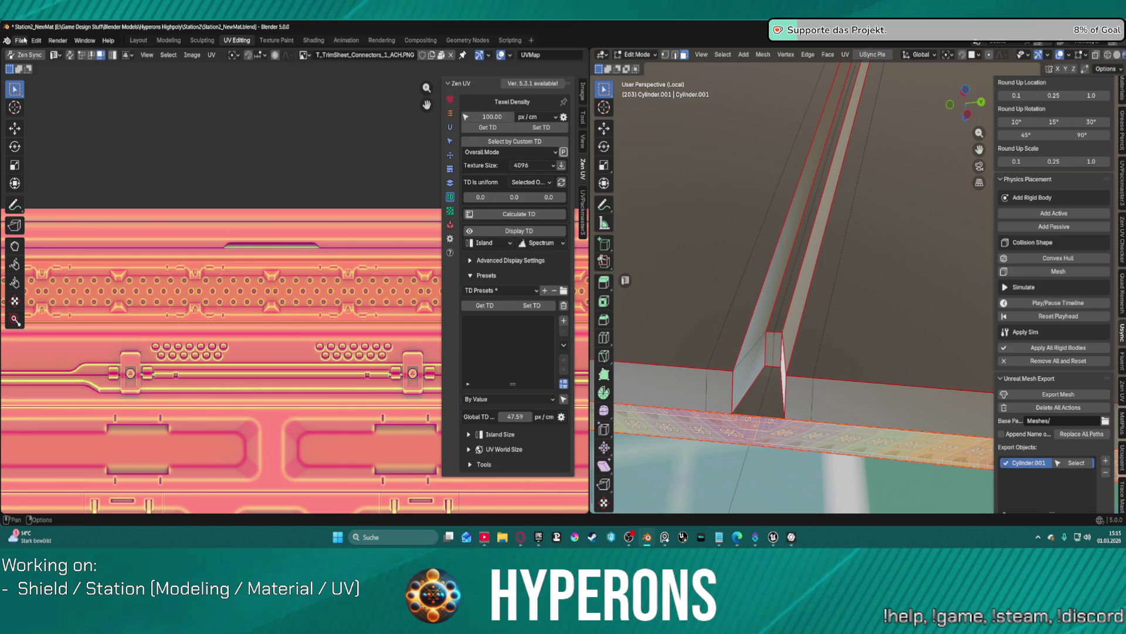
left_click(137, 40)
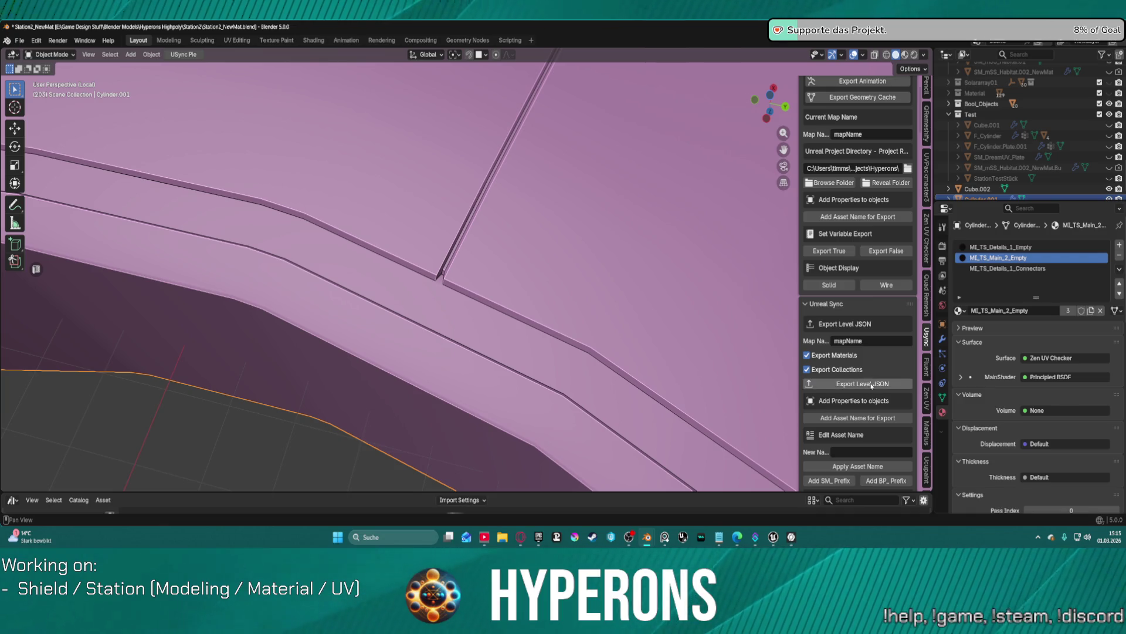
Step: Export the ring mesh with USync's Export Mesh and bring the Unreal Editor forward
scroll(872, 385, "up", 4)
left_click(833, 136)
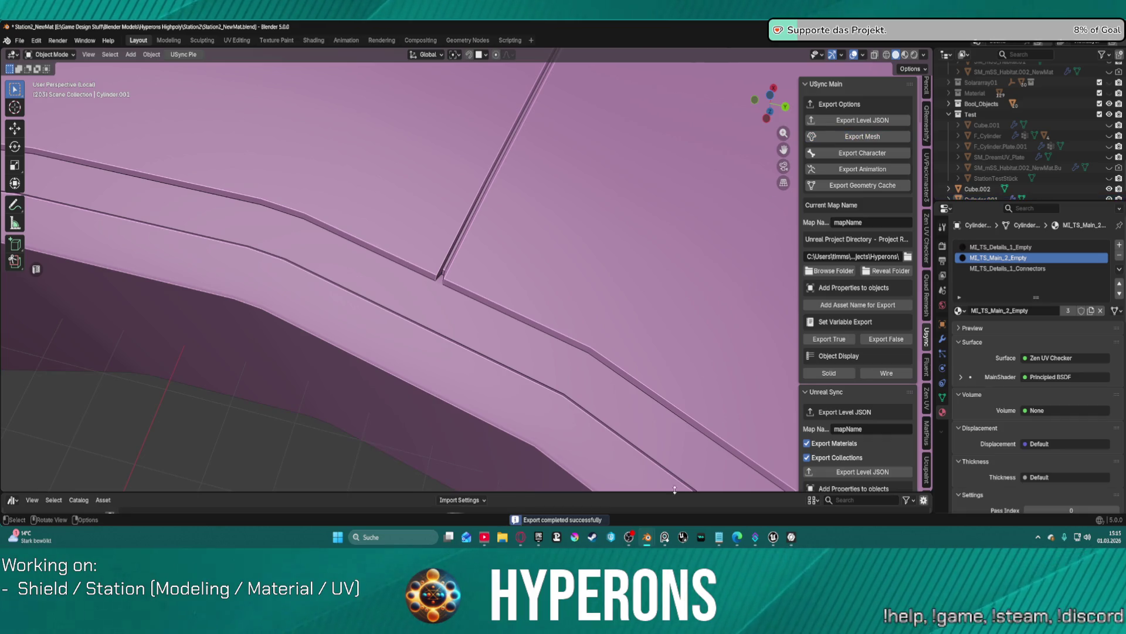
mouse_move(775, 538)
left_click(804, 487)
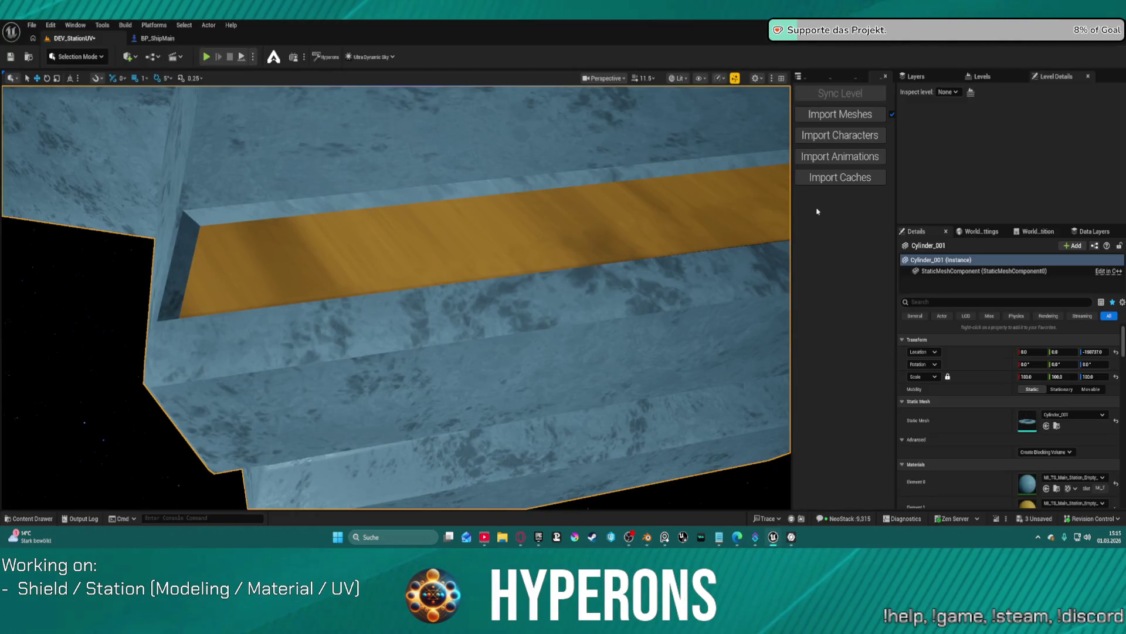
Step: Reimport Cylinder_001, review its Element 0–2 material slots and fly out to view the whole ring
left_click(827, 114)
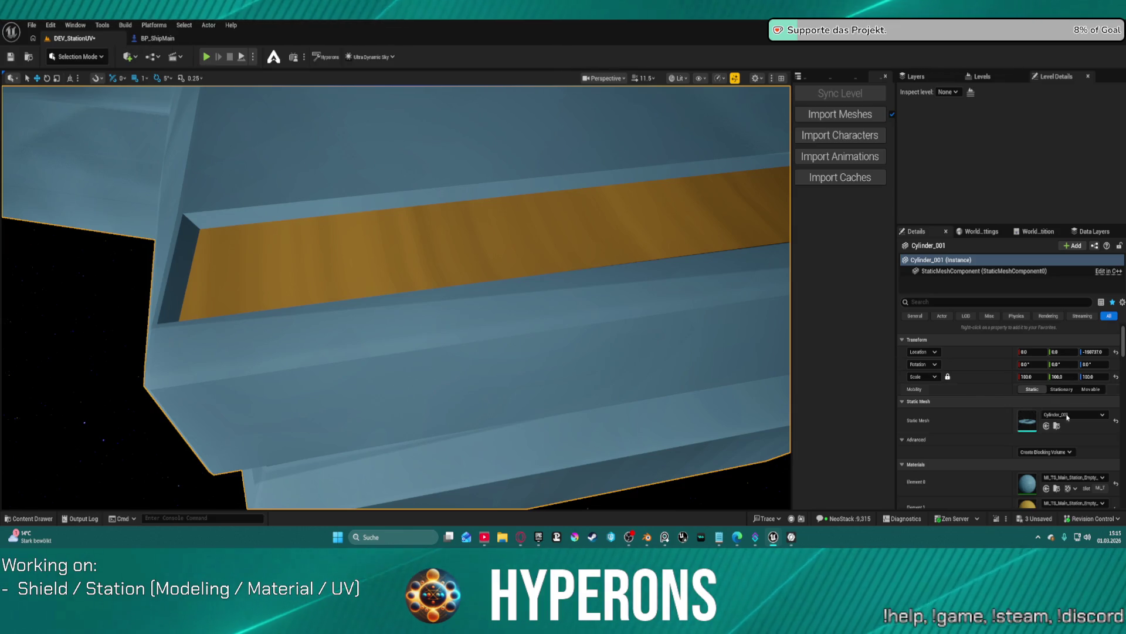
scroll(962, 408, "down", 3)
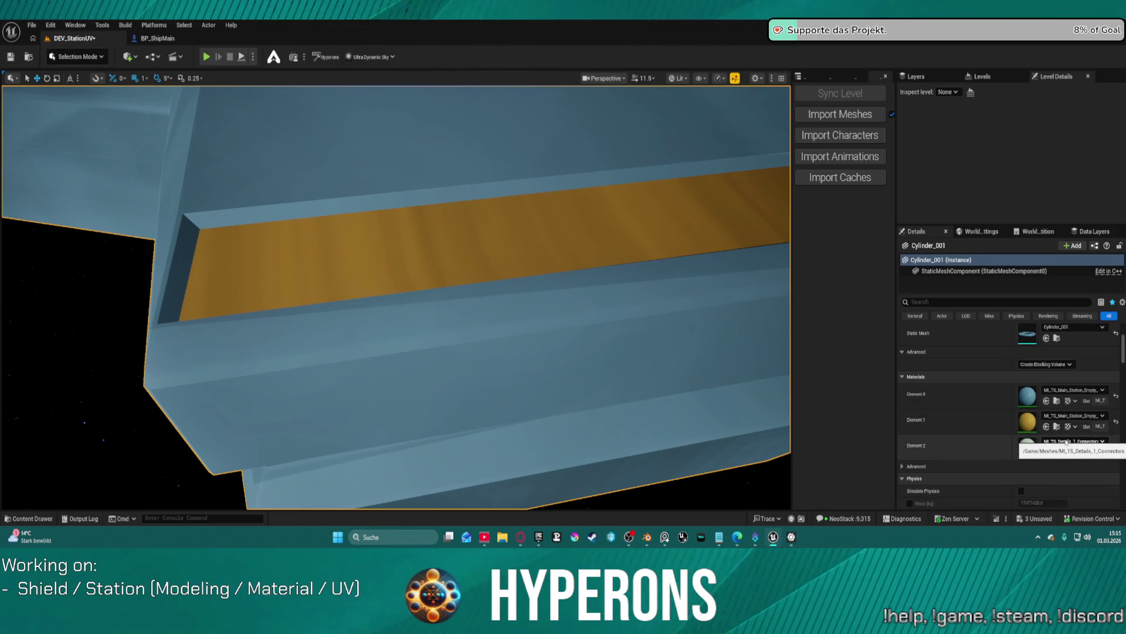
mouse_move(616, 254)
right_mouse_down()
mouse_move(543, 239)
mouse_move(587, 264)
mouse_move(528, 223)
mouse_move(516, 246)
mouse_move(499, 226)
mouse_move(490, 235)
right_mouse_up()
scroll(554, 245, "up", 5)
key("s")
left_click(680, 78)
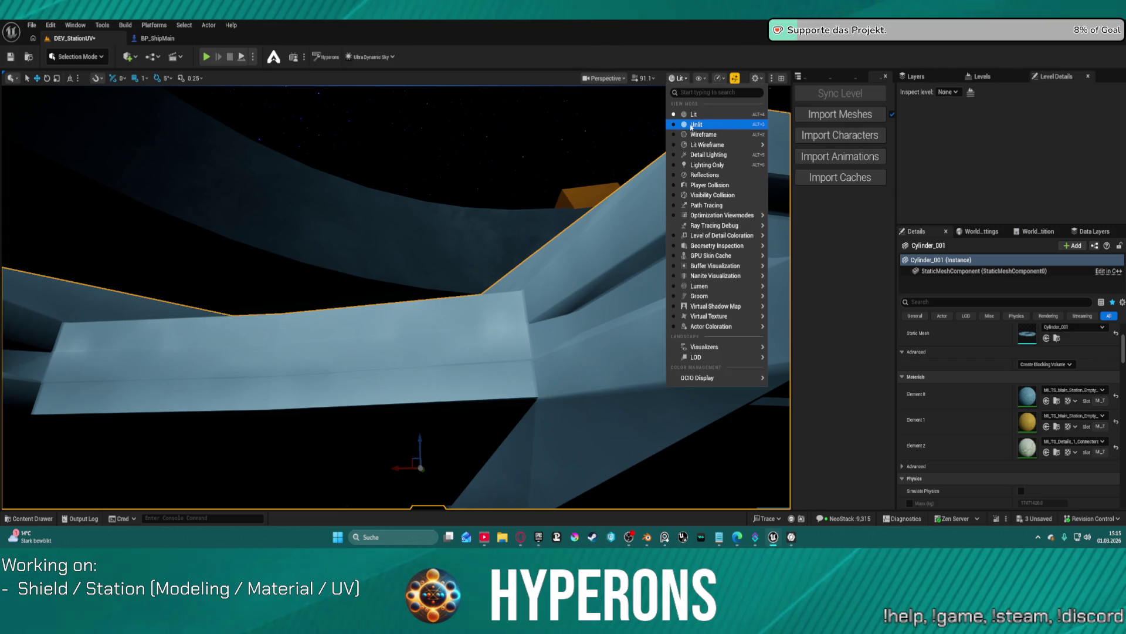
left_click(692, 124)
right_click_drag(642, 301, 628, 293)
mouse_move(396, 293)
right_mouse_down()
mouse_move(449, 288)
mouse_move(510, 343)
right_mouse_up()
right_click_drag(420, 228, 546, 286)
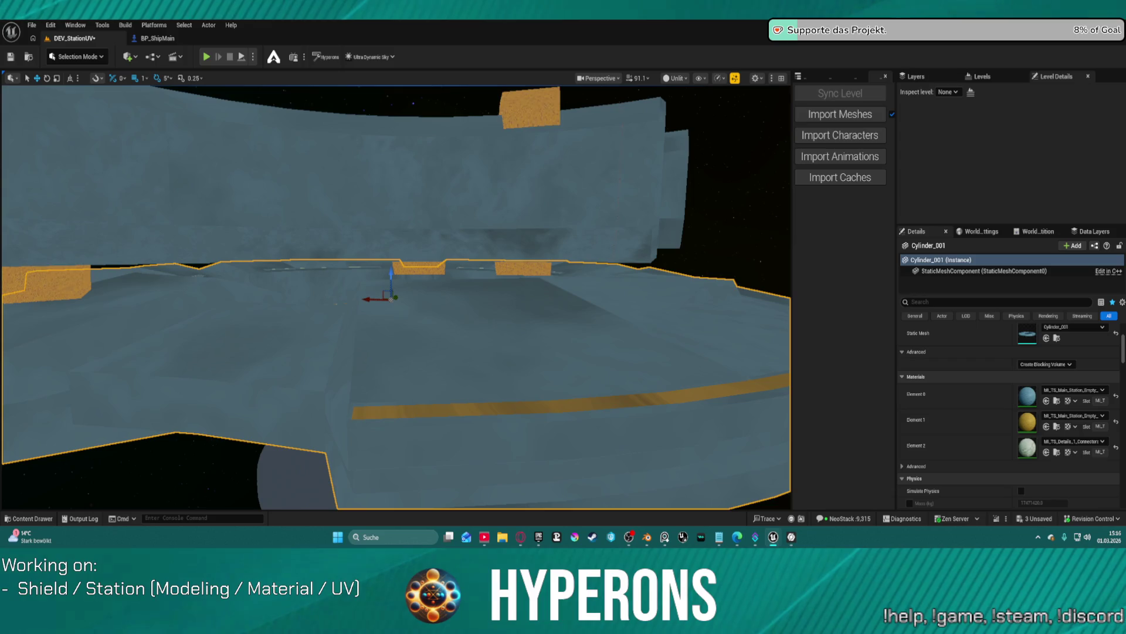
left_click(674, 78)
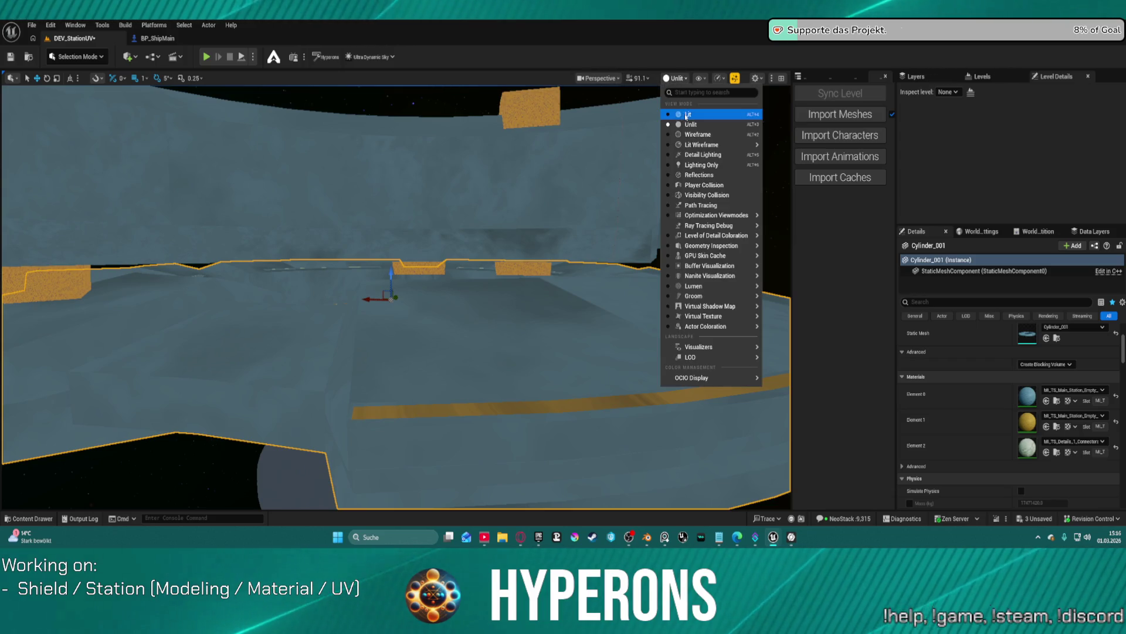
left_click(686, 115)
mouse_move(550, 311)
right_mouse_down()
mouse_move(551, 333)
mouse_move(365, 147)
right_mouse_up()
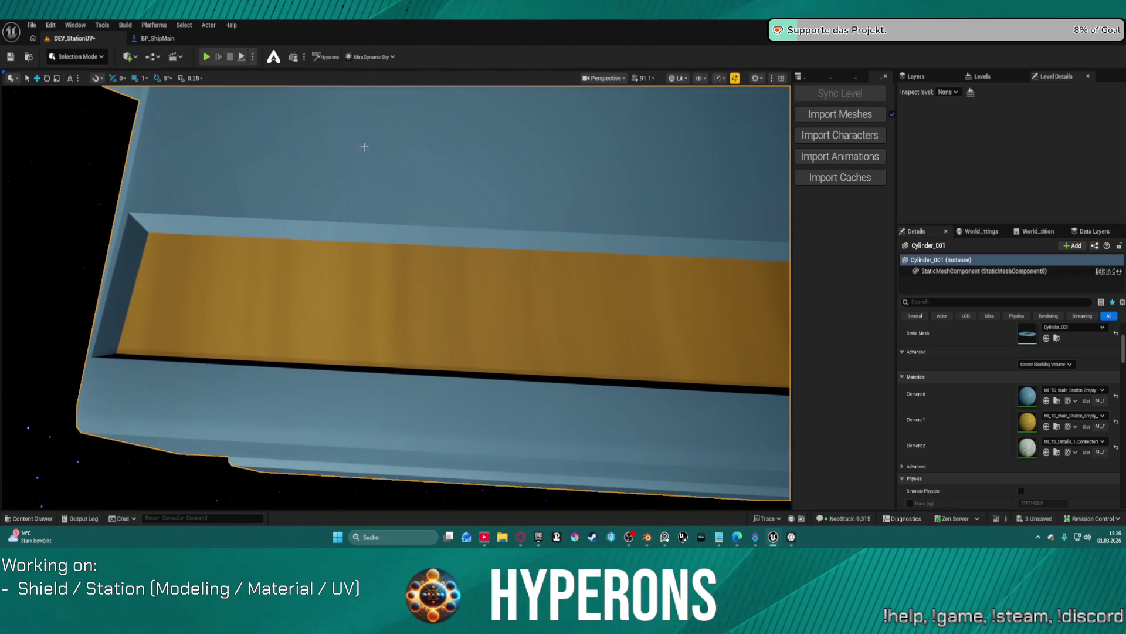
Step: Try MI_TS_Details_1_Empty on Element 2, then assign MI_TS_Main_1_Connectors instead
left_click(1061, 442)
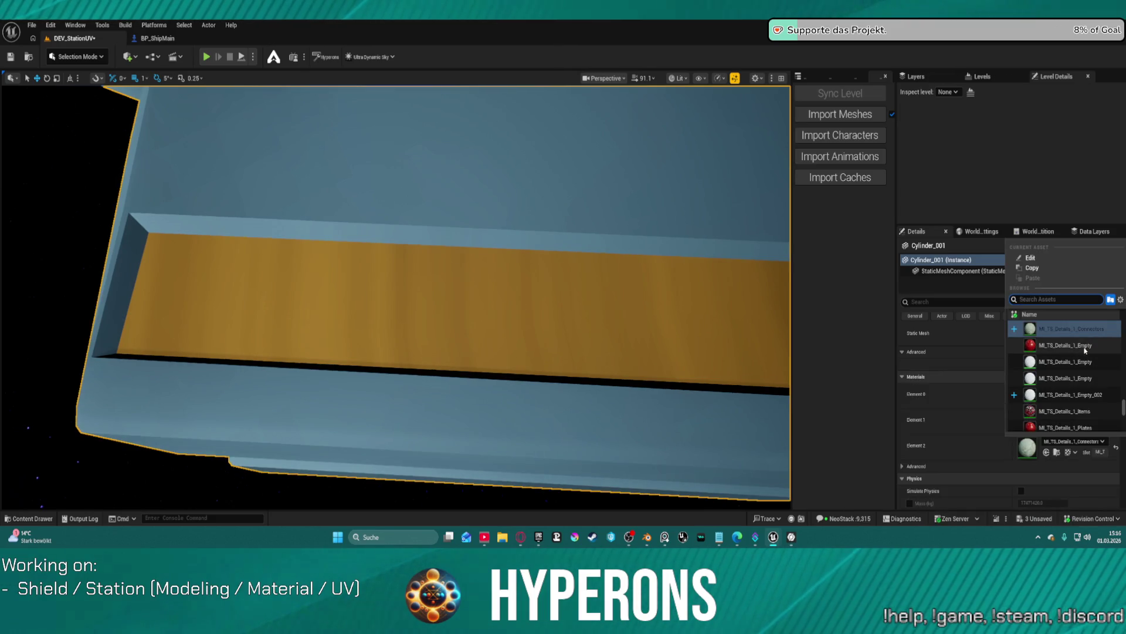
left_click(1085, 346)
mouse_move(369, 356)
right_mouse_down()
mouse_move(339, 340)
mouse_move(369, 359)
right_mouse_up()
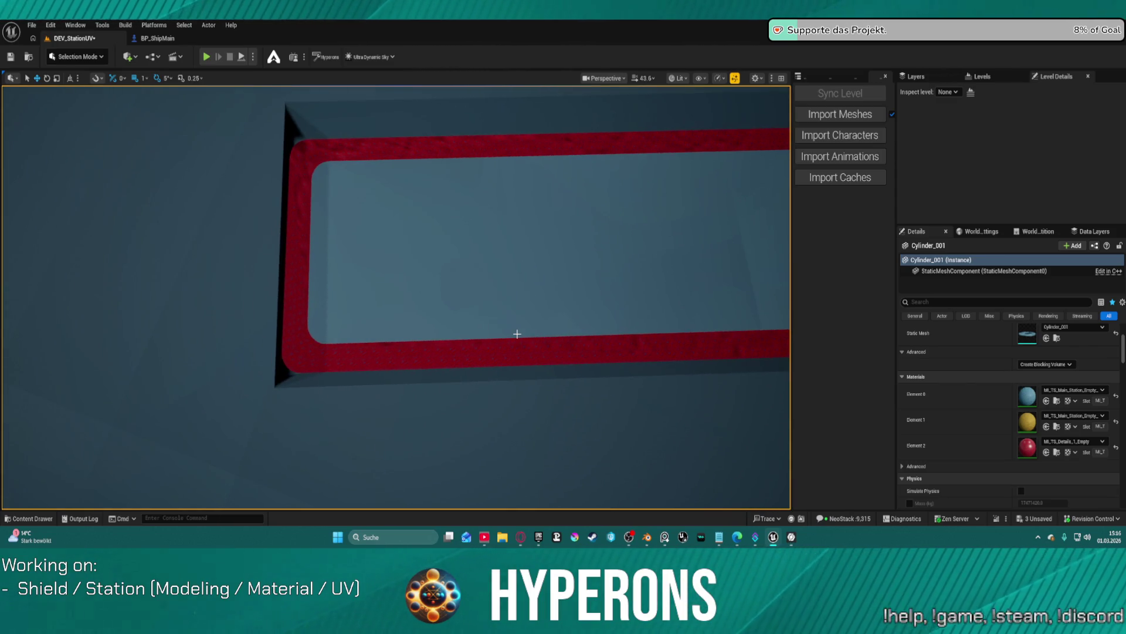
left_click(1063, 441)
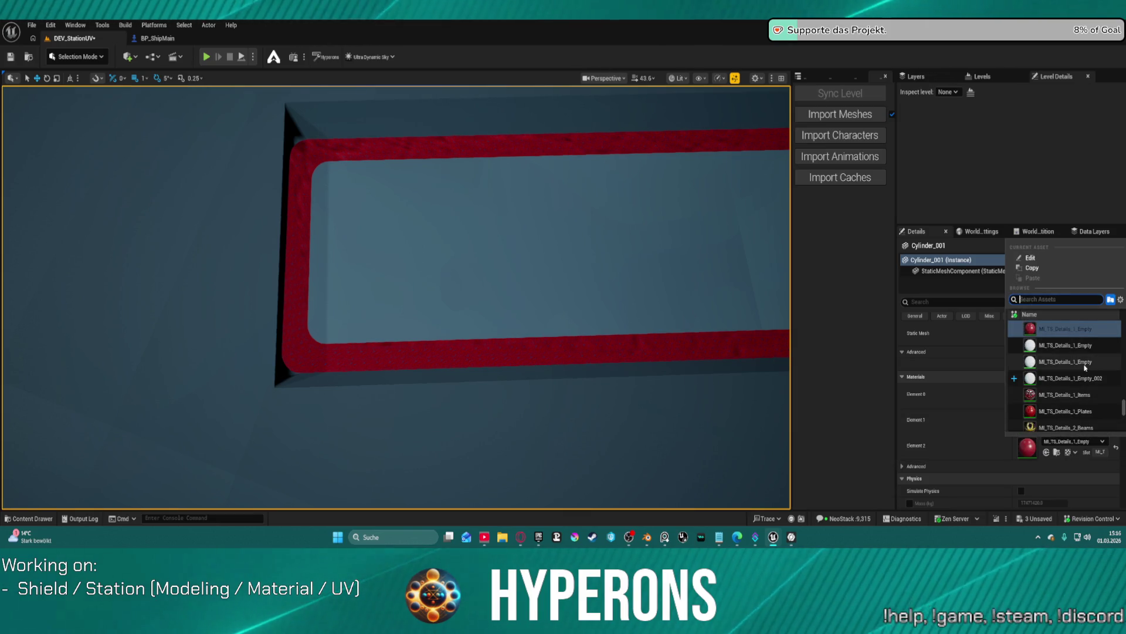
scroll(1052, 405, "down", 3)
scroll(1089, 396, "down", 3)
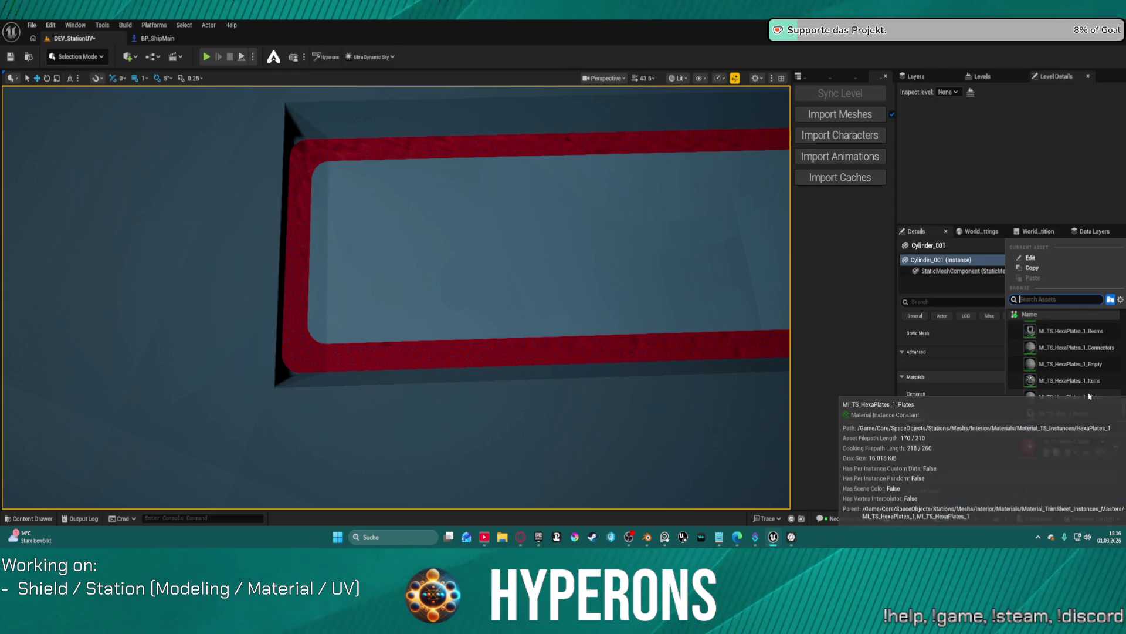
left_click(1084, 369)
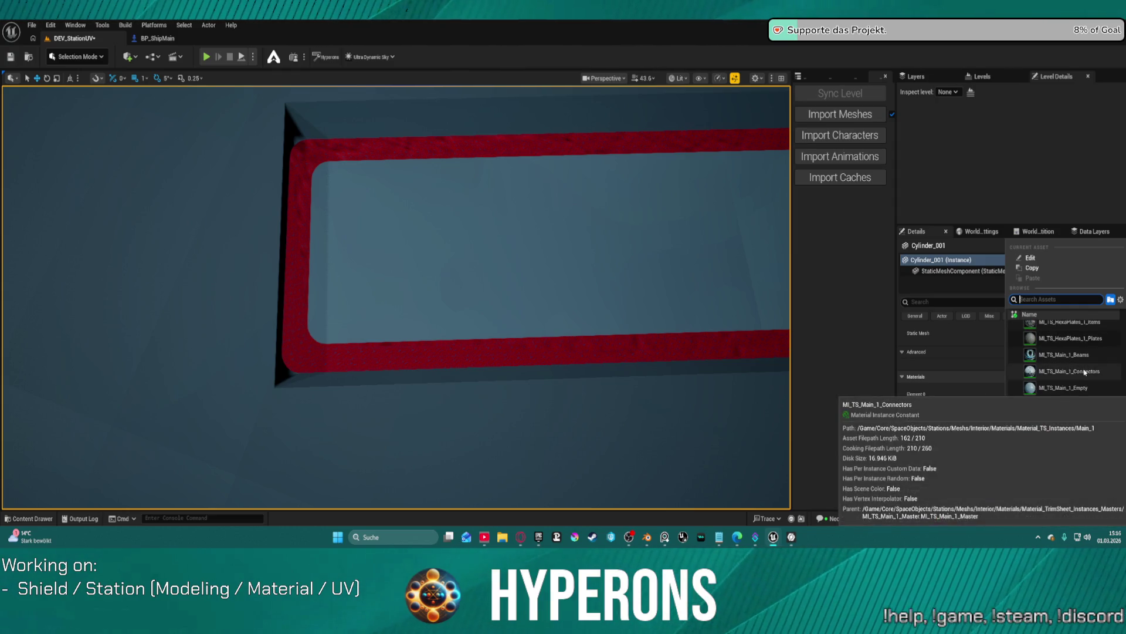
Step: Inspect the connector trim close to the frame, then open the MI_TS_Main_1_Connectors instance
mouse_move(506, 248)
right_mouse_down()
mouse_move(528, 235)
mouse_move(505, 223)
mouse_move(481, 253)
mouse_move(416, 253)
right_mouse_up()
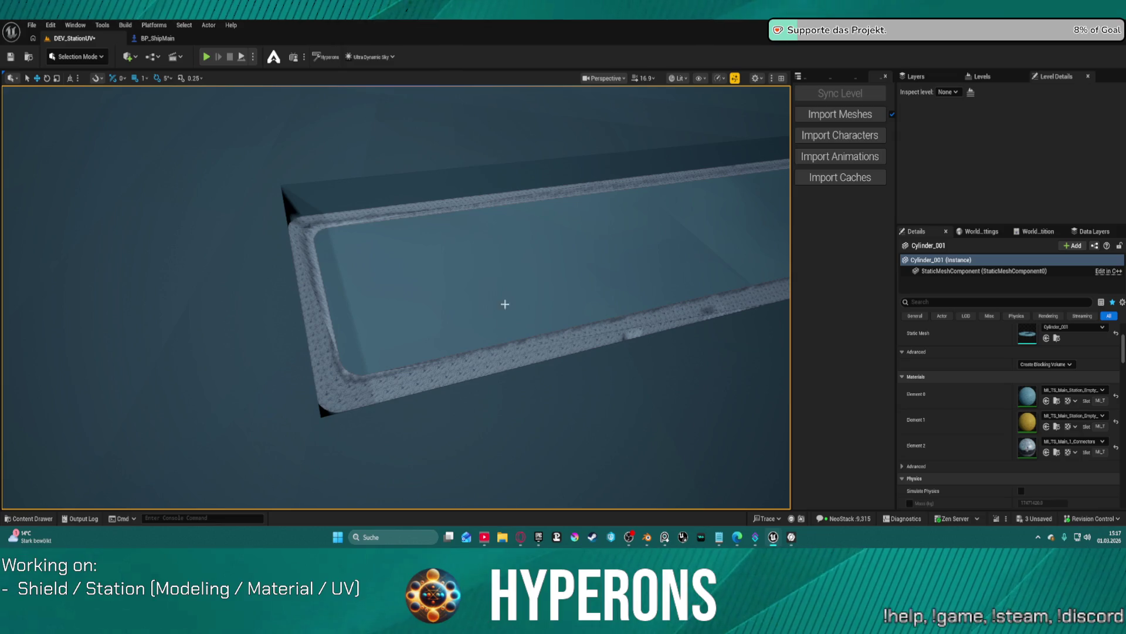
mouse_move(511, 364)
right_mouse_down()
mouse_move(481, 355)
mouse_move(540, 151)
mouse_move(581, 102)
mouse_move(353, 300)
mouse_move(491, 103)
mouse_move(495, 71)
mouse_move(499, 117)
right_mouse_up()
scroll(470, 200, "up", 2)
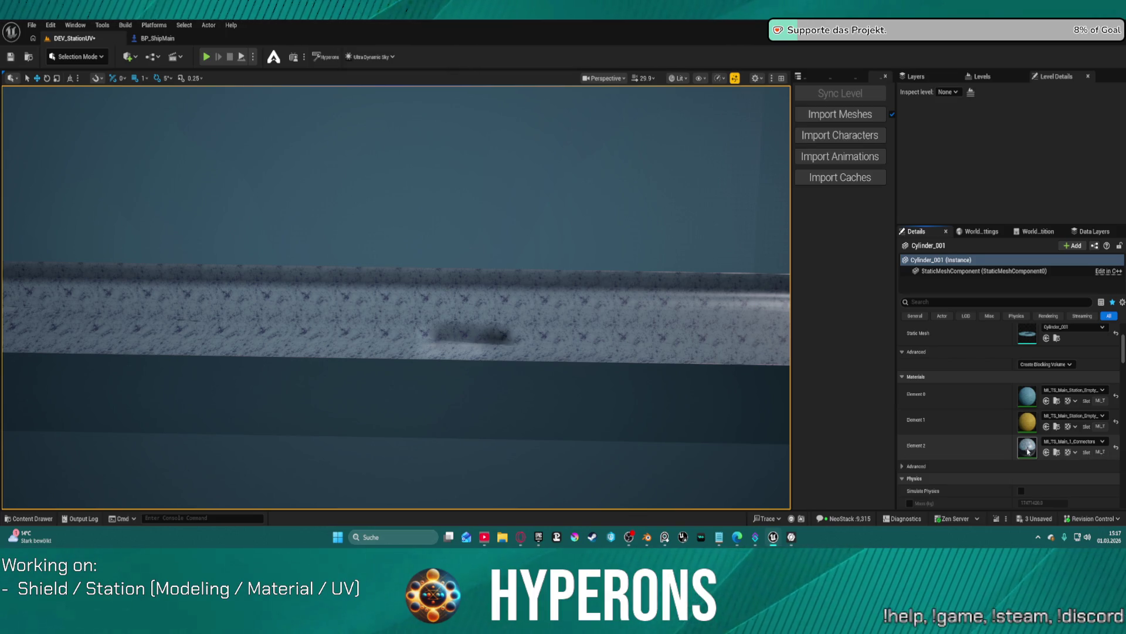
double_click(1027, 447)
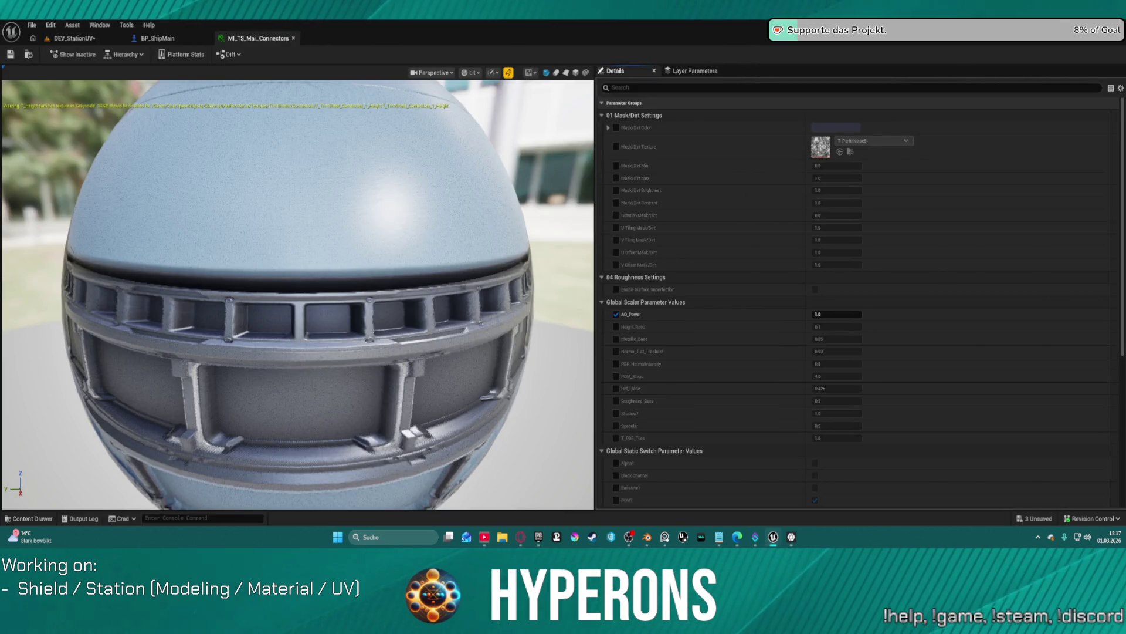
Step: Tick the POM? switch, toggle Trim_Sheet?, then open the parent M_TrimSheet_Master graph
scroll(702, 387, "down", 5)
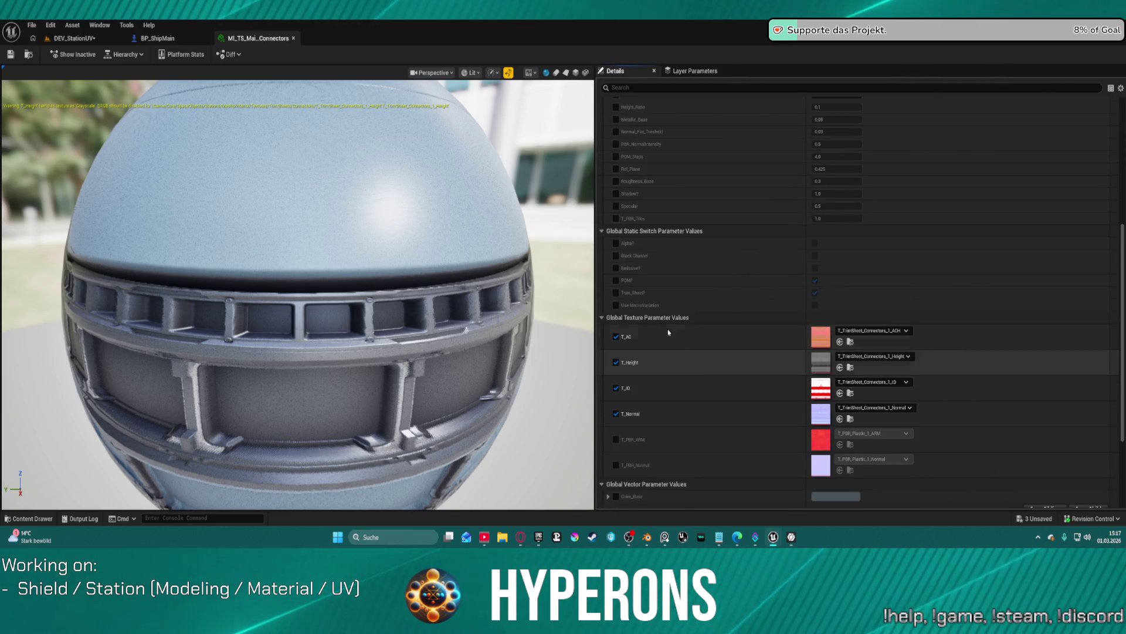
left_click(814, 280)
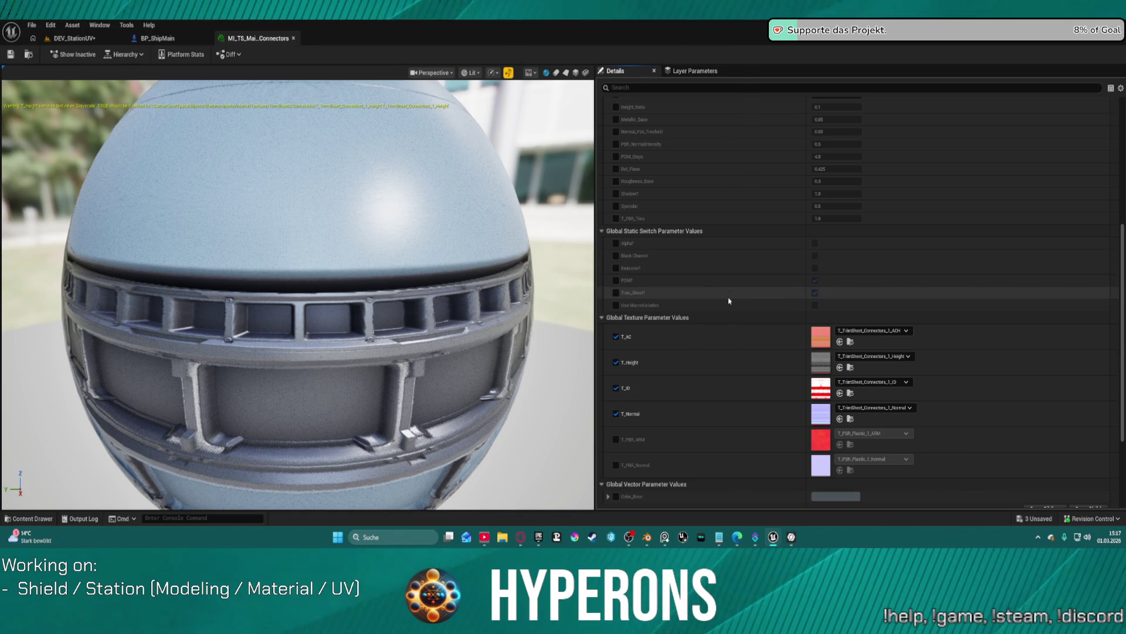
left_click(816, 305)
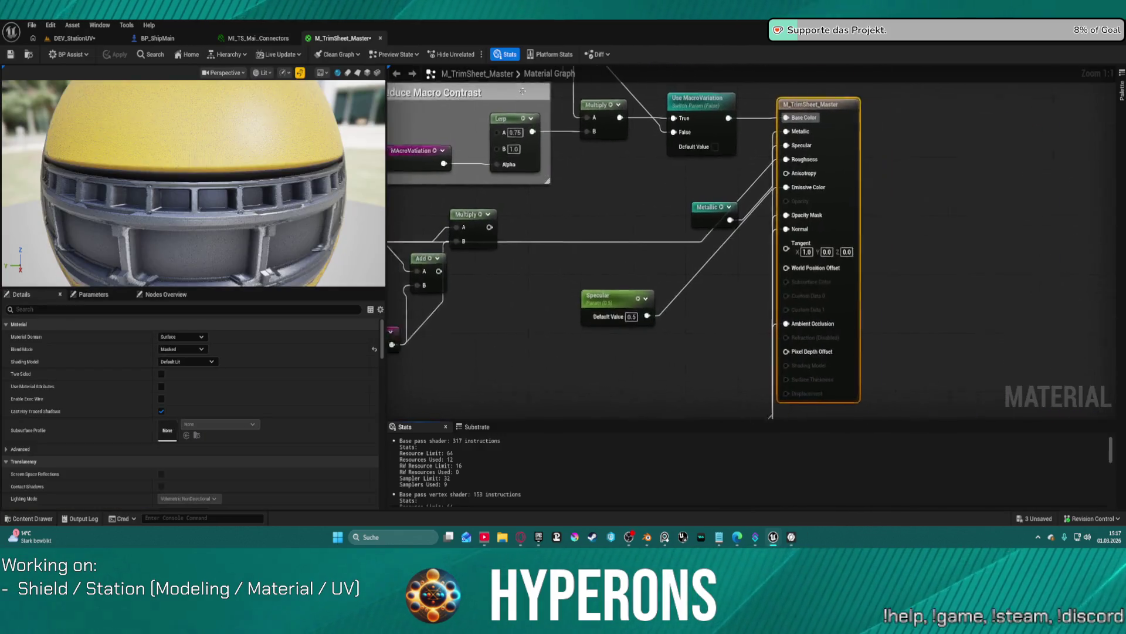
mouse_move(634, 254)
right_mouse_down()
mouse_move(571, 254)
mouse_move(754, 254)
mouse_move(832, 226)
mouse_move(813, 263)
right_mouse_up()
scroll(749, 254, "down", 5)
Step: Rearrange the Multiply and BaseColor_5 nodes, wire Basecolor into Use MacroVariation, and apply
scroll(813, 262, "up", 6)
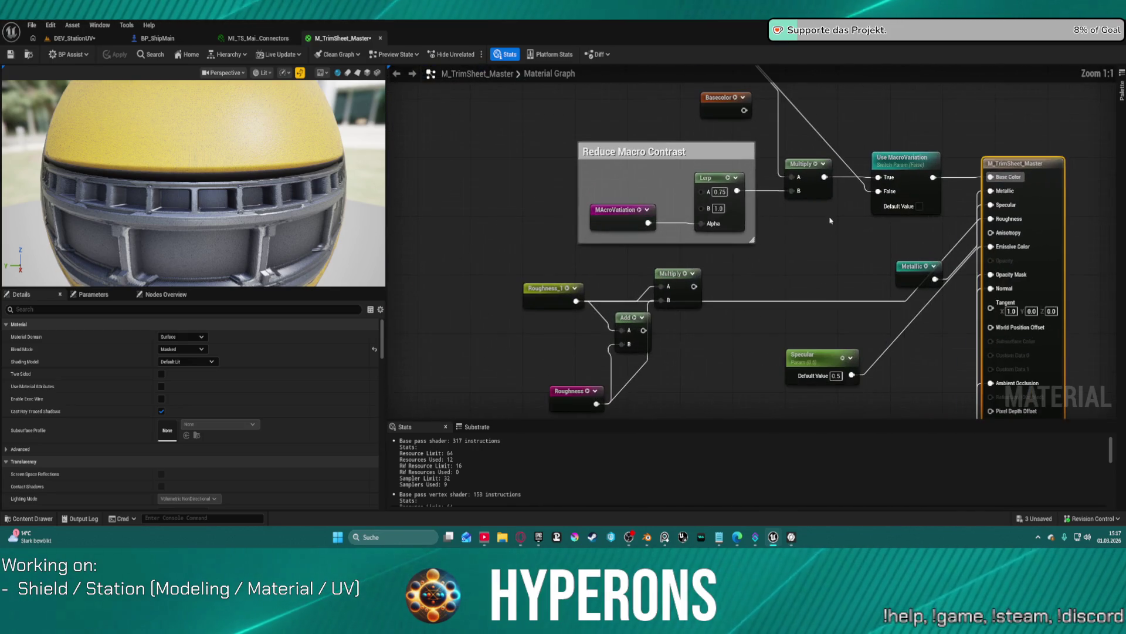
mouse_move(836, 214)
right_mouse_down()
mouse_move(812, 259)
mouse_move(765, 294)
mouse_move(726, 301)
right_mouse_up()
left_click_drag(701, 261, 698, 309)
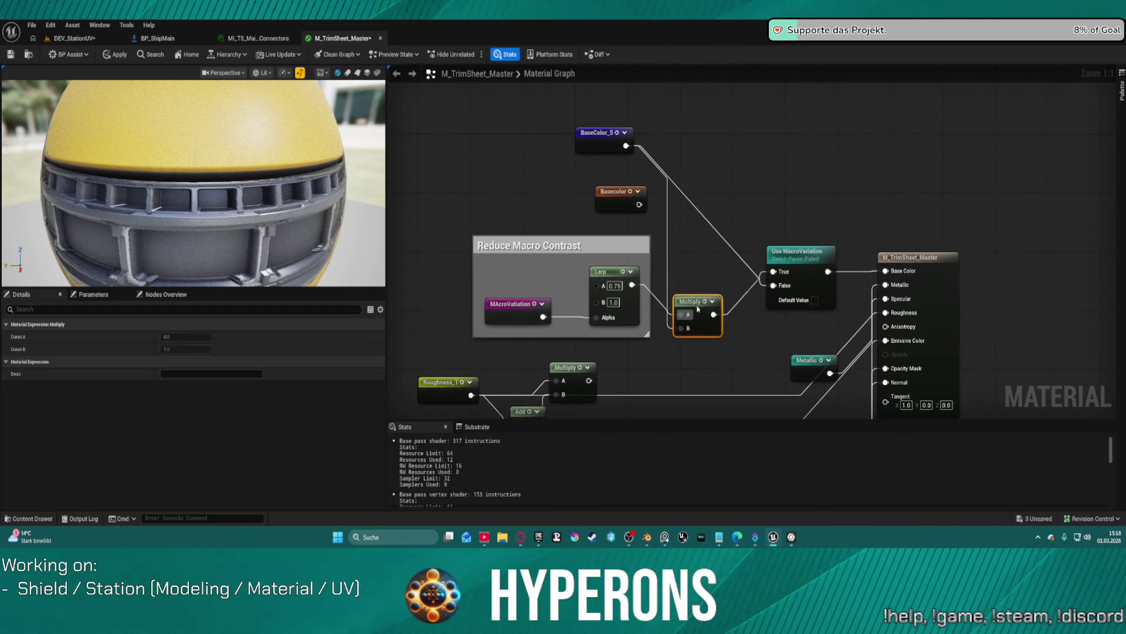
left_click_drag(600, 142, 631, 292)
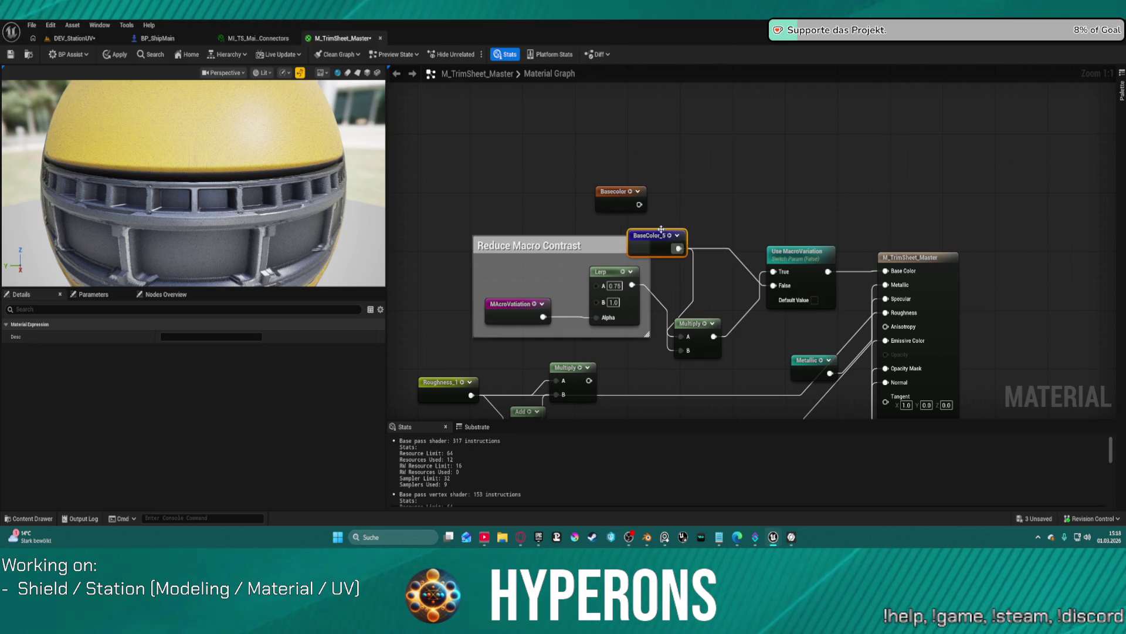
left_click_drag(637, 207, 773, 285)
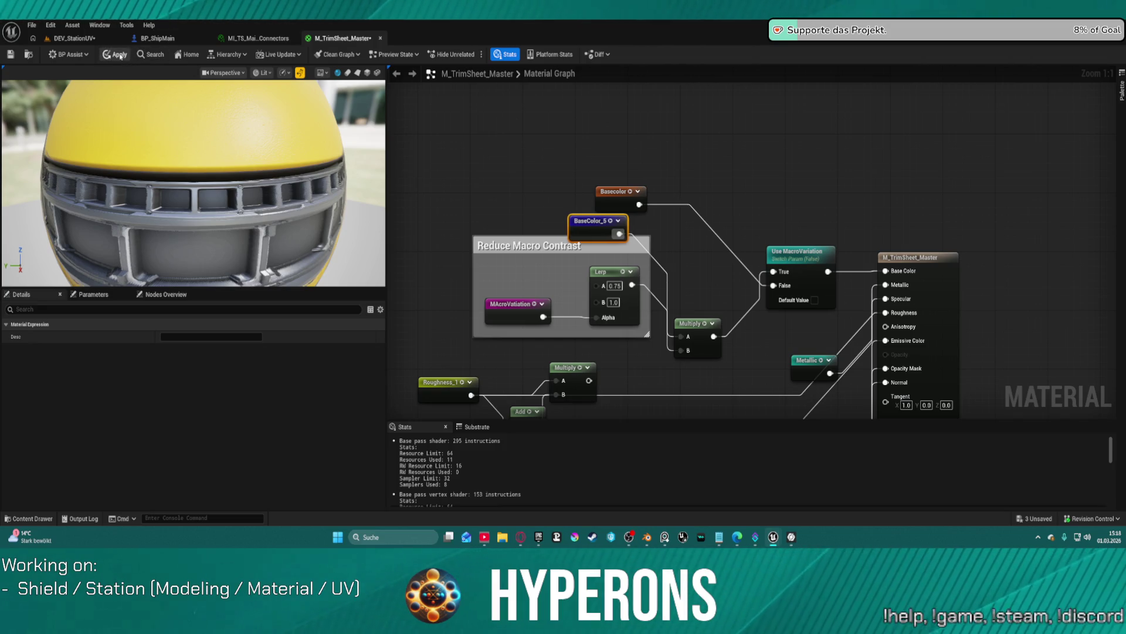
key("ctrl+s")
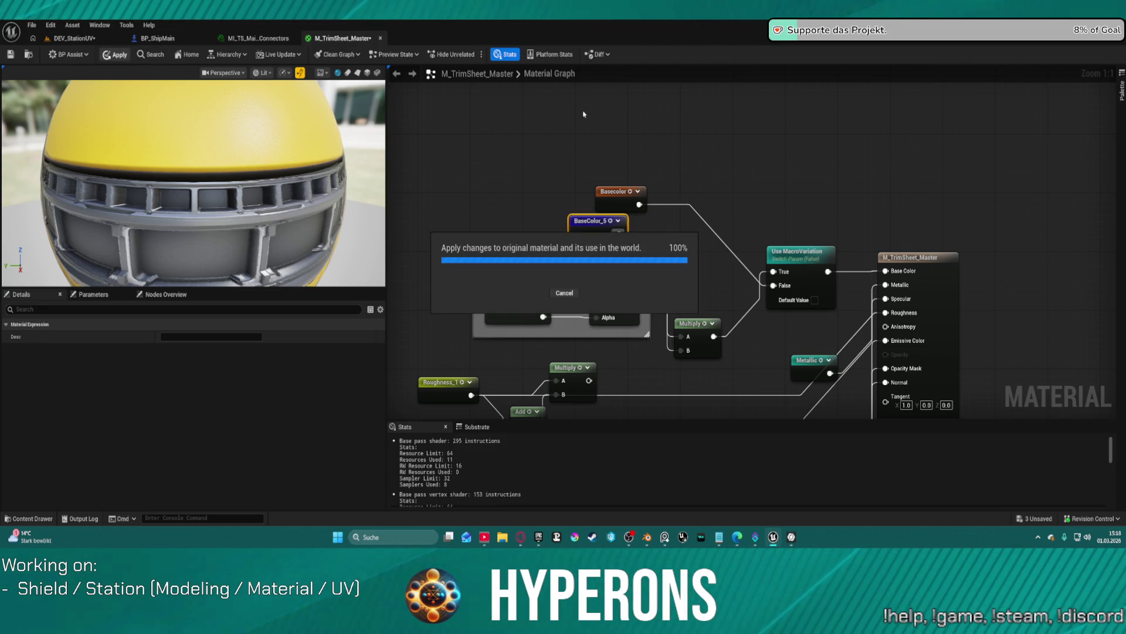
left_click(87, 39)
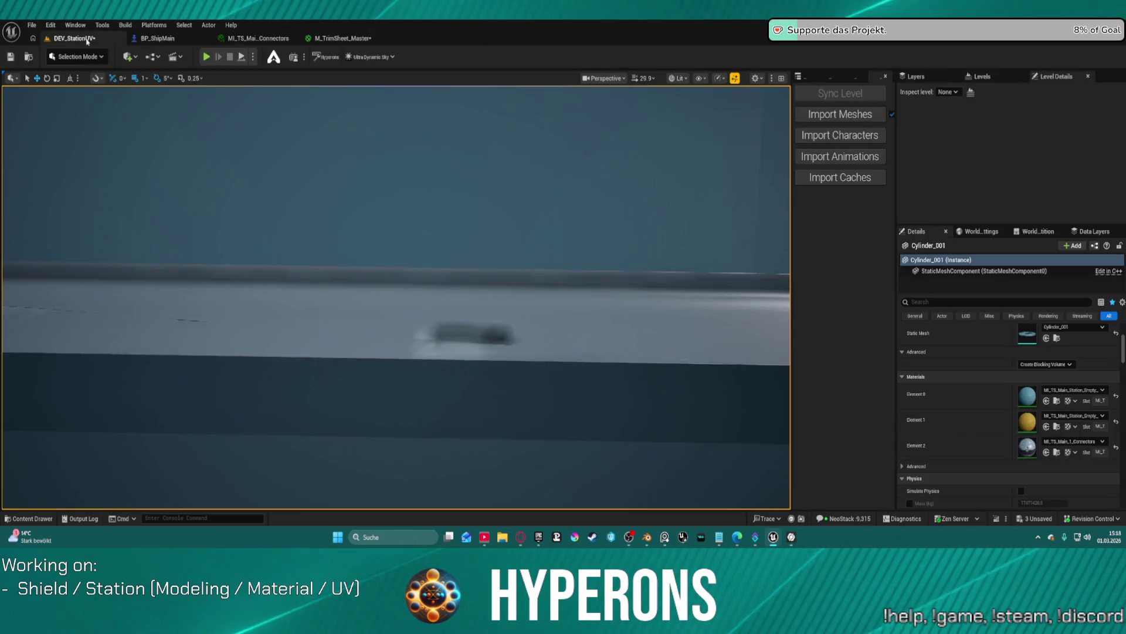
Step: Fly the Unreal viewport to the trim frame and reopen the MI_TS_Main_1_Connectors material instance
mouse_move(468, 259)
right_mouse_down()
mouse_move(446, 247)
mouse_move(411, 252)
mouse_move(457, 270)
mouse_move(434, 258)
mouse_move(410, 286)
mouse_move(385, 266)
right_mouse_up()
right_click_drag(594, 330, 595, 331)
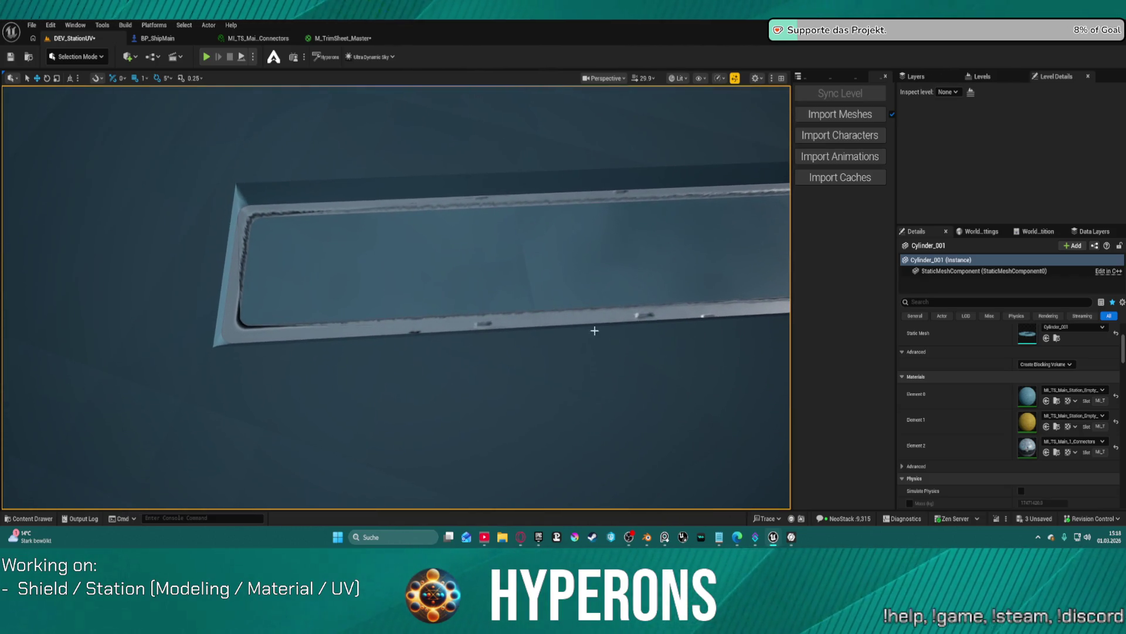
double_click(1027, 447)
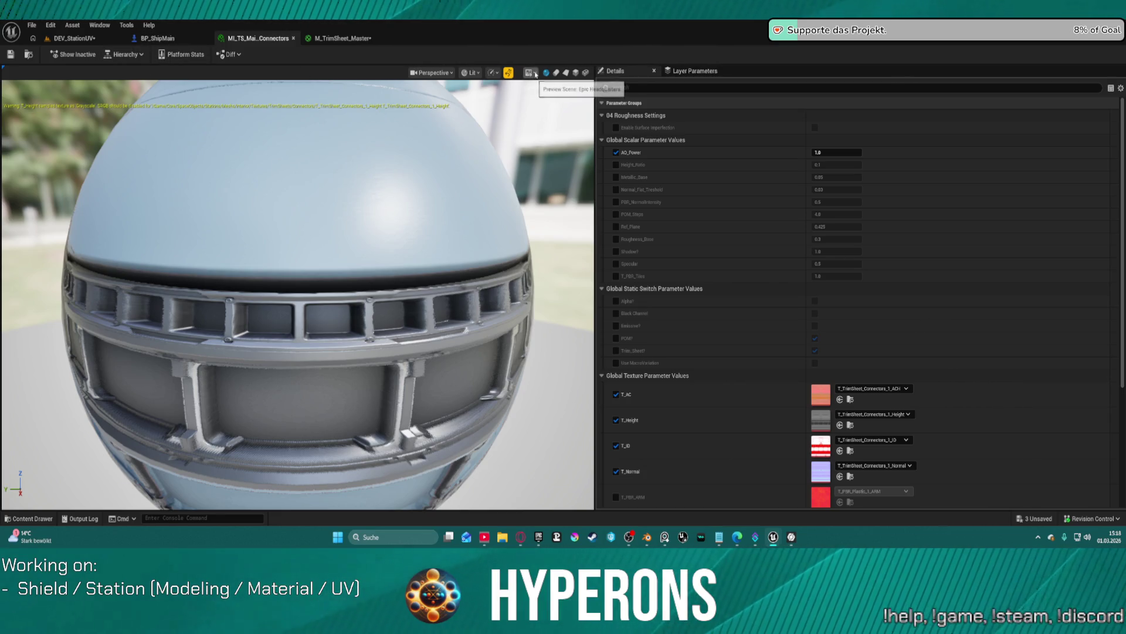
Step: Preview the Connectors trim material on a flat plane, then bring the Blender station file forward
left_click(565, 72)
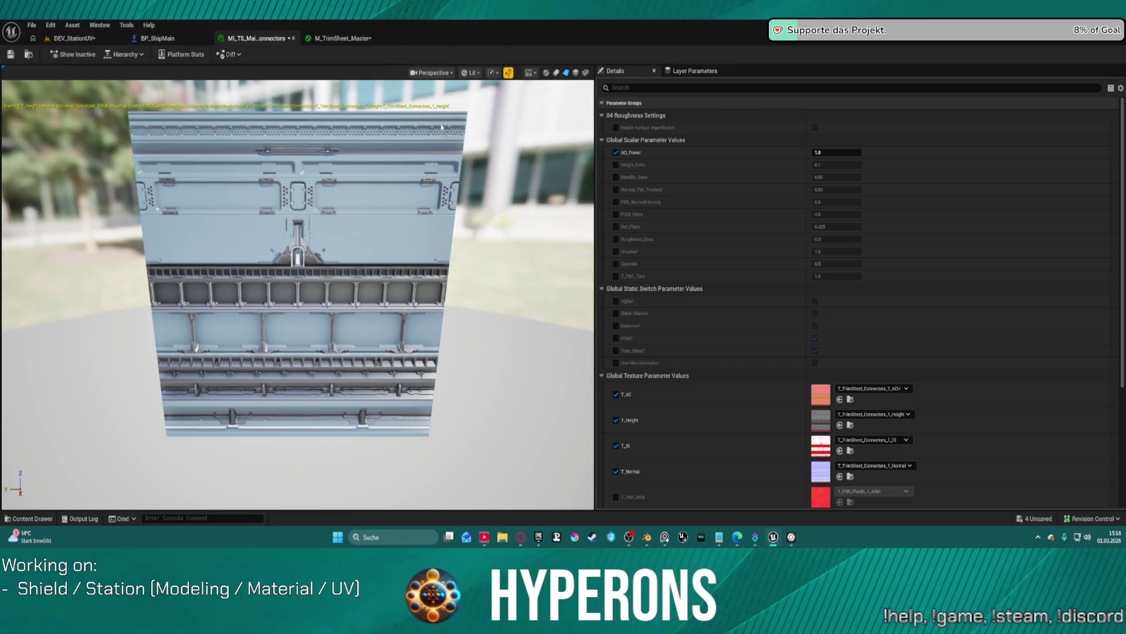
mouse_move(336, 231)
left_mouse_down()
mouse_move(304, 235)
mouse_move(328, 199)
mouse_move(330, 161)
mouse_move(333, 207)
left_mouse_up()
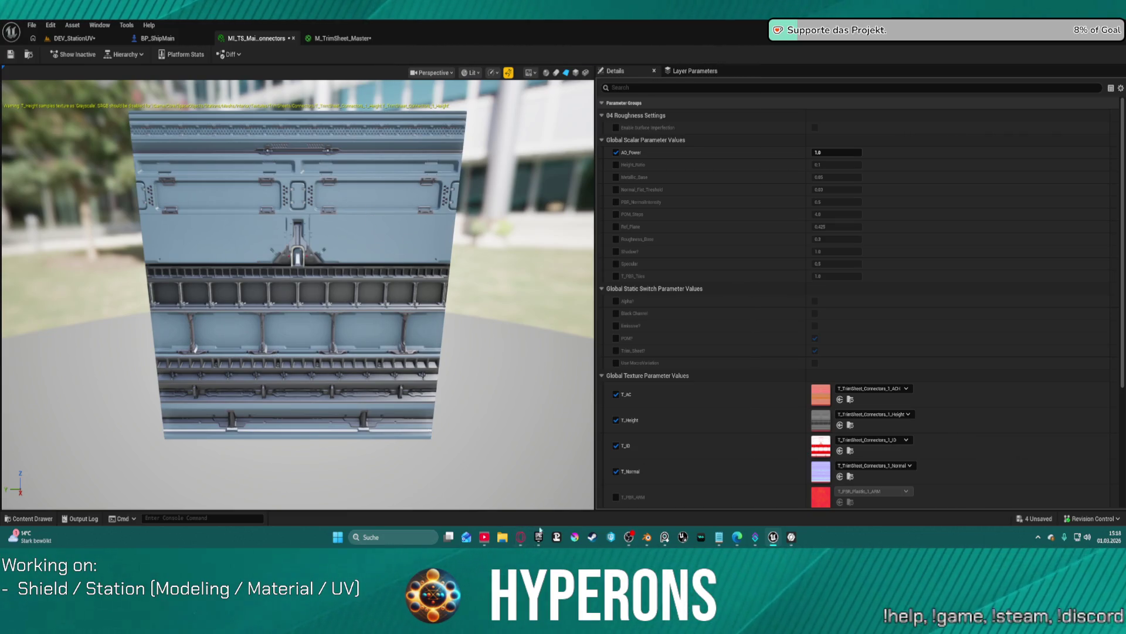
mouse_move(645, 538)
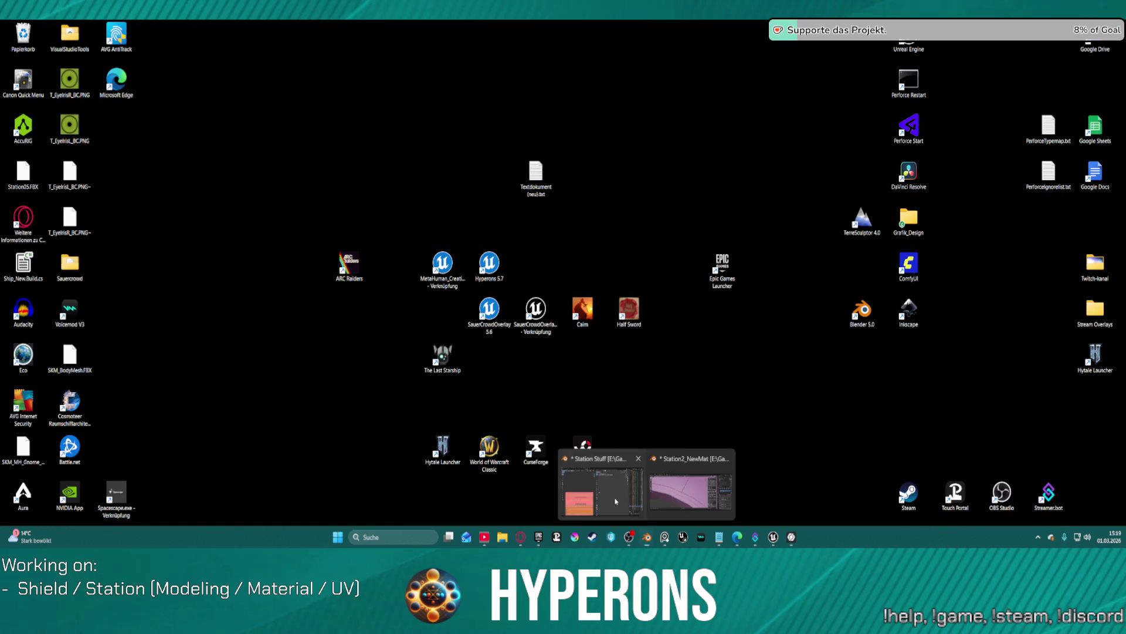
left_click(616, 501)
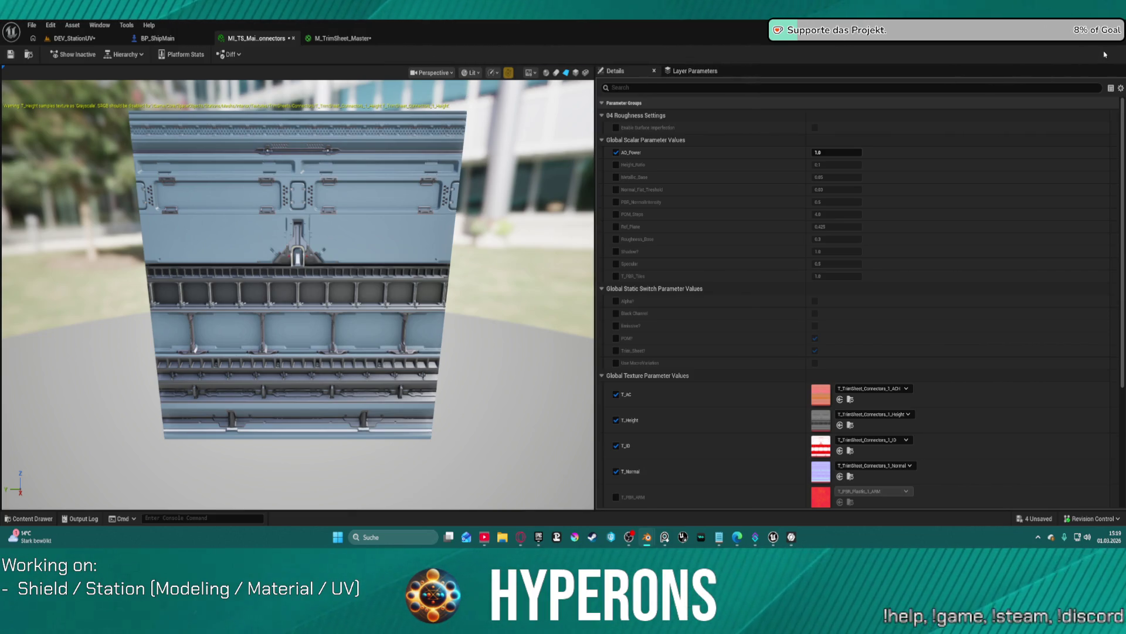
key("alt+Tab")
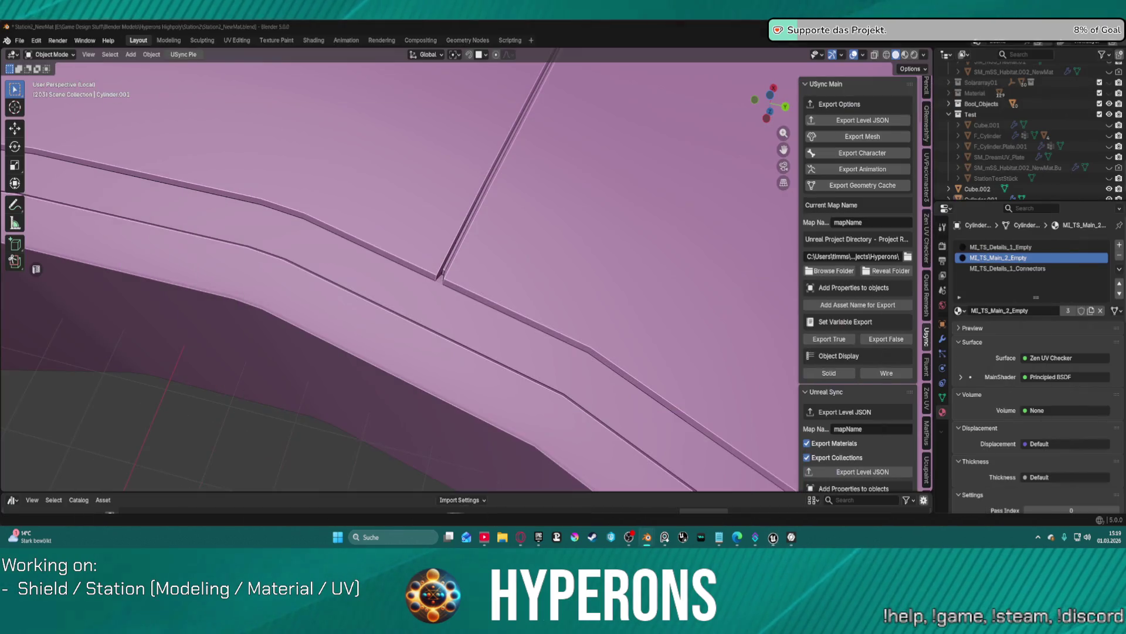
Step: Switch to UV Editing with the connectors trim texture and deselect the trim strip's UVs
mouse_move(419, 273)
middle_mouse_down()
mouse_move(334, 293)
mouse_move(398, 247)
middle_mouse_up()
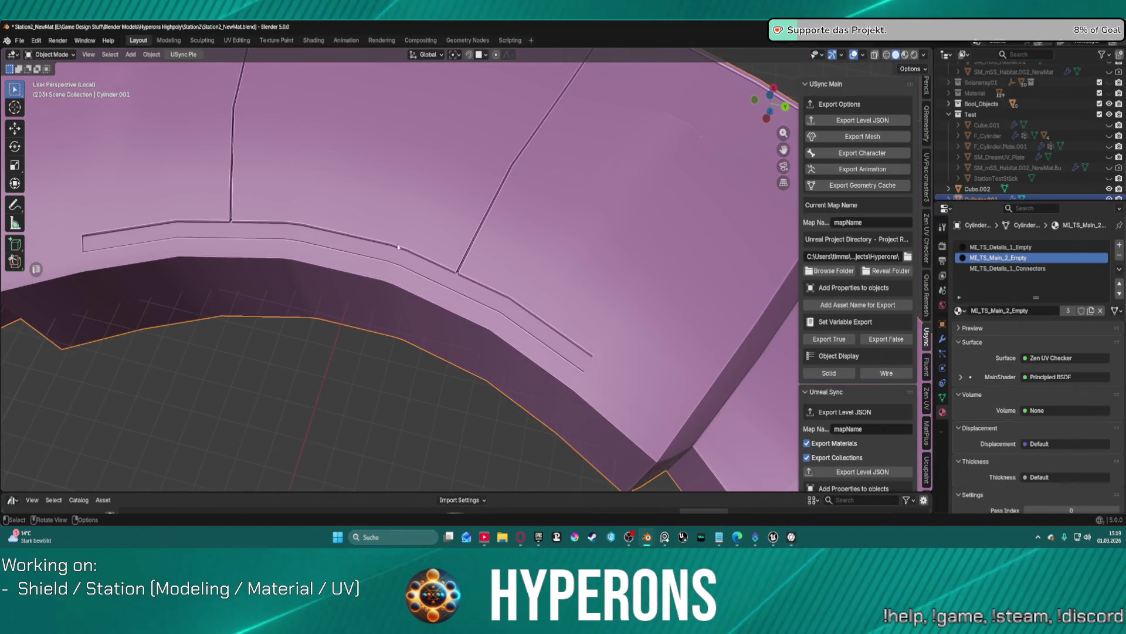
left_click(249, 40)
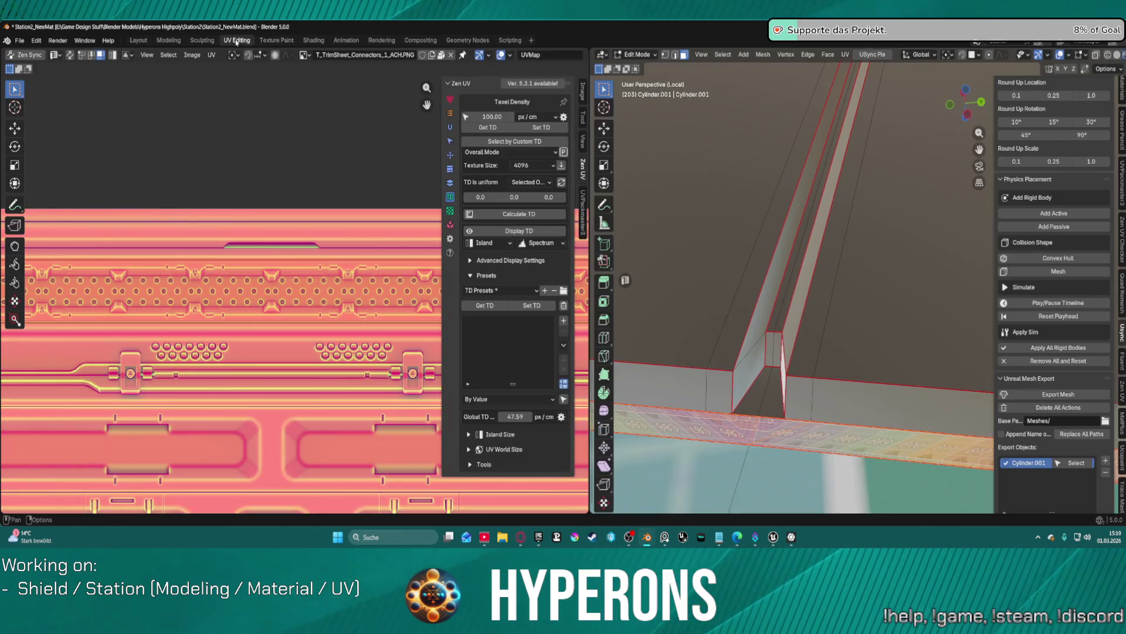
scroll(282, 344, "down", 3)
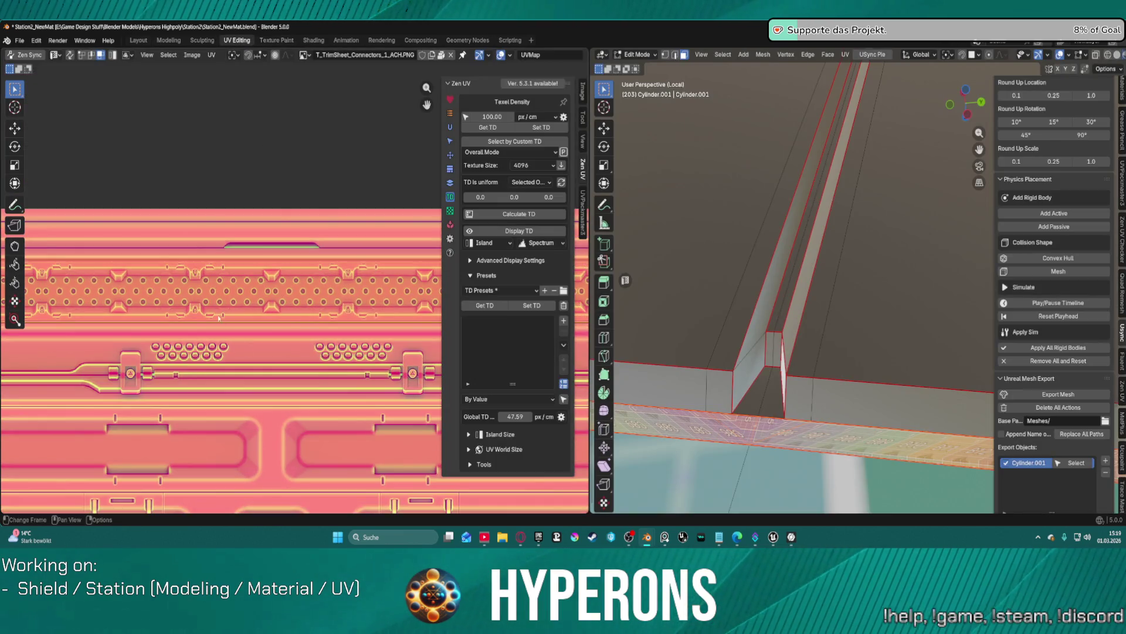
scroll(252, 319, "up", 3)
scroll(251, 319, "down", 1)
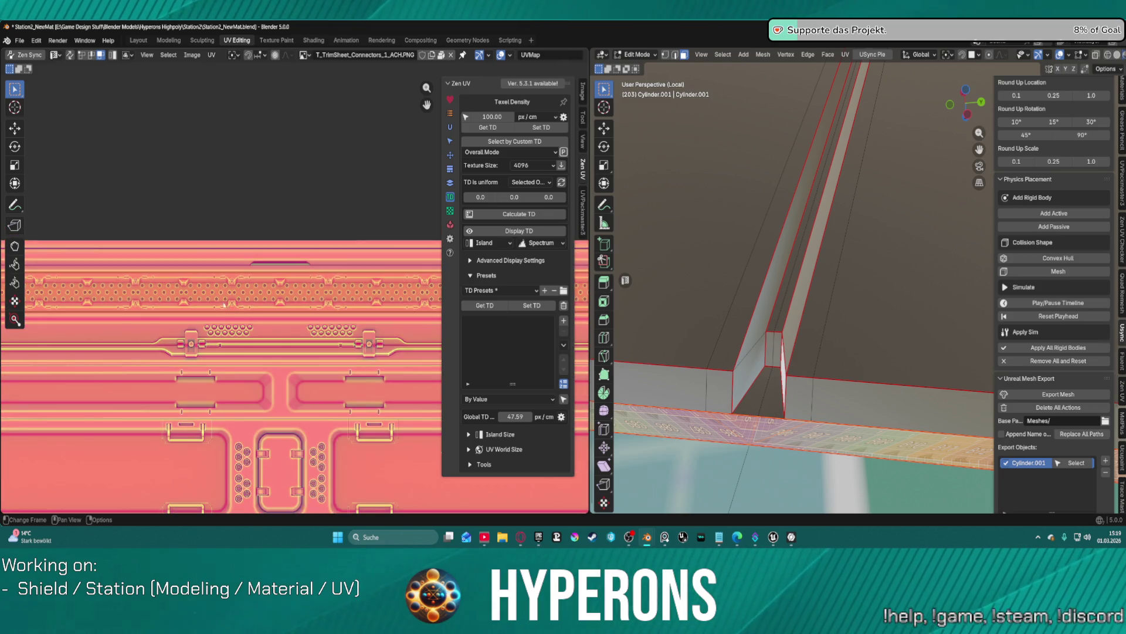
scroll(228, 287, "down", 2)
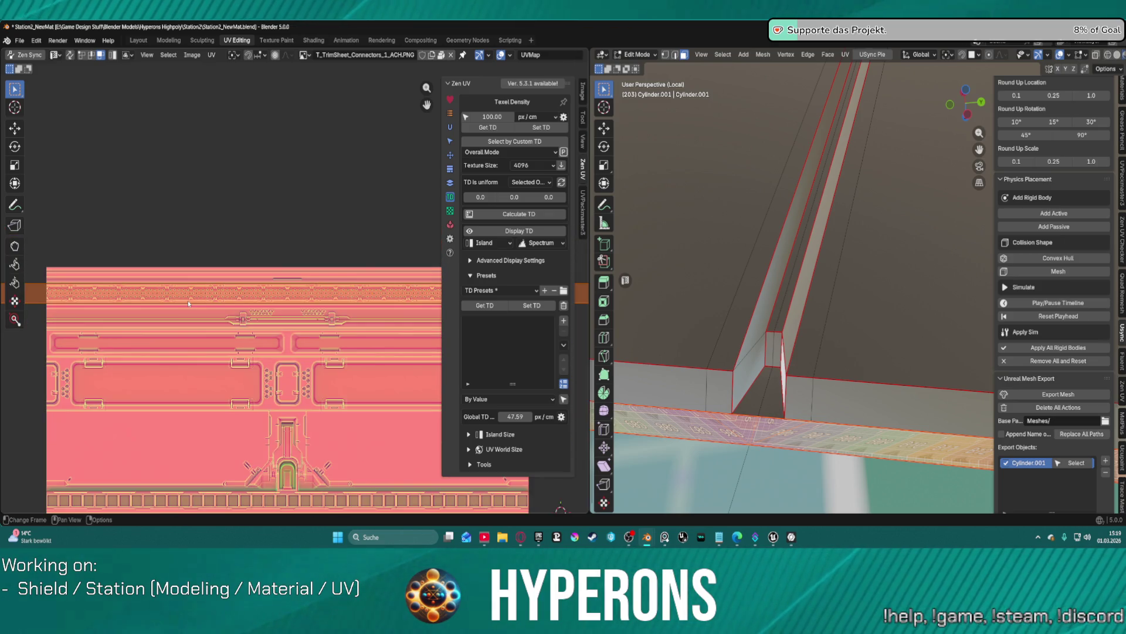
left_click(186, 303)
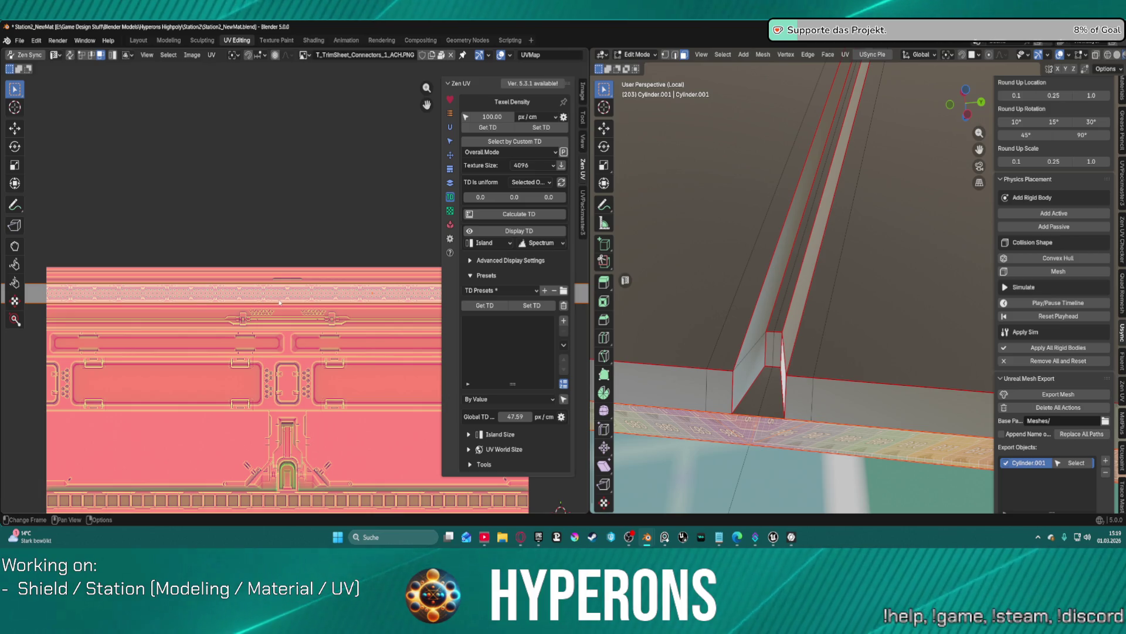
Step: Check the 3D view's display options and return to the Layout workspace
scroll(248, 308, "up", 5)
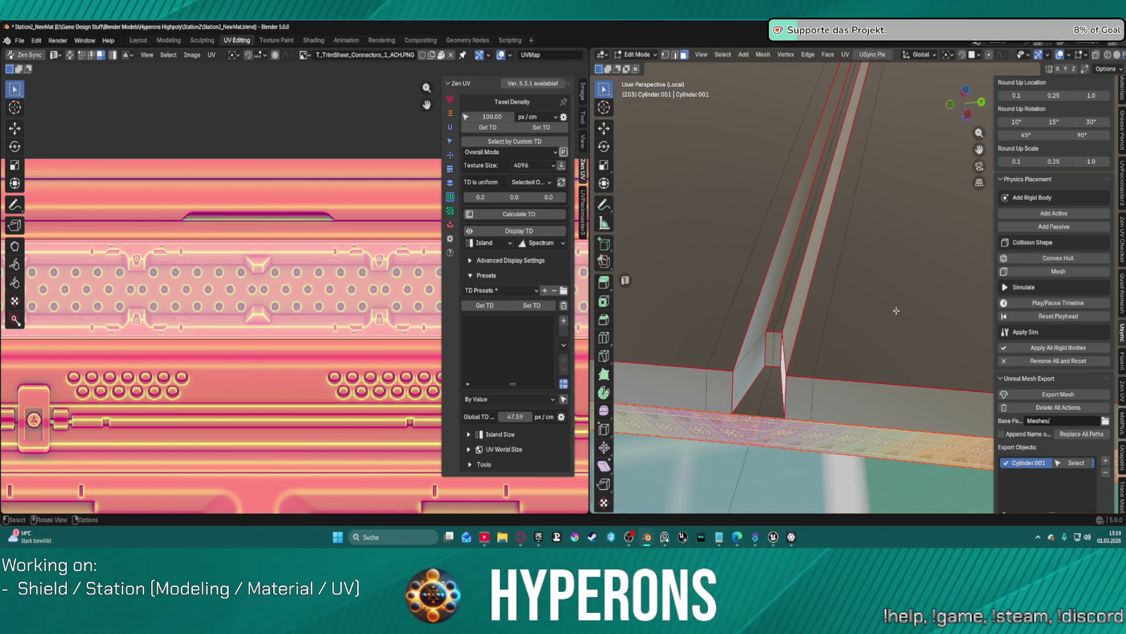
left_click(700, 55)
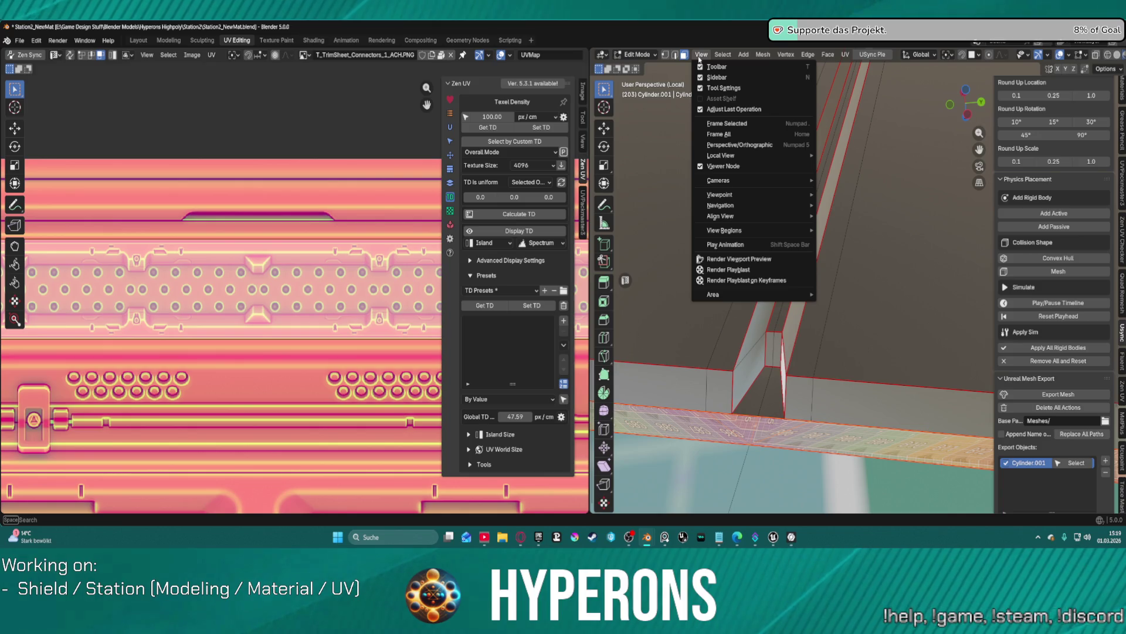
left_click(138, 40)
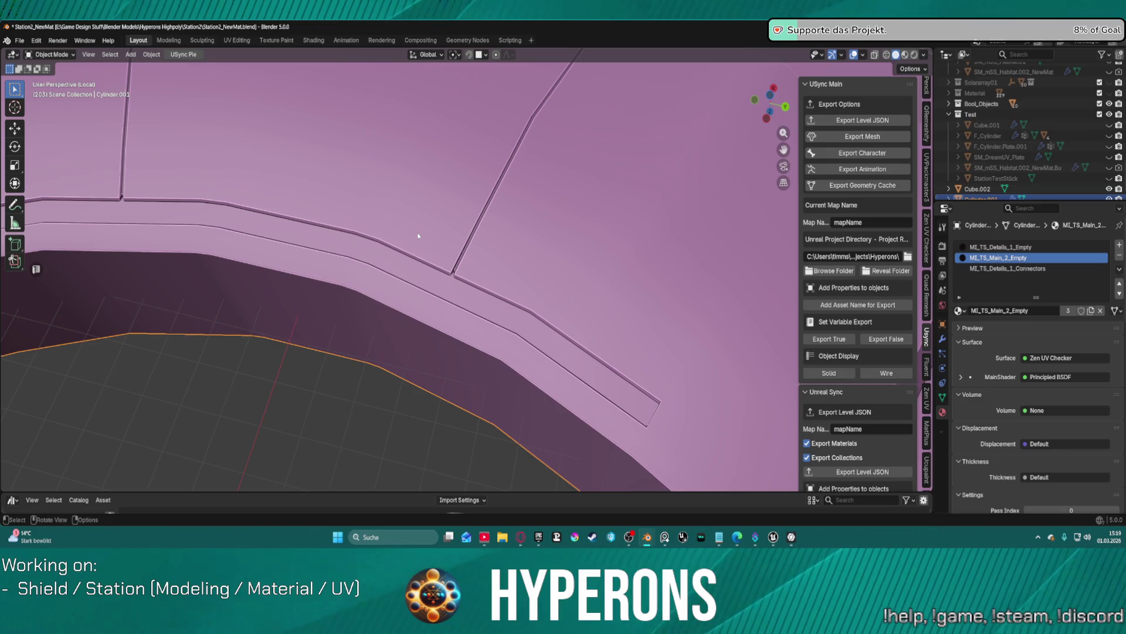
Step: Activate the MI_TS_Details_1_Connectors slot on Cylinder.001 and review its Surface shader choices
left_click(1008, 268)
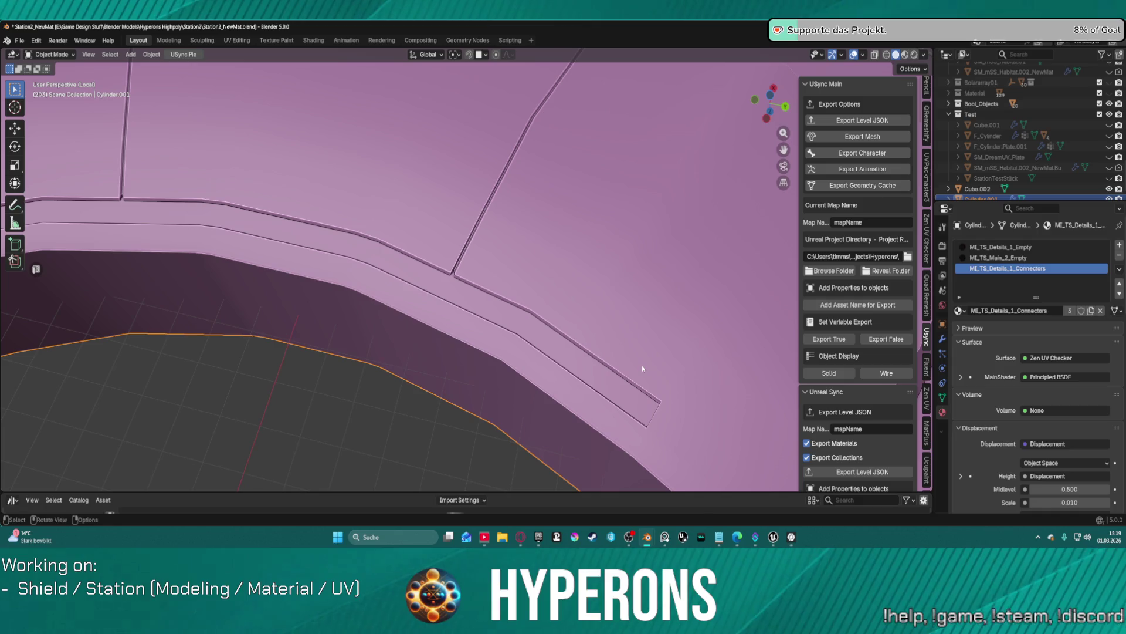
left_click(1054, 359)
mouse_move(647, 536)
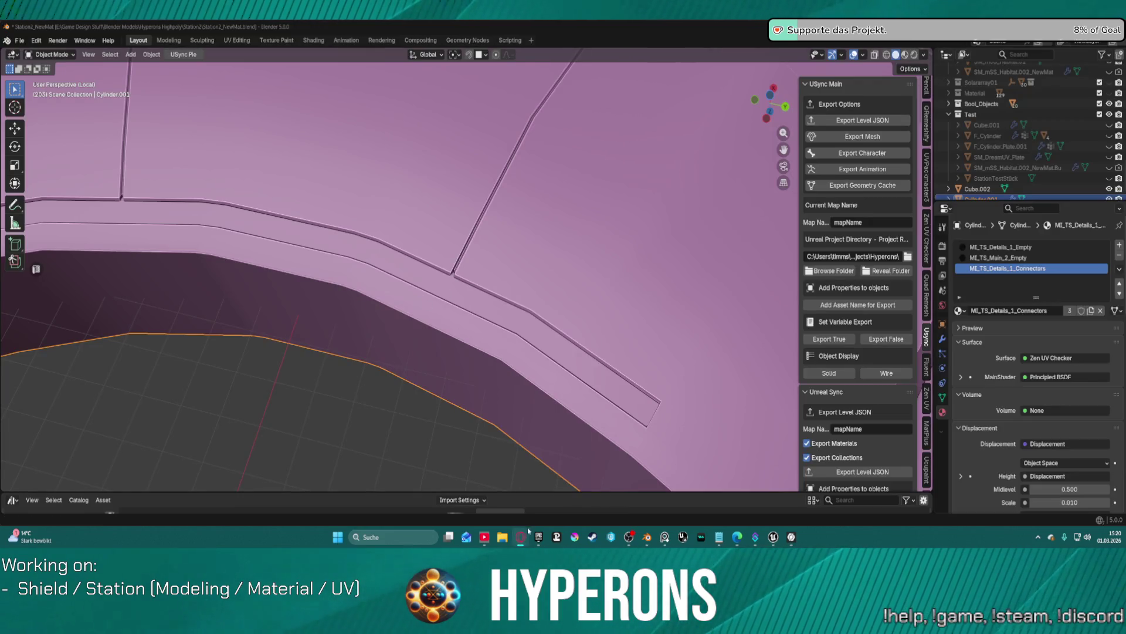
Step: Bring the Unreal material instance editor forward and orbit and zoom its trim panel preview
mouse_move(773, 537)
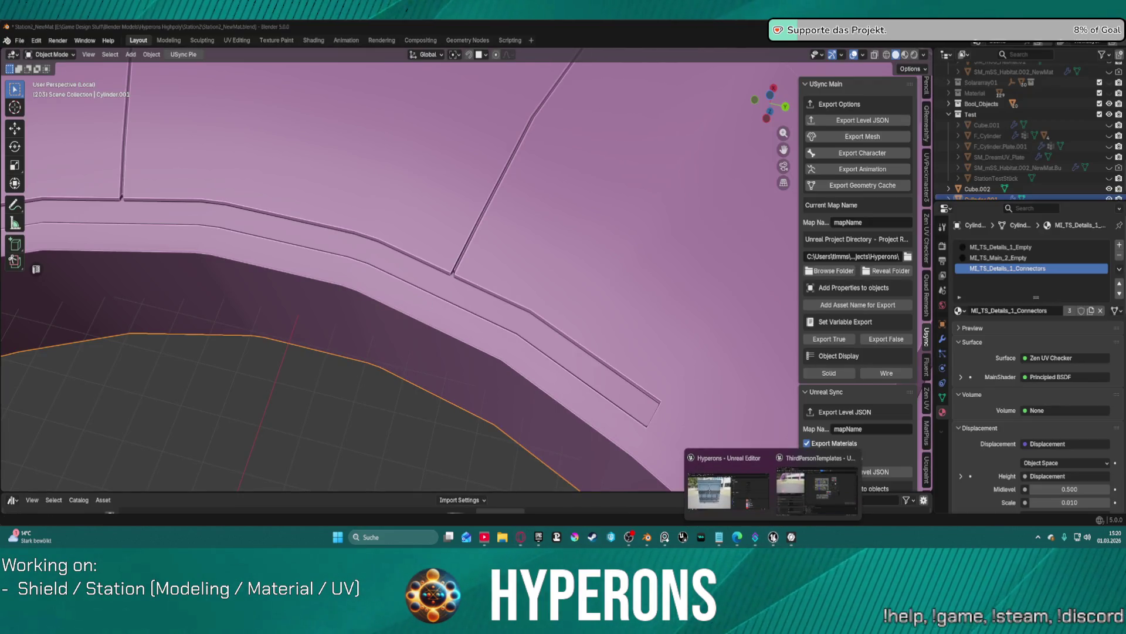
mouse_move(757, 486)
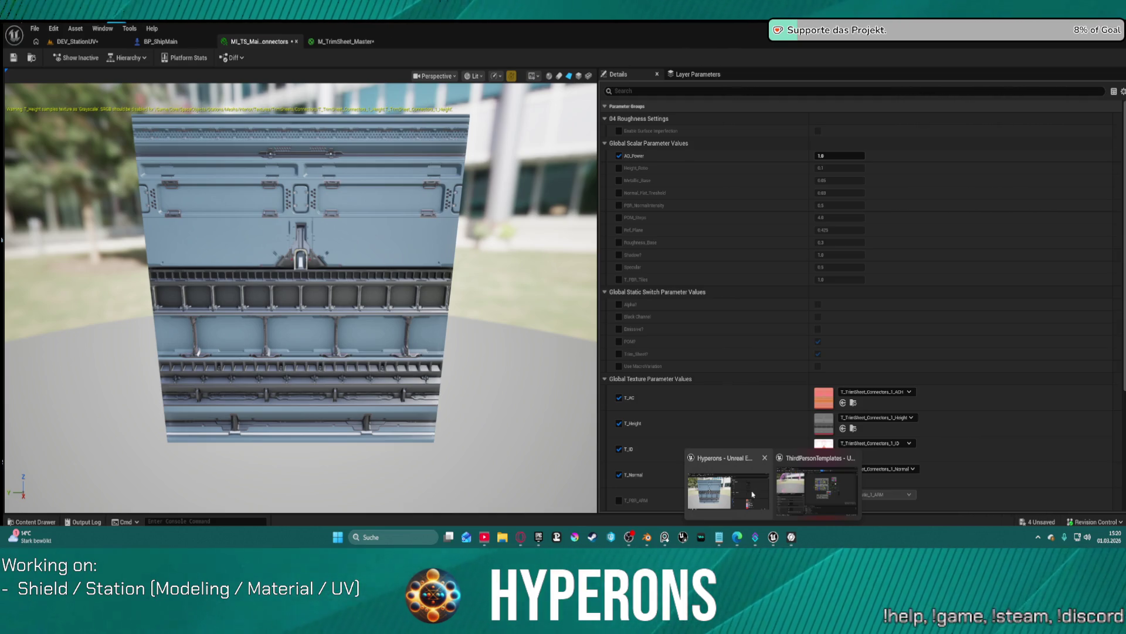
left_click(752, 495)
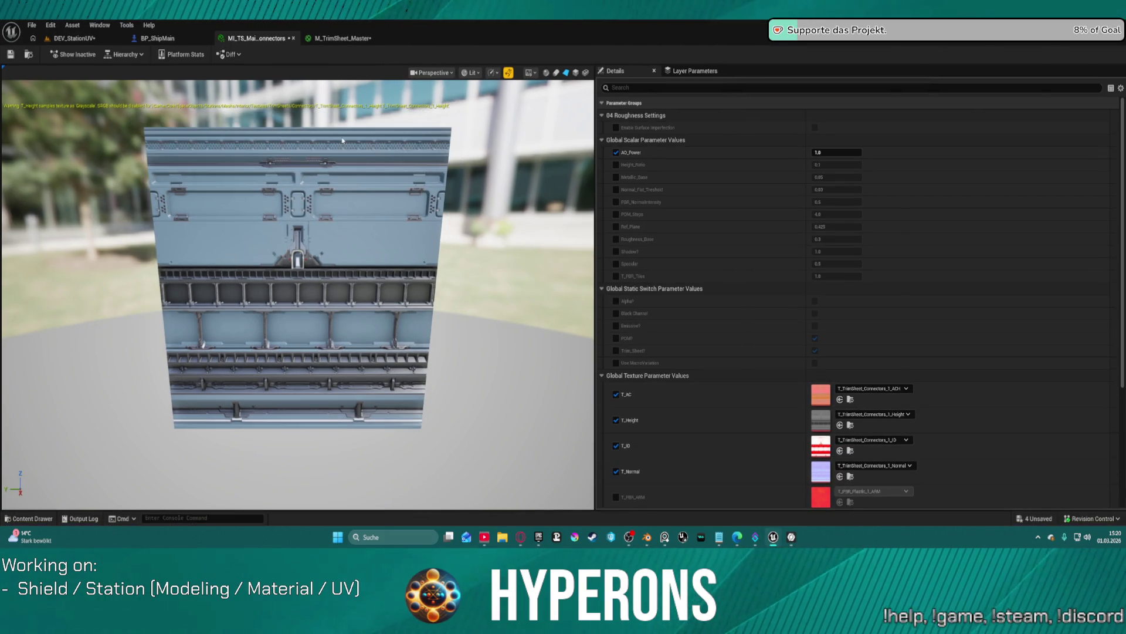
mouse_move(364, 163)
right_mouse_down()
mouse_move(370, 182)
mouse_move(369, 152)
mouse_move(397, 176)
mouse_move(255, 226)
mouse_move(275, 232)
mouse_move(293, 217)
mouse_move(294, 232)
right_mouse_up()
scroll(254, 225, "up", 5)
scroll(254, 226, "down", 3)
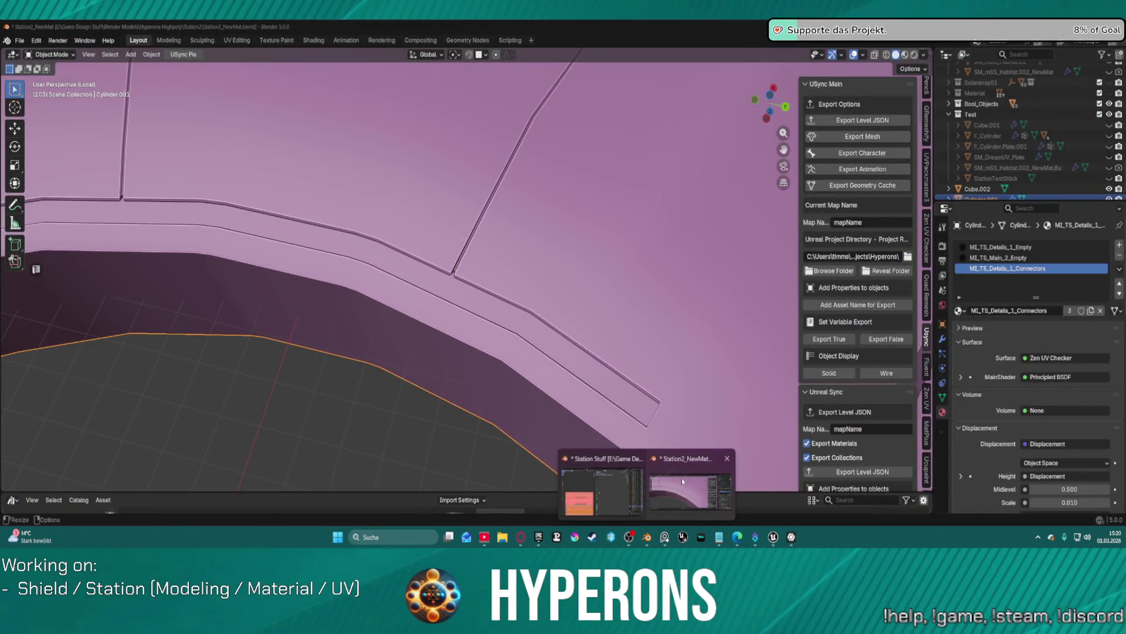
Step: Return Blender to the UV Editing workspace, passing through Shading, and zoom on the connectors trim sheet UVs
left_click(682, 477)
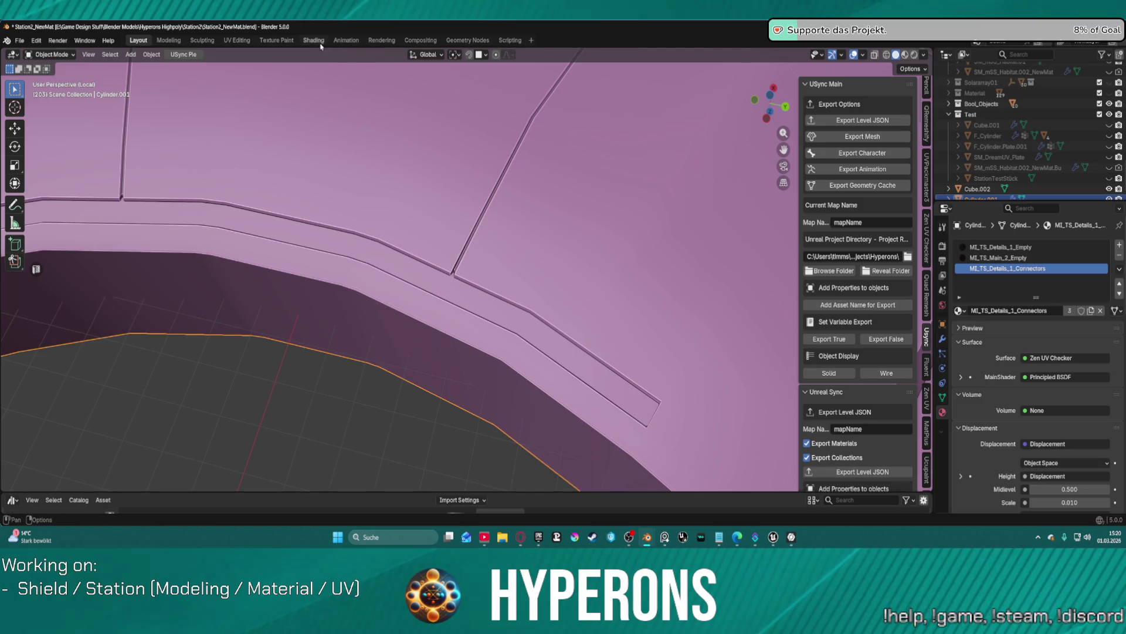
left_click(317, 41)
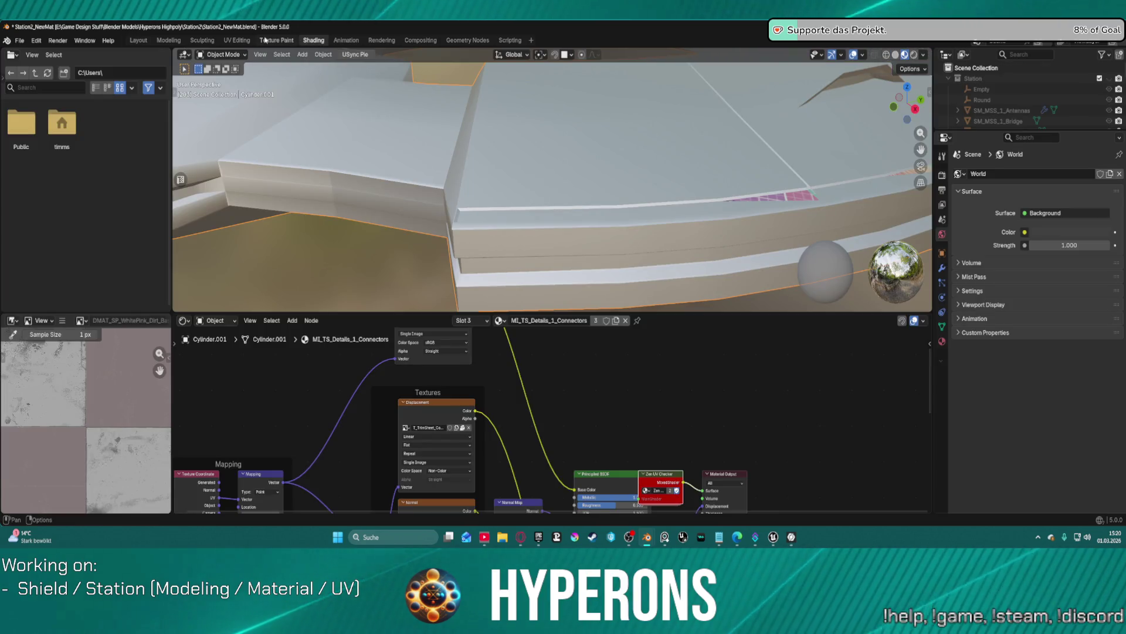
left_click(237, 40)
scroll(277, 252, "down", 3)
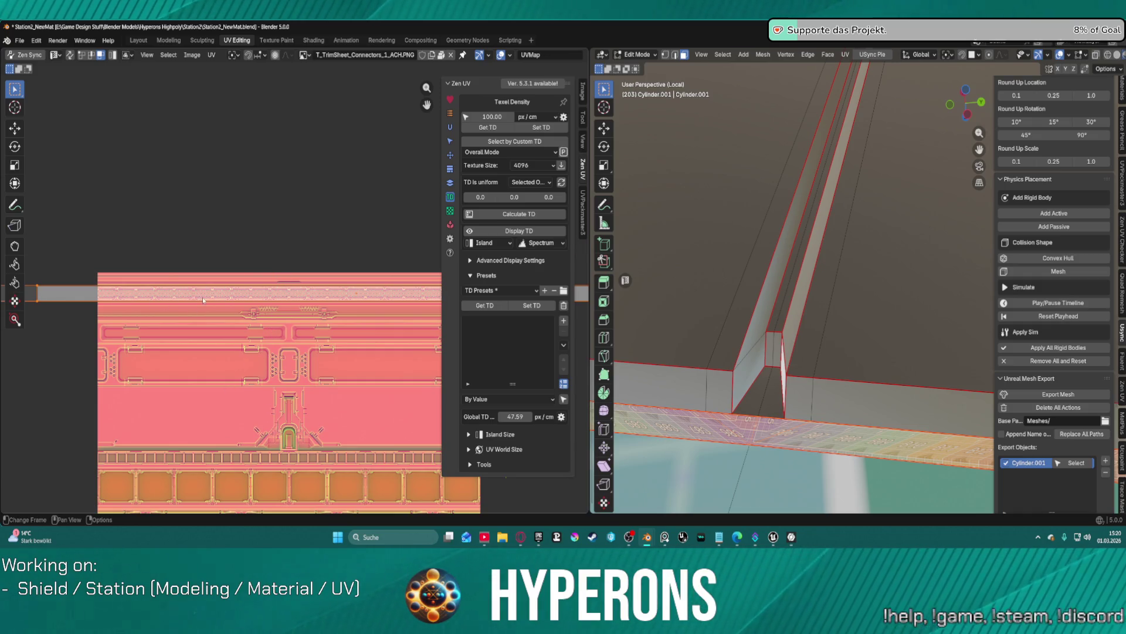
scroll(217, 299, "down", 4)
scroll(229, 285, "up", 2)
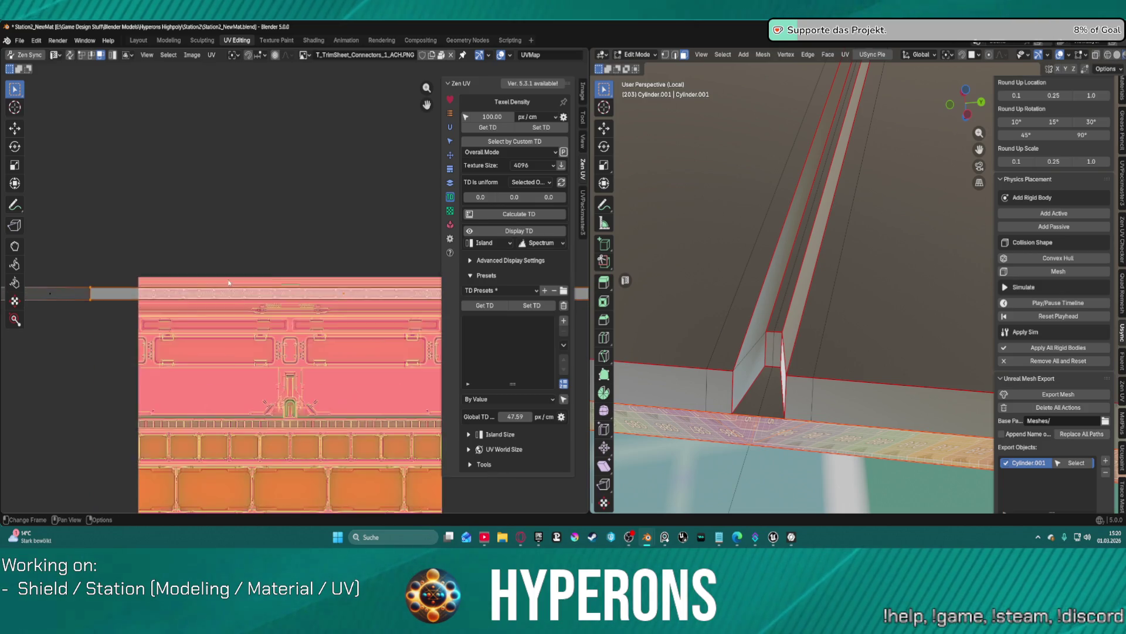
scroll(228, 283, "up", 3)
scroll(235, 280, "up", 1)
scroll(235, 281, "up", 2)
scroll(241, 275, "up", 1)
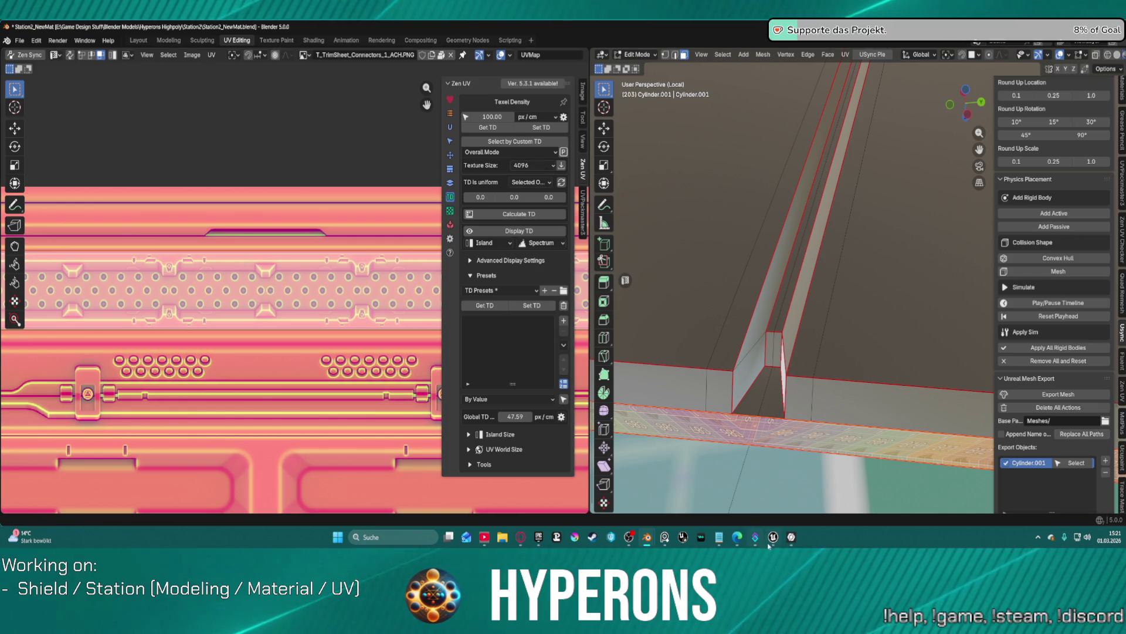
mouse_move(685, 491)
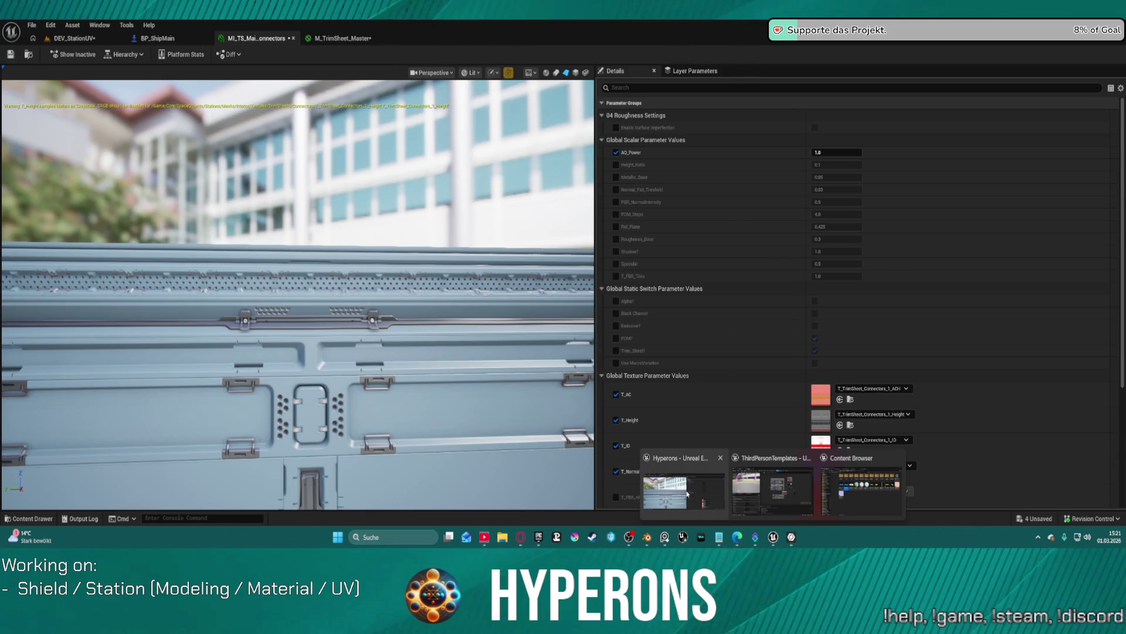
Step: Bring Unreal forward, open the DEV_StationUV level, and fly in close along the trim strip
scroll(300, 388, "down", 2)
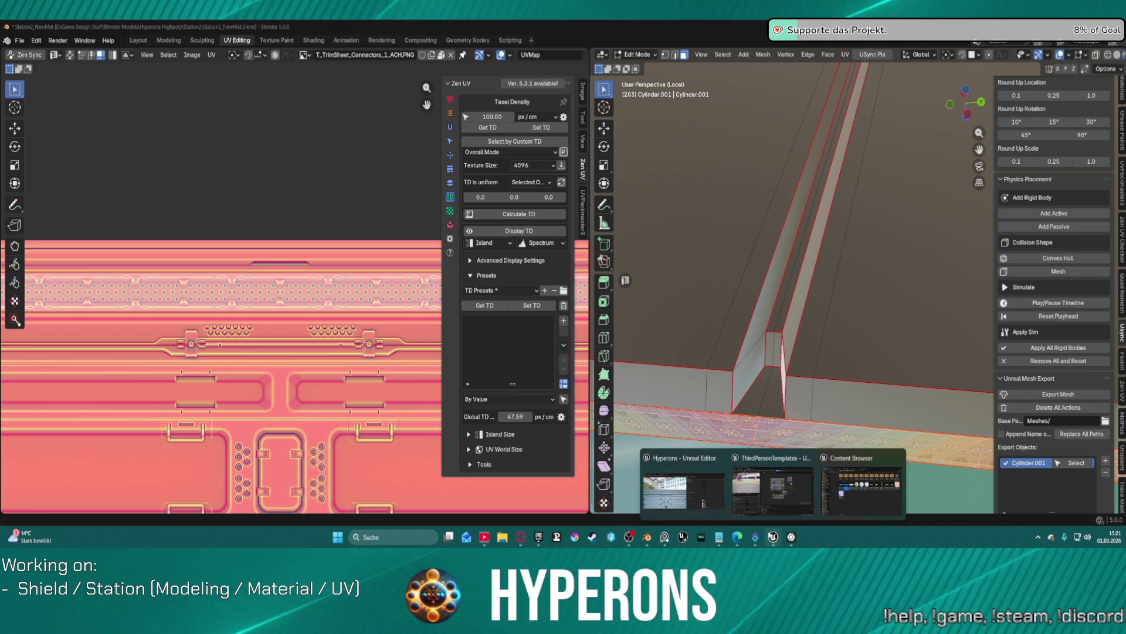
left_click(772, 490)
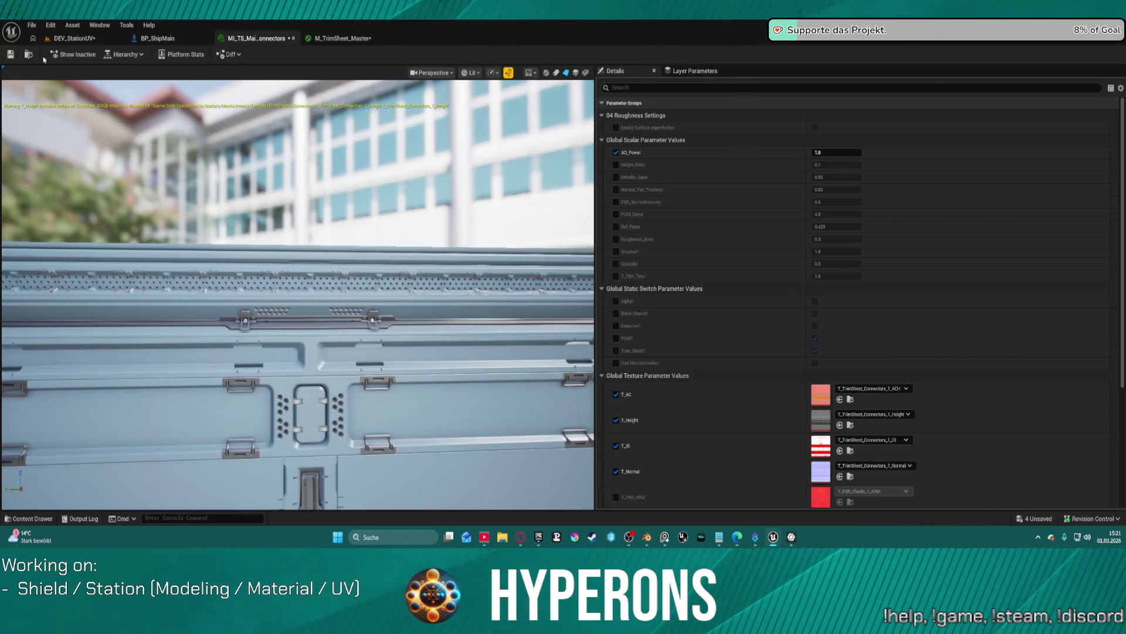
left_click(68, 39)
right_click_drag(345, 175, 345, 175)
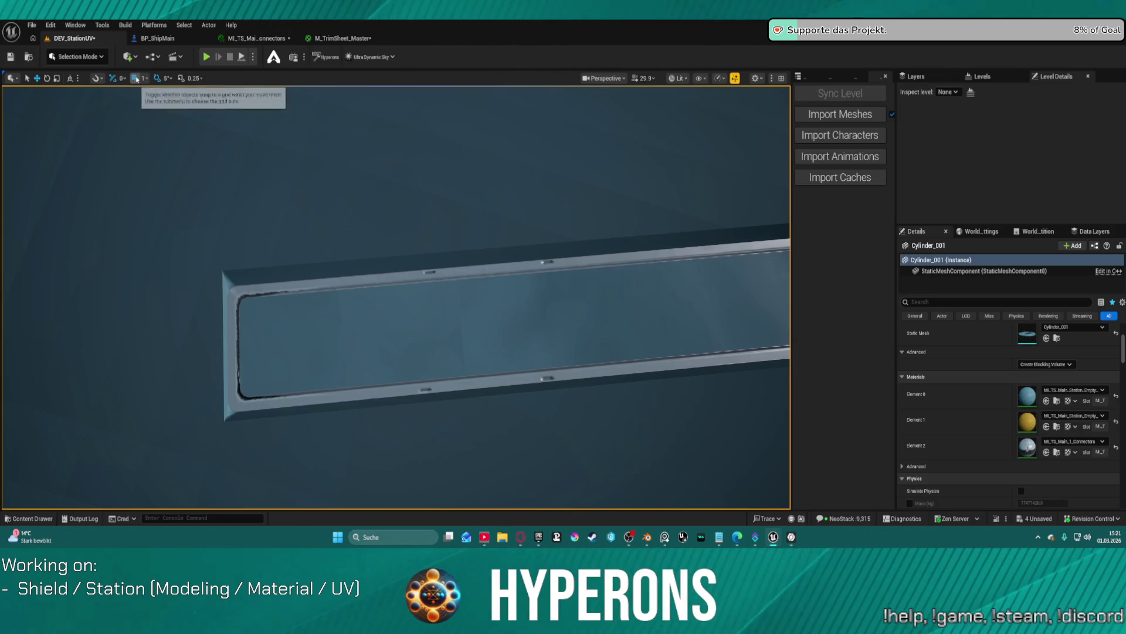
Step: Enter Modeling mode, pick the UVs category, and open Cylinder_001 in the UVEditor
left_click(108, 57)
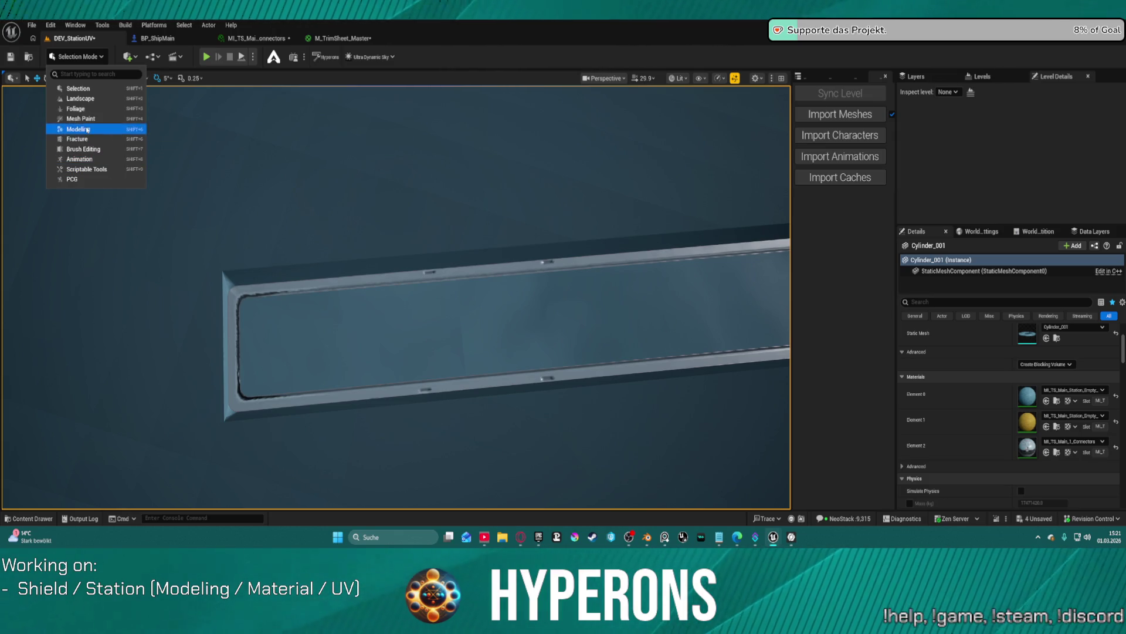
left_click(88, 129)
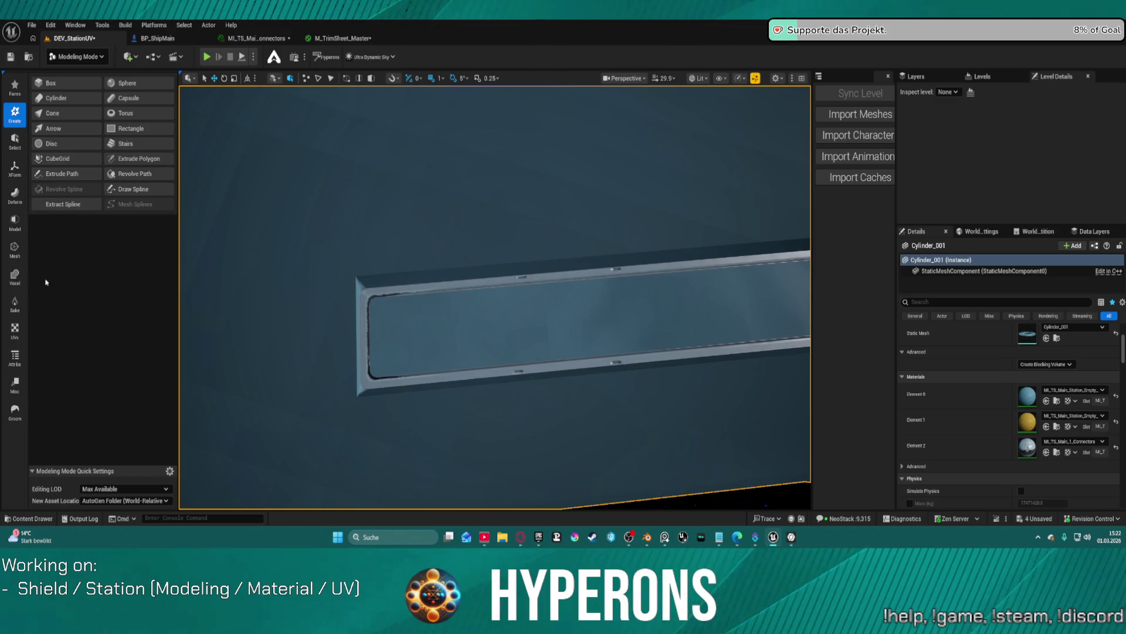
left_click(15, 330)
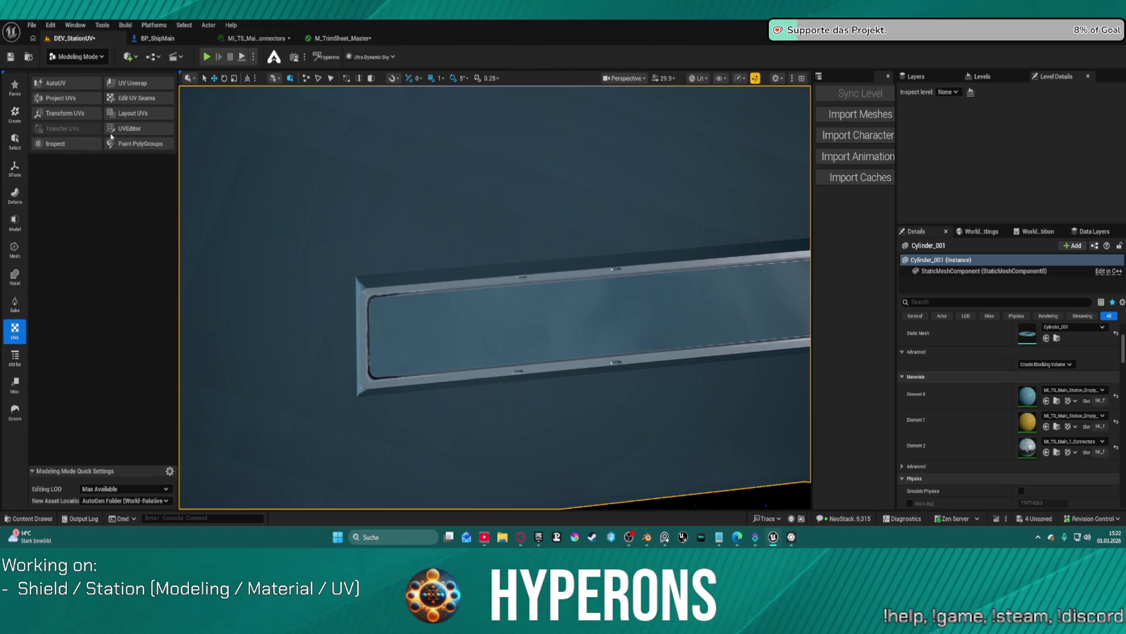
left_click(138, 132)
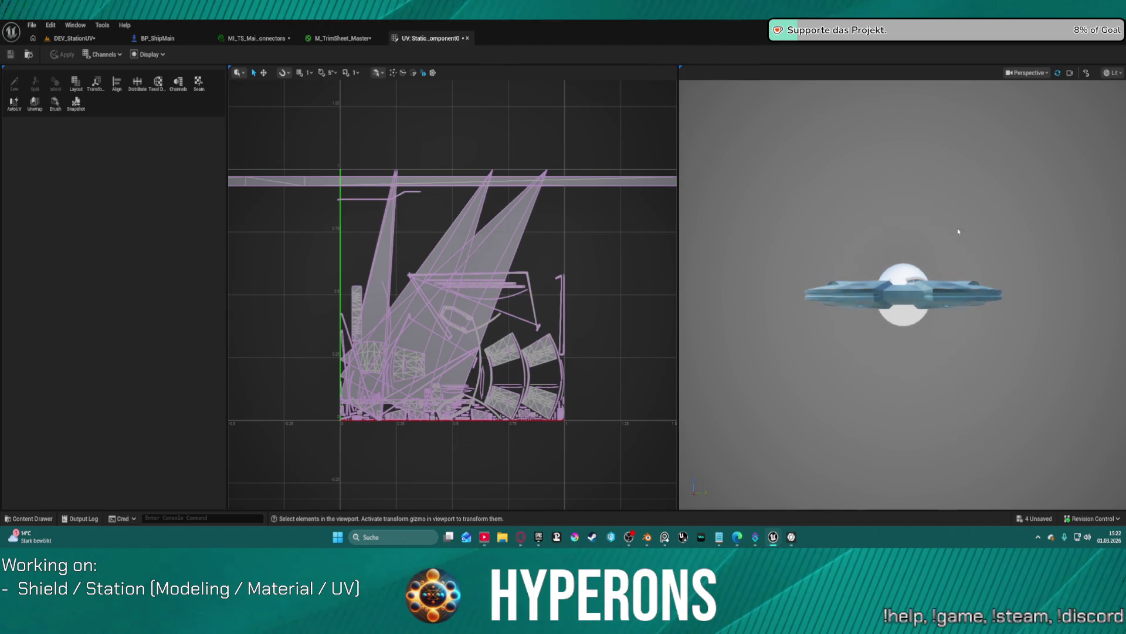
Step: Look through the UV editor's display settings for a UDIM source texture, then dismiss them
scroll(559, 206, "up", 1)
scroll(559, 206, "down", 2)
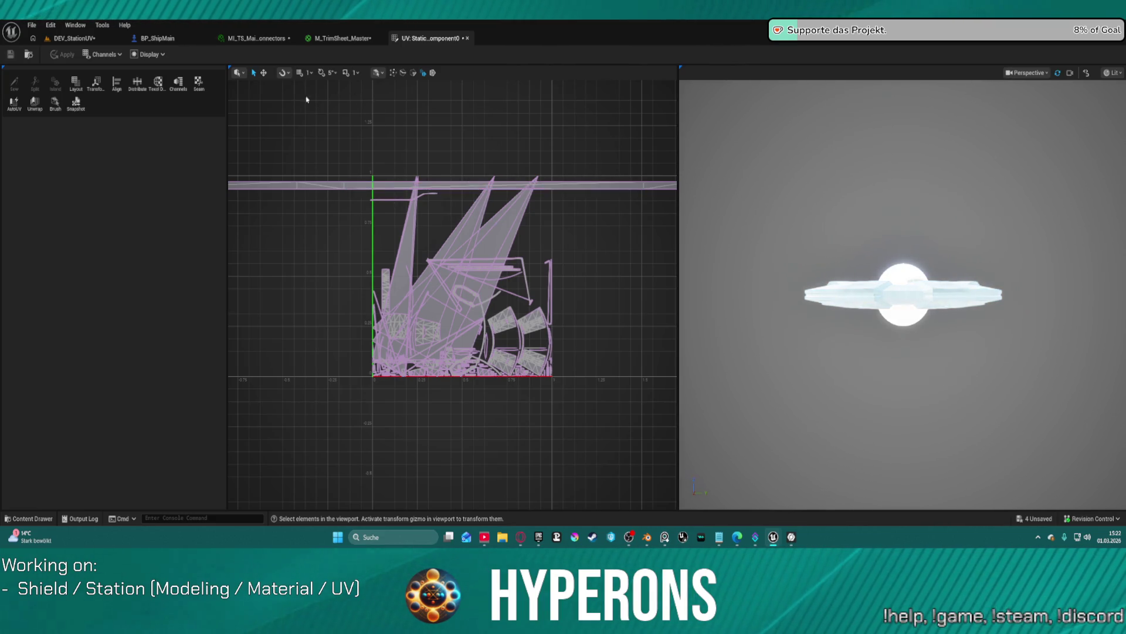
scroll(258, 91, "up", 1)
left_click(149, 54)
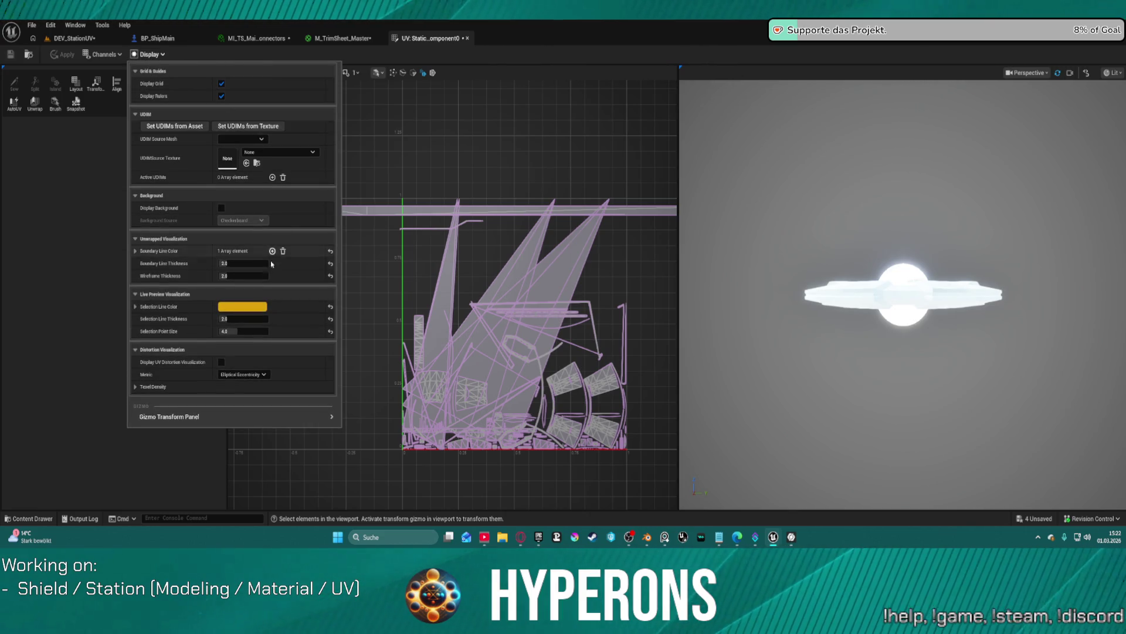
left_click(269, 154)
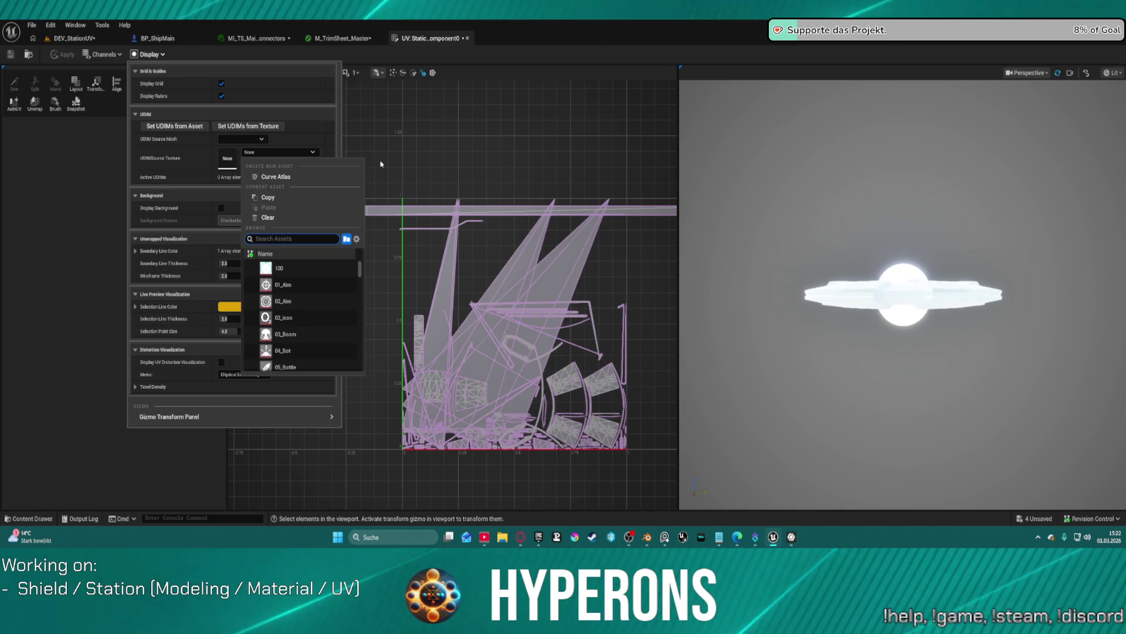
mouse_move(276, 416)
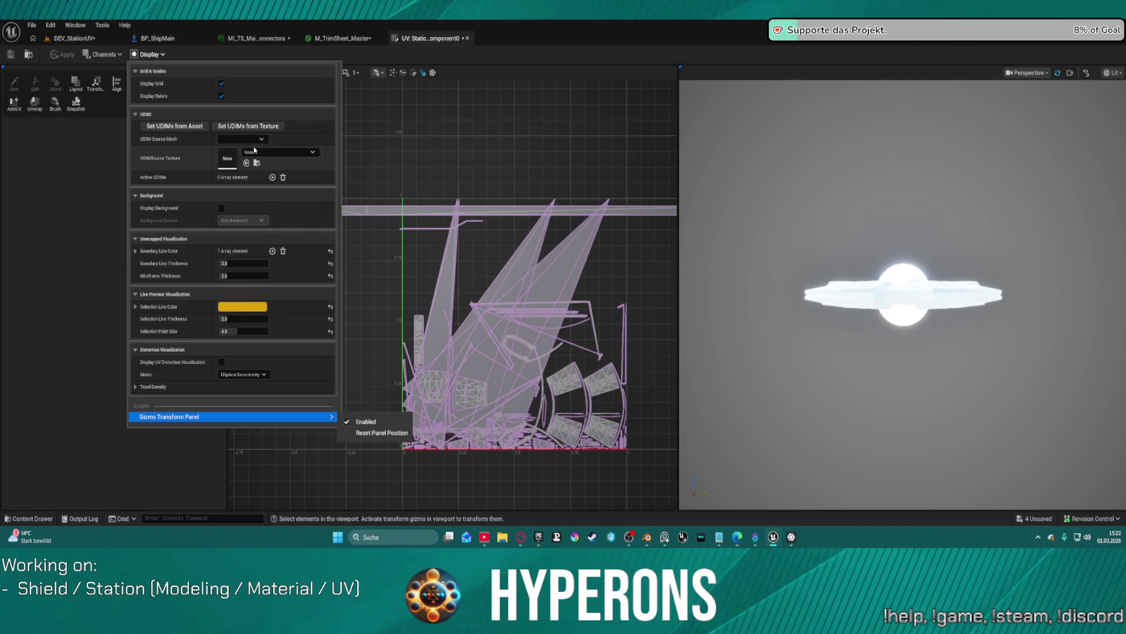
key("Escape")
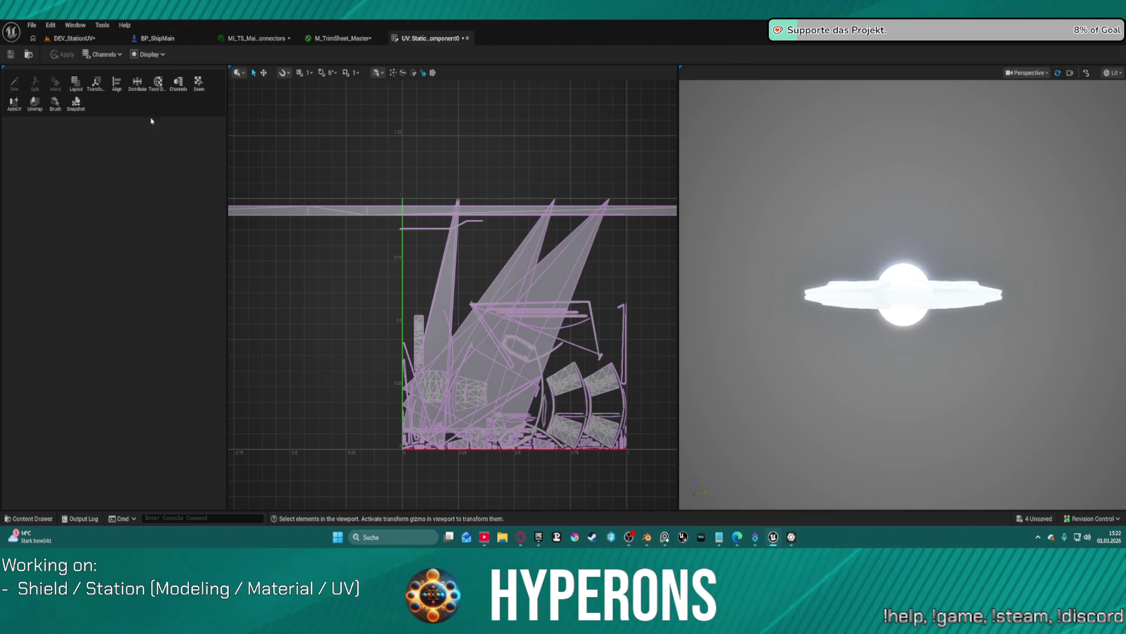
Step: Return to the DEV_StationUV level editor, then bring the Blender window forward
left_click(81, 36)
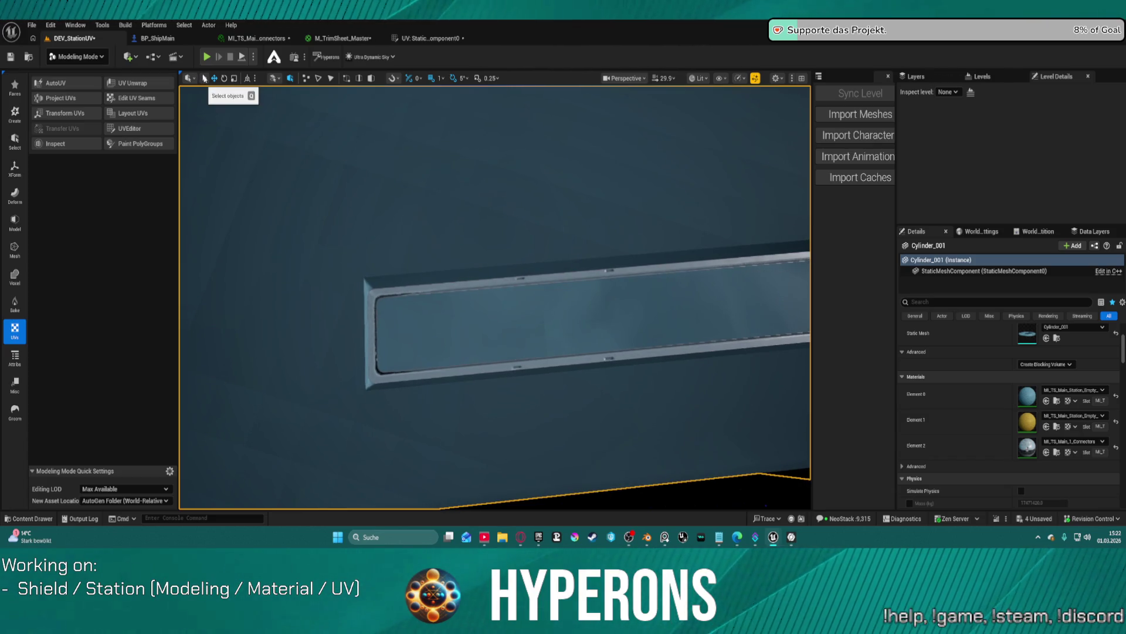
mouse_move(647, 539)
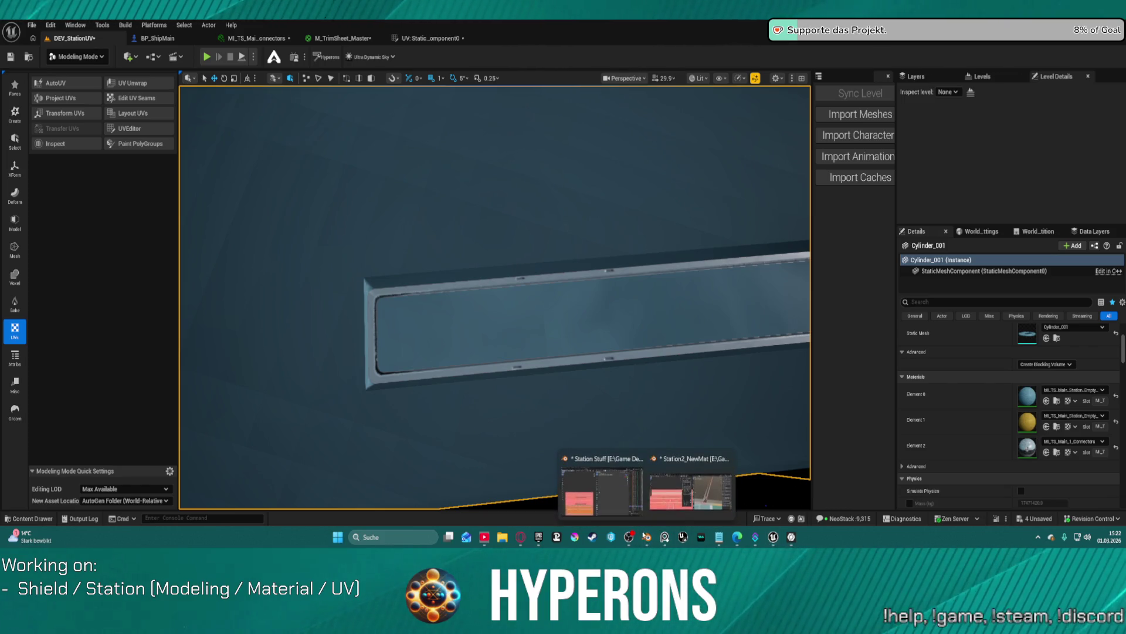
left_click(659, 497)
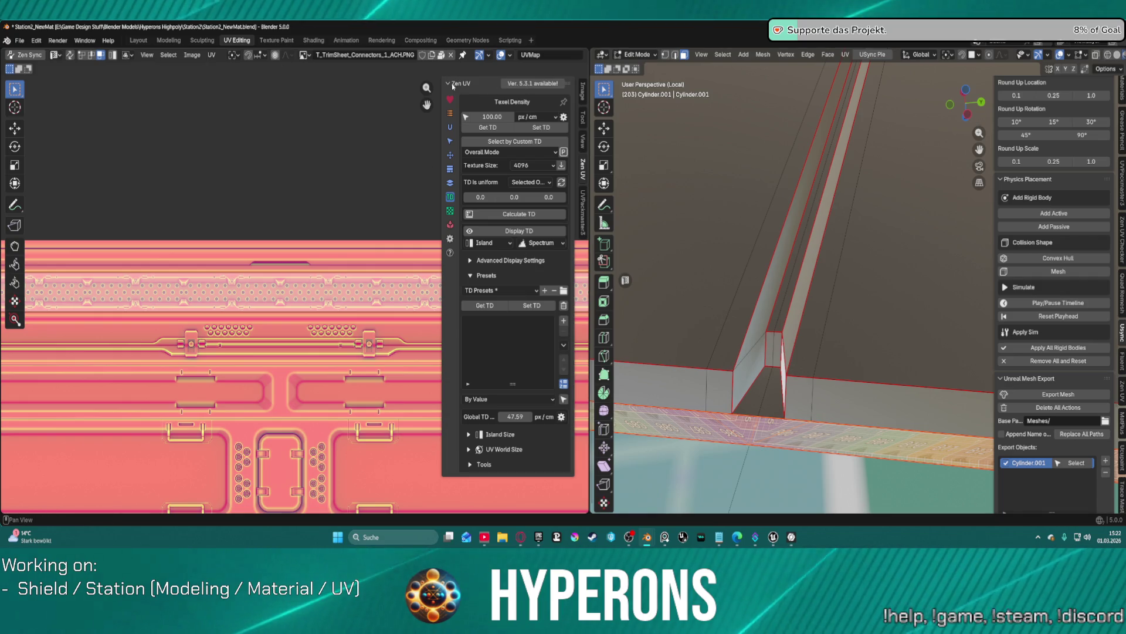
Step: Show the Image sidebar, select all of the ring to view its UVs, then go to Layout
left_click(583, 88)
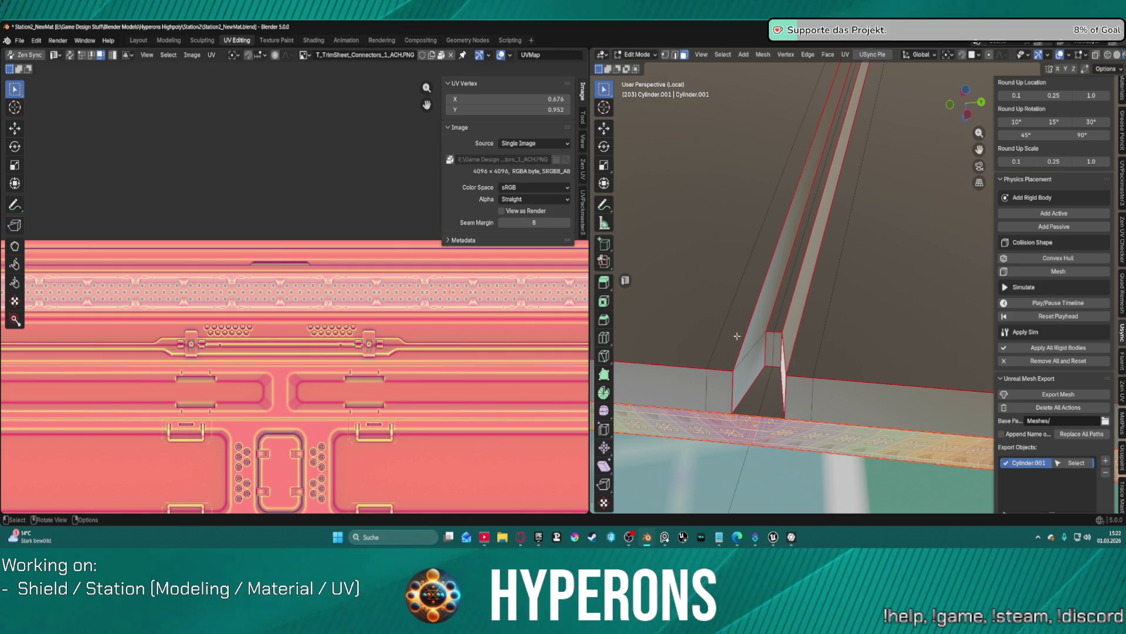
scroll(893, 300, "down", 8)
scroll(894, 299, "up", 4)
mouse_move(893, 300)
middle_mouse_down()
mouse_move(769, 286)
mouse_move(754, 308)
mouse_move(783, 307)
mouse_move(784, 345)
mouse_move(747, 329)
middle_mouse_up()
key("a")
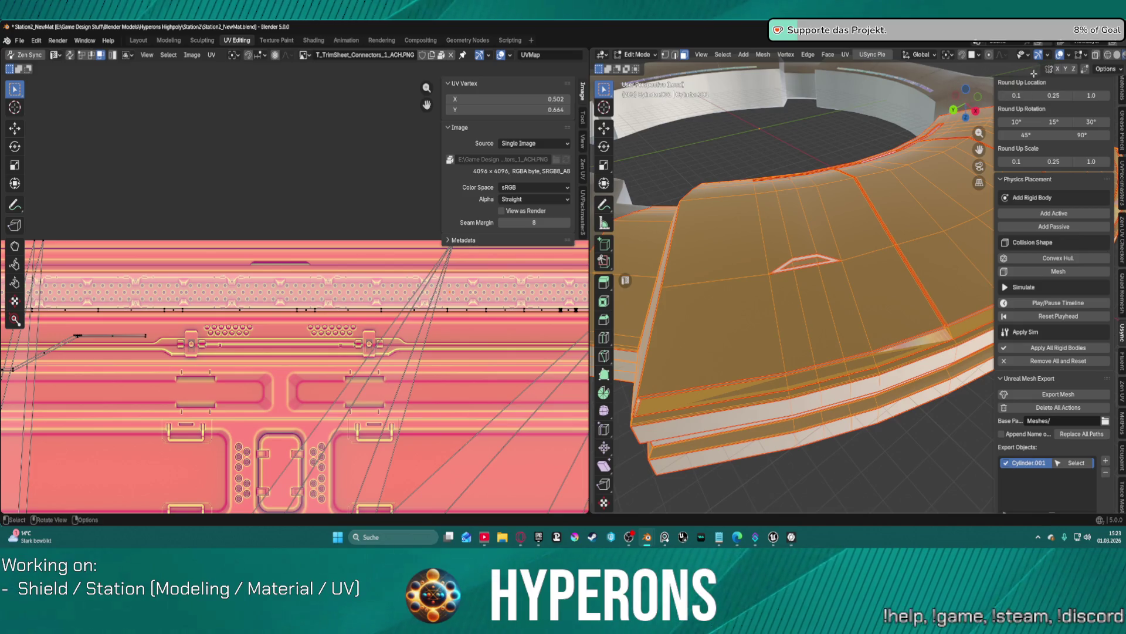
left_click(142, 43)
key("ctrl+Tab")
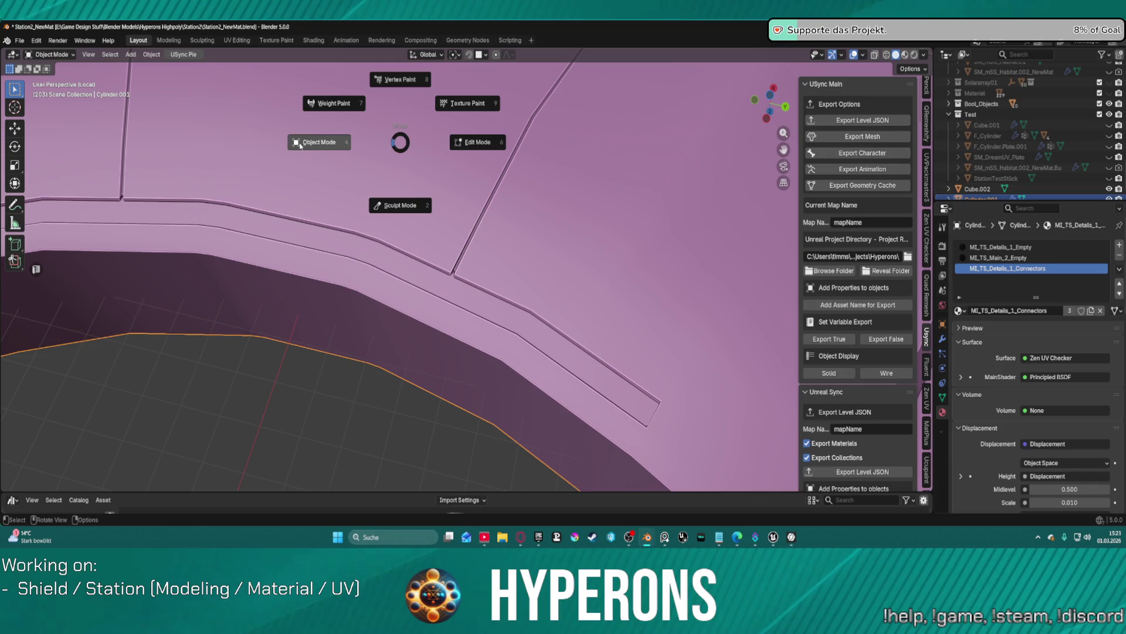
Step: Frame the Cylinder.001 ring in view and switch it into Edit Mode
key("Escape")
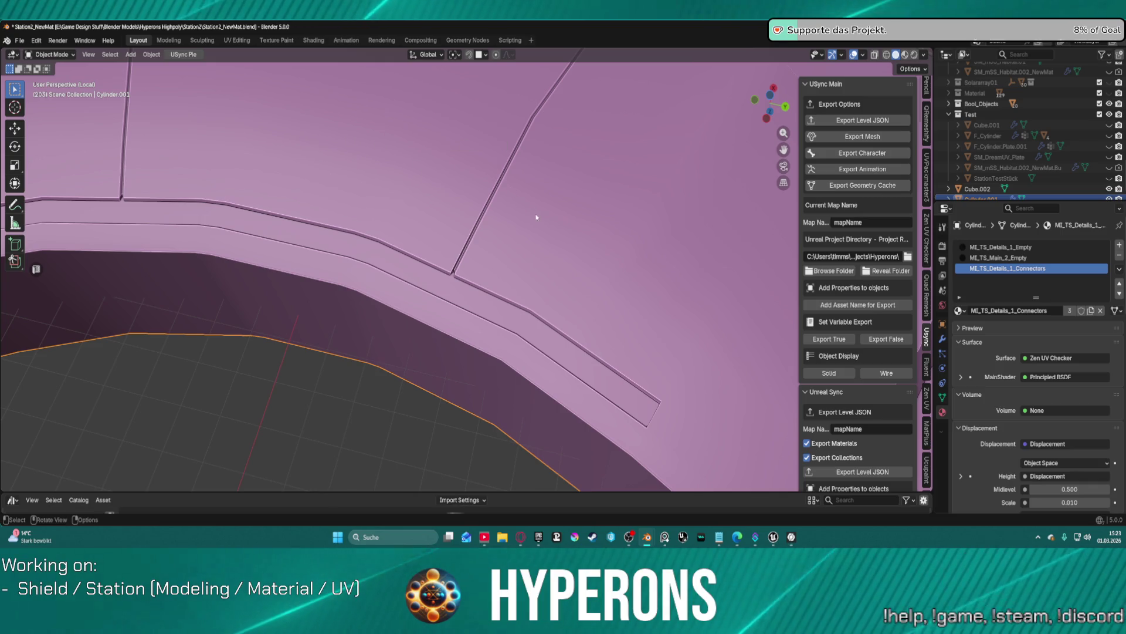
key("KP_Decimal")
middle_click_drag(587, 208, 487, 242)
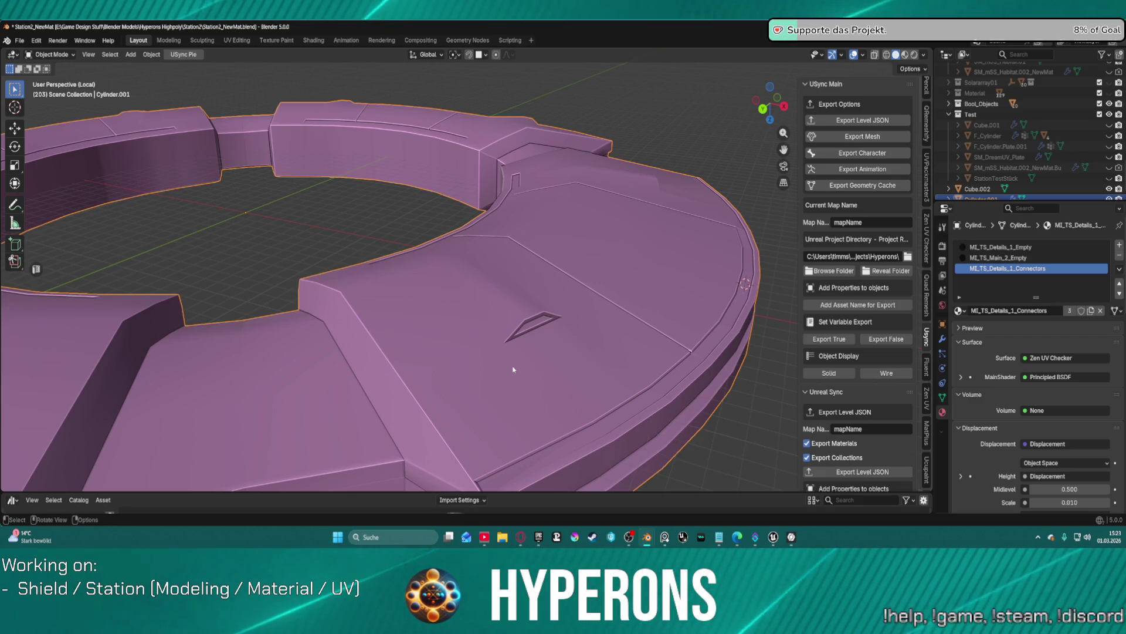
key("ctrl+Tab")
left_click(603, 376)
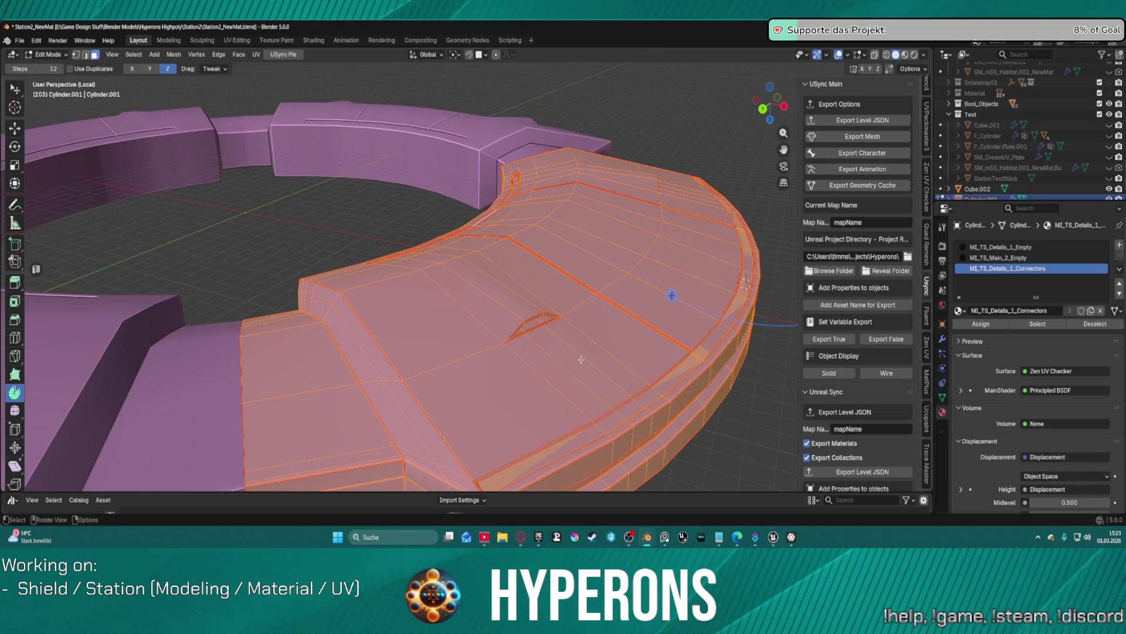
mouse_move(738, 339)
middle_mouse_down()
mouse_move(605, 411)
mouse_move(656, 371)
mouse_move(585, 324)
middle_mouse_up()
Step: Recalculate the ring mesh's normals so they face outside
left_click(174, 54)
mouse_move(199, 244)
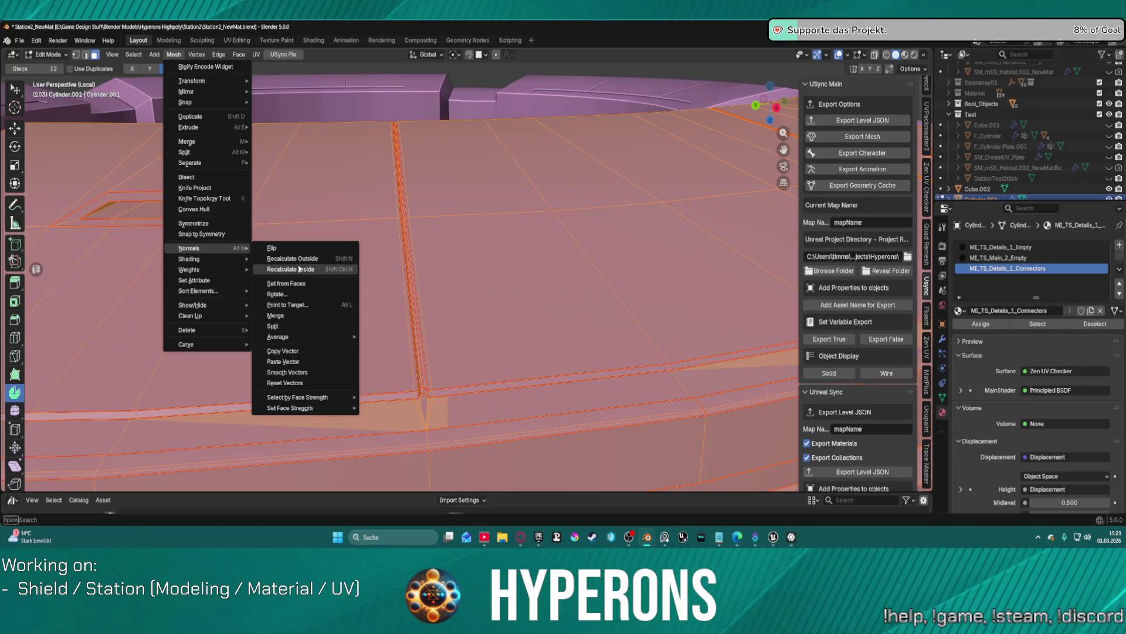
left_click(309, 249)
Step: Merge vertices by distance at 0.0001 m, which removes 0 vertices
left_click(174, 54)
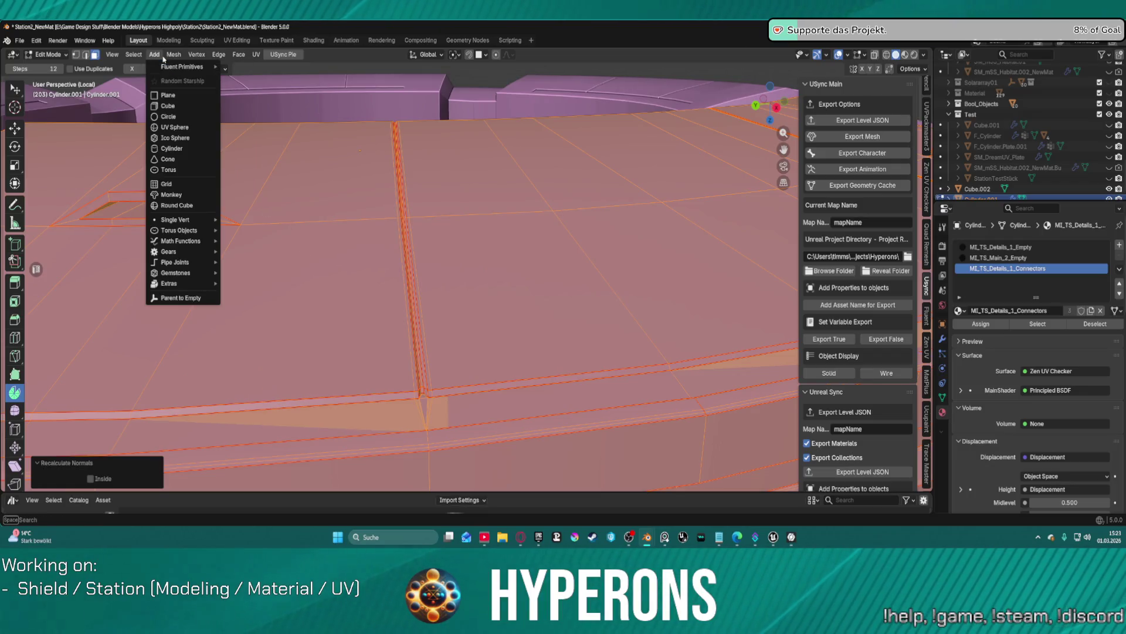
mouse_move(212, 307)
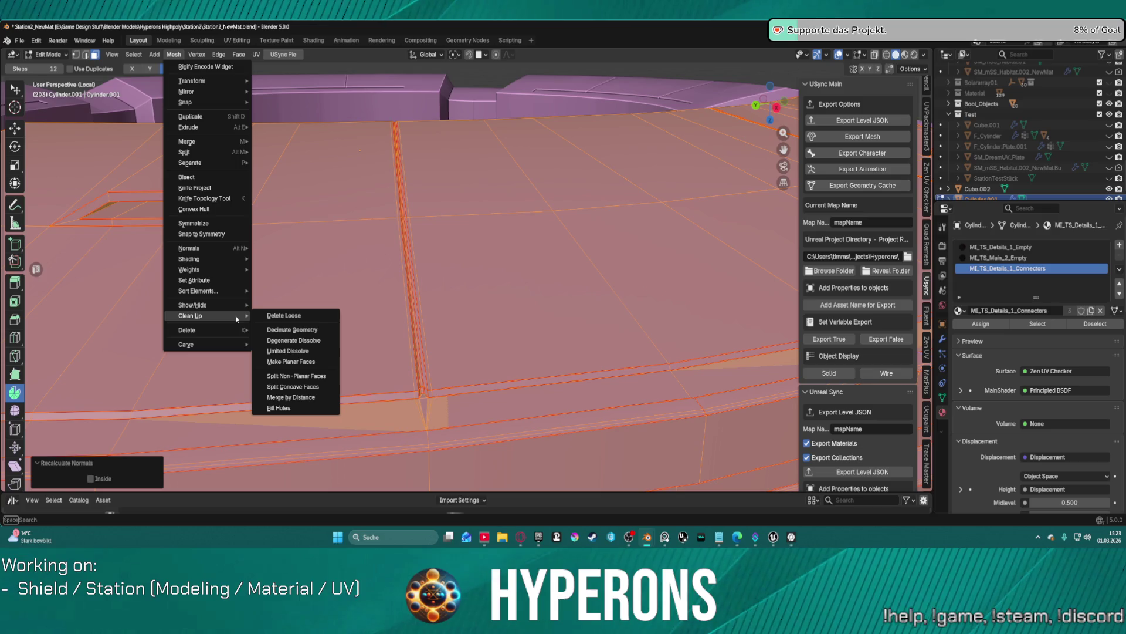
left_click(300, 397)
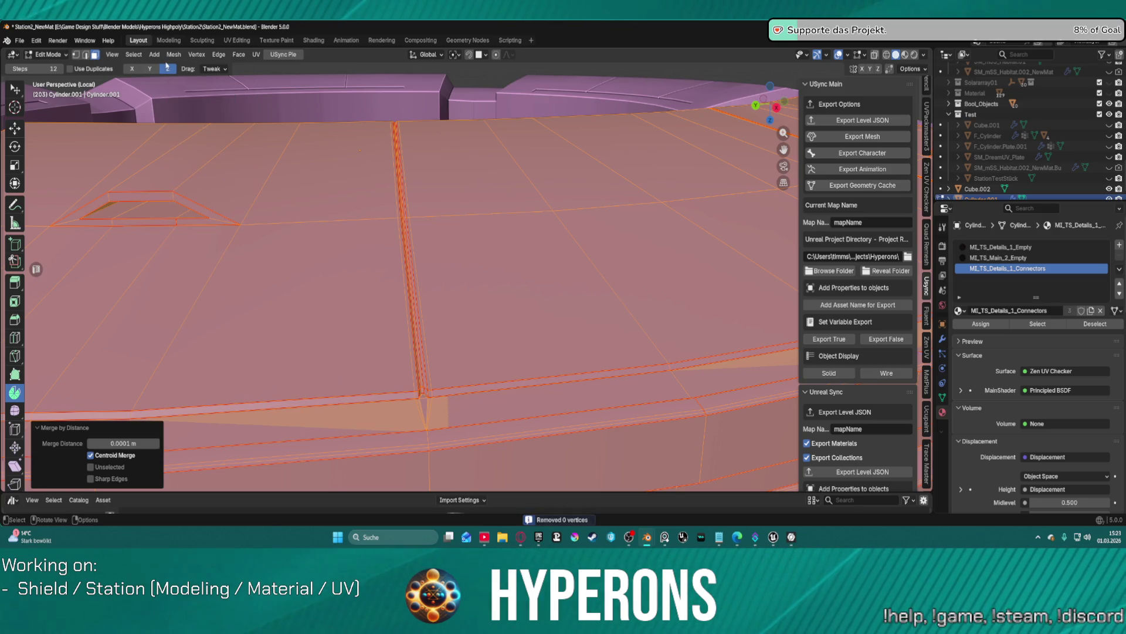
left_click(364, 414)
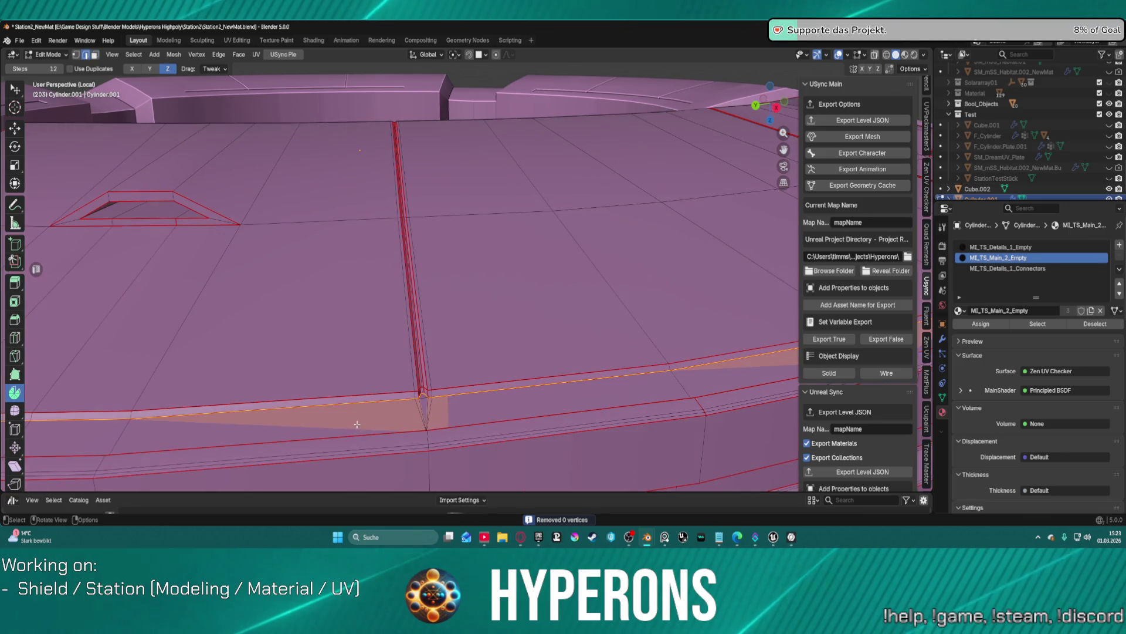
Step: Toggle the ring mesh hidden and visible, staying in Edit Mode, and orbit to a top-down view
scroll(374, 421, "down", 10)
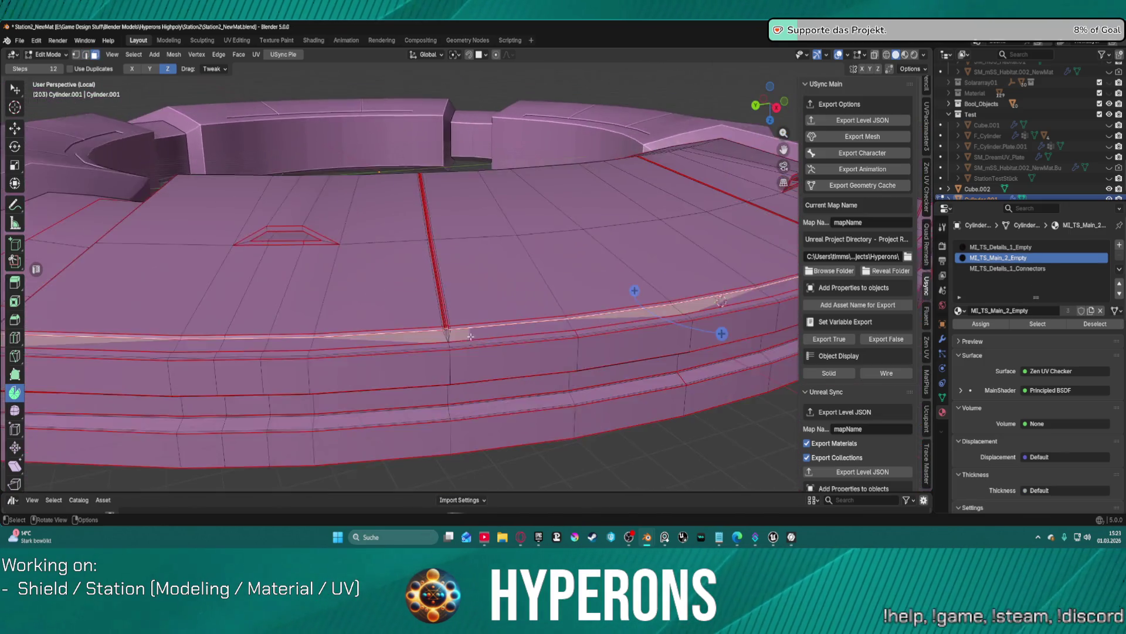
scroll(1109, 176, "down", 1)
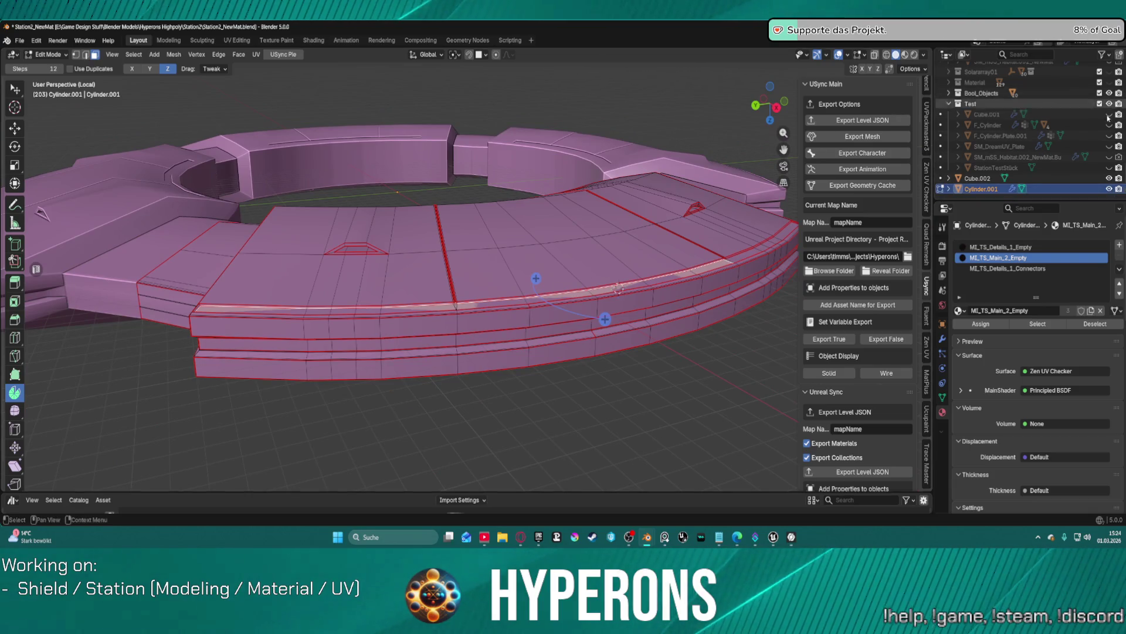
left_click(1109, 189)
left_click(1109, 189)
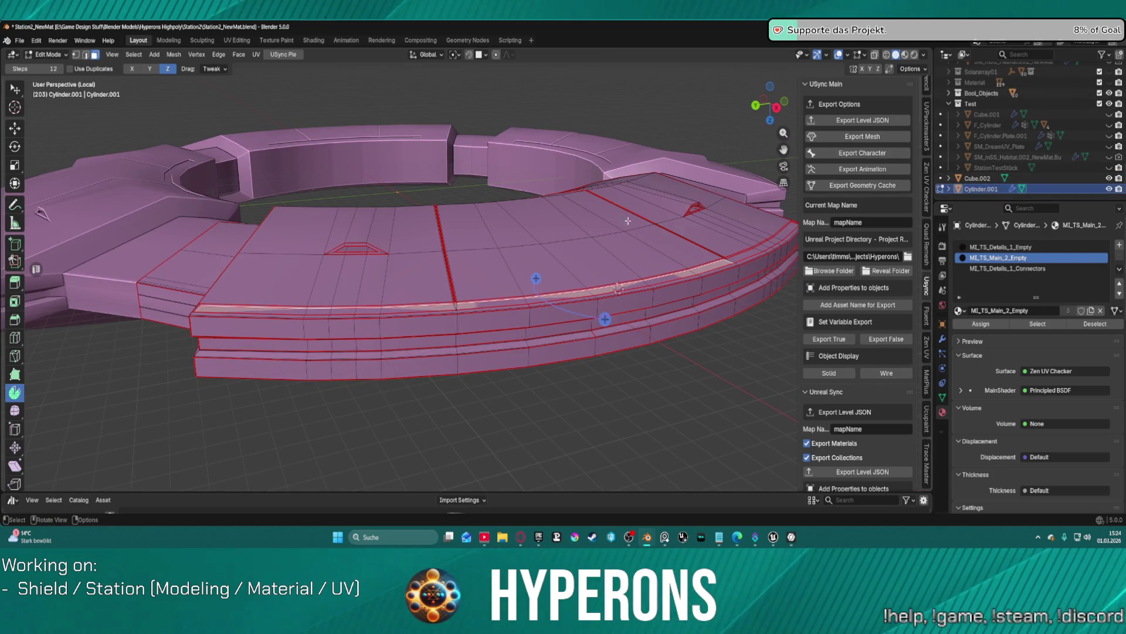
key("ctrl+Tab")
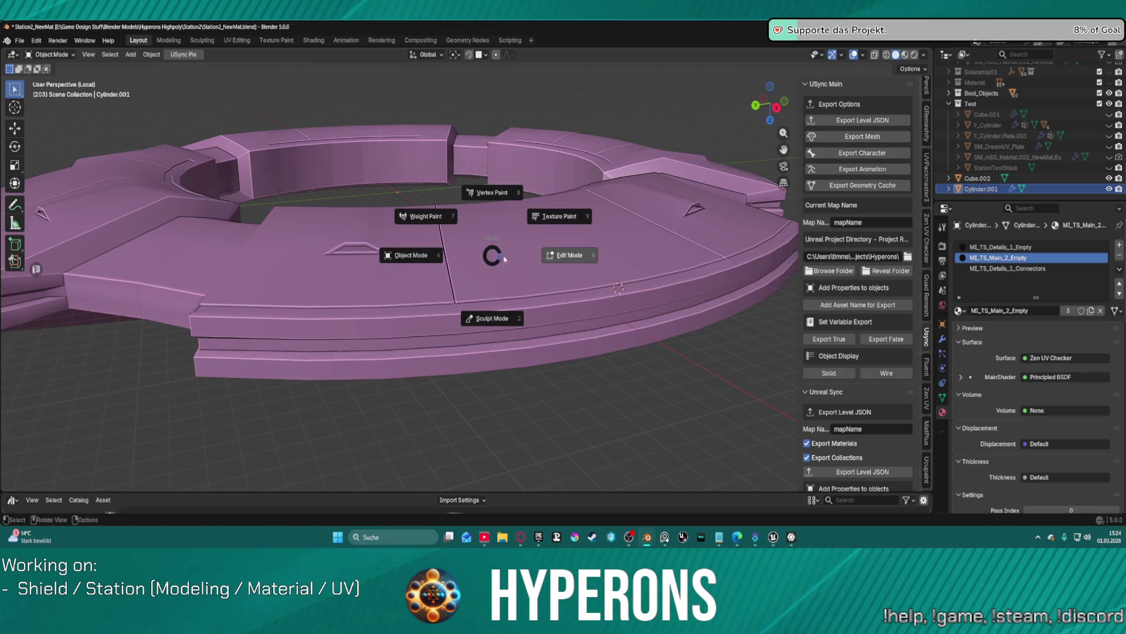
left_click(587, 256)
mouse_move(586, 256)
middle_mouse_down()
mouse_move(482, 287)
mouse_move(655, 280)
middle_mouse_up()
mouse_move(670, 330)
middle_mouse_down()
mouse_move(673, 246)
mouse_move(668, 325)
middle_mouse_up()
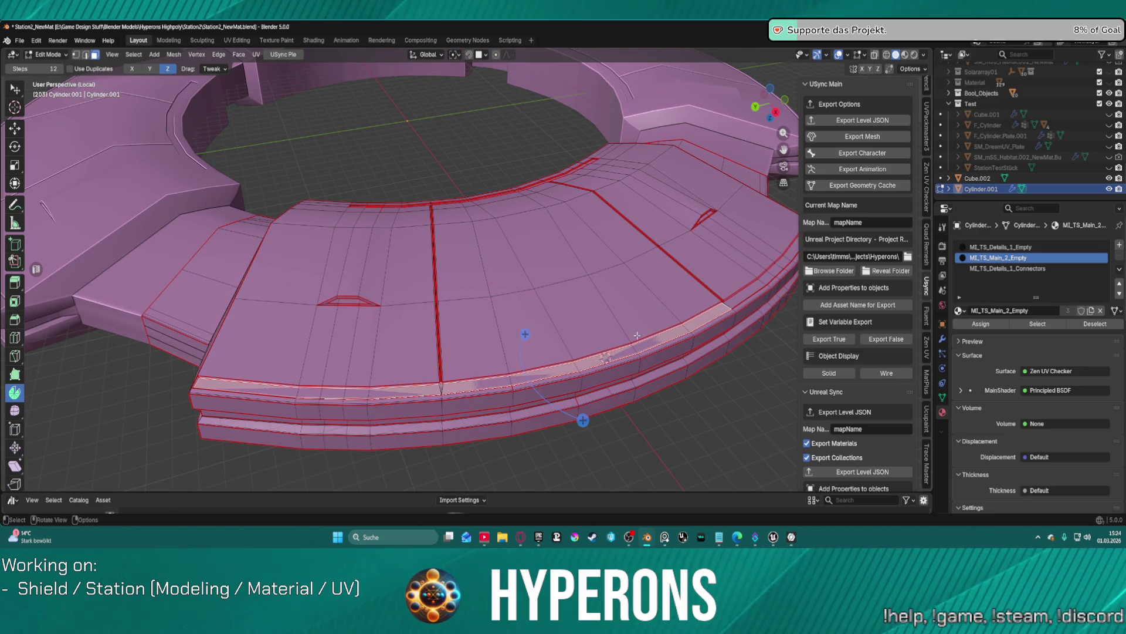
Step: Select the top bevel face loop, dissolve it and convert it to its edge loop
left_click(402, 392)
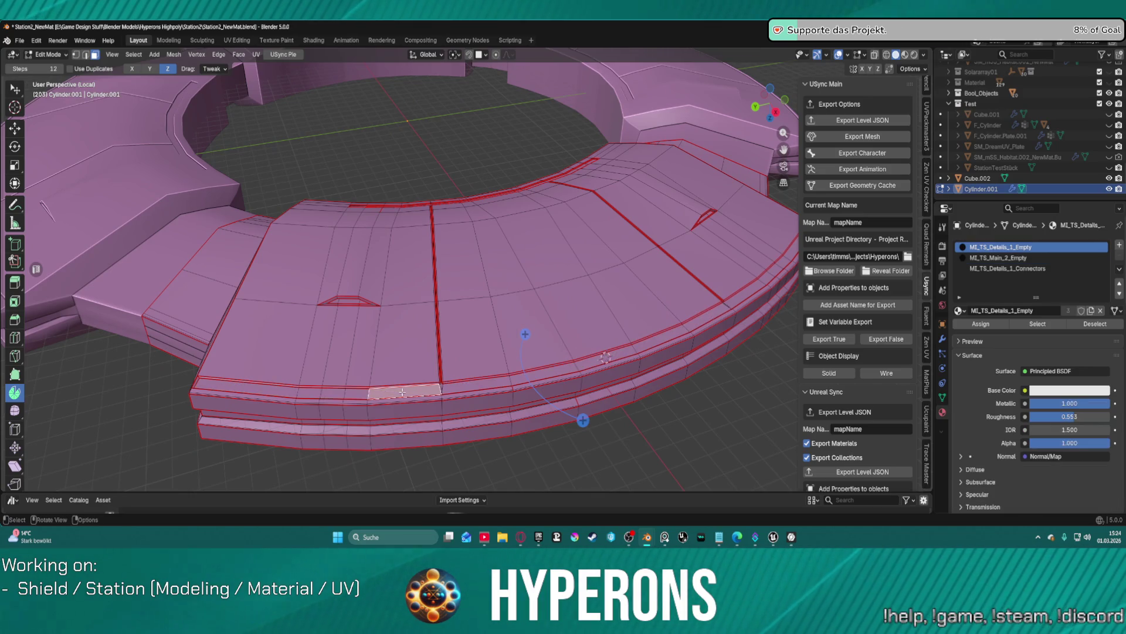
left_click(494, 386, "alt")
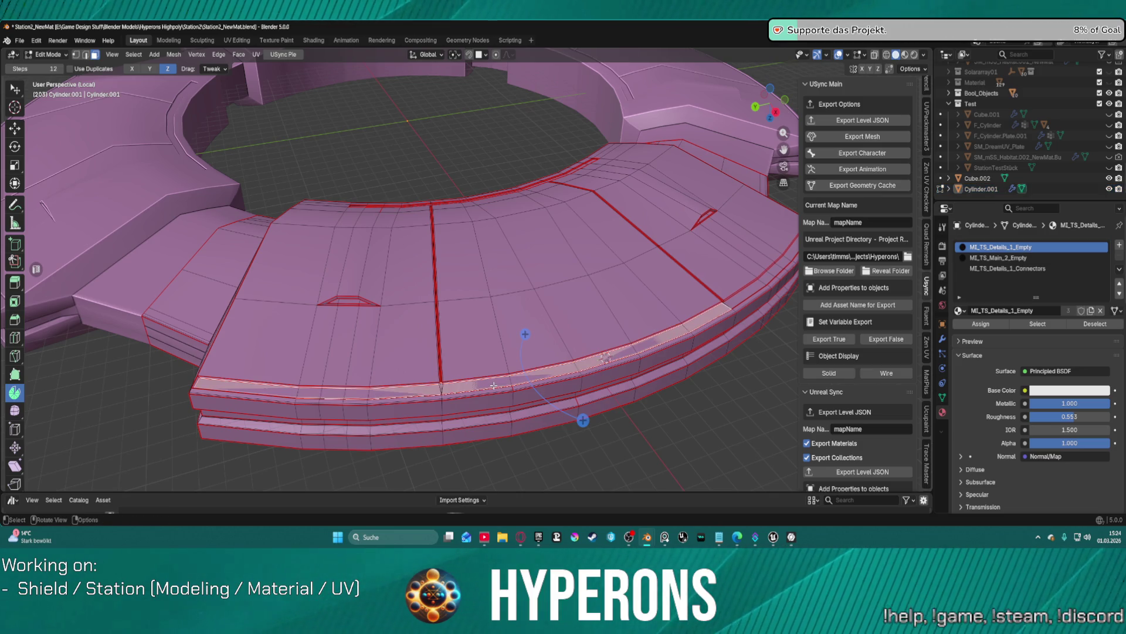
key("ctrl+x")
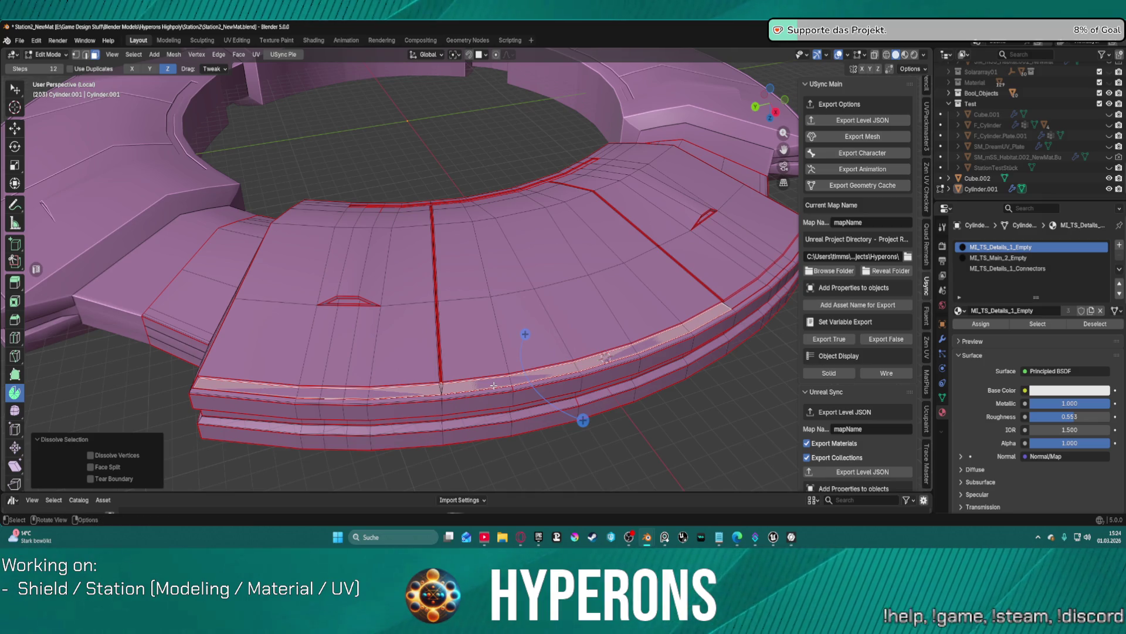
right_click(494, 385)
left_click(468, 389)
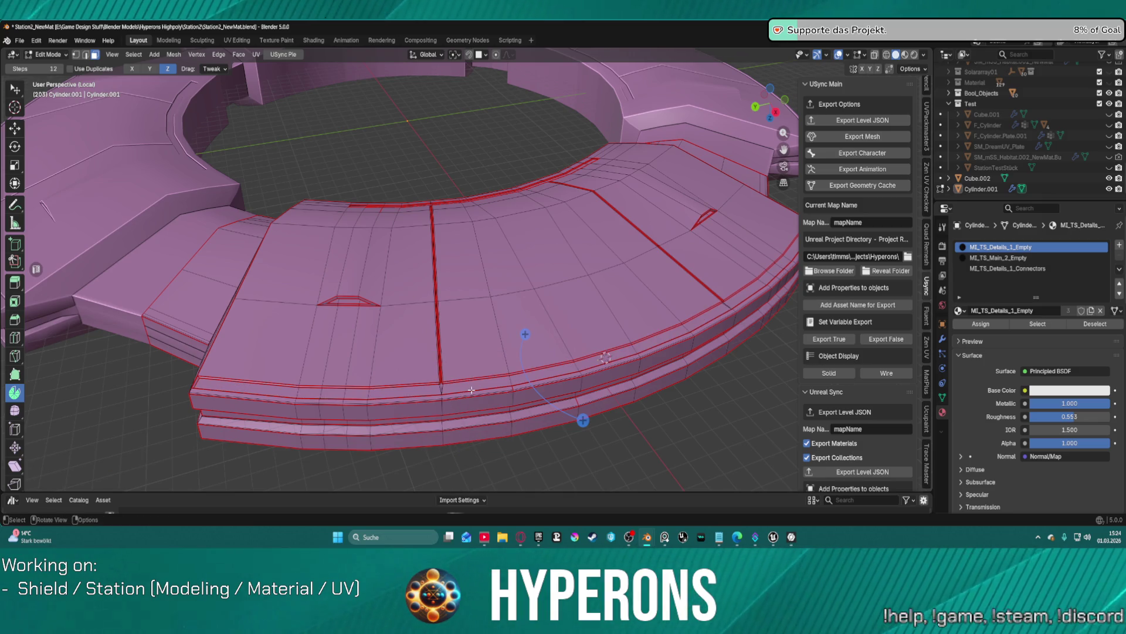
Step: Select a face on the ring's top panel
scroll(471, 389, "down", 3)
scroll(521, 382, "up", 2)
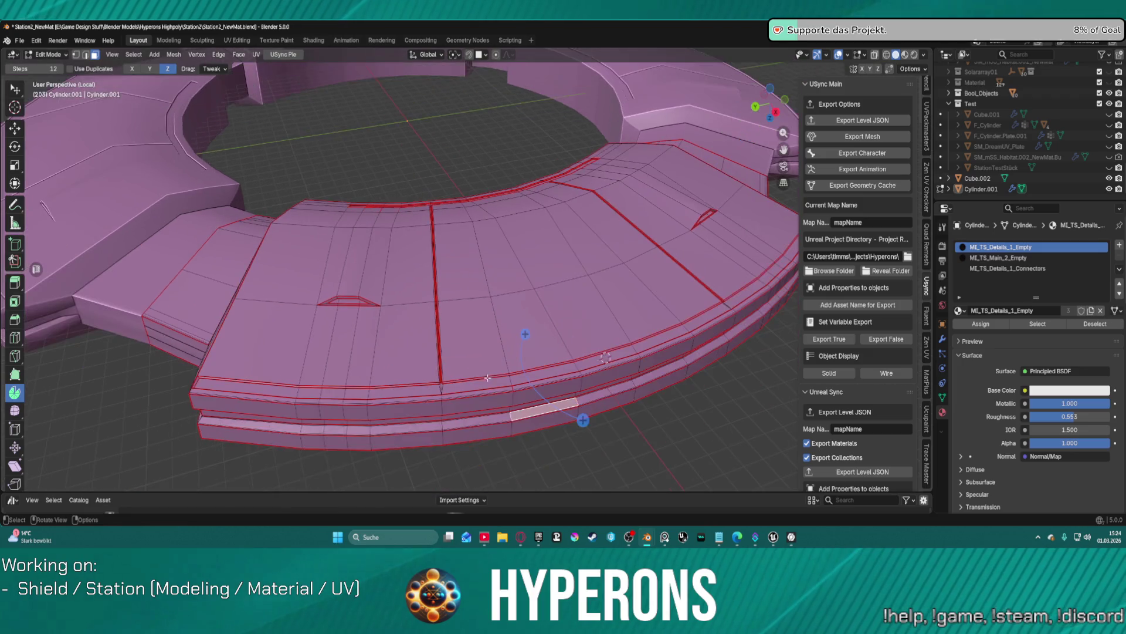
left_click(504, 386)
scroll(496, 347, "up", 2)
scroll(490, 311, "down", 2)
scroll(490, 298, "up", 3)
scroll(498, 294, "down", 4)
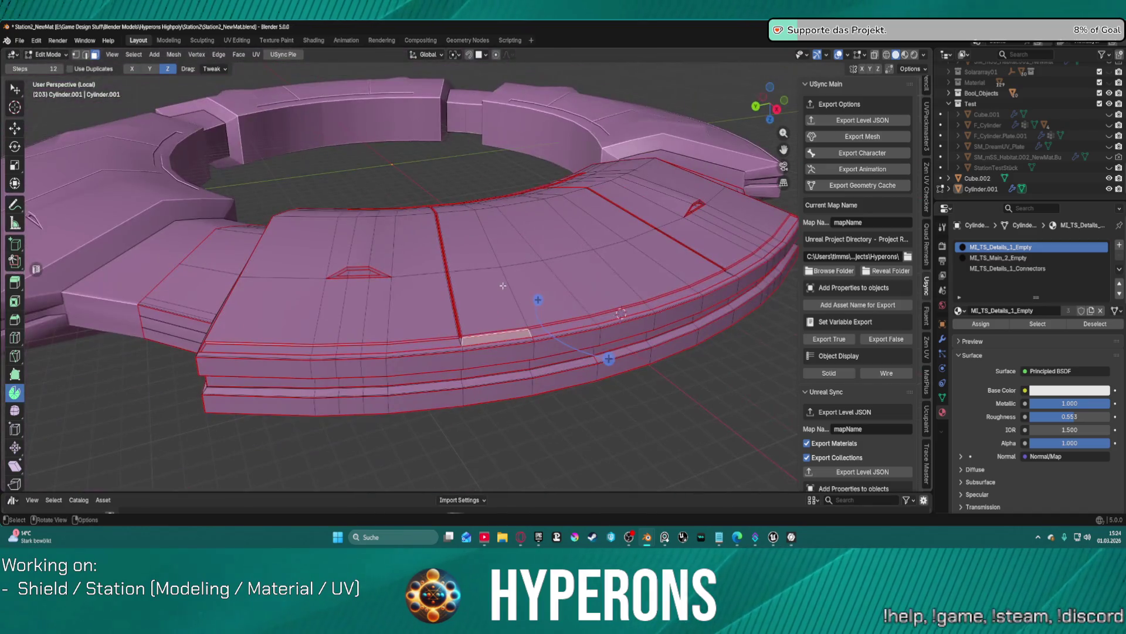
Step: Select the whole ring mesh and assign MI_TS_Details_1_Empty to it
key("l")
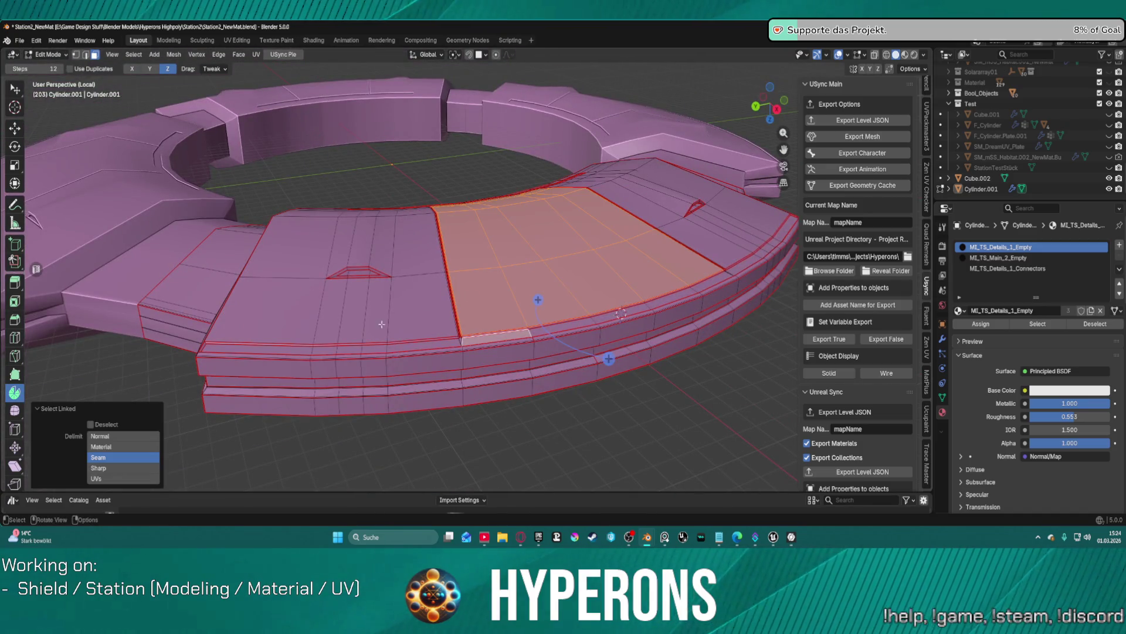
key("a")
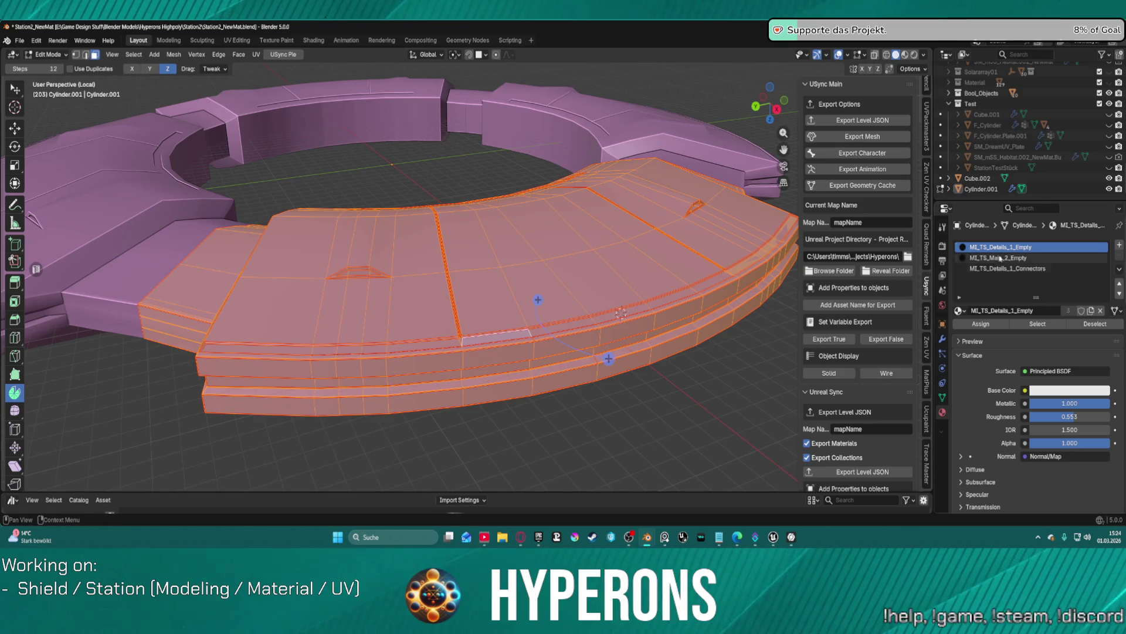
left_click(995, 324)
Step: Select a single outer rim face and move it up into the thin top strip
left_click(481, 311)
scroll(487, 328, "up", 3)
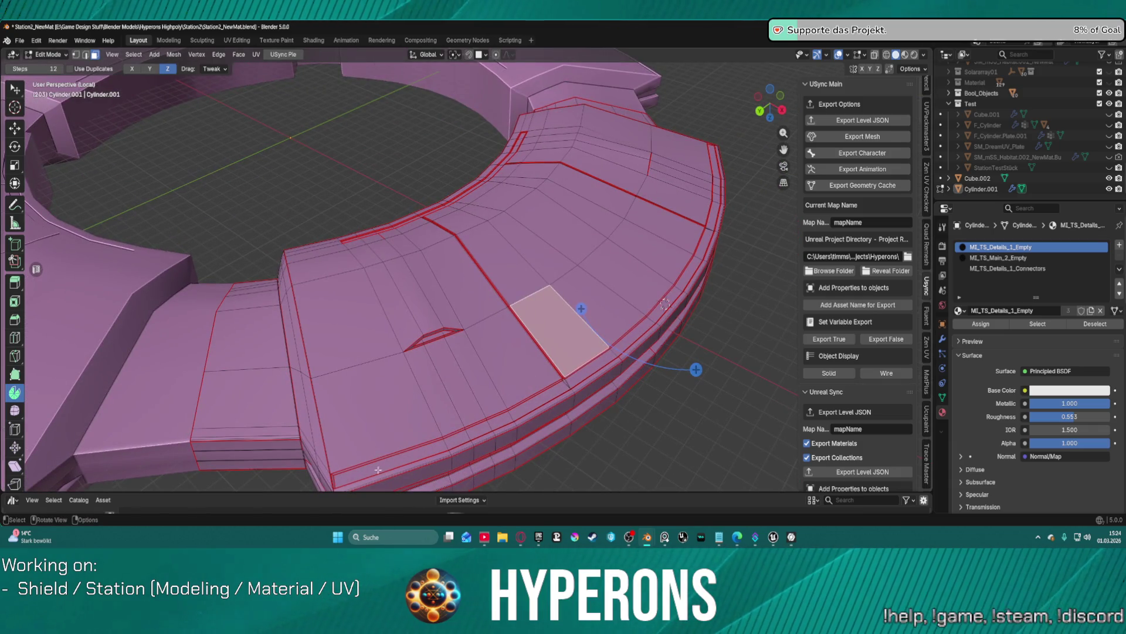
key("ctrl+l")
middle_click_drag(379, 463, 535, 102)
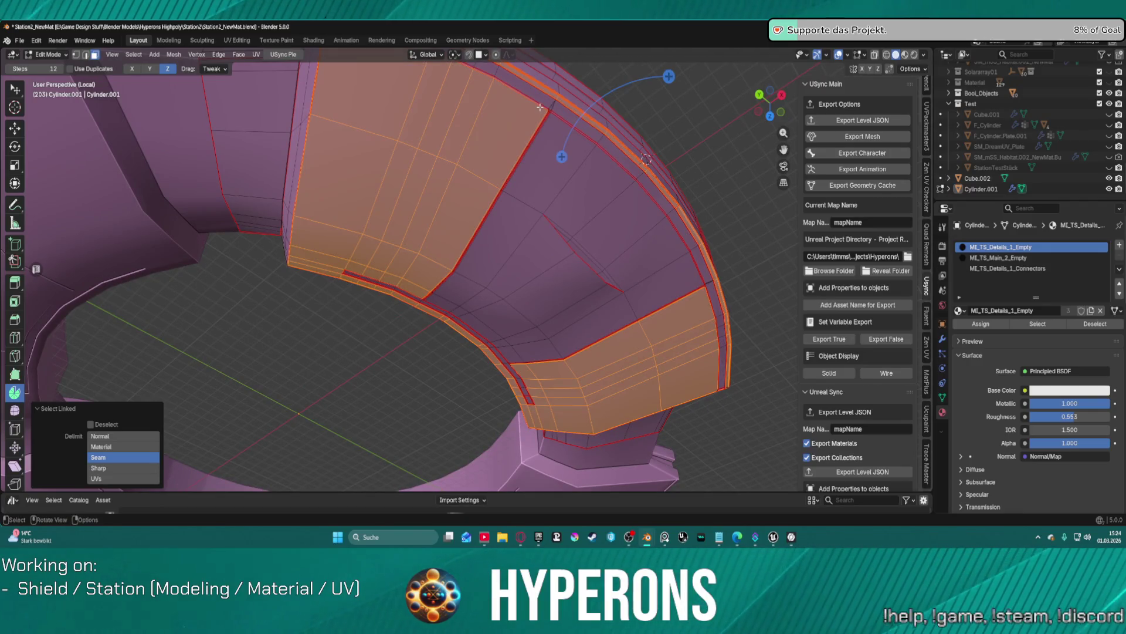
key("alt+a")
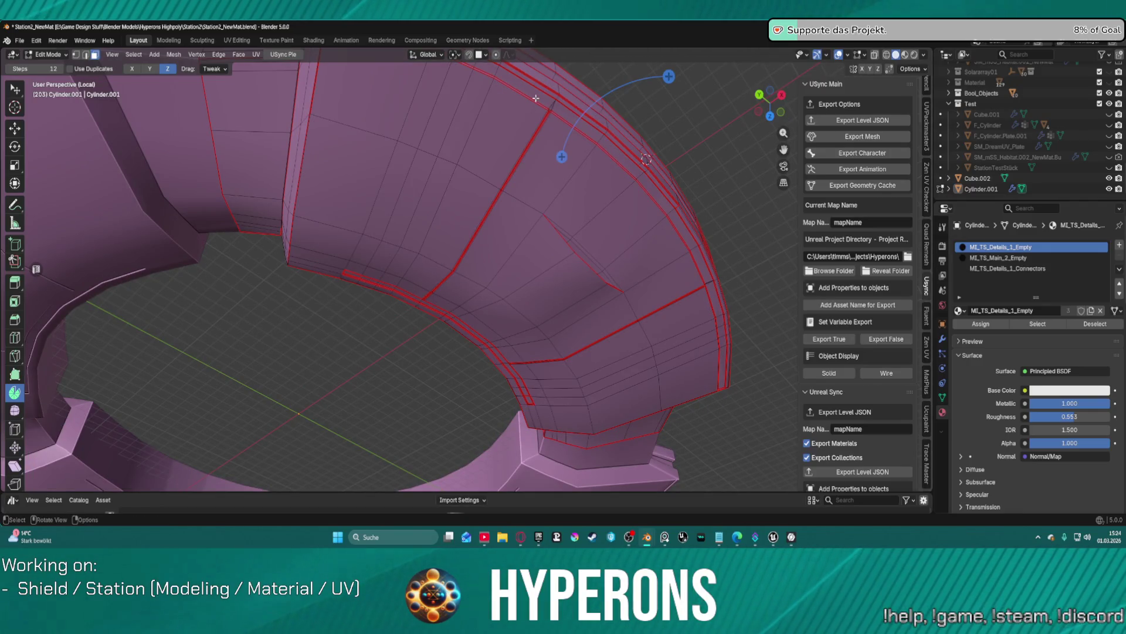
key("l")
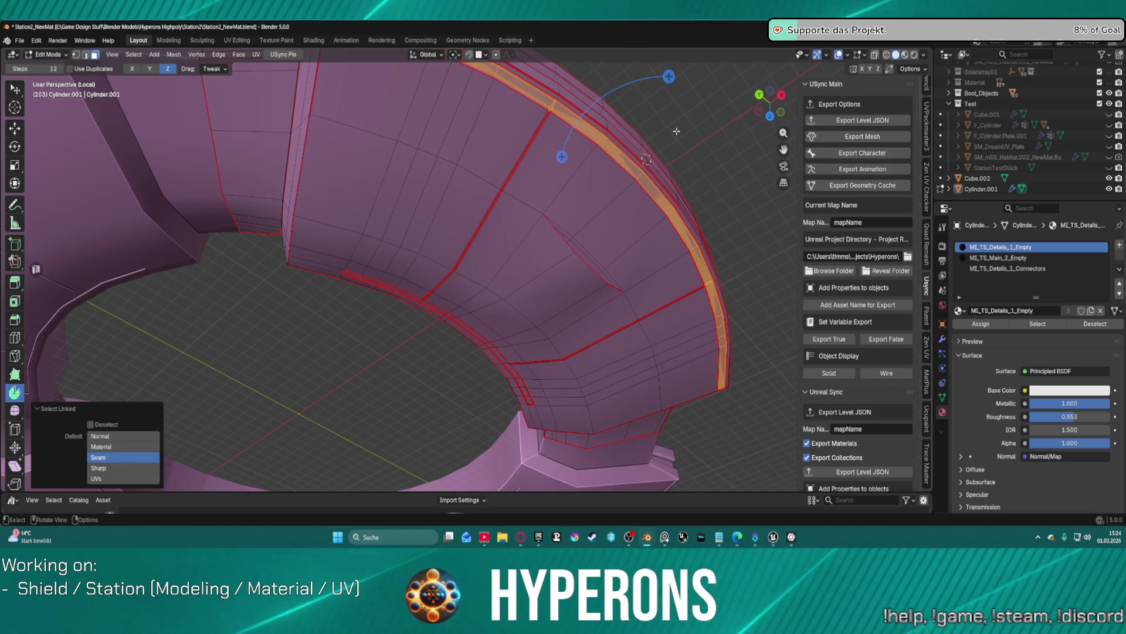
mouse_move(536, 98)
middle_mouse_down()
mouse_move(669, 169)
mouse_move(645, 135)
mouse_move(633, 153)
mouse_move(622, 148)
mouse_move(625, 126)
middle_mouse_up()
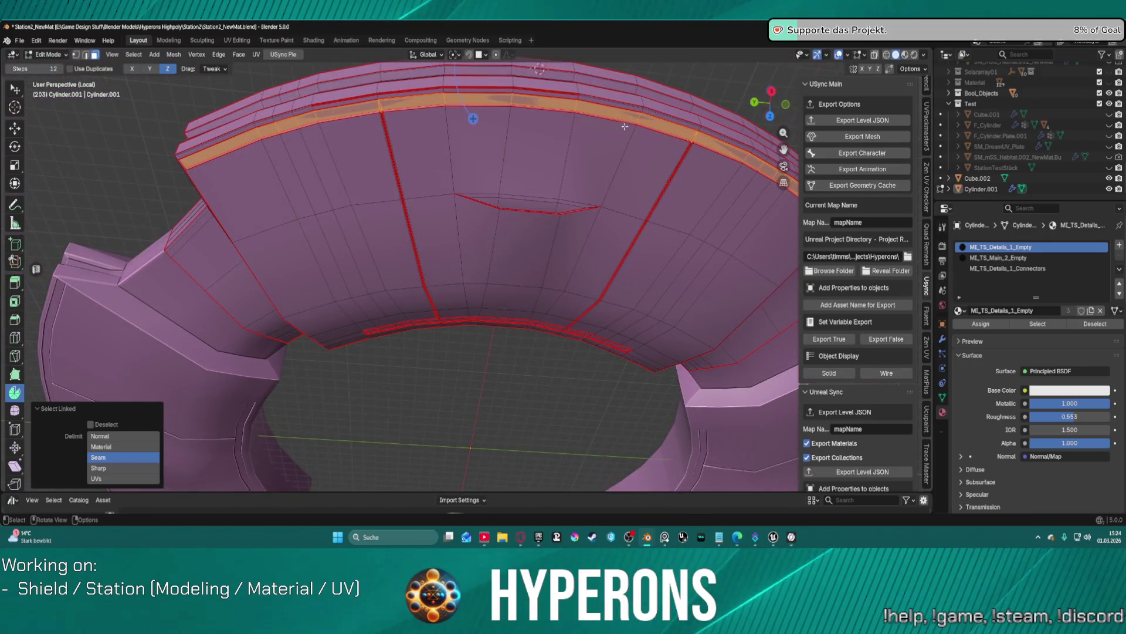
left_click(528, 129)
left_click_drag(554, 104, 555, 108)
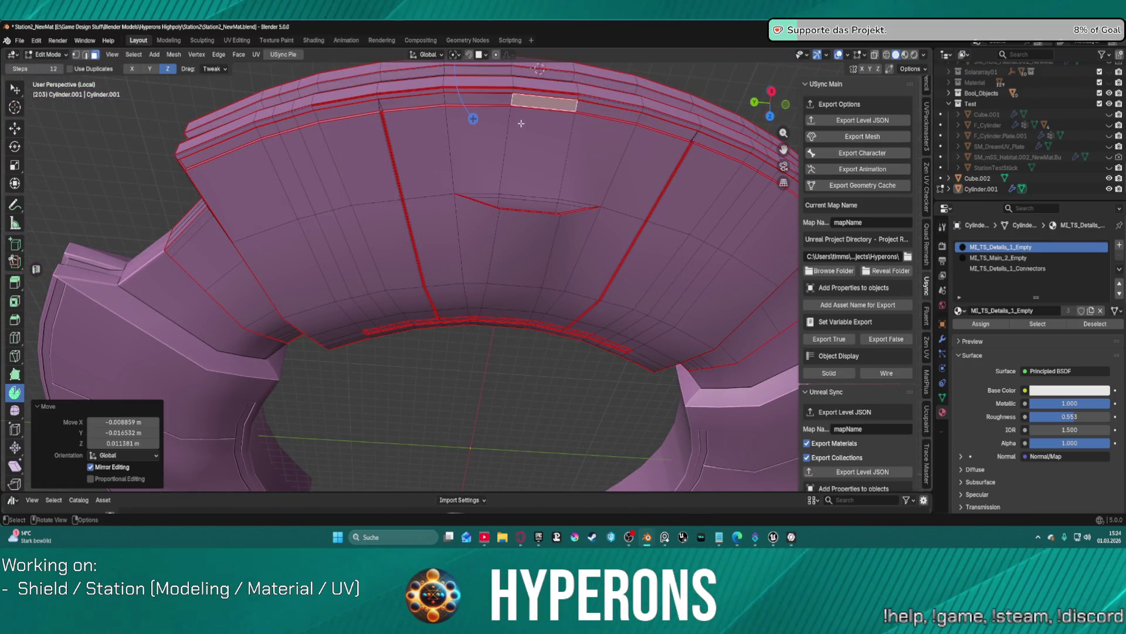
Step: Delete the selected faces from the ring's upper band
middle_click_drag(561, 241, 550, 266)
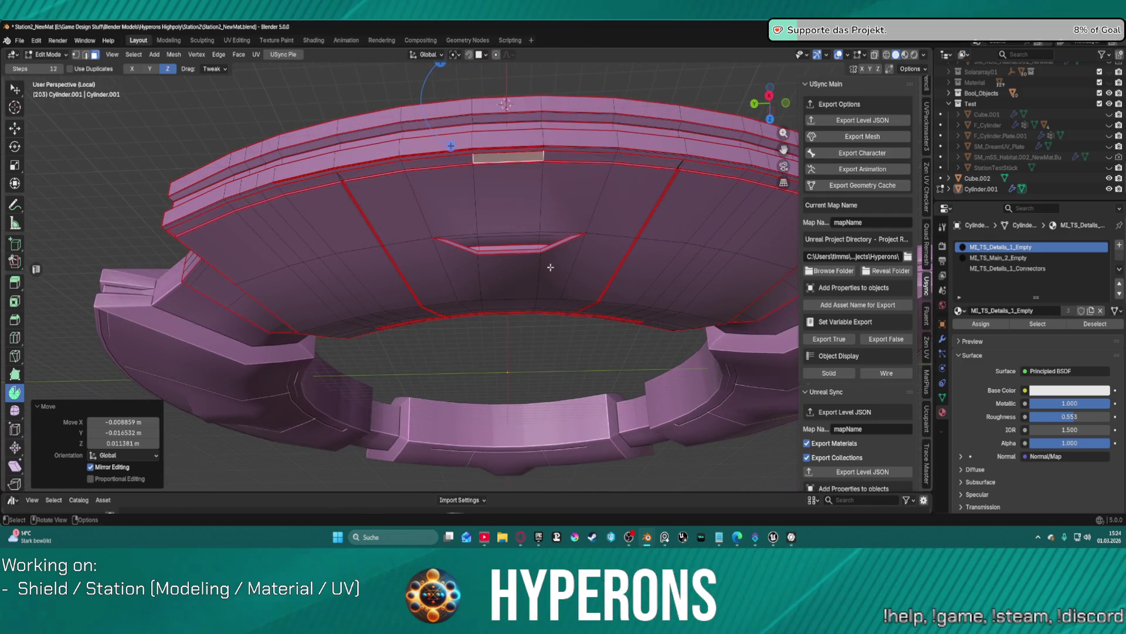
scroll(475, 177, "up", 1)
scroll(525, 134, "up", 2)
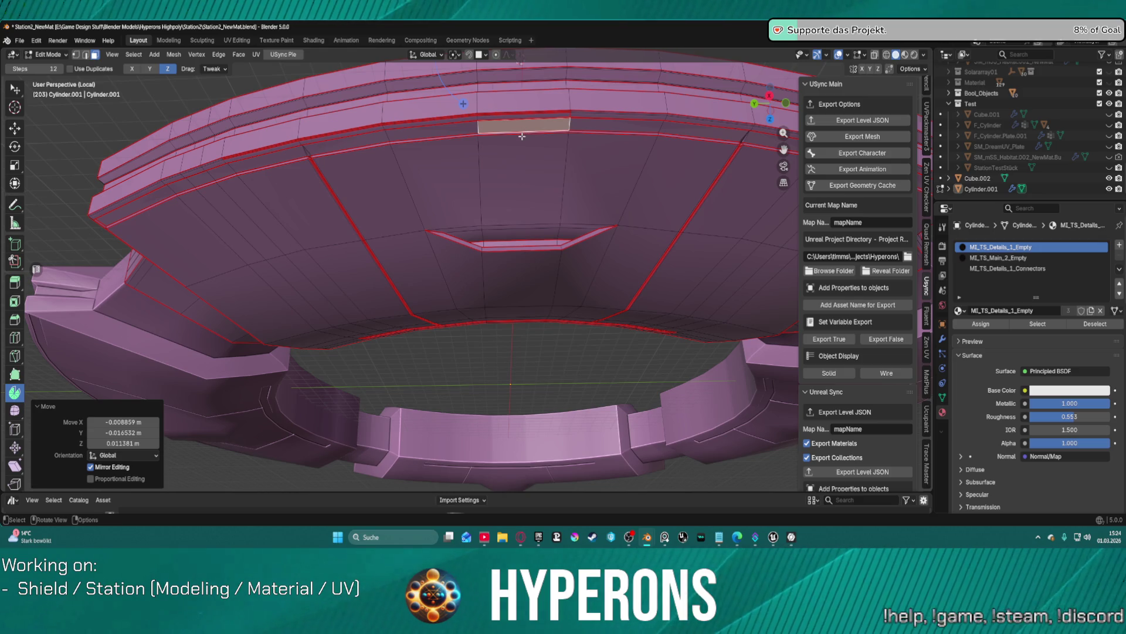
key("x")
left_click(512, 140)
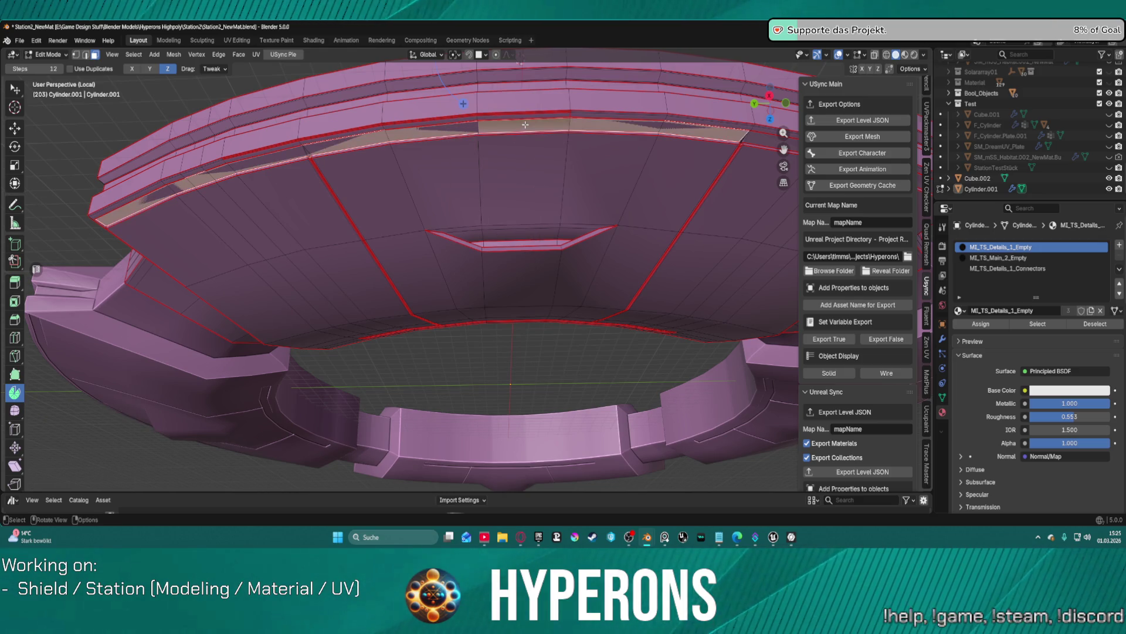
key("x")
left_click(523, 130)
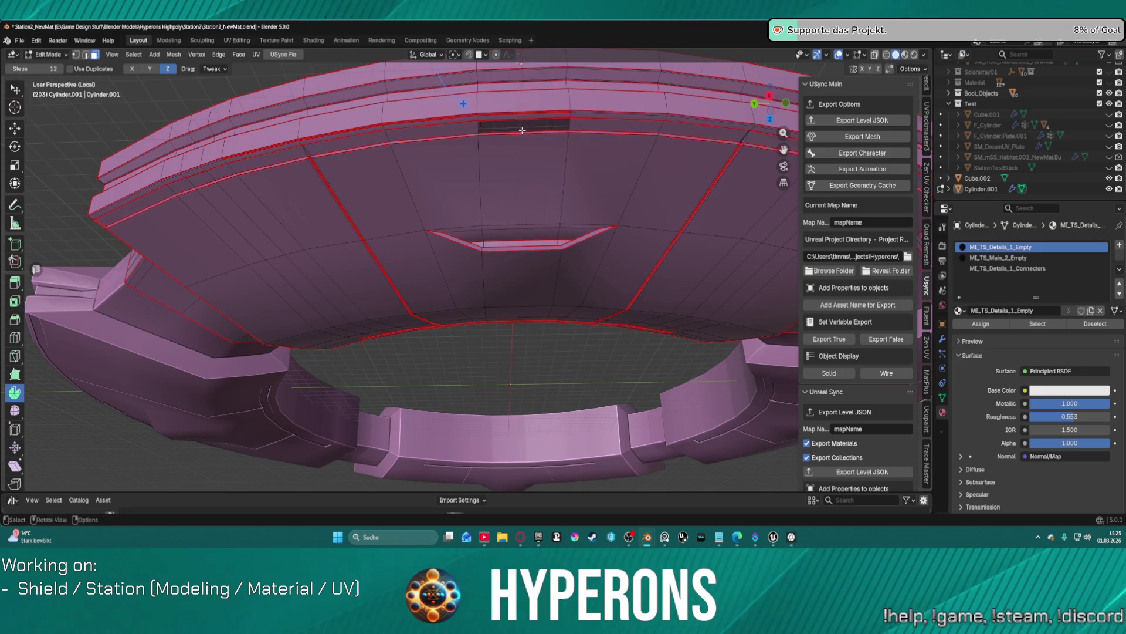
Step: In edge mode, fill the gaps in the upper band with new faces
key("2")
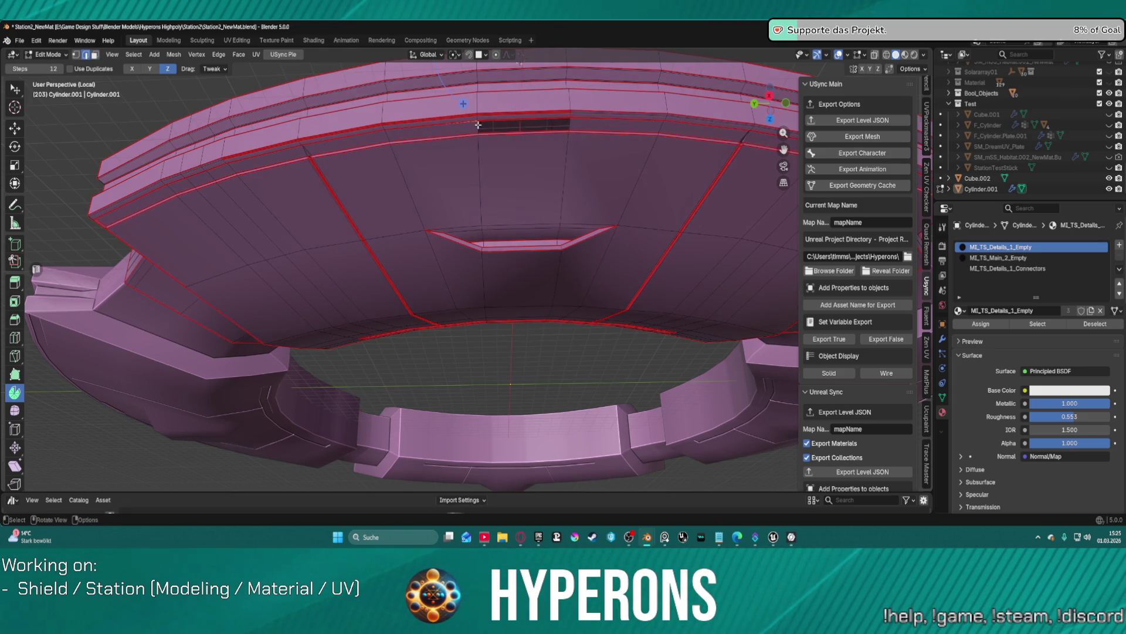
left_click(569, 123, "alt")
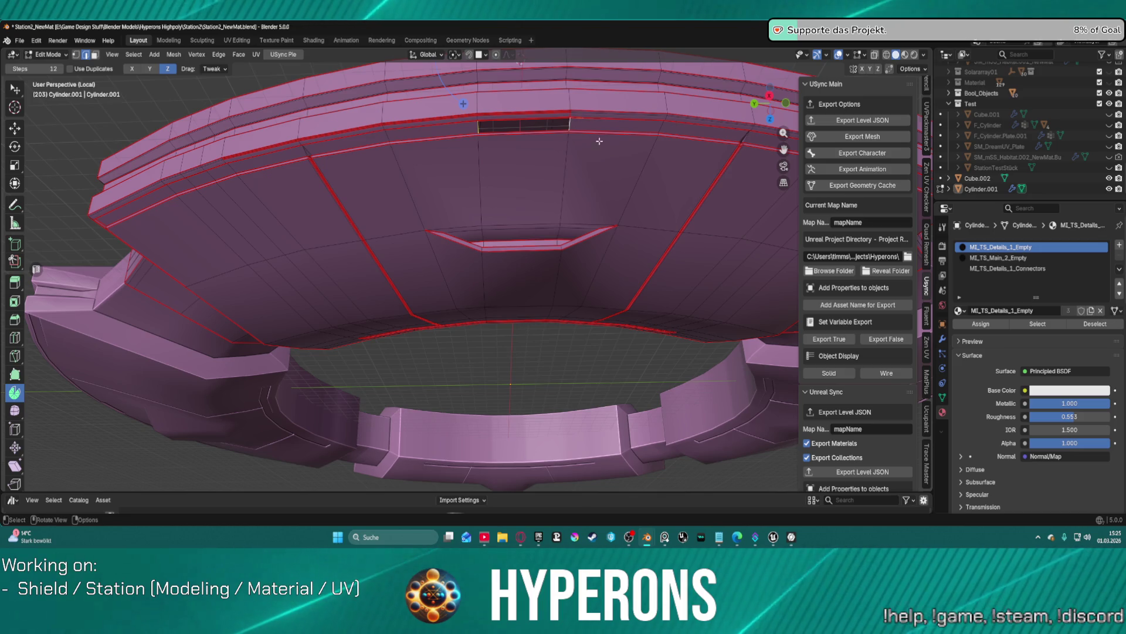
key("f")
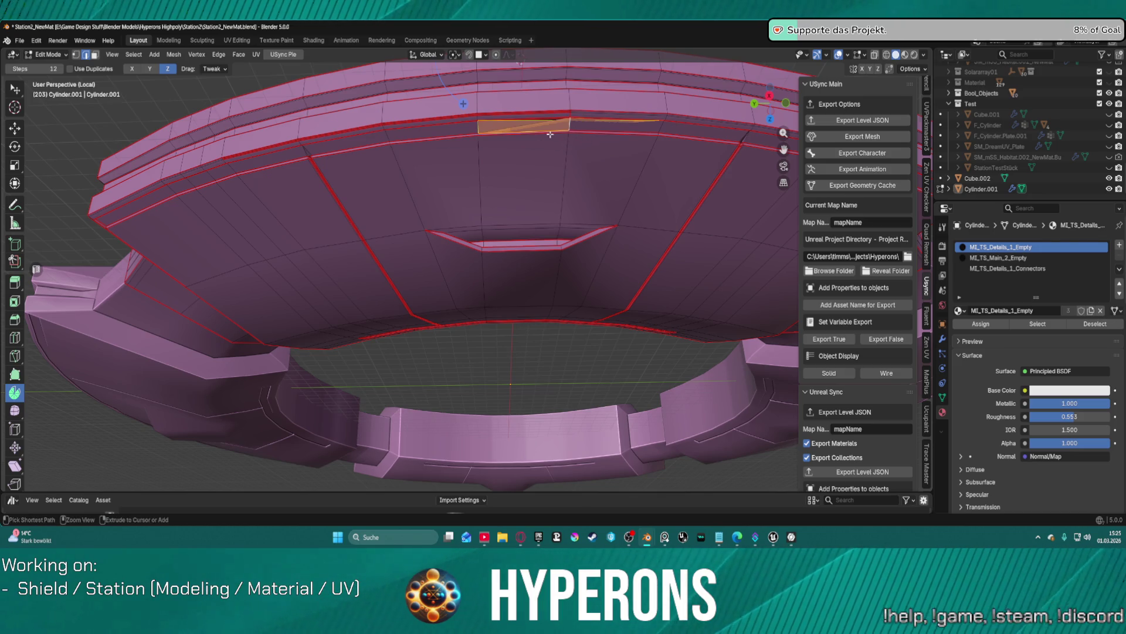
scroll(541, 123, "up", 3)
mouse_move(546, 96)
middle_mouse_down()
mouse_move(536, 455)
mouse_move(470, 176)
mouse_move(452, 244)
mouse_move(500, 126)
mouse_move(501, 201)
middle_mouse_up()
mouse_move(624, 176)
left_mouse_down()
mouse_move(643, 166)
mouse_move(624, 179)
left_mouse_up()
key("ctrl+z")
key("ctrl+z")
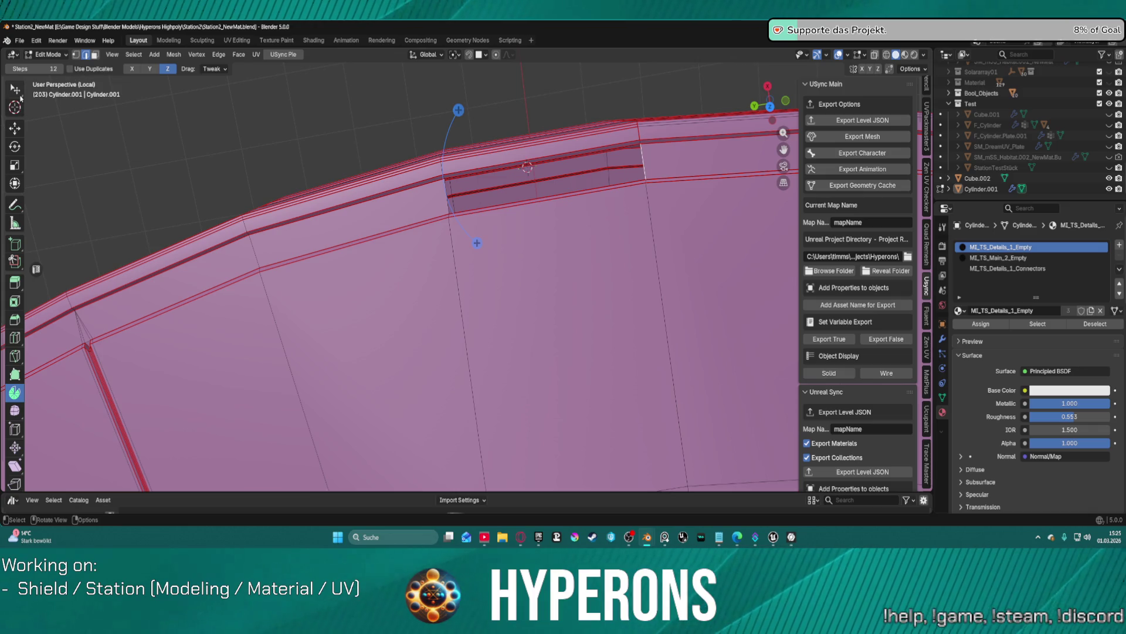
left_click(22, 88)
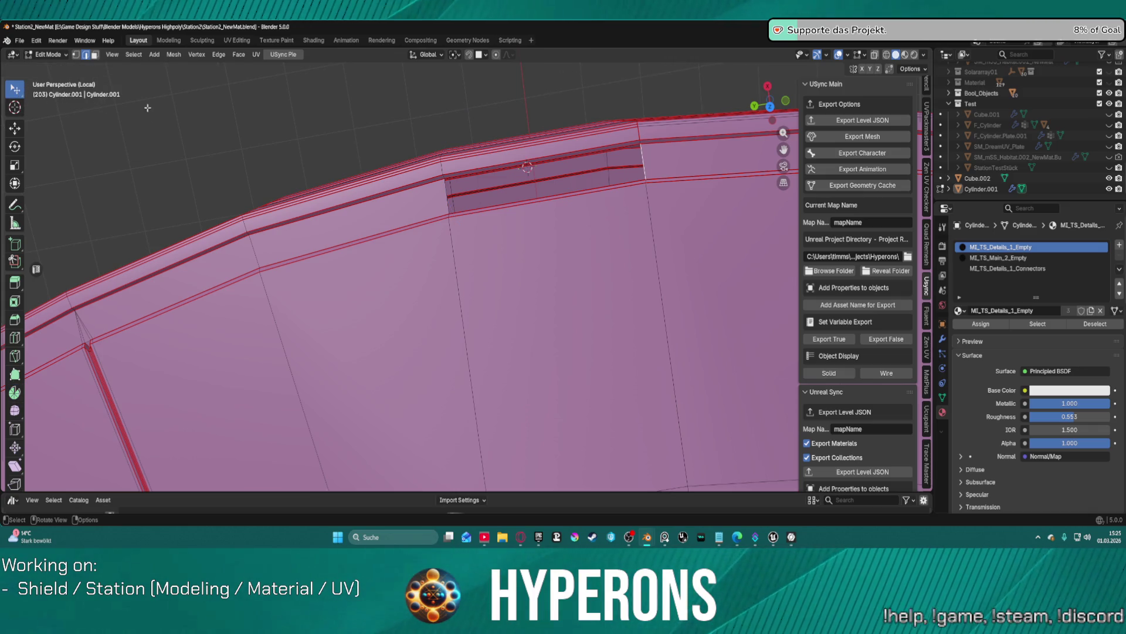
key("w")
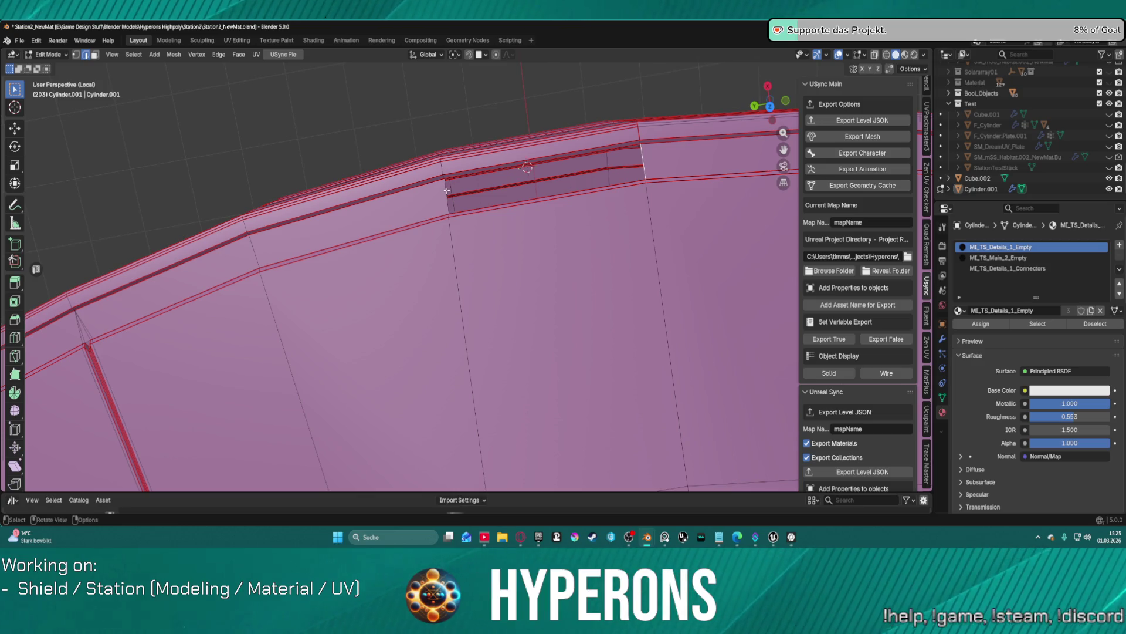
left_click(447, 190)
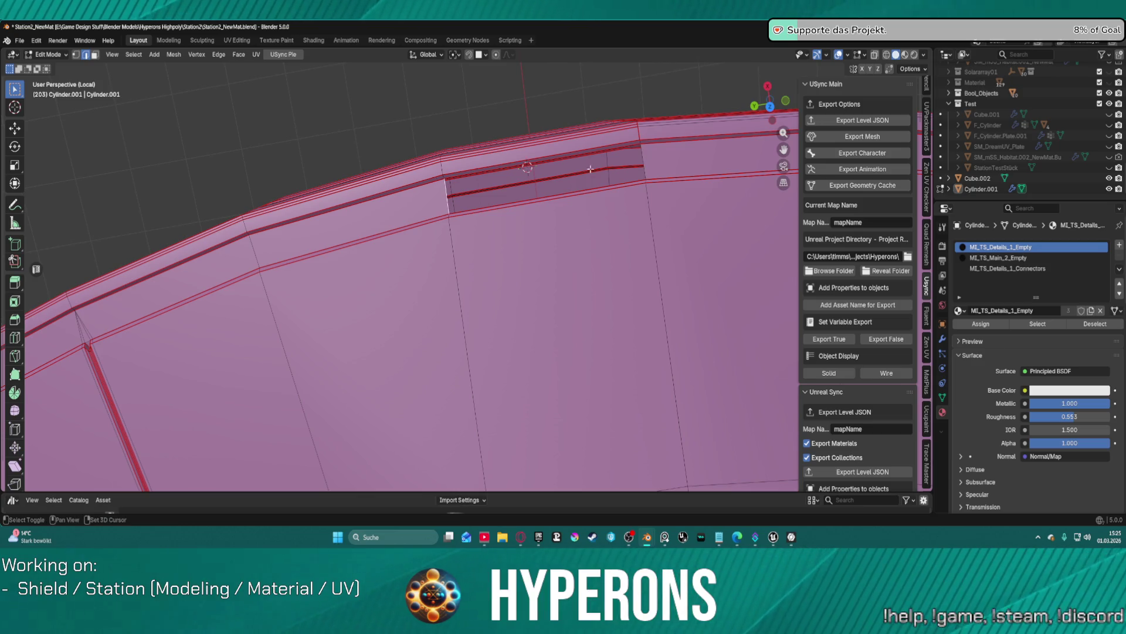
key("f")
left_click(710, 174)
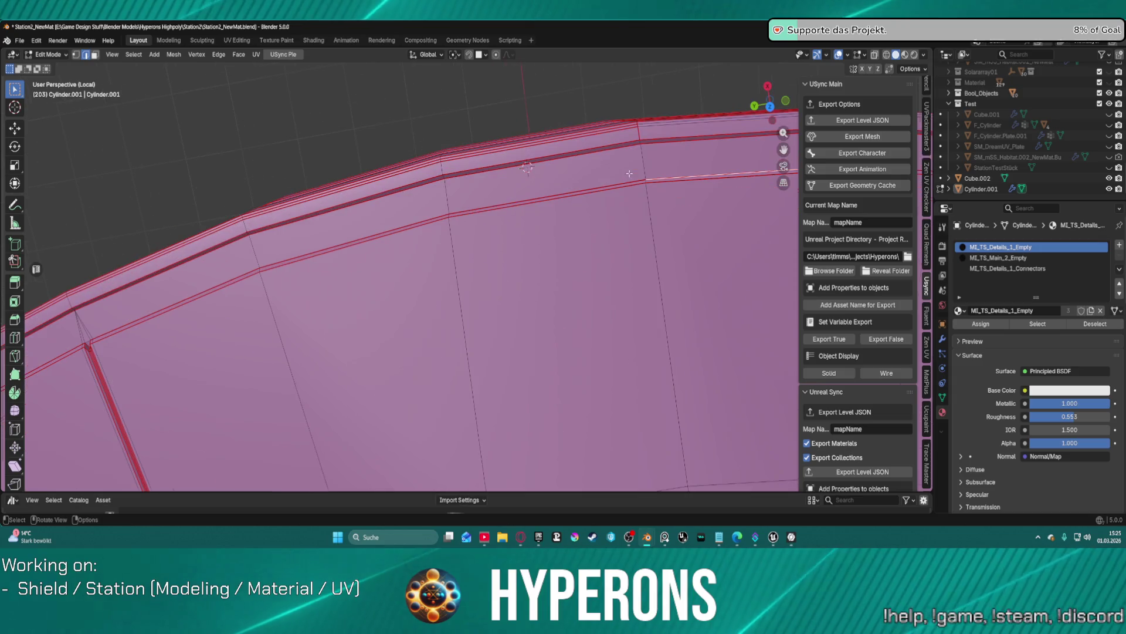
Step: Select the seam-bounded upper outer rim strip and make MI_TS_Main_2_Empty the active slot
middle_click_drag(638, 233, 446, 209)
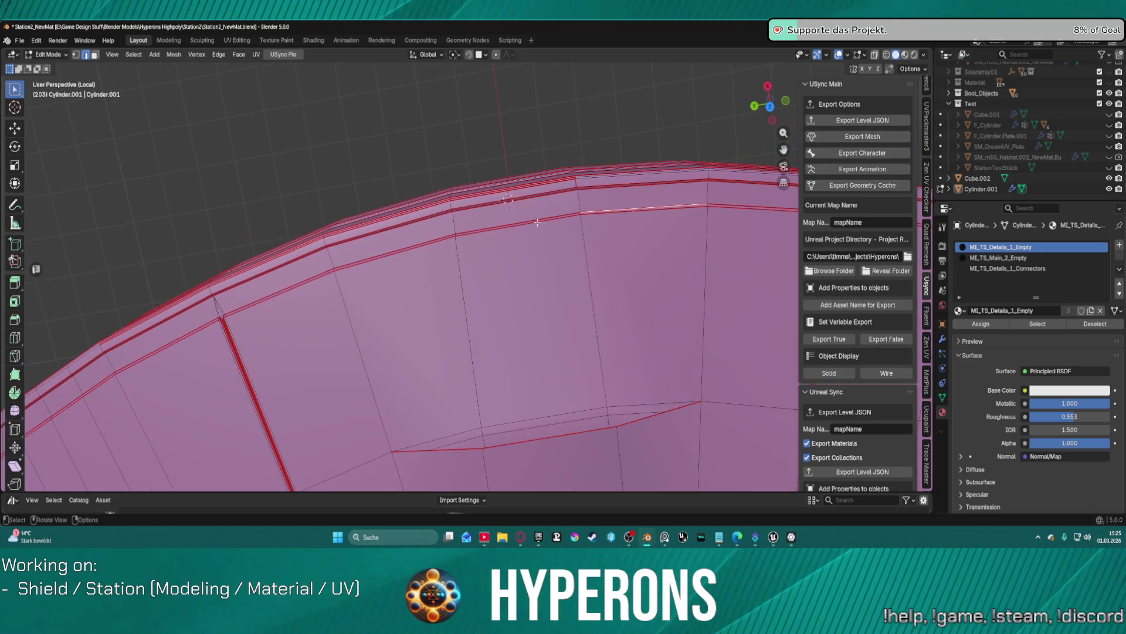
key("l")
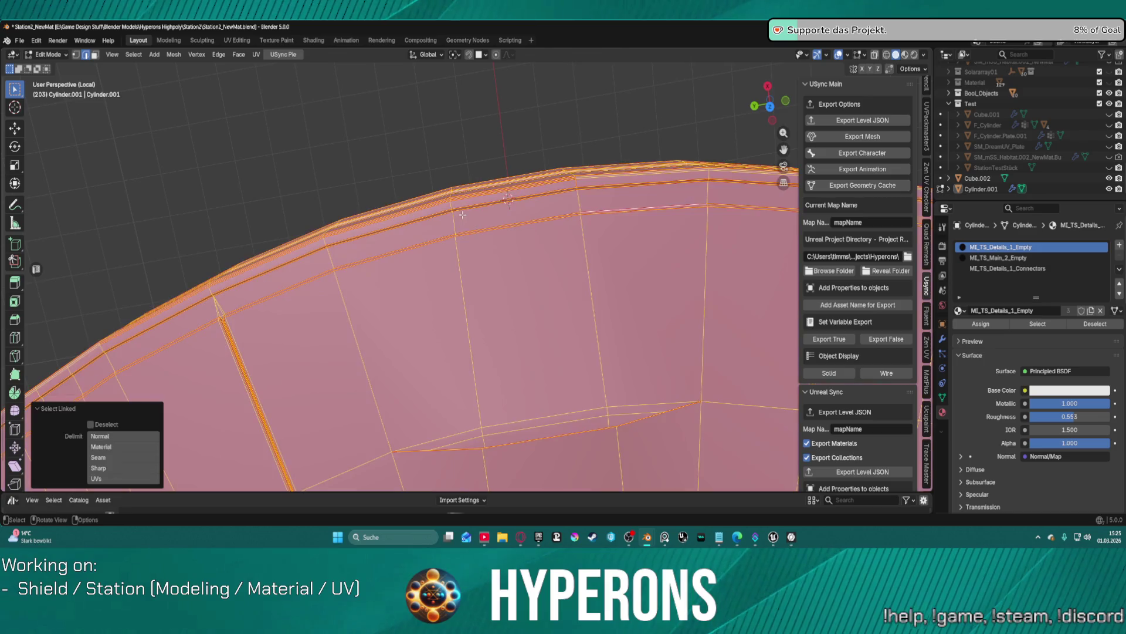
left_click(500, 224)
key("l")
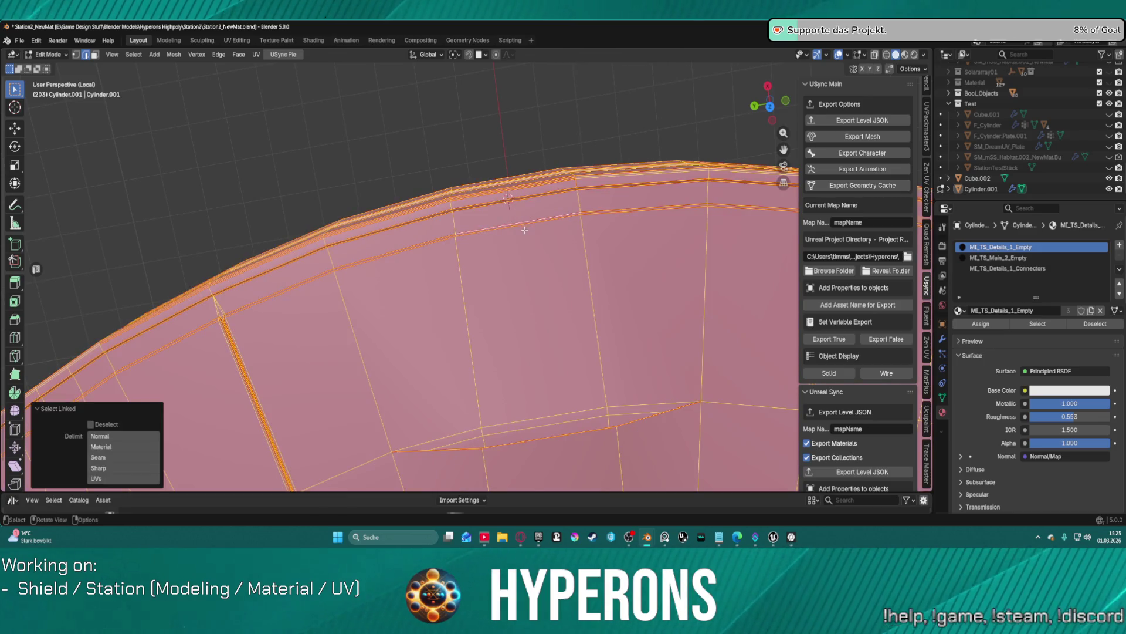
key("3")
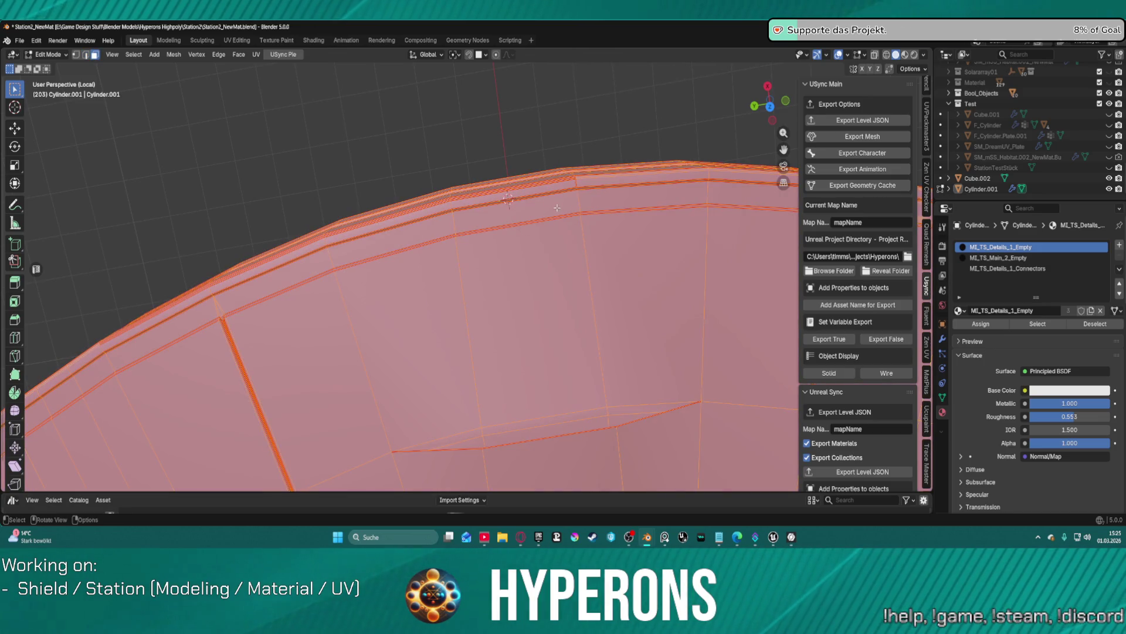
left_click(560, 123)
key("l")
mouse_move(510, 199)
middle_mouse_down()
mouse_move(522, 279)
mouse_move(498, 298)
middle_mouse_up()
key("l")
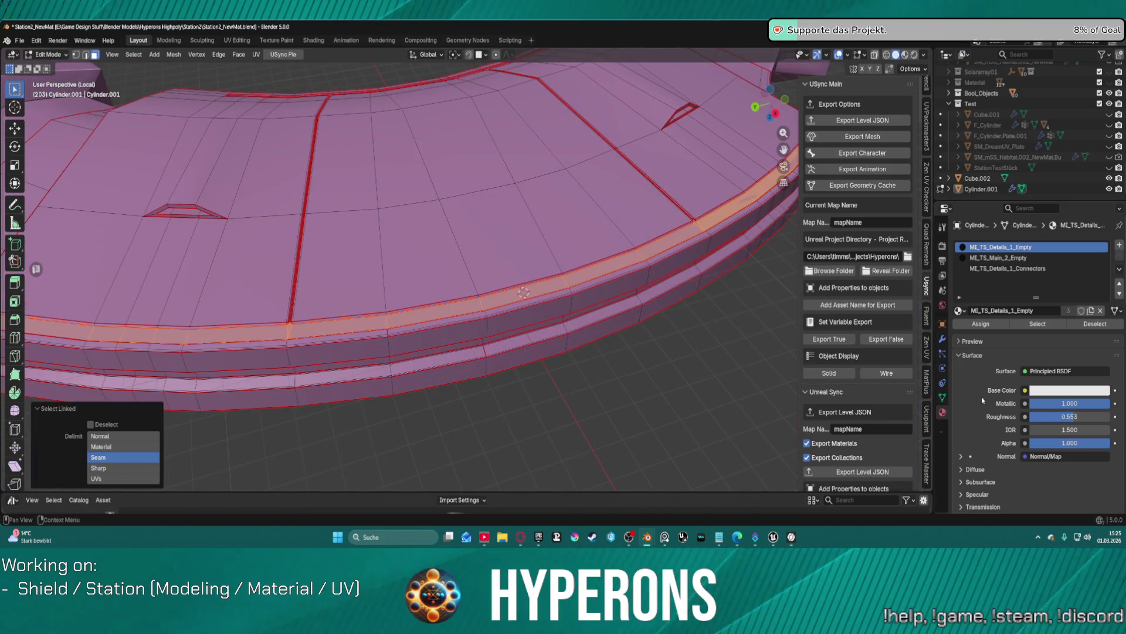
left_click(997, 258)
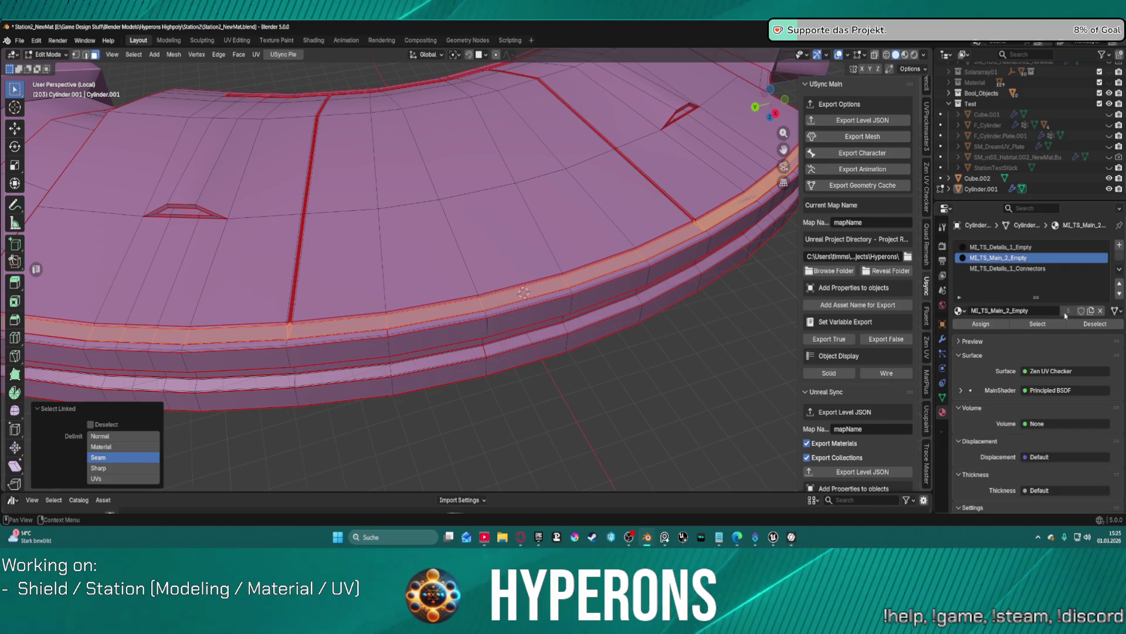
Step: Assign MI_TS_Main_2_Empty to the rim strip, then select the seam-bounded lower rim band
left_click(995, 324)
mouse_move(395, 295)
middle_mouse_down()
mouse_move(410, 254)
mouse_move(587, 193)
mouse_move(746, 162)
mouse_move(704, 264)
mouse_move(343, 285)
middle_mouse_up()
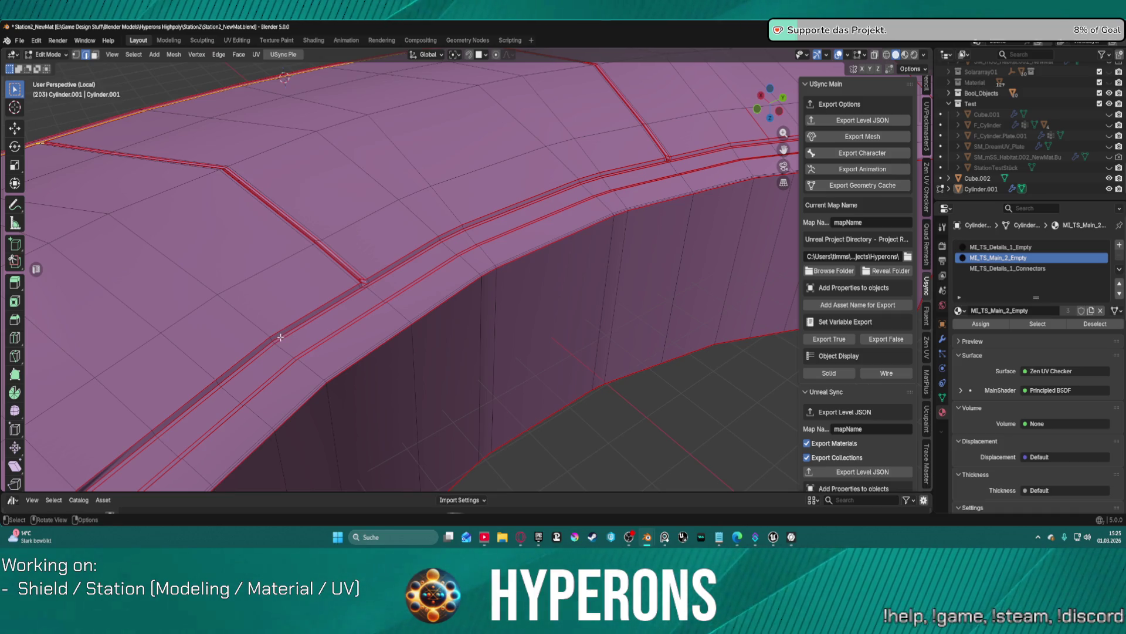
key("l")
left_click(498, 395)
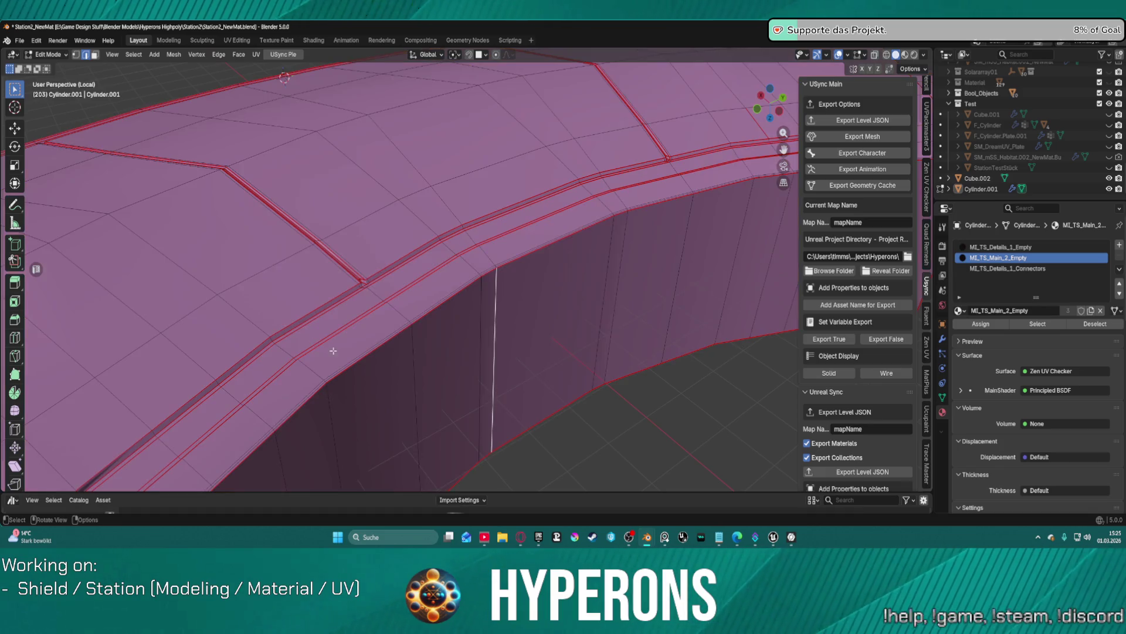
left_click(295, 328)
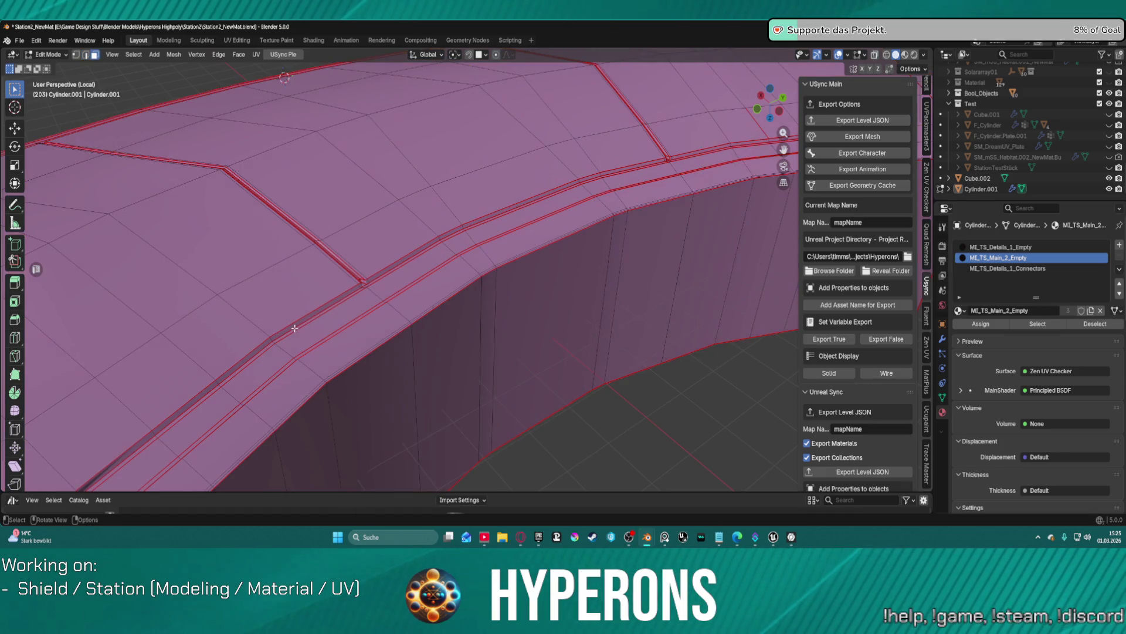
left_click(295, 329)
key("ctrl+l")
Step: Assign MI_TS_Details_1_Connectors to the top strip of faces
mouse_move(434, 359)
middle_mouse_down()
mouse_move(510, 307)
mouse_move(513, 238)
middle_mouse_up()
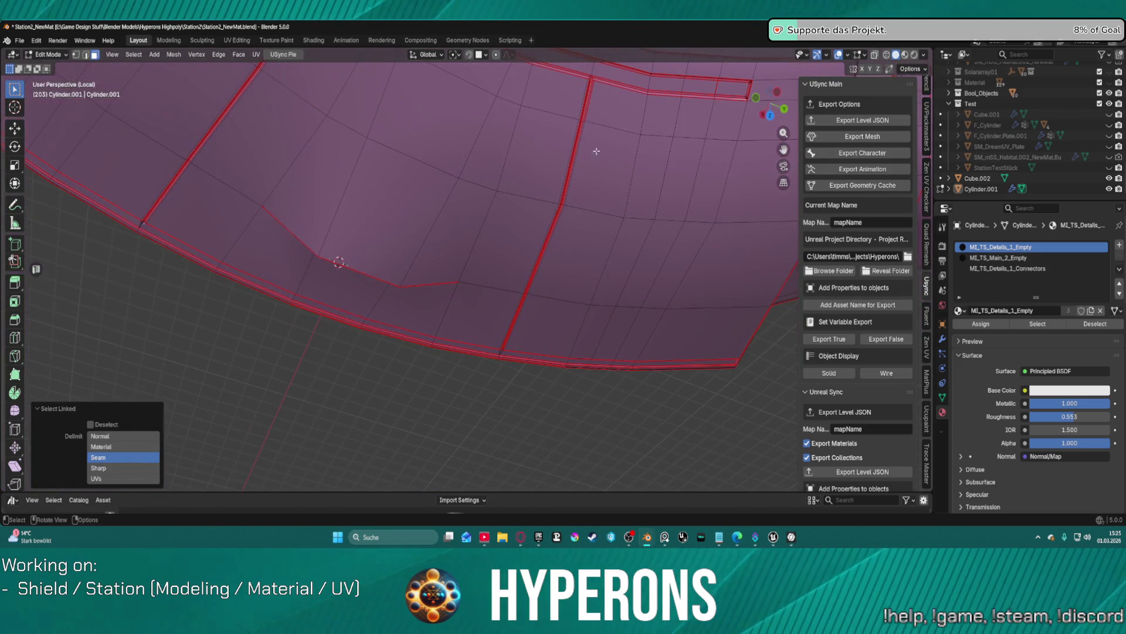
left_click(644, 74)
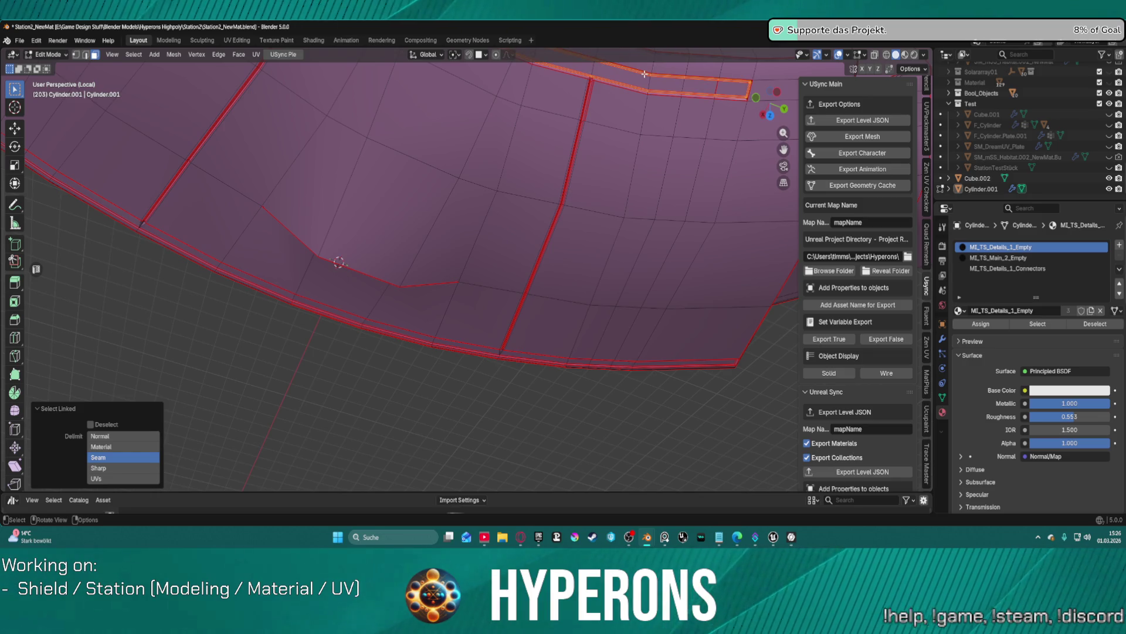
left_click(992, 269)
left_click(991, 330)
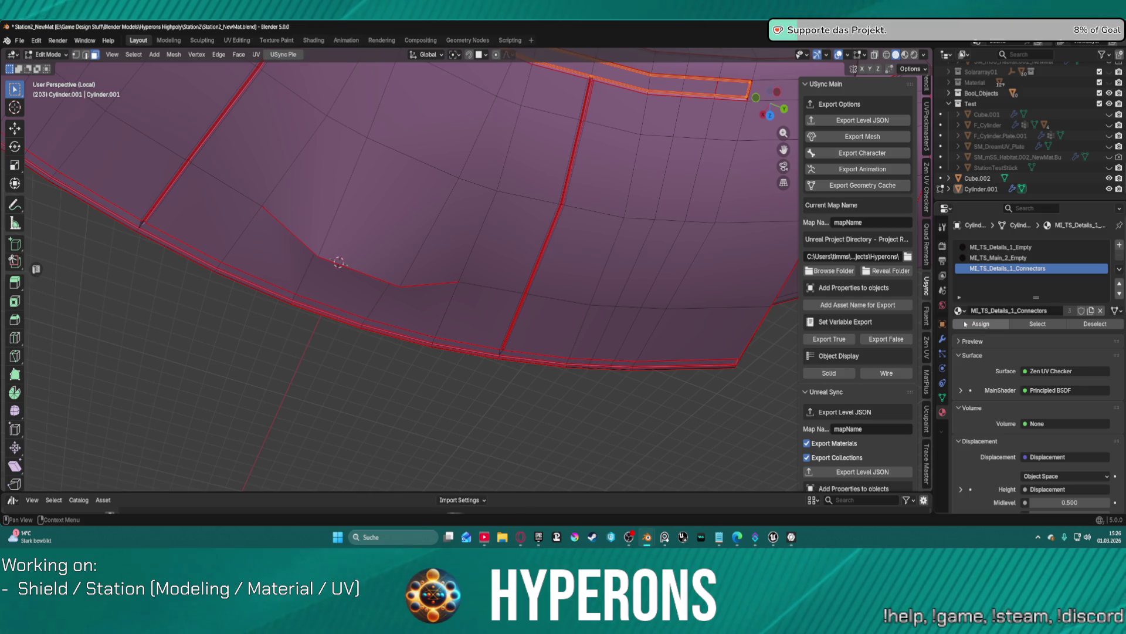
Step: Select another seam-bounded strip and assign MI_TS_Main_2_Empty to it
key("alt+a")
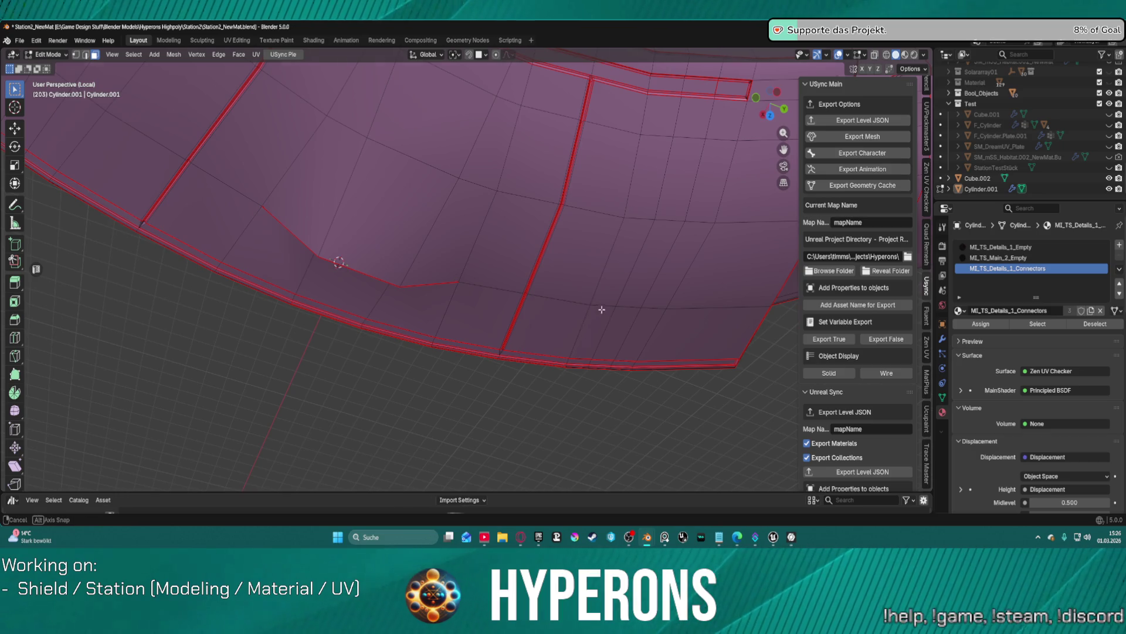
middle_click_drag(601, 310, 621, 254)
key("l")
mouse_move(397, 395)
middle_mouse_down()
mouse_move(446, 327)
mouse_move(250, 193)
middle_mouse_up()
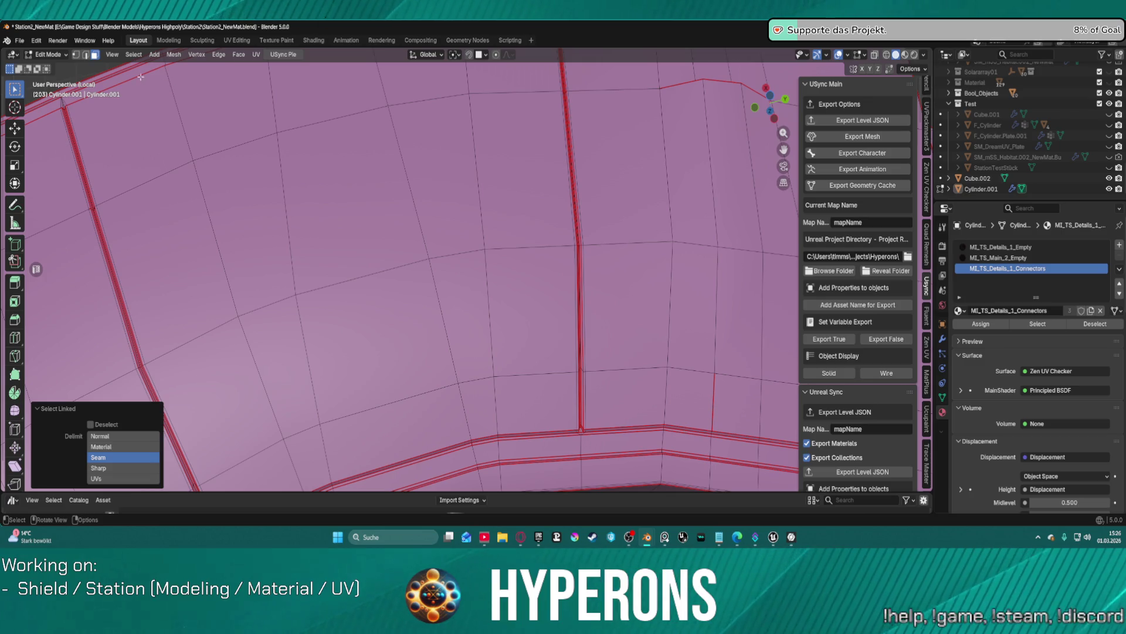
key("l")
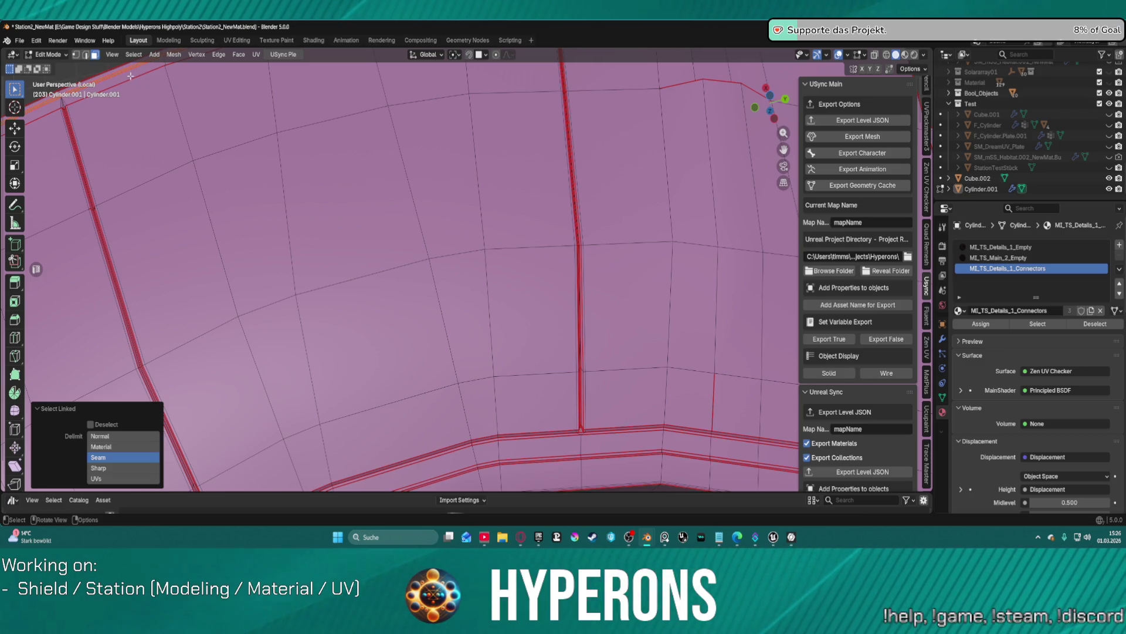
key("ctrl+z")
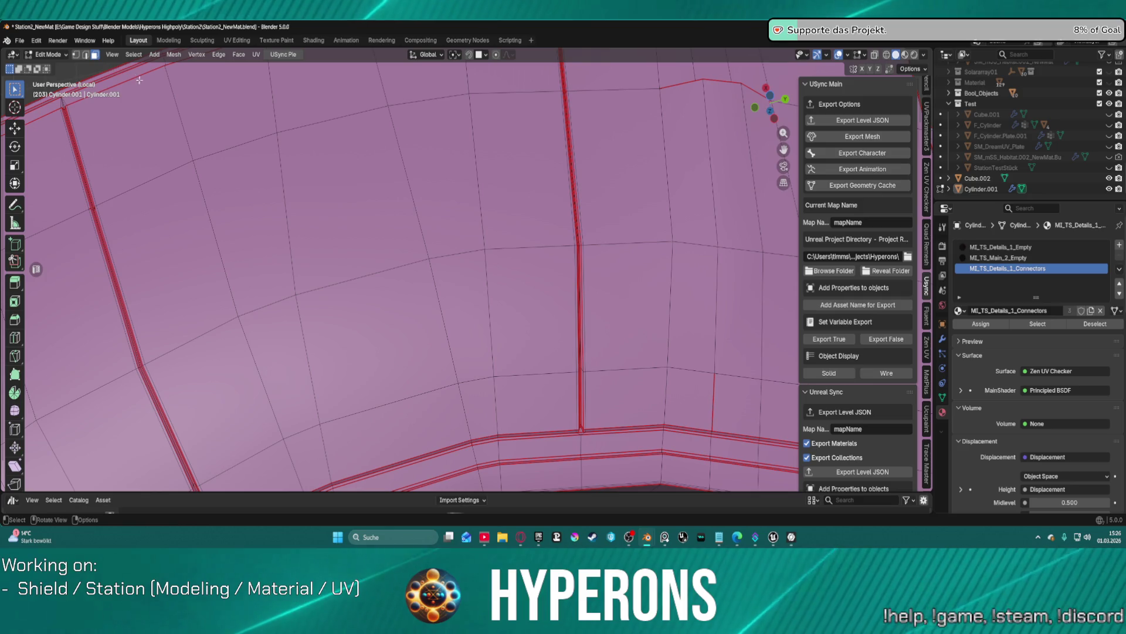
key("l")
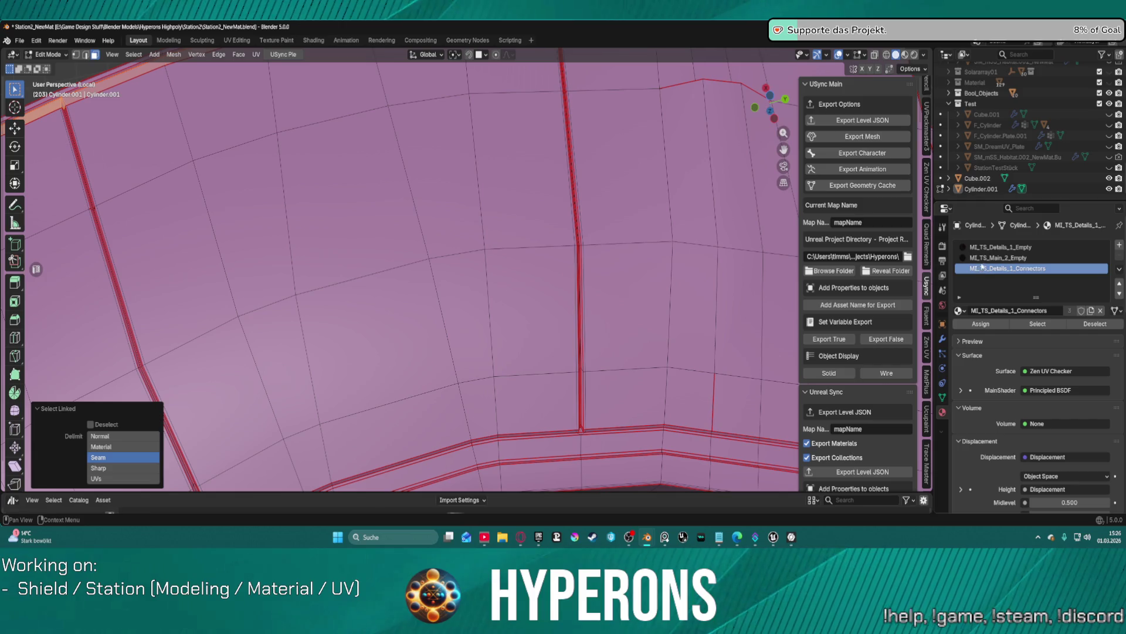
left_click(998, 258)
left_click(980, 323)
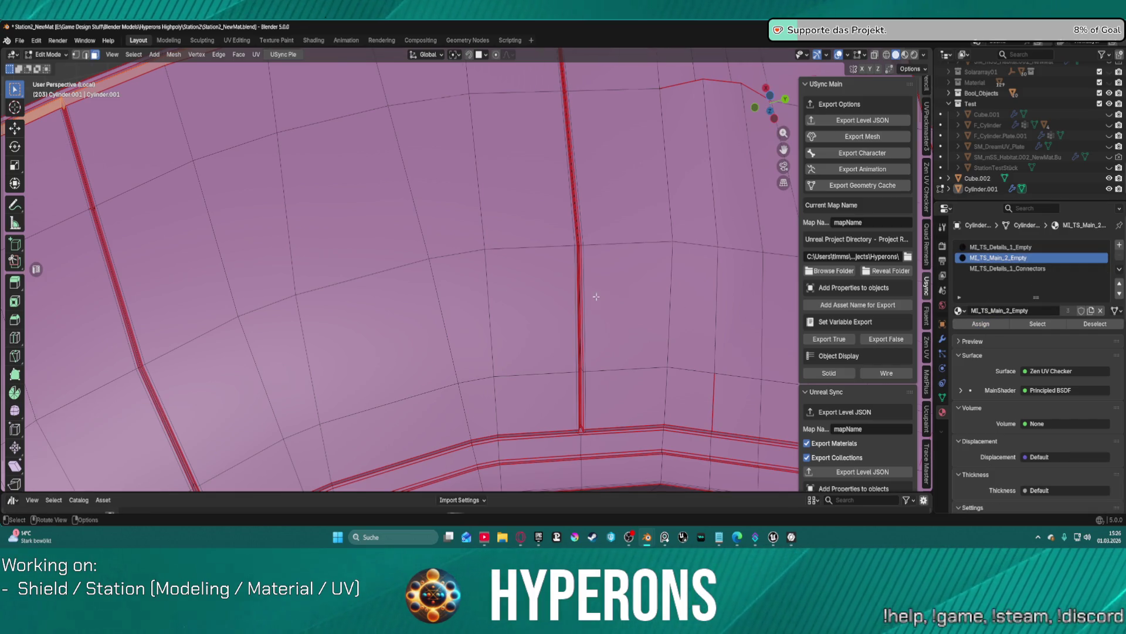
Step: Clear the selection and try exporting the ring mesh, which fails with a context error
scroll(598, 282, "down", 5)
mouse_move(603, 266)
middle_mouse_down()
mouse_move(515, 201)
mouse_move(380, 253)
middle_mouse_up()
scroll(380, 253, "up", 2)
left_click(506, 415)
scroll(483, 279, "down", 1)
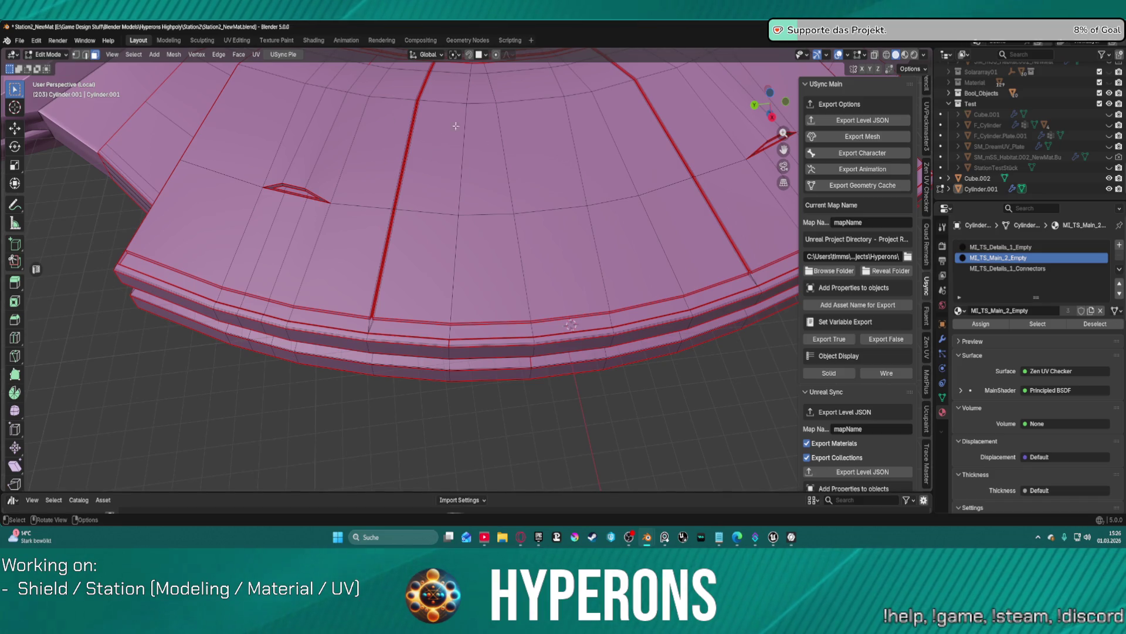
left_click(891, 140)
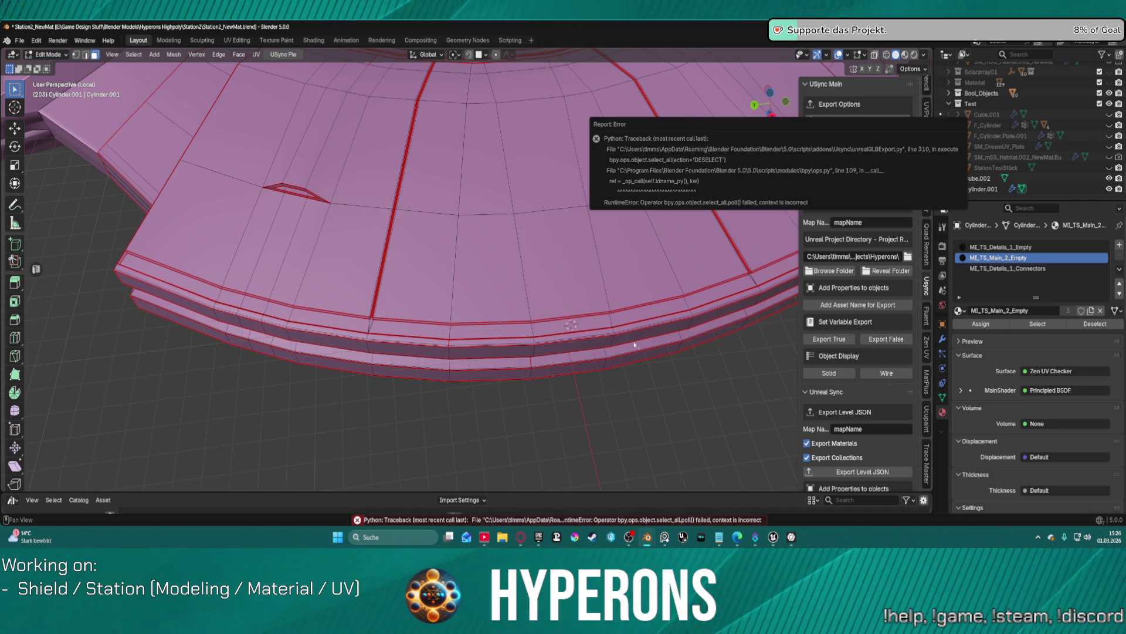
Step: Switch Cylinder.001 to Object Mode and re-export the ring mesh successfully
key("ctrl+Tab")
left_click(587, 329)
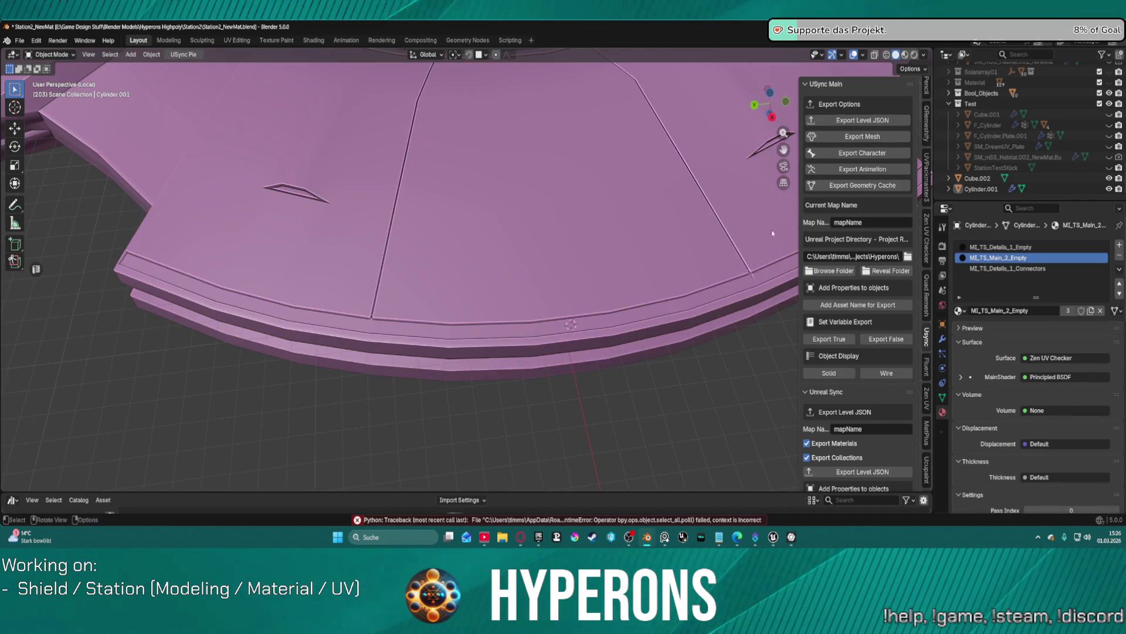
left_click(851, 136)
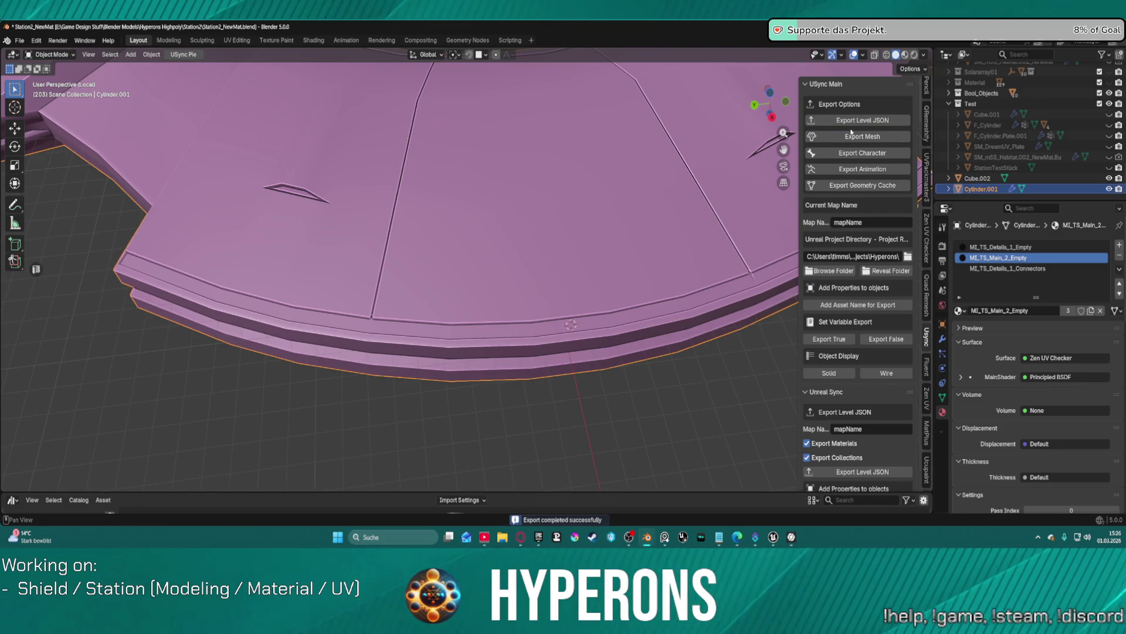
mouse_move(769, 539)
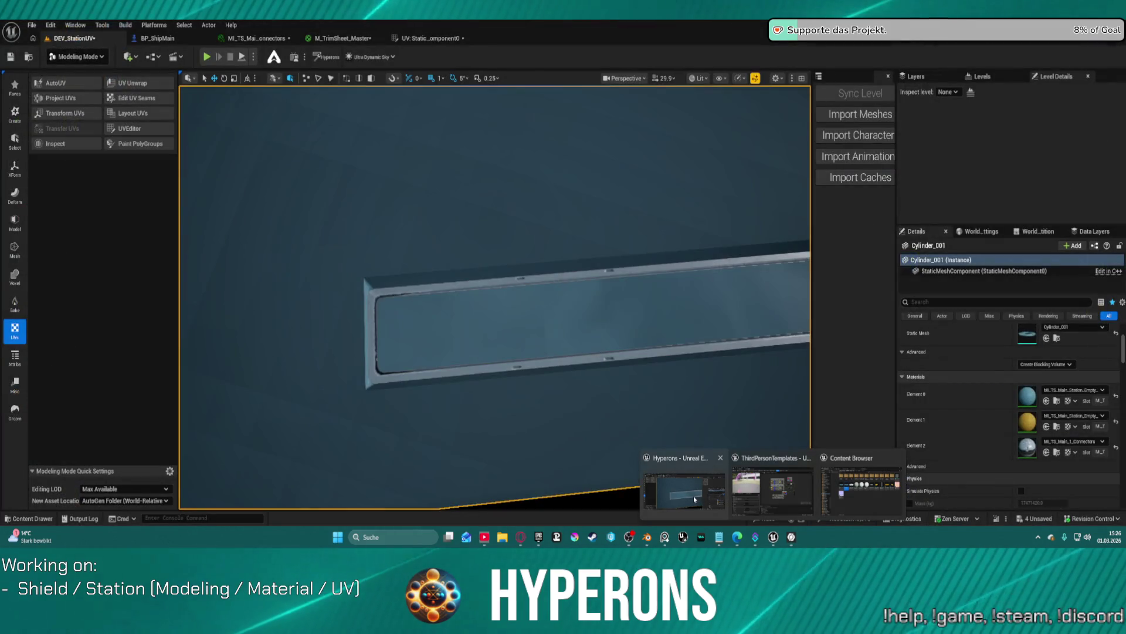
Step: Import the exported Cylinder.001 mesh into Unreal via USync and fly to the ring
left_click(693, 497)
left_click(862, 115)
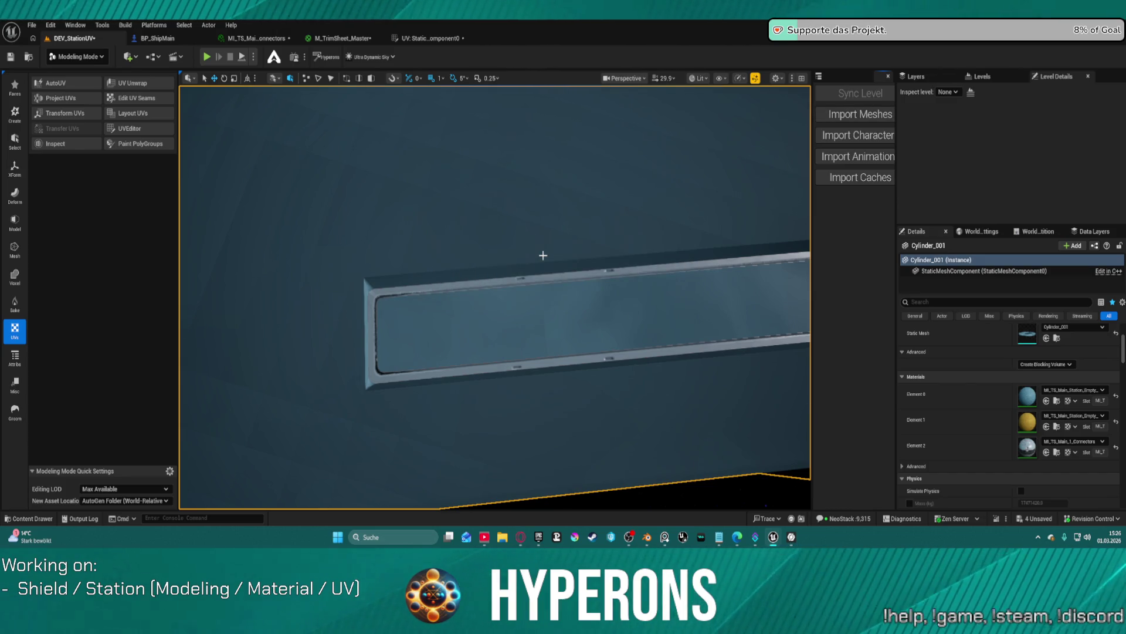
right_click_drag(543, 255, 554, 259)
scroll(554, 259, "up", 5)
right_click_drag(630, 269, 630, 269)
Step: Delete the old overlapping ring mesh, then open the connectors material instance and UV layout
left_click(745, 335)
key("Delete")
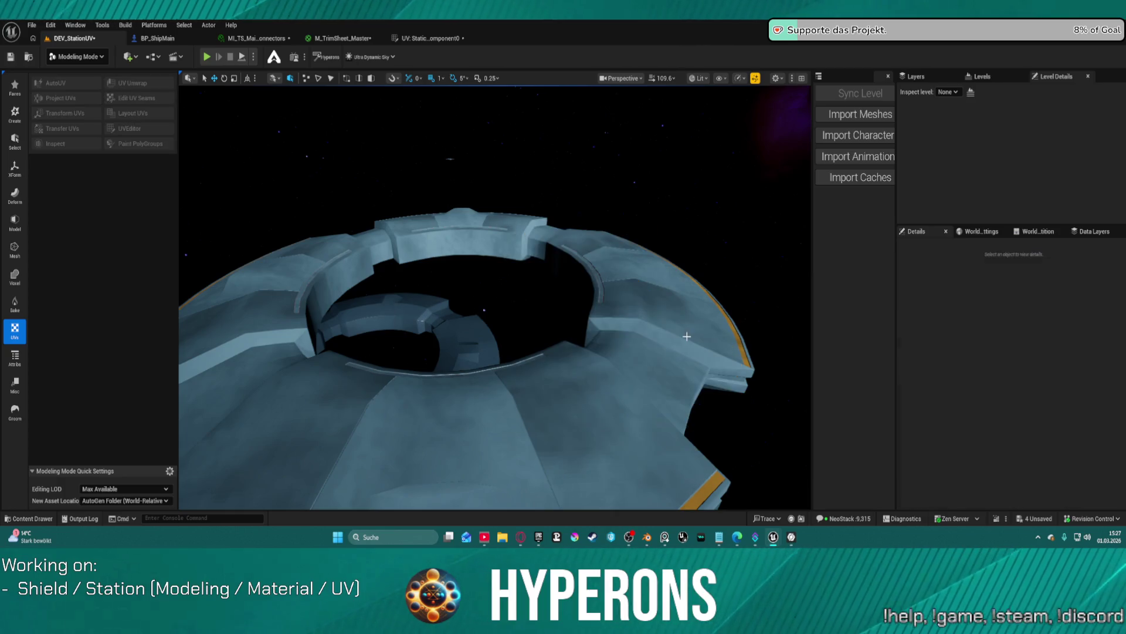
right_click_drag(745, 334, 679, 334)
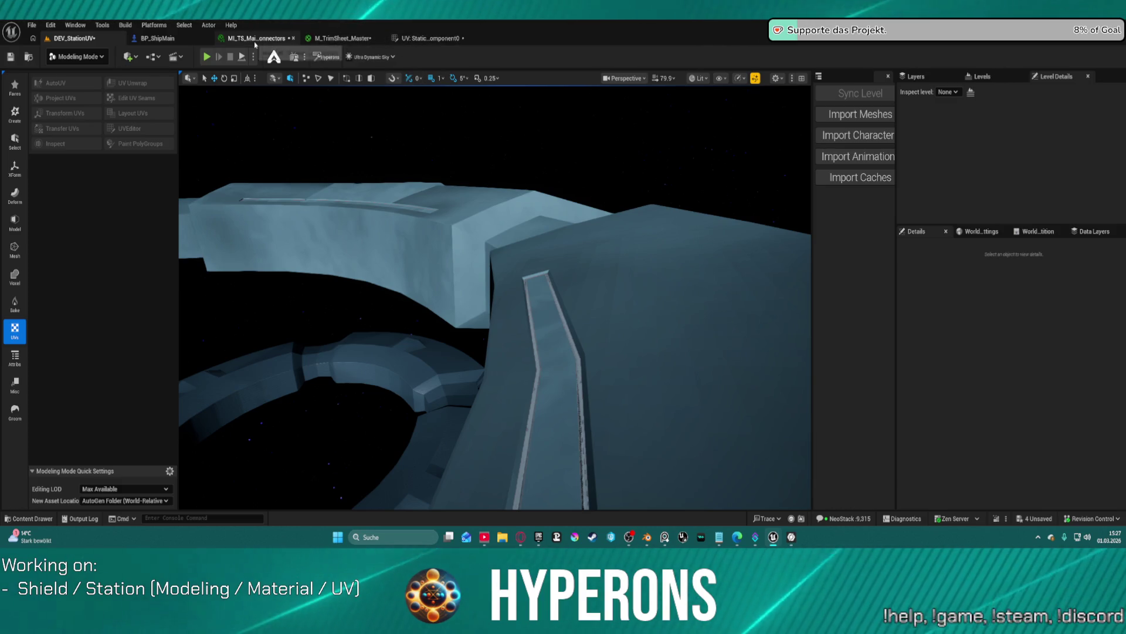
left_click(255, 39)
left_click(293, 39)
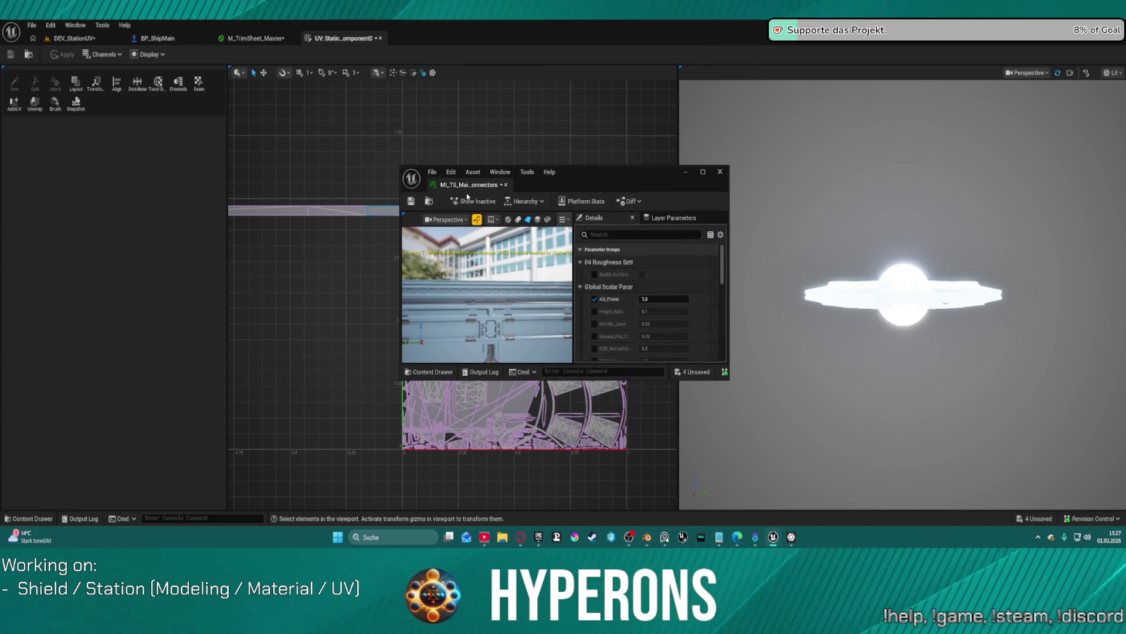
Step: Close the floating Connectors material instance window and return to the DEV_StationUV level
middle_click(462, 186)
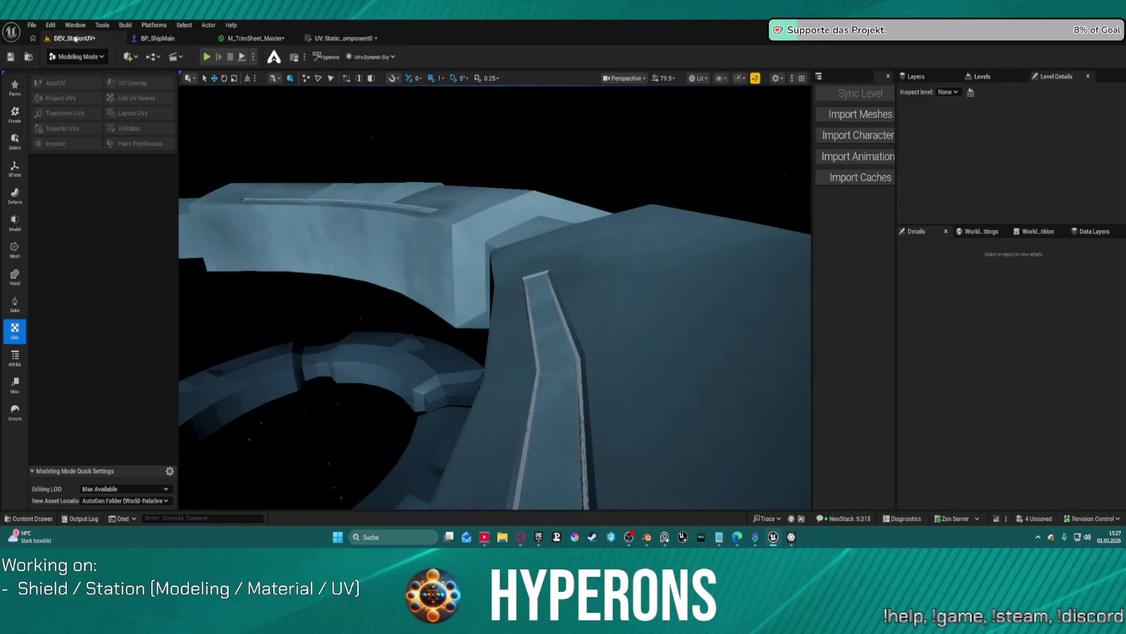
left_click(74, 38)
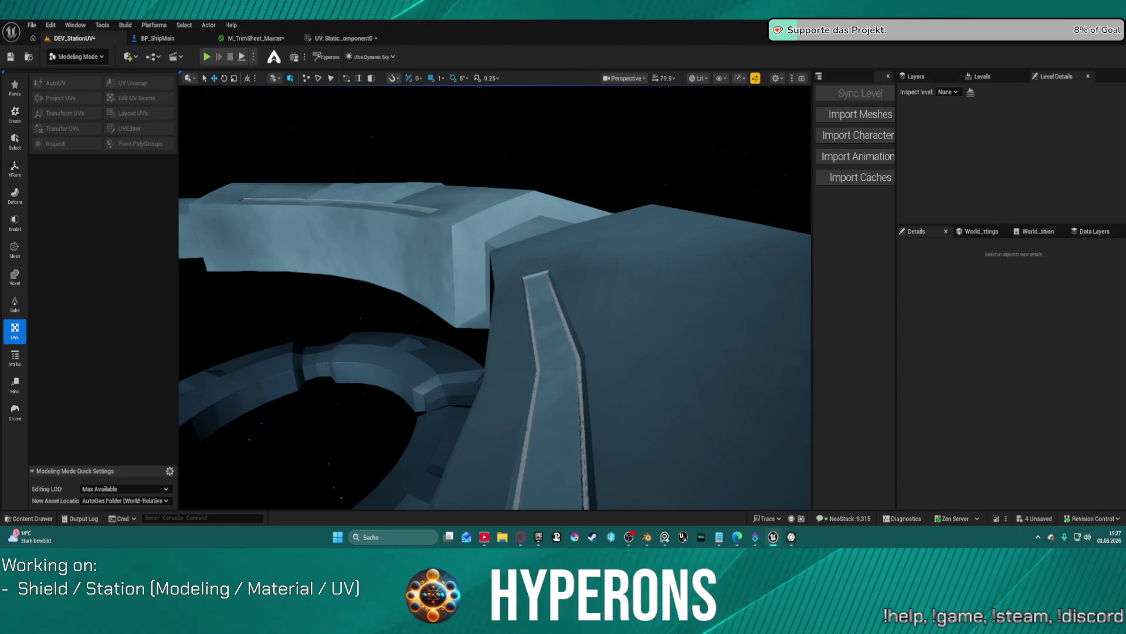
mouse_move(495, 297)
right_mouse_down()
mouse_move(511, 297)
mouse_move(492, 296)
right_mouse_up()
right_click_drag(417, 423, 417, 422)
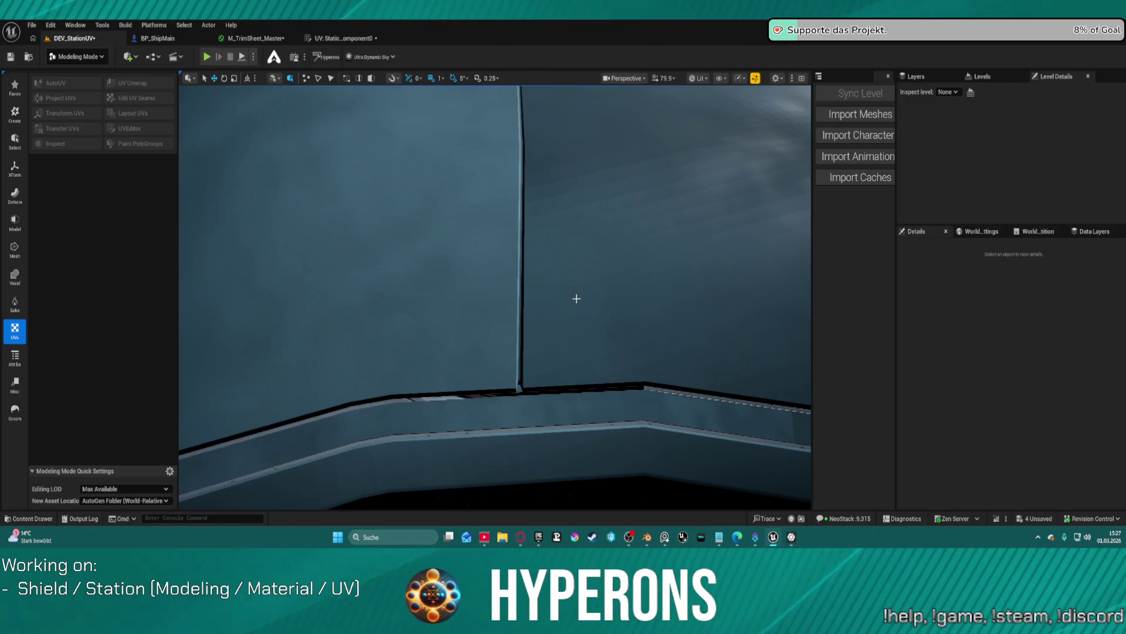
mouse_move(646, 538)
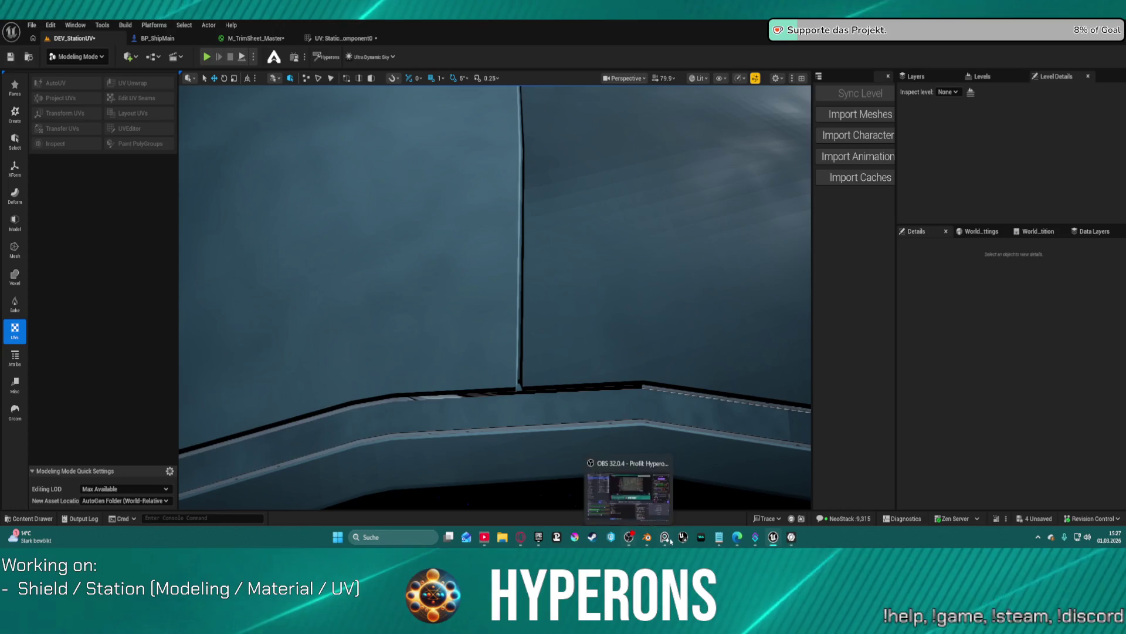
Step: Back in Blender, make MI_TS_Details_1_Empty the active slot and enter Edit Mode
left_click(691, 490)
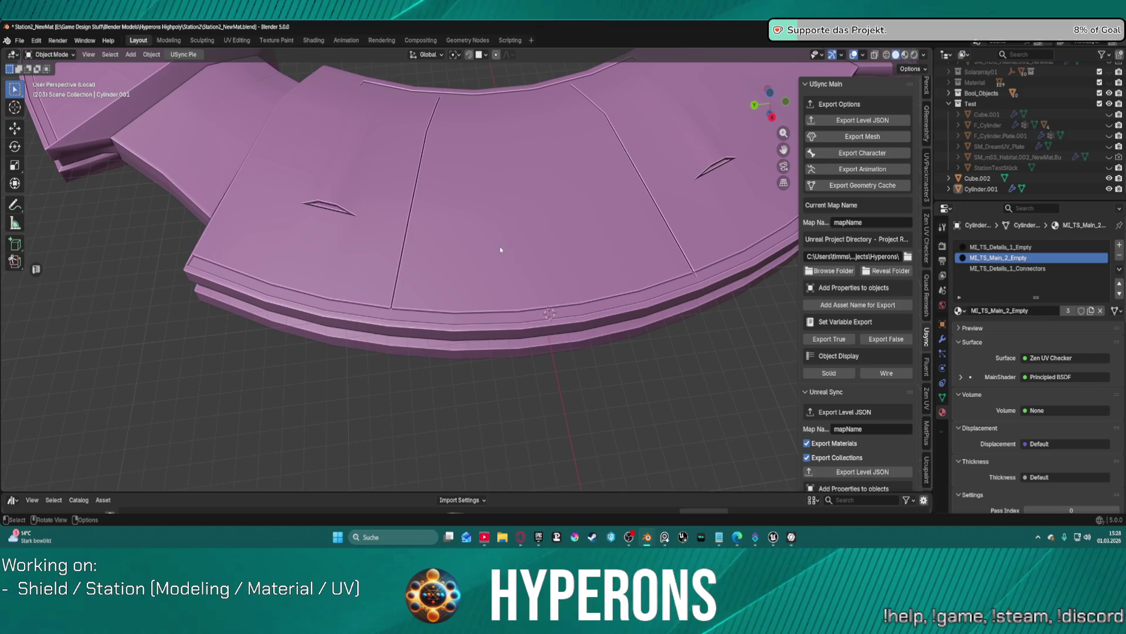
left_click(1001, 247)
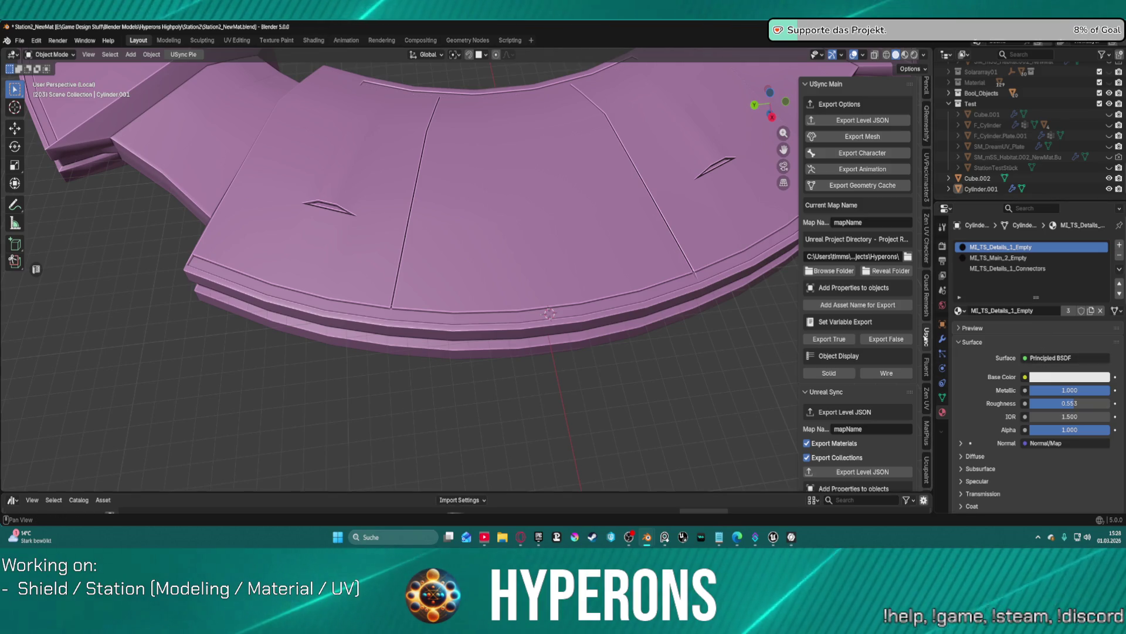
key("Tab")
left_click(528, 244)
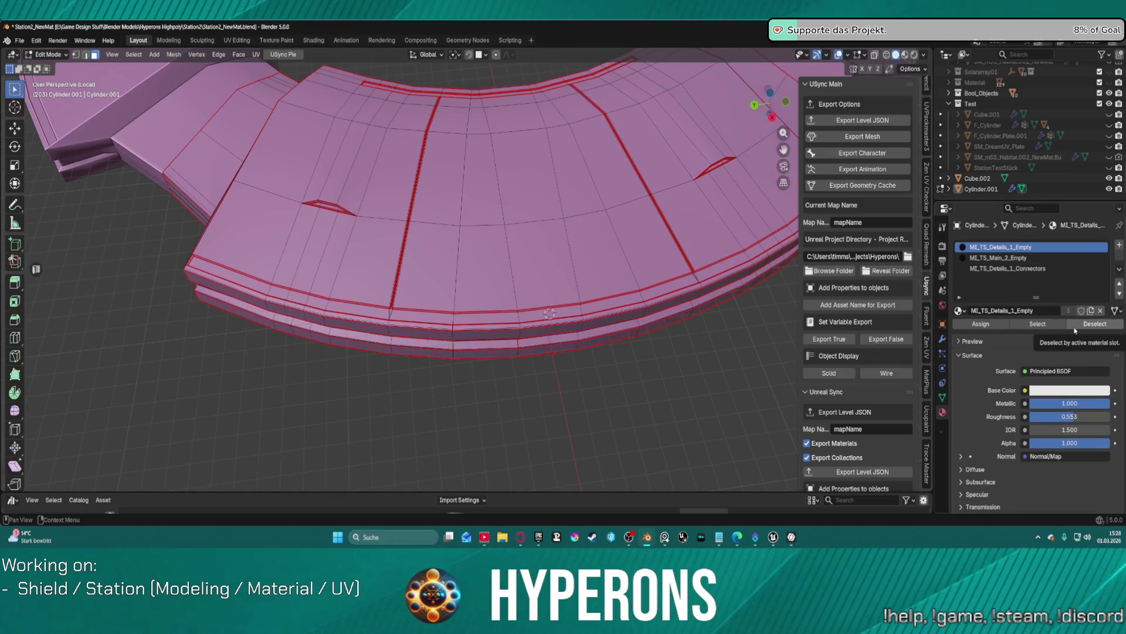
Step: Select the faces using MI_TS_Details_1_Empty and show them in the UV Editing workspace
left_click(1056, 325)
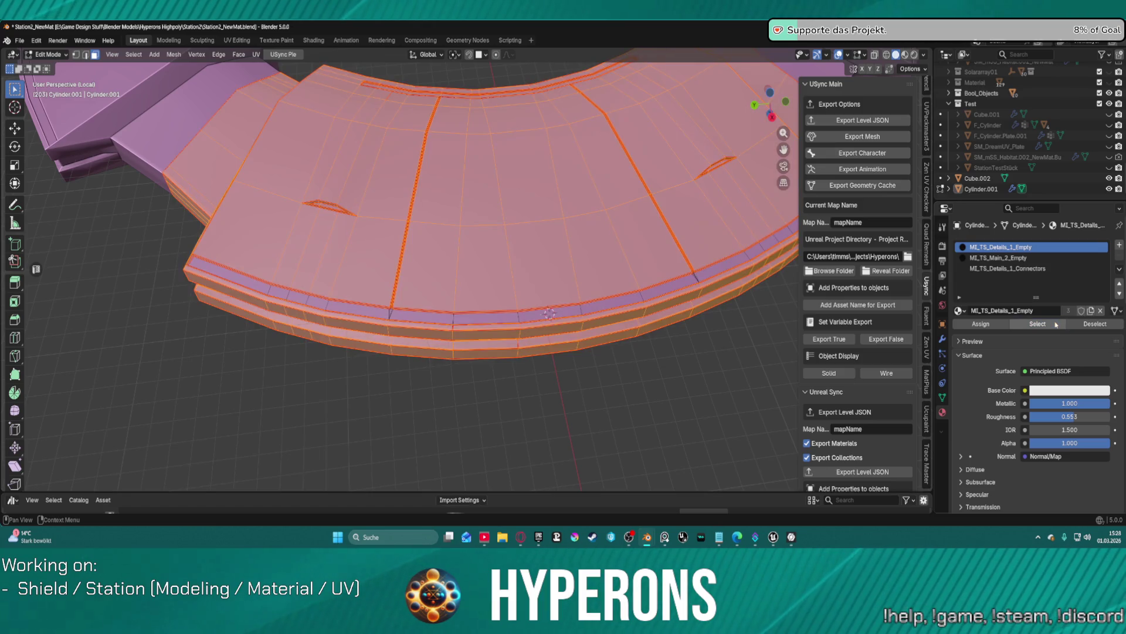
scroll(410, 214, "down", 5)
mouse_move(410, 215)
middle_mouse_down()
mouse_move(453, 202)
mouse_move(393, 234)
middle_mouse_up()
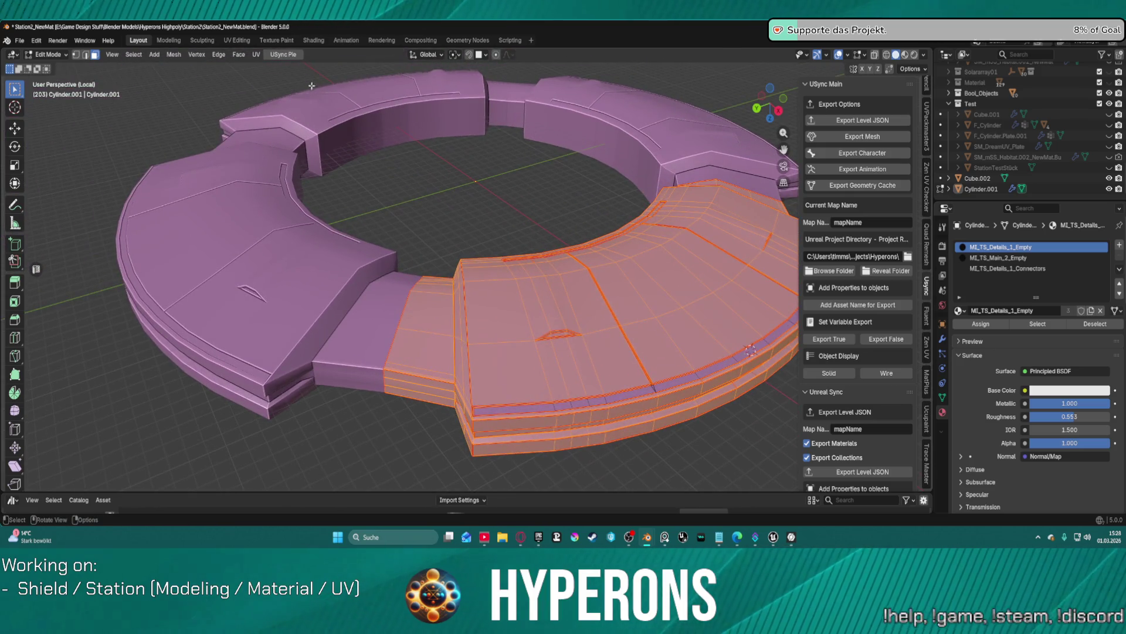
left_click(232, 41)
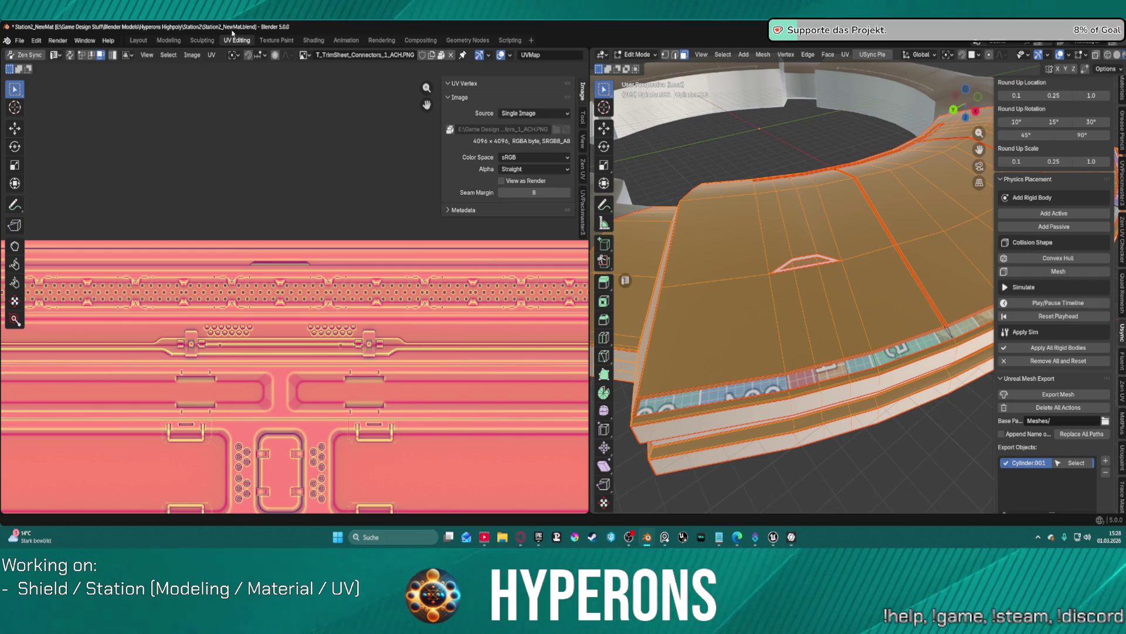
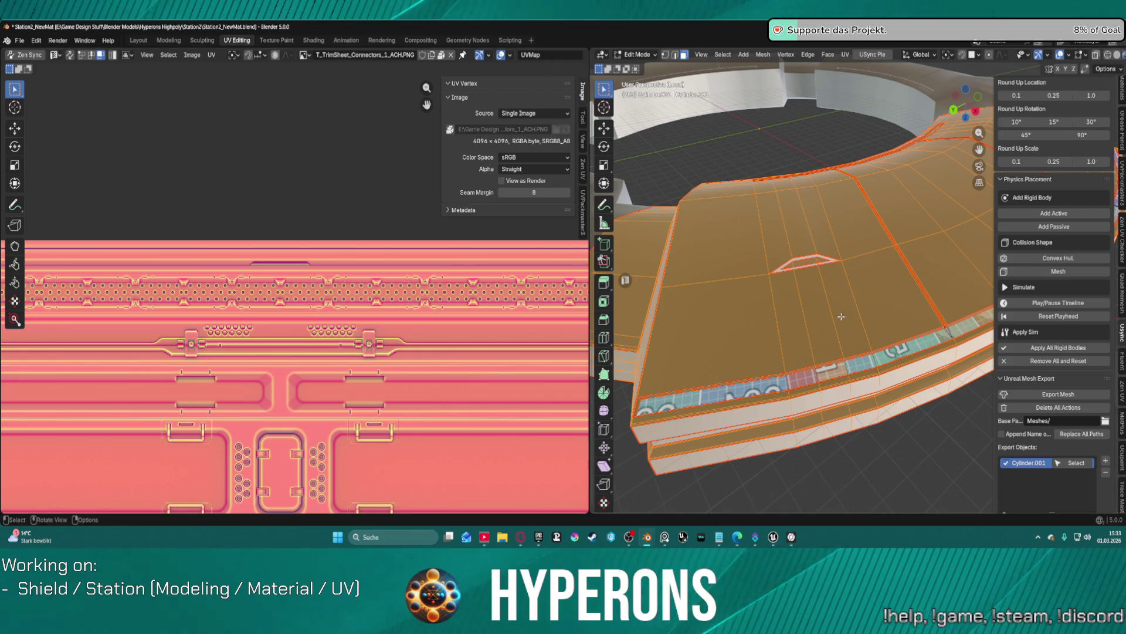
Step: Zoom around the ring and select a single top face
scroll(841, 316, "down", 2)
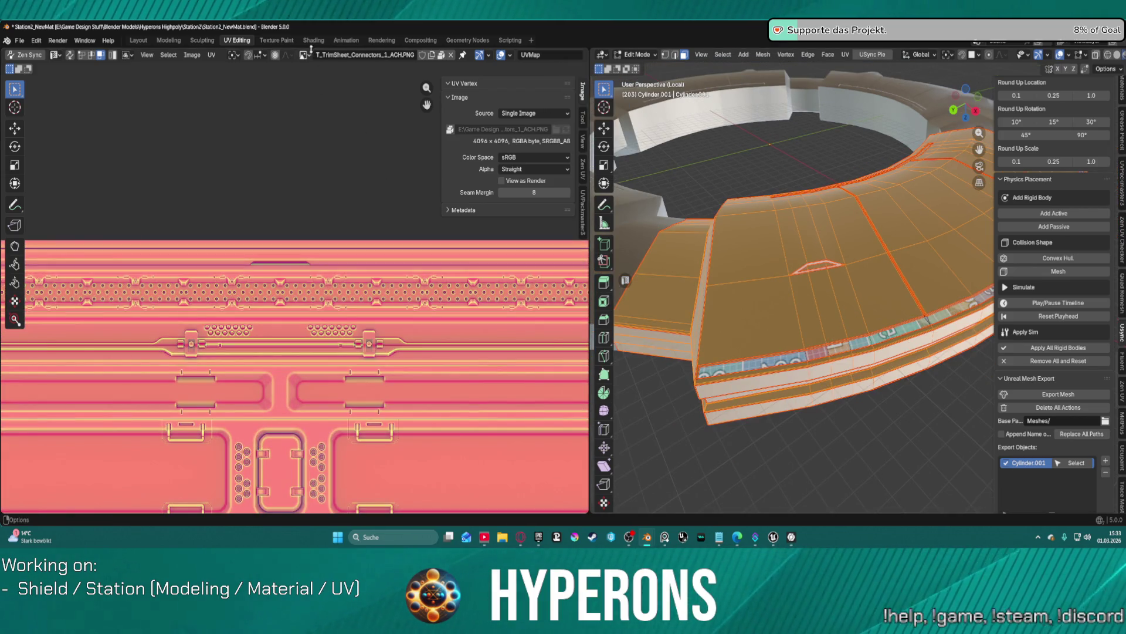
scroll(810, 322, "up", 6)
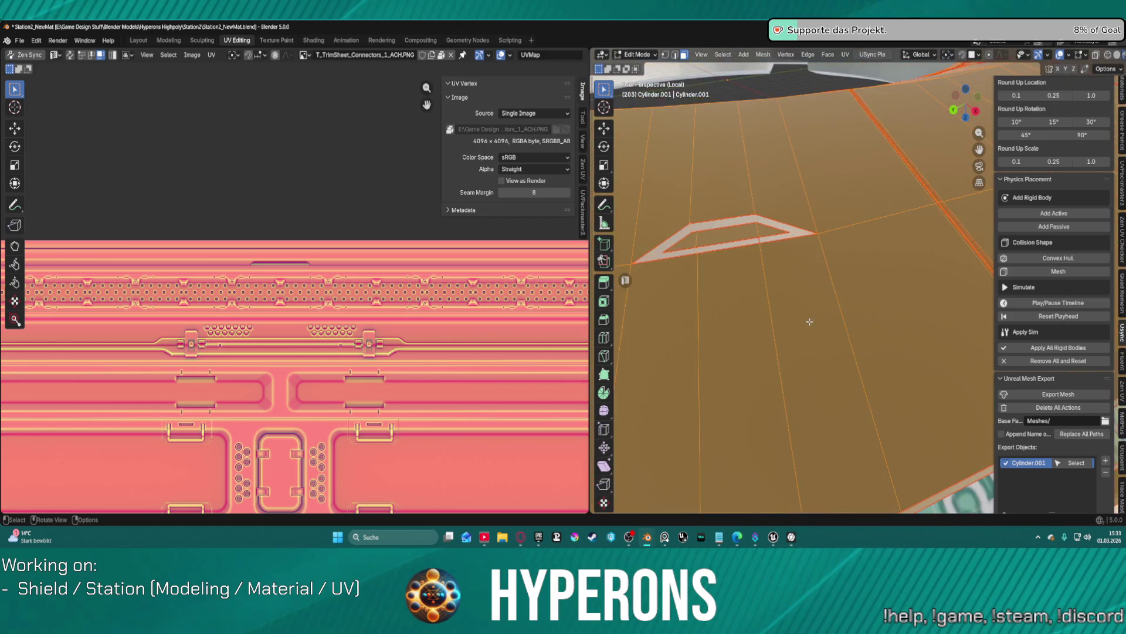
scroll(810, 322, "down", 6)
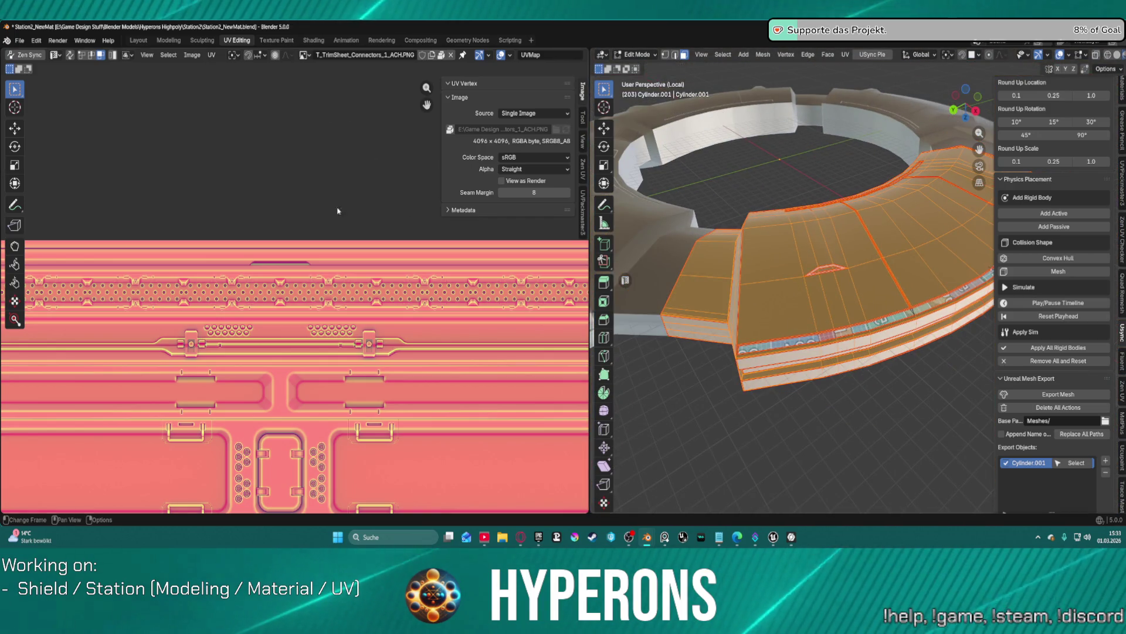
scroll(315, 291, "down", 10)
scroll(315, 291, "up", 3)
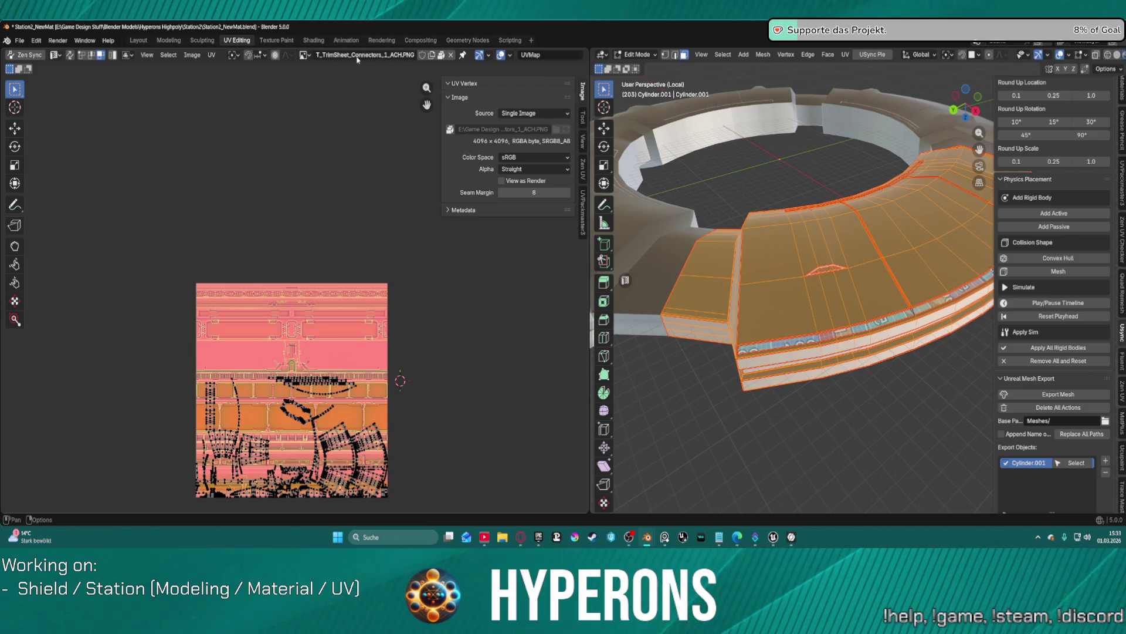
scroll(815, 302, "up", 3)
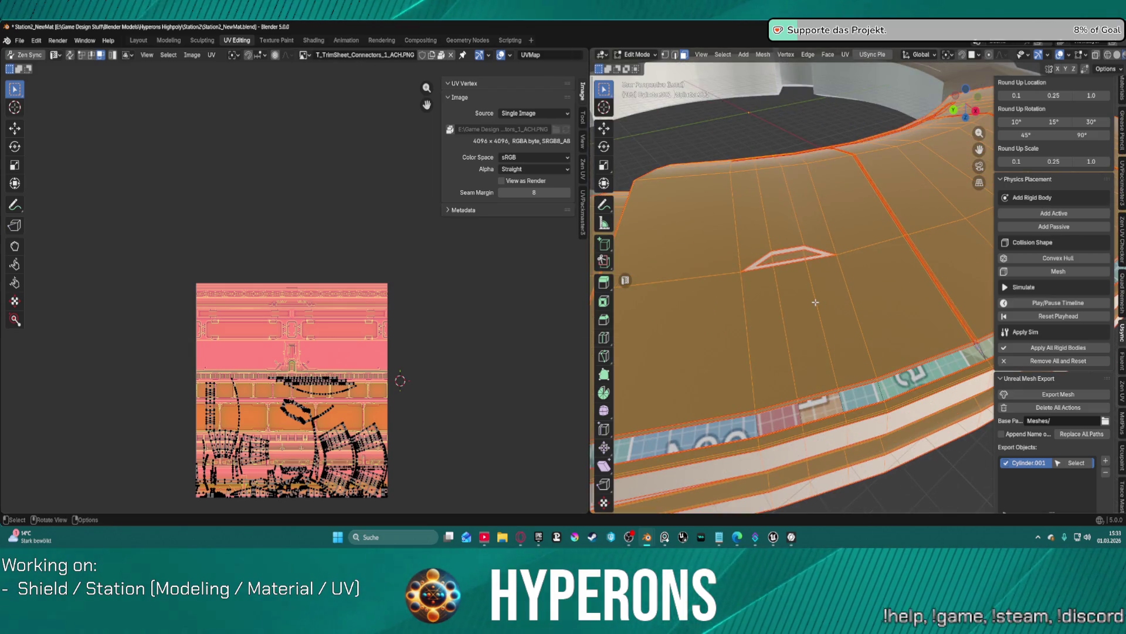
left_click(854, 333)
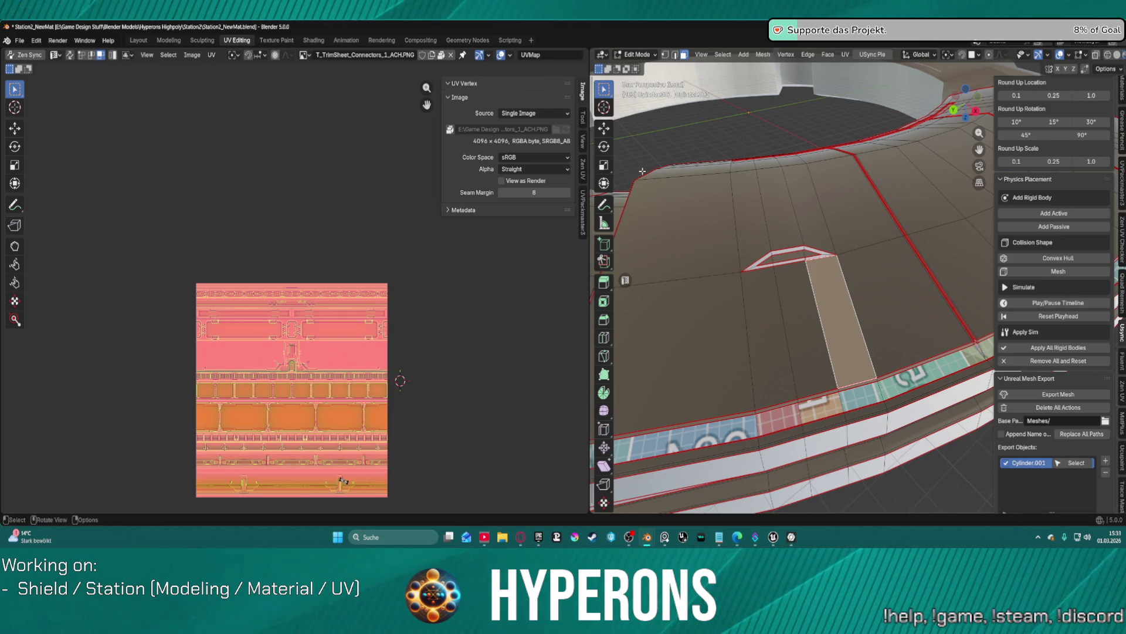
Step: Compare seams and texturing between Edit and Object Mode, ending in the Layout workspace
key("Tab")
key("Tab")
key("Tab")
key("Tab")
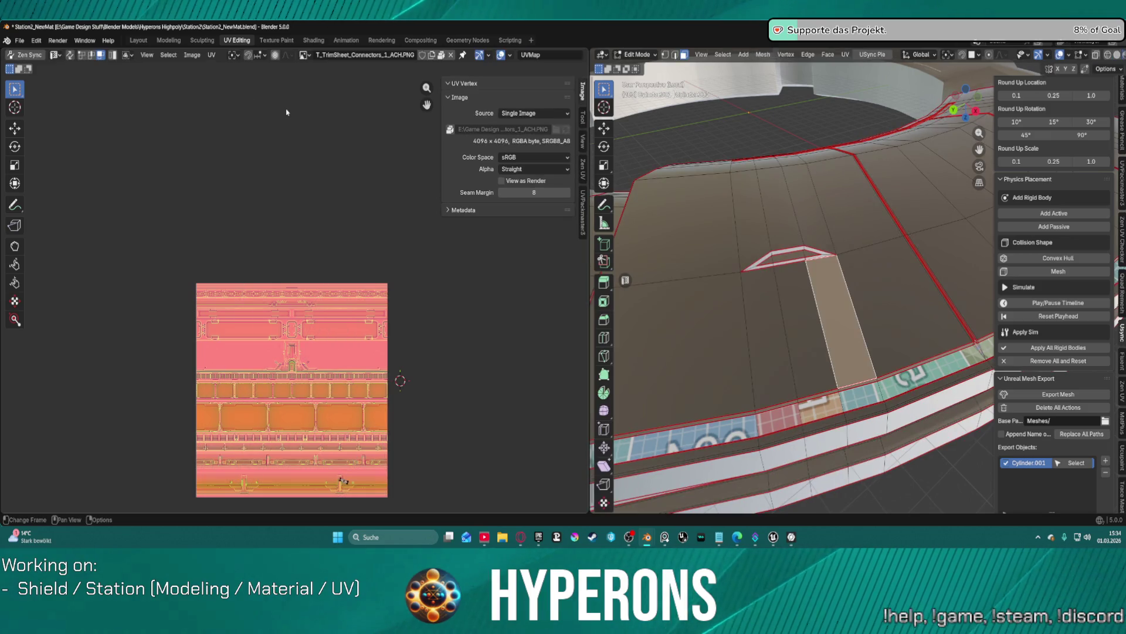
key("Tab")
key("Tab")
key("Tab")
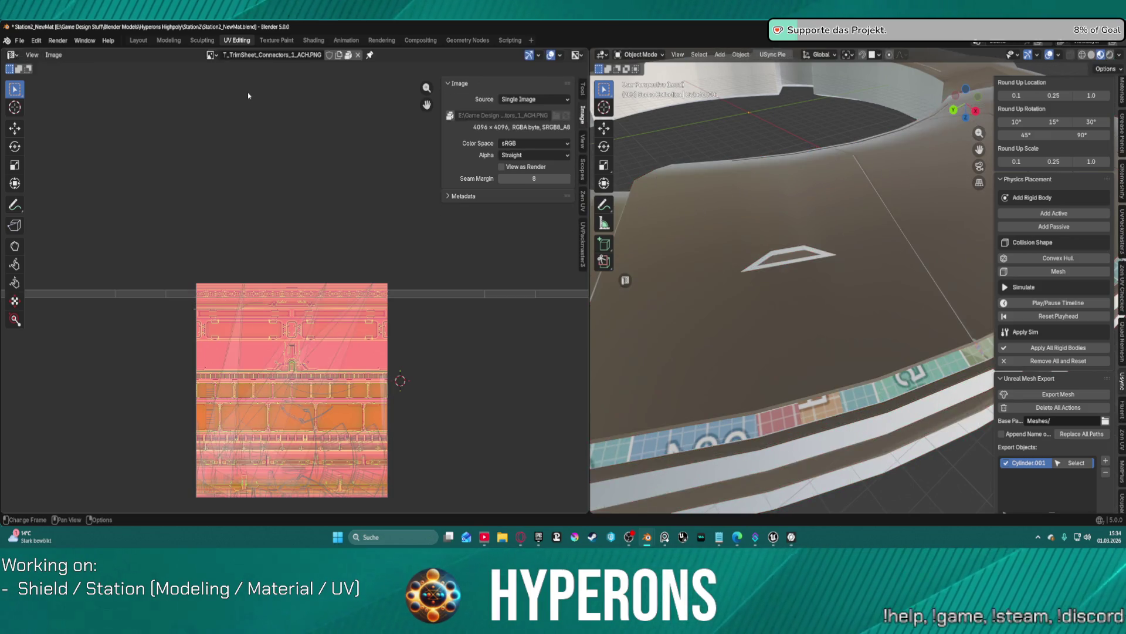
key("Tab")
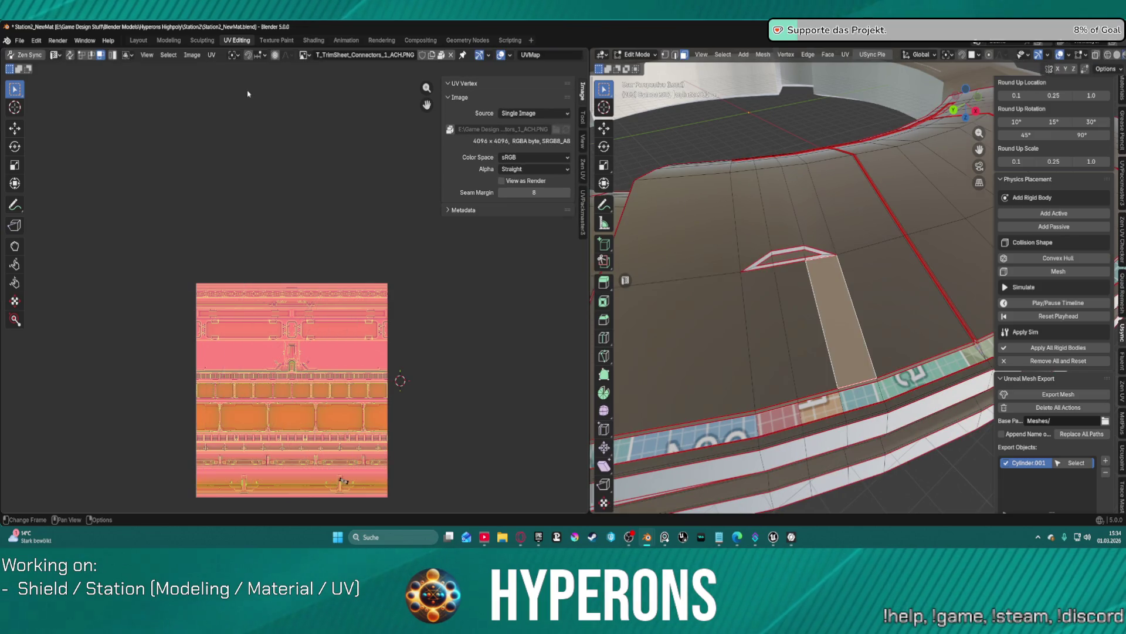
key("Tab")
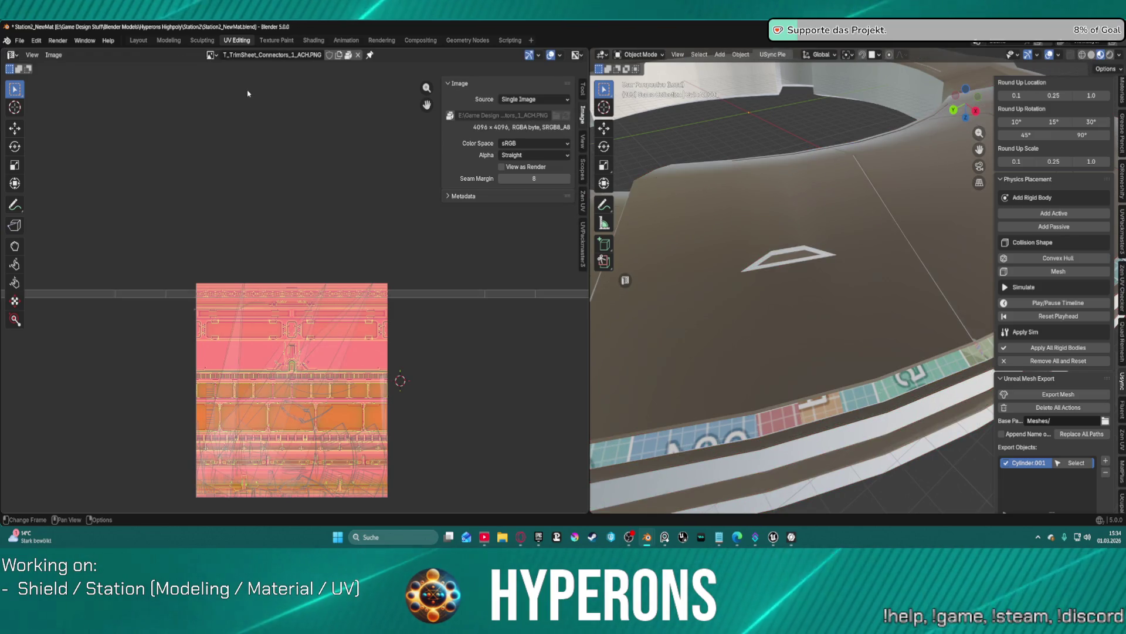
key("Tab")
key("Tab")
key("Tab")
key("Tab")
key("Tab")
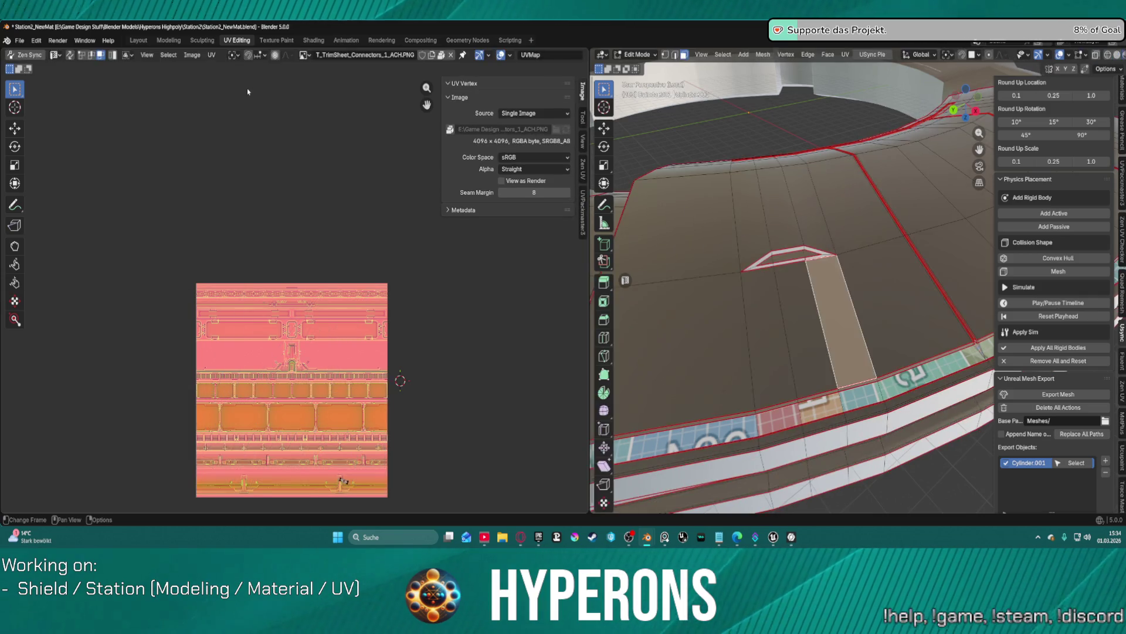
left_click(138, 40)
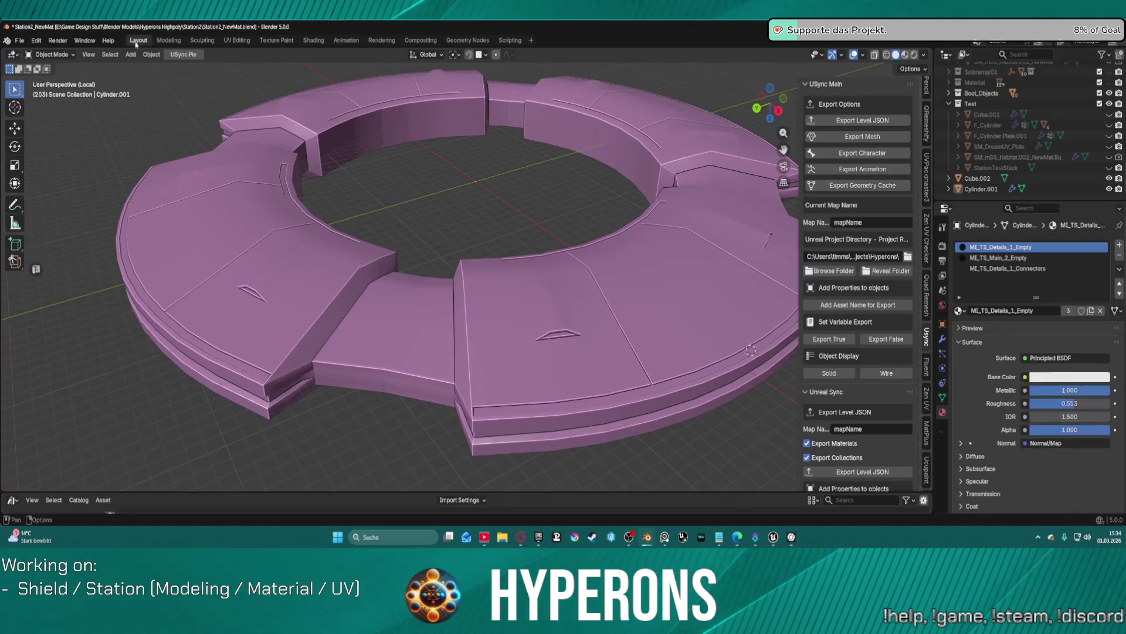
Step: Select all MI_TS_Details_1_Empty faces in Edit Mode and return to UV Editing with the Zen UV tab
key("Tab")
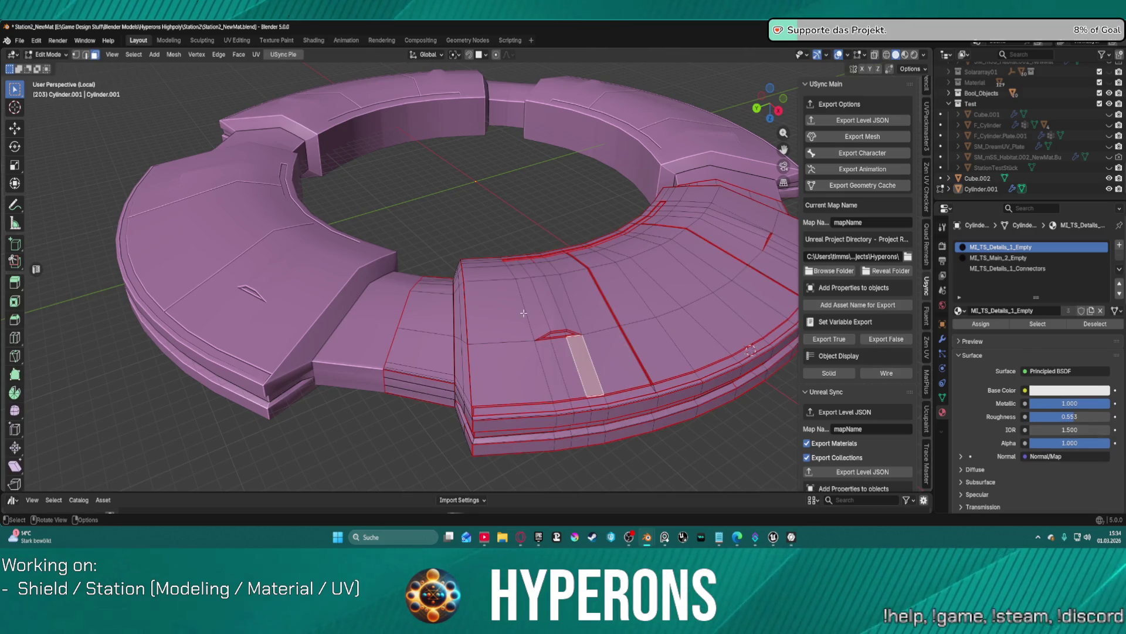
left_click(1038, 323)
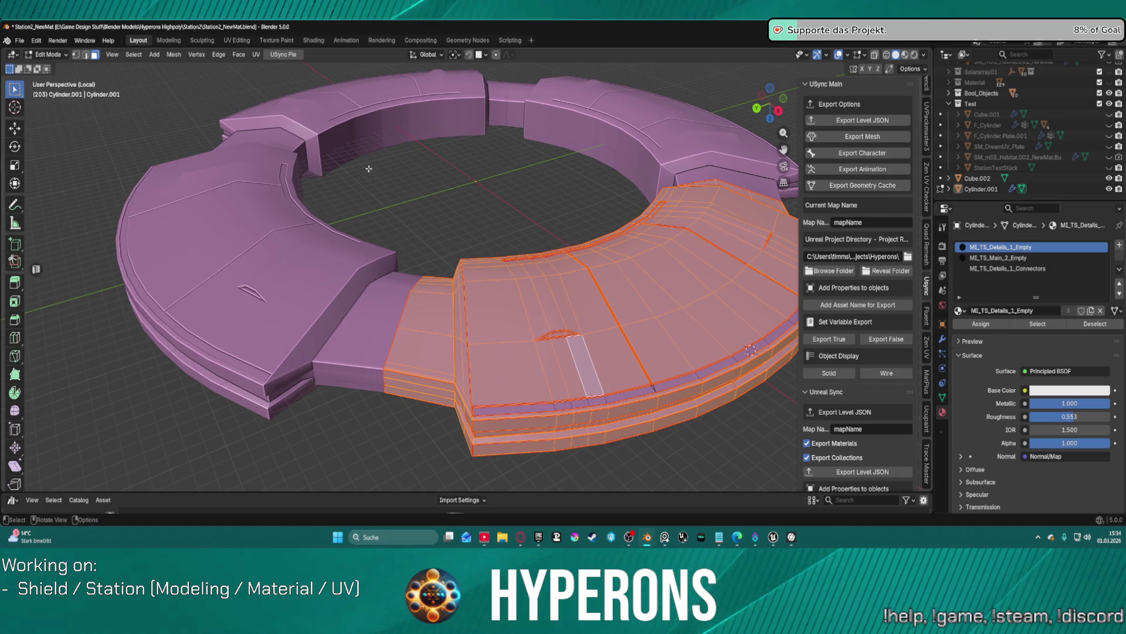
left_click(236, 40)
left_click(582, 171)
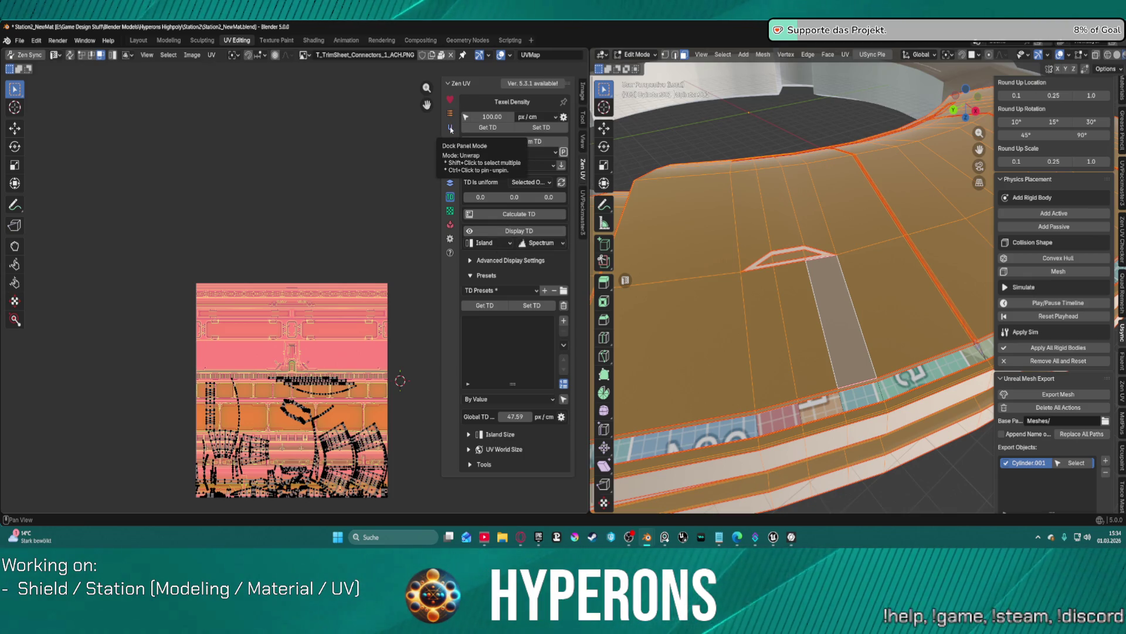
Step: Show Zen UV's checker options and switch the viewport to a brighter shading mode
left_click(450, 127)
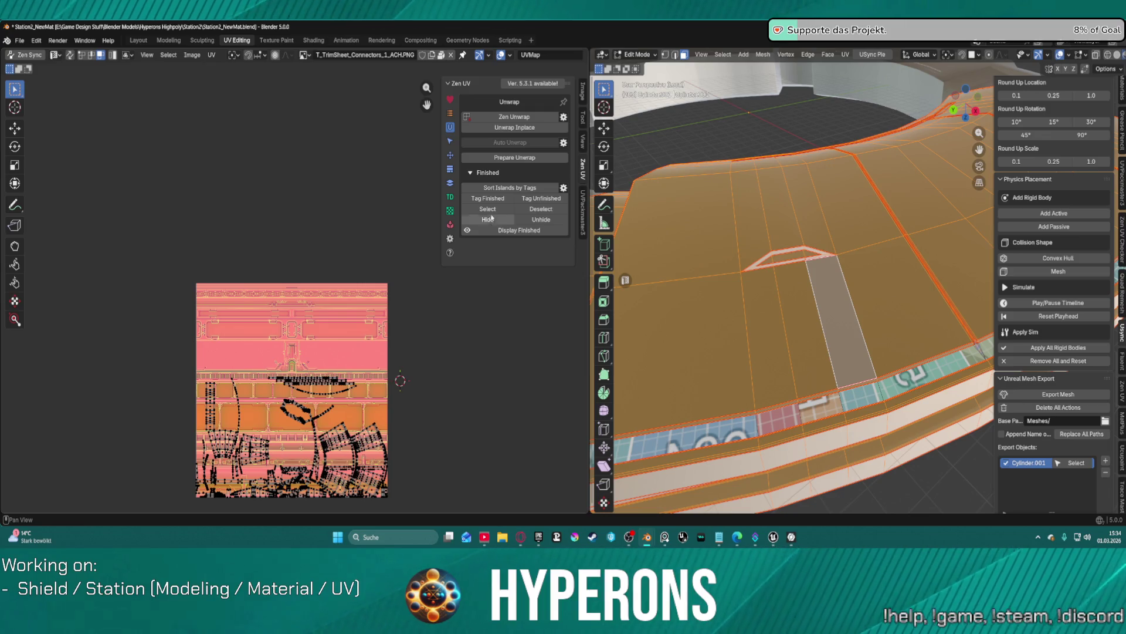
left_click(450, 211)
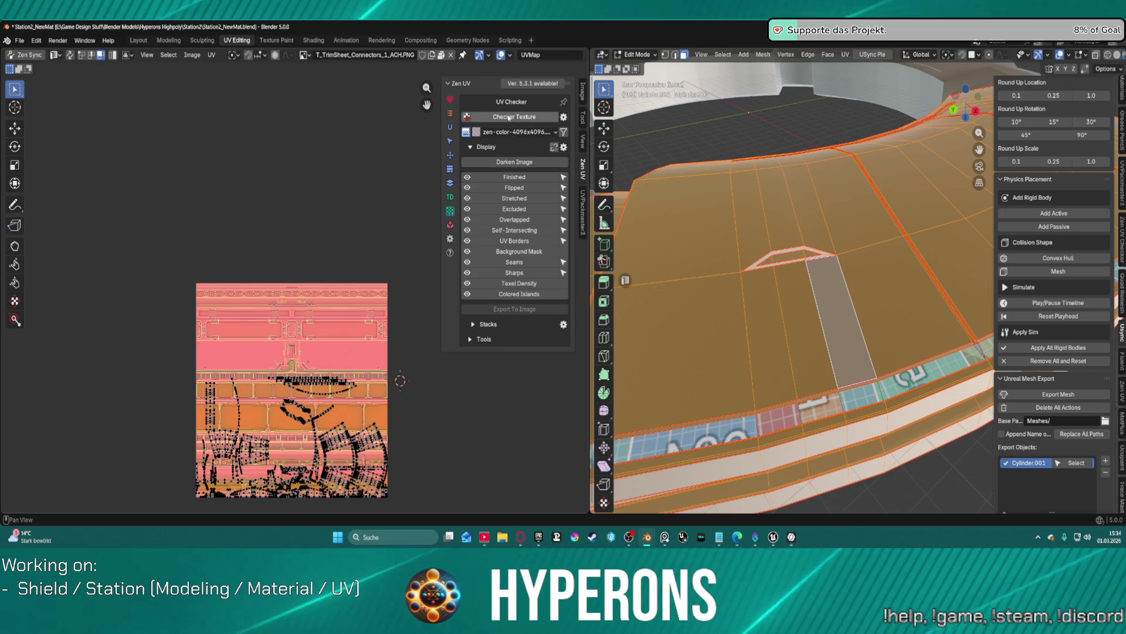
scroll(799, 332, "down", 5)
scroll(799, 332, "up", 10)
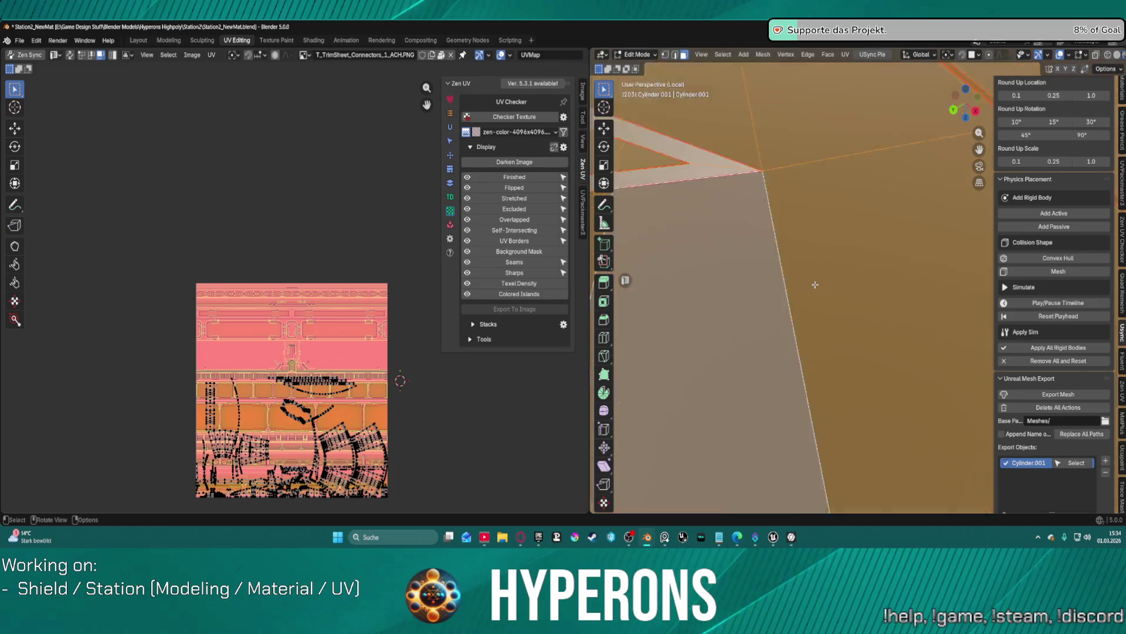
scroll(815, 285, "down", 4)
left_click(1117, 54)
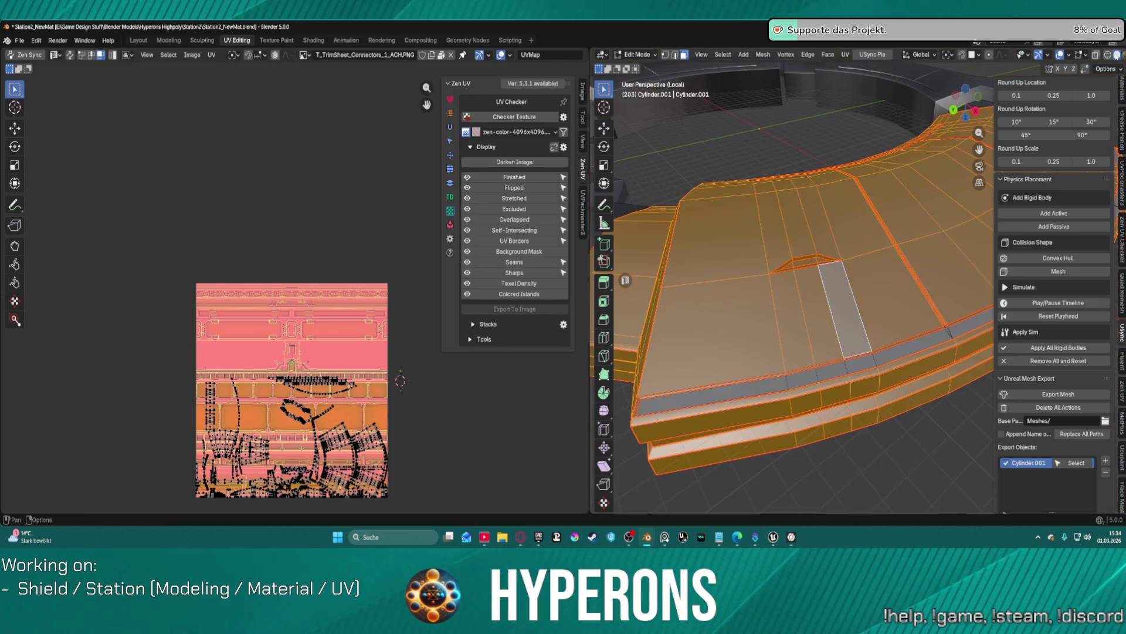
left_click(1120, 56)
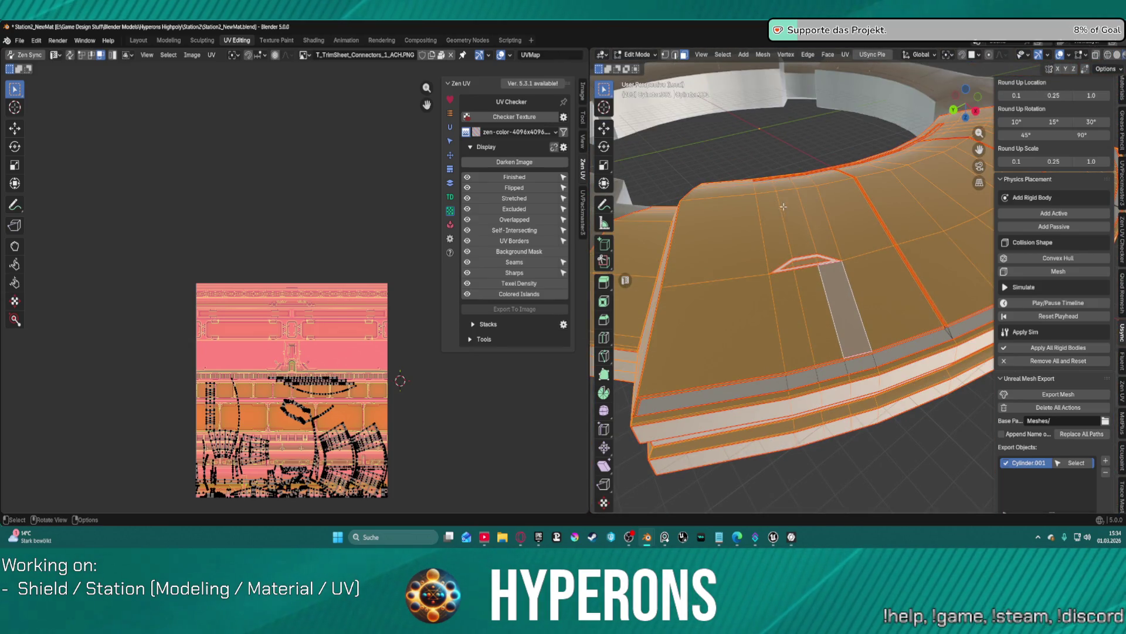
scroll(783, 207, "down", 6)
scroll(843, 149, "up", 4)
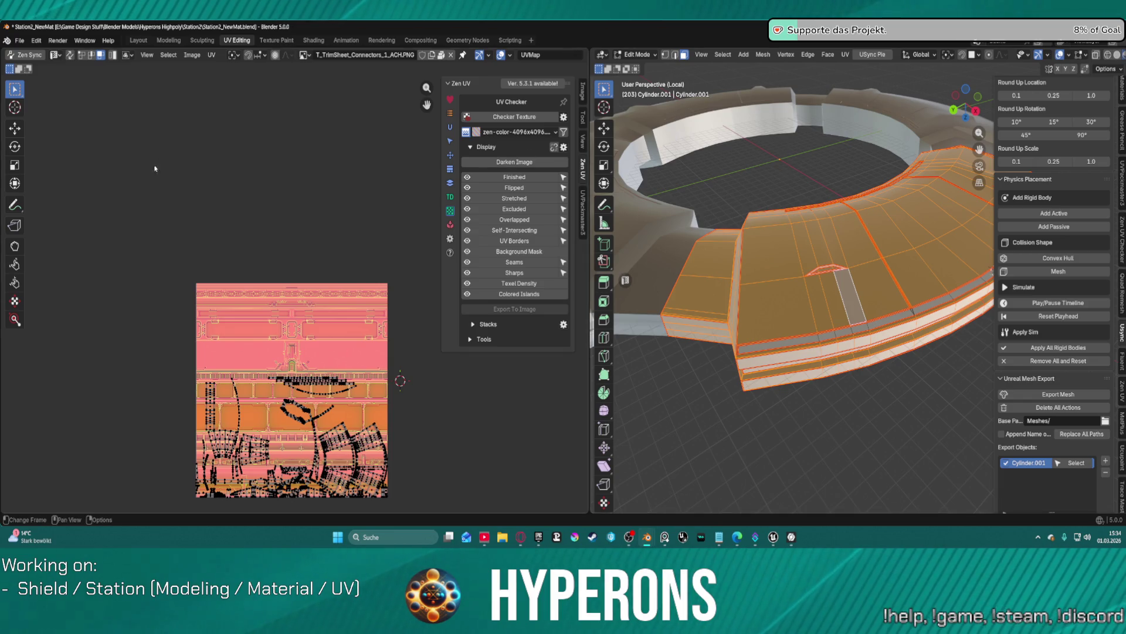
Step: Try the Colored Islands display, then apply the zen-color-4096x4096 checker texture
left_click(544, 298)
left_click(544, 298)
left_click(545, 298)
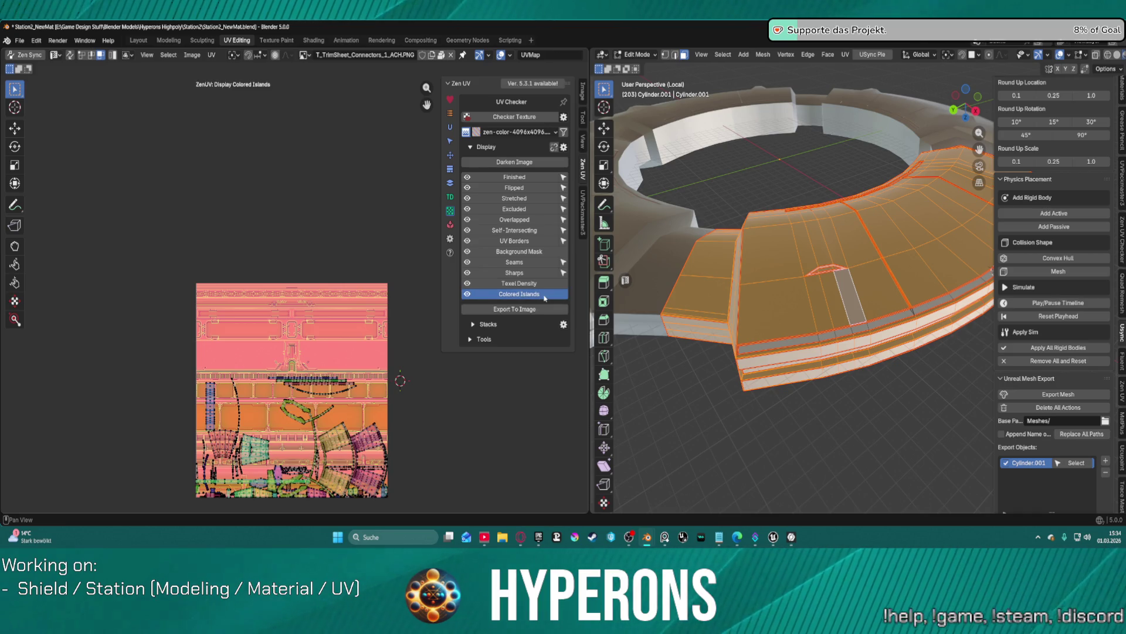
left_click(545, 298)
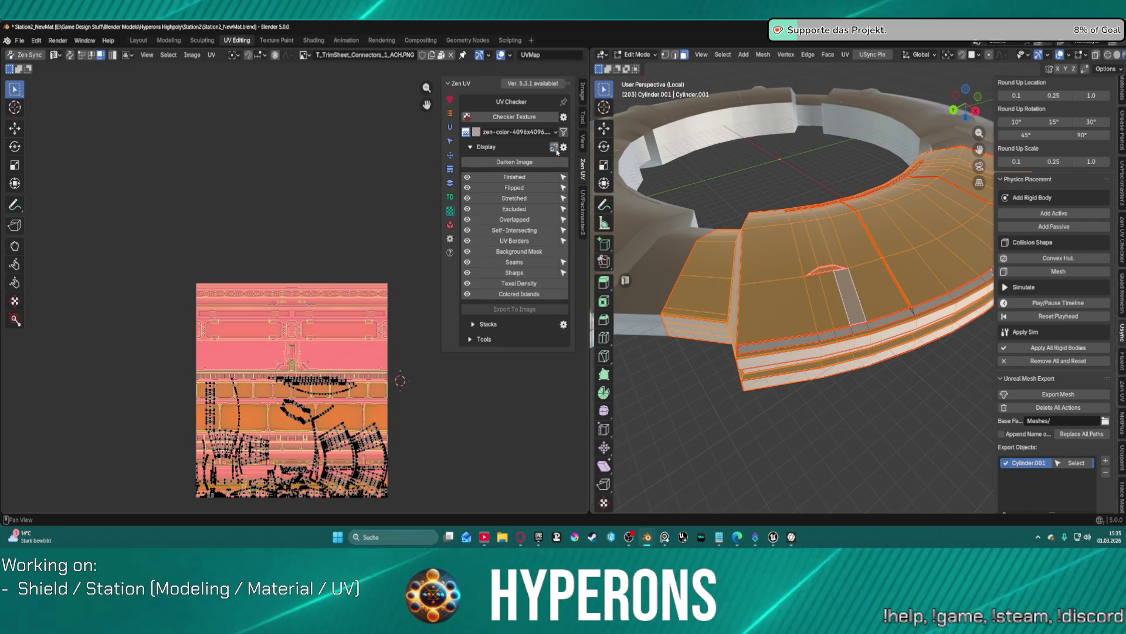
left_click(484, 117)
scroll(887, 229, "up", 3)
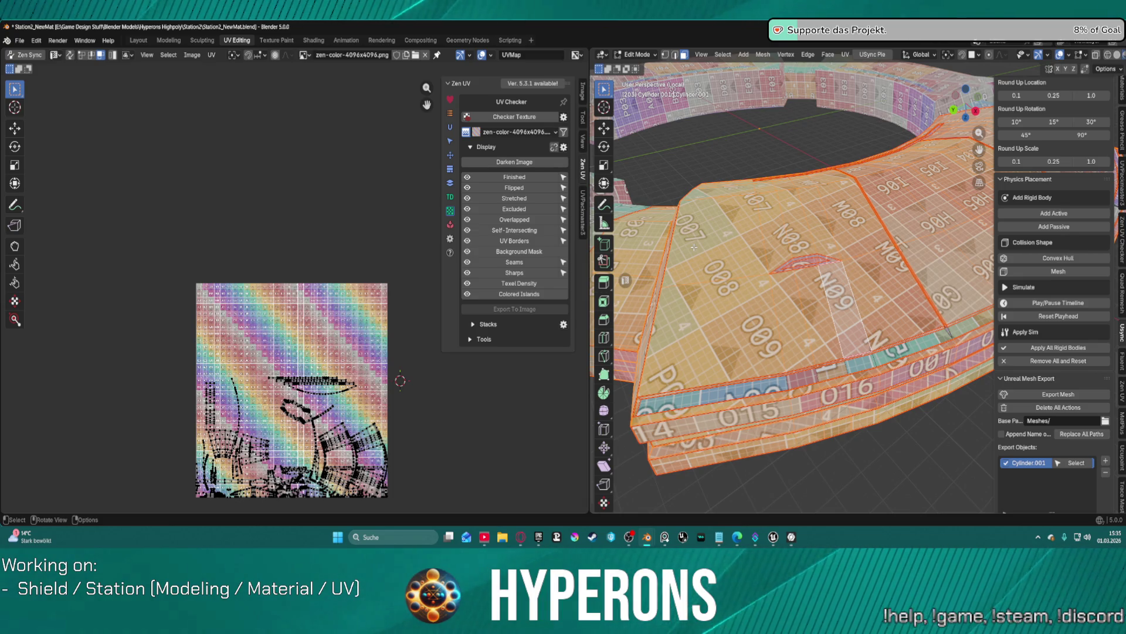
Step: Re-unwrap the selected ring faces with the Conformal method, then show Texel Density at 100 px/cm
left_click(449, 129)
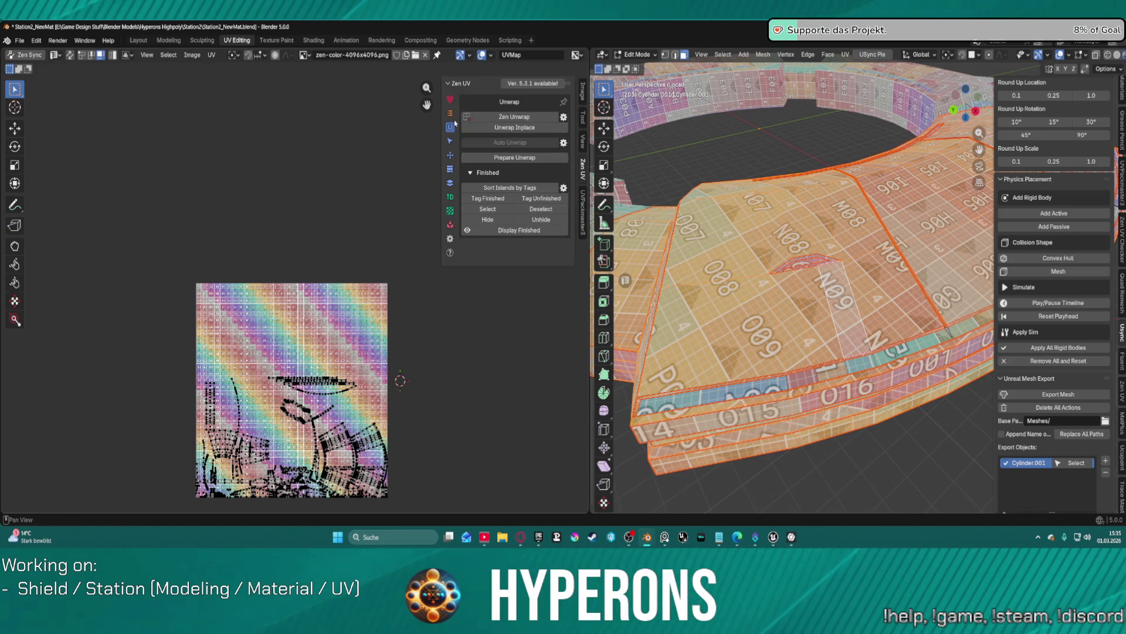
left_click(530, 122)
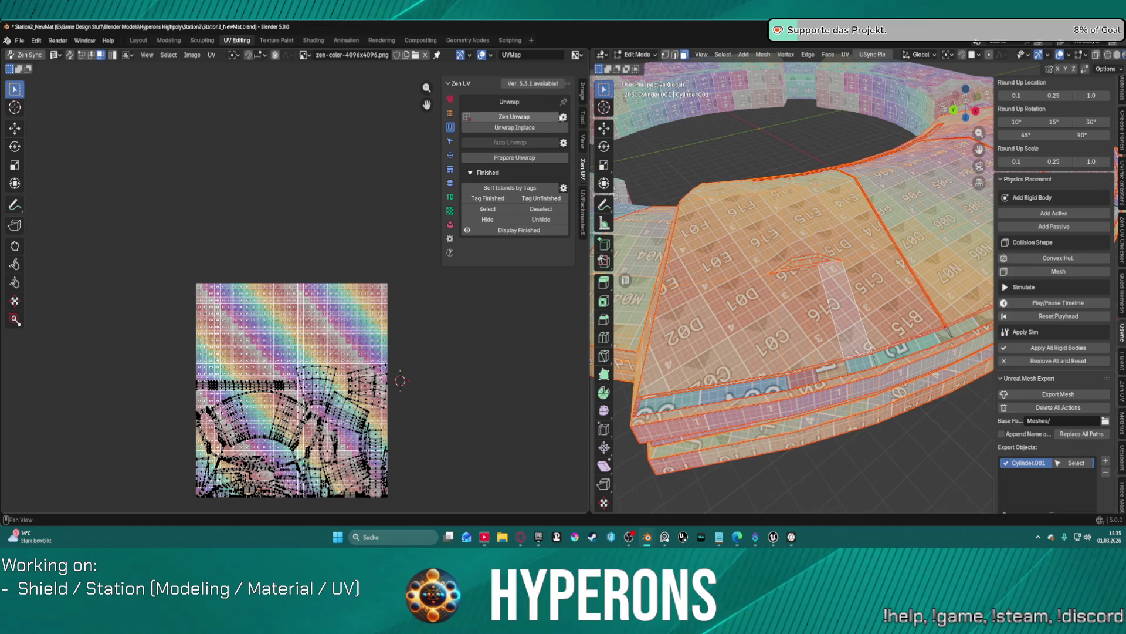
left_click(562, 117)
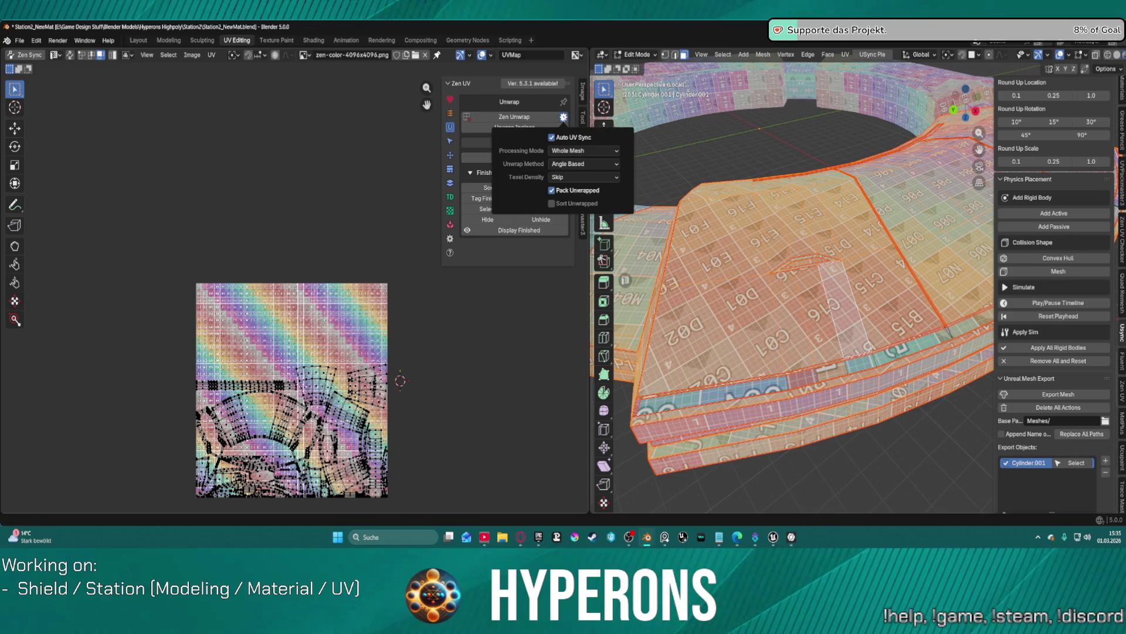
left_click(581, 164)
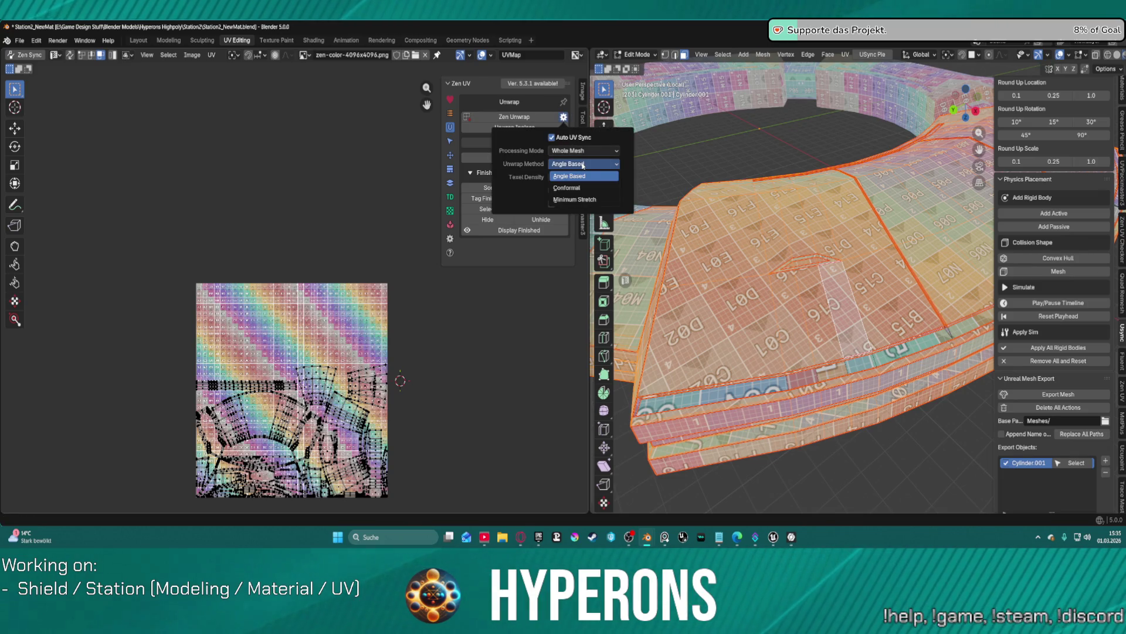
left_click(584, 188)
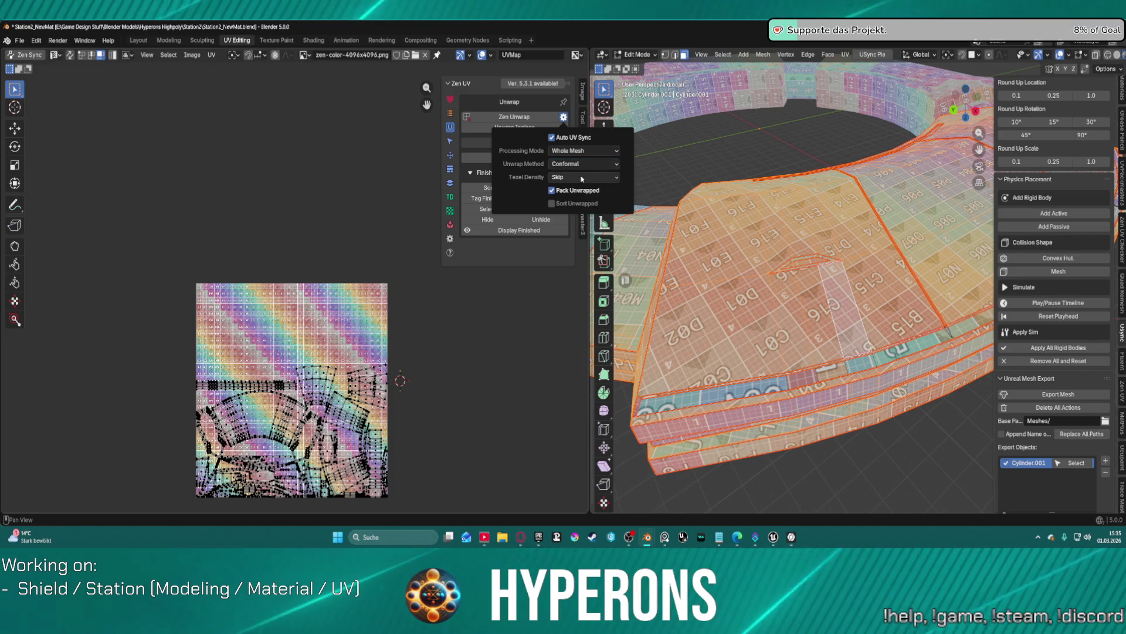
left_click(499, 117)
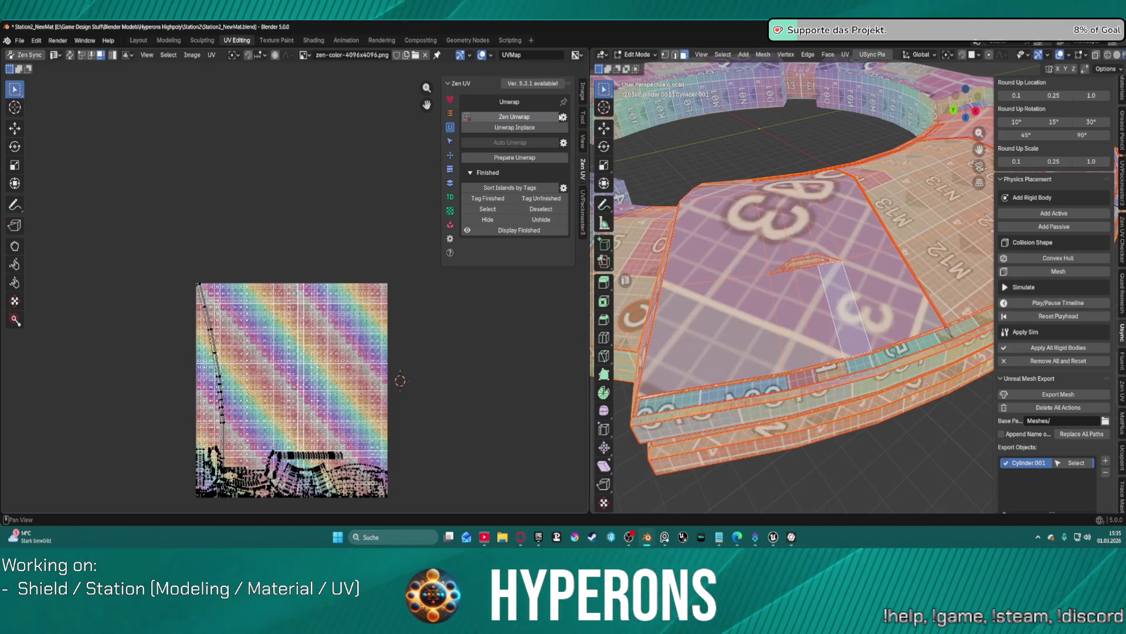
scroll(807, 240, "down", 5)
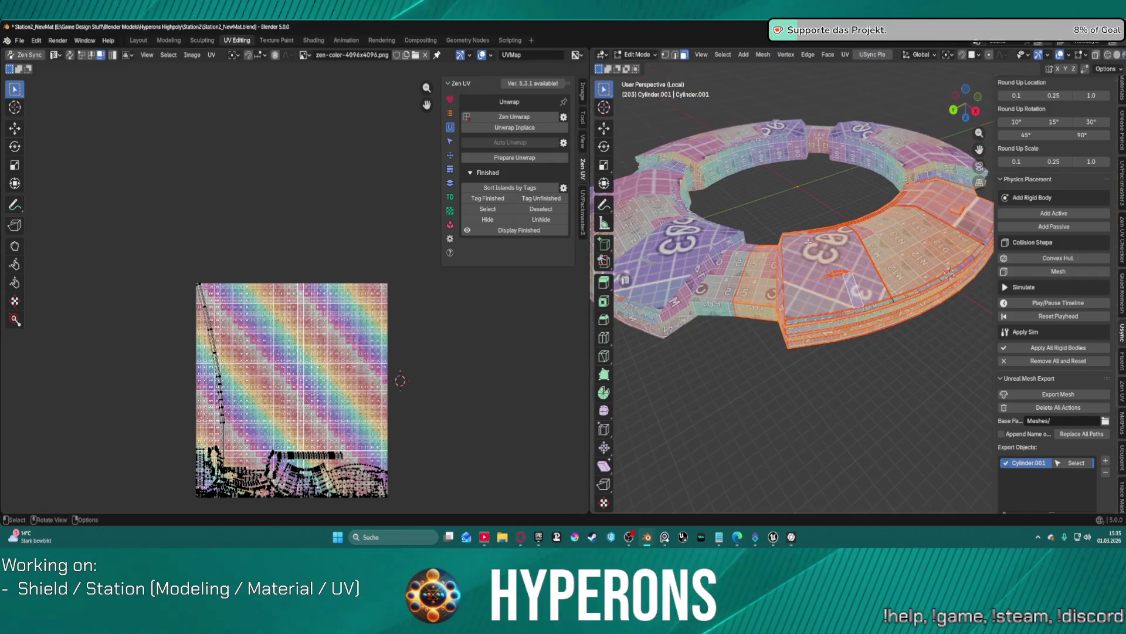
scroll(811, 241, "up", 2)
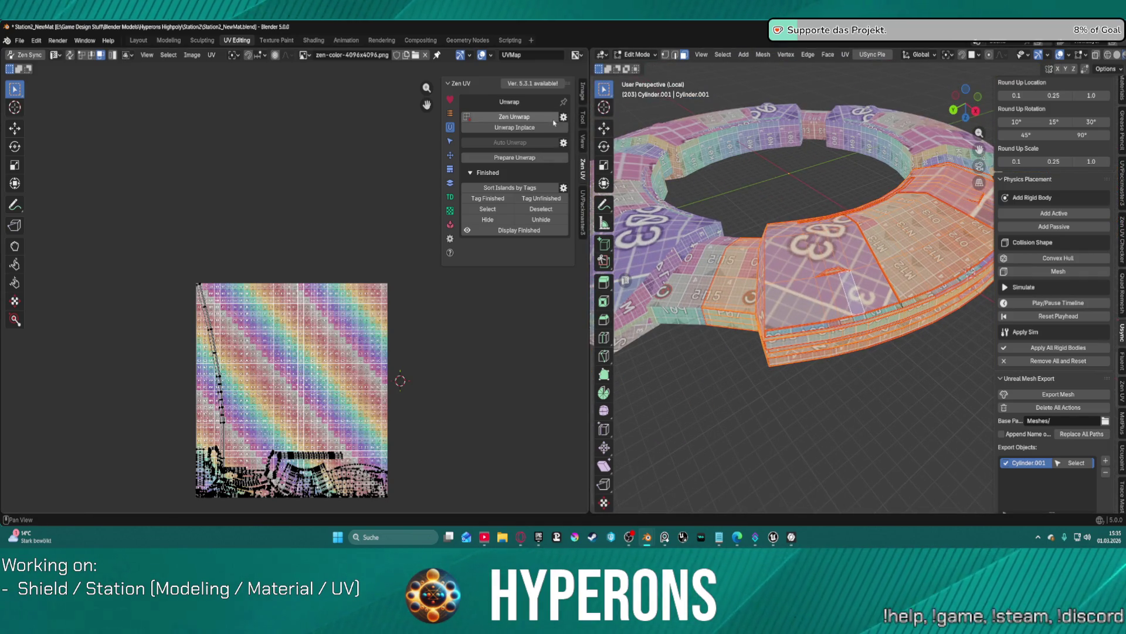
left_click(451, 197)
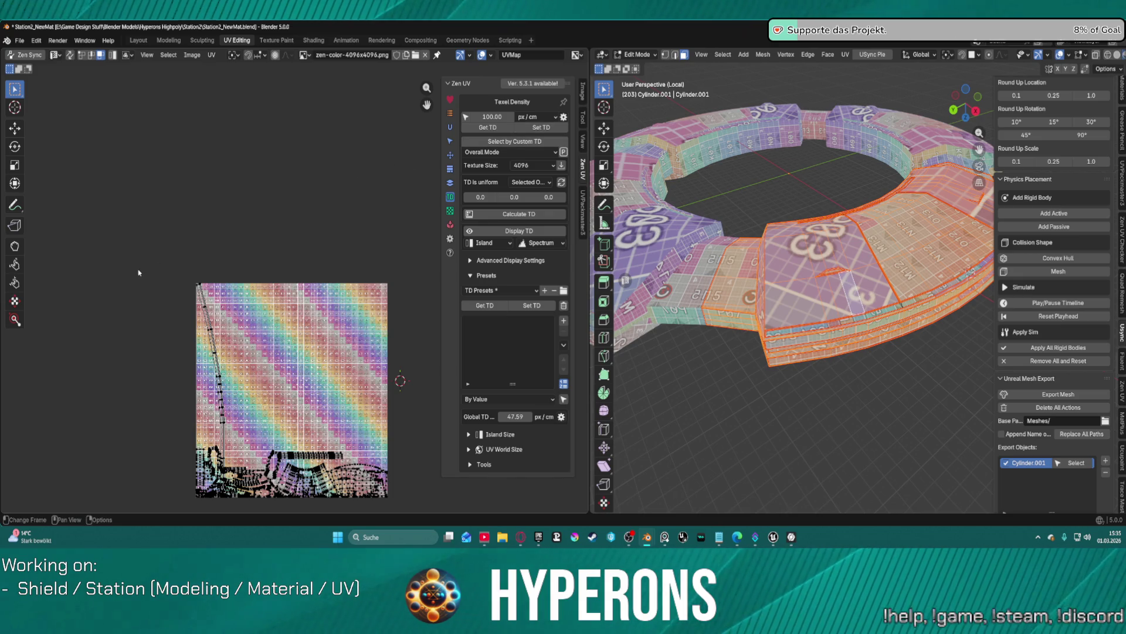
Step: Apply 100 px/cm texel density to the selected ring faces
left_click(541, 127)
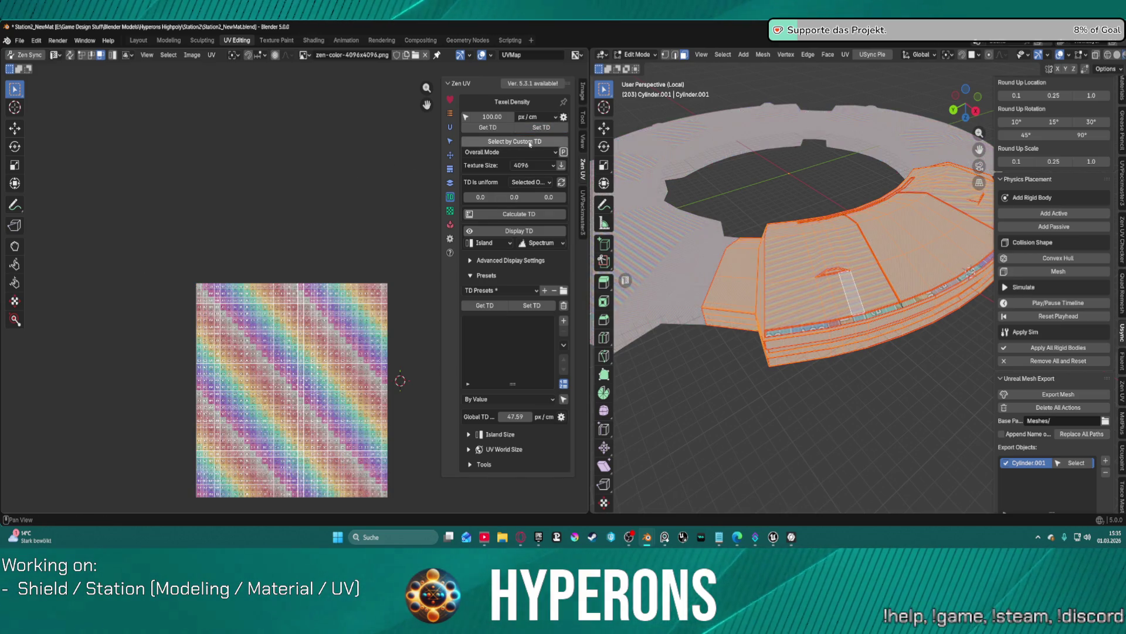
scroll(789, 284, "up", 6)
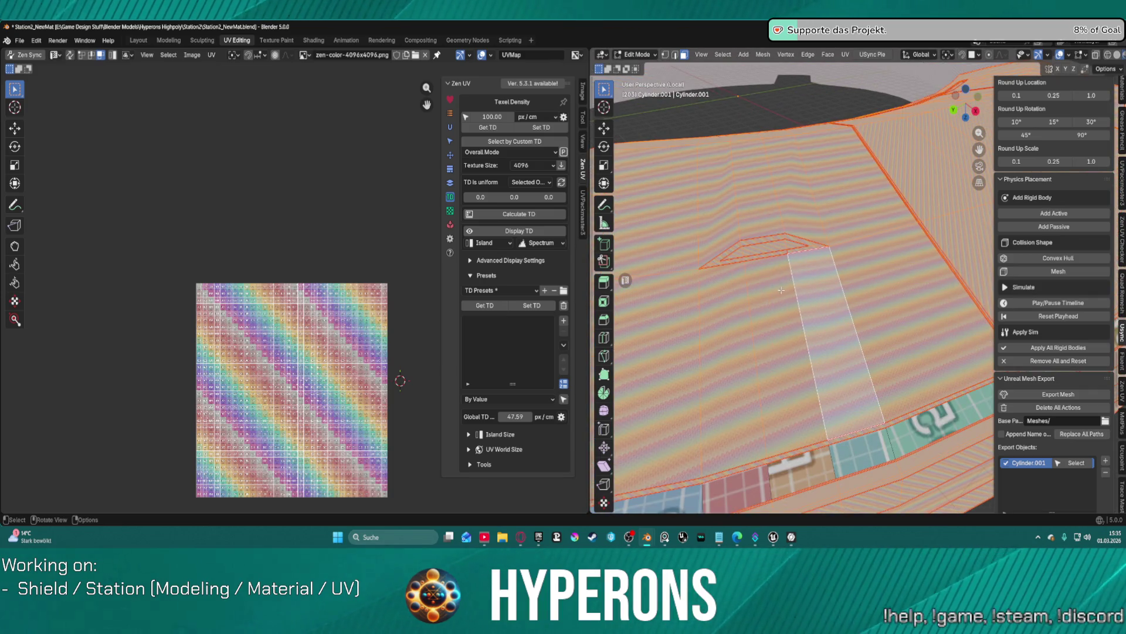
scroll(781, 289, "up", 6)
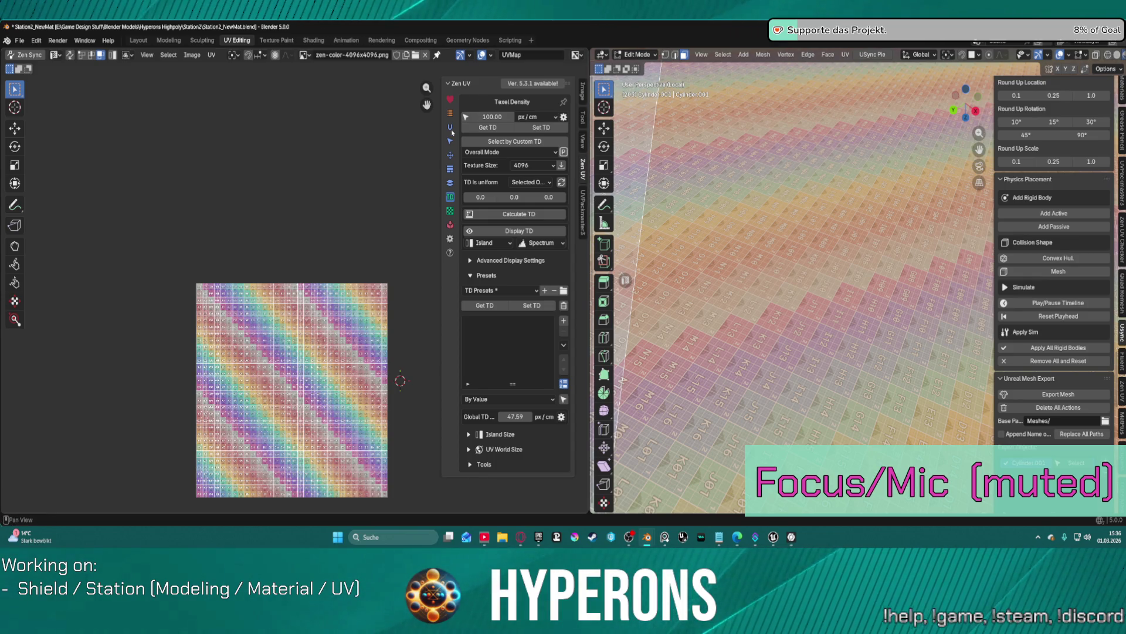
Step: Re-unwrap only the selected faces using the angle-based method with Selected Only processing
left_click(451, 128)
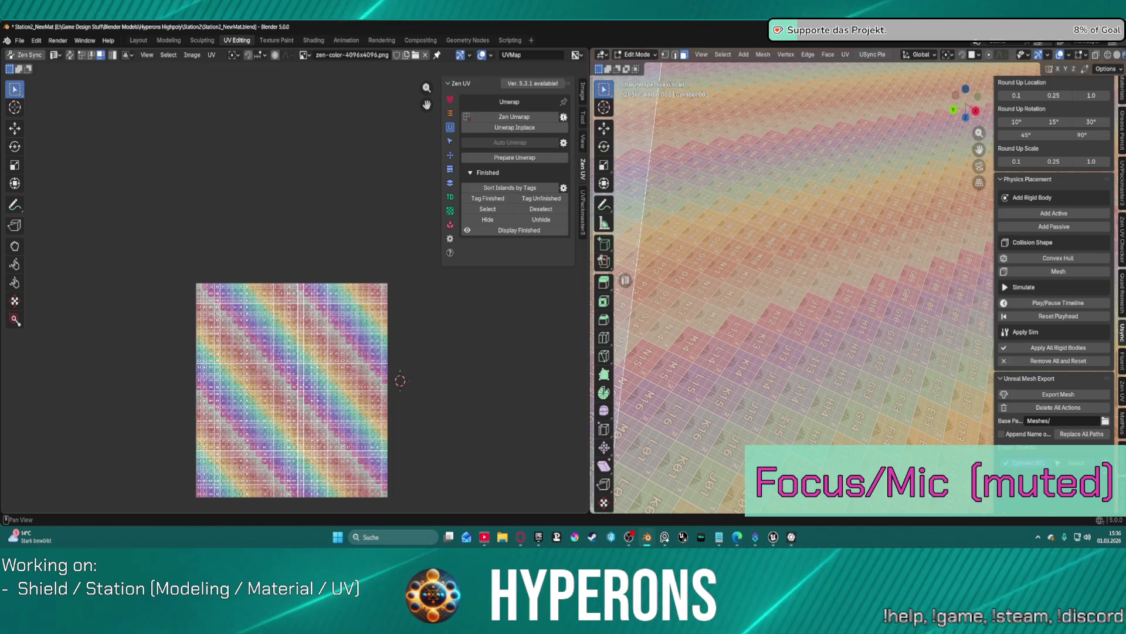
left_click(563, 117)
left_click(583, 164)
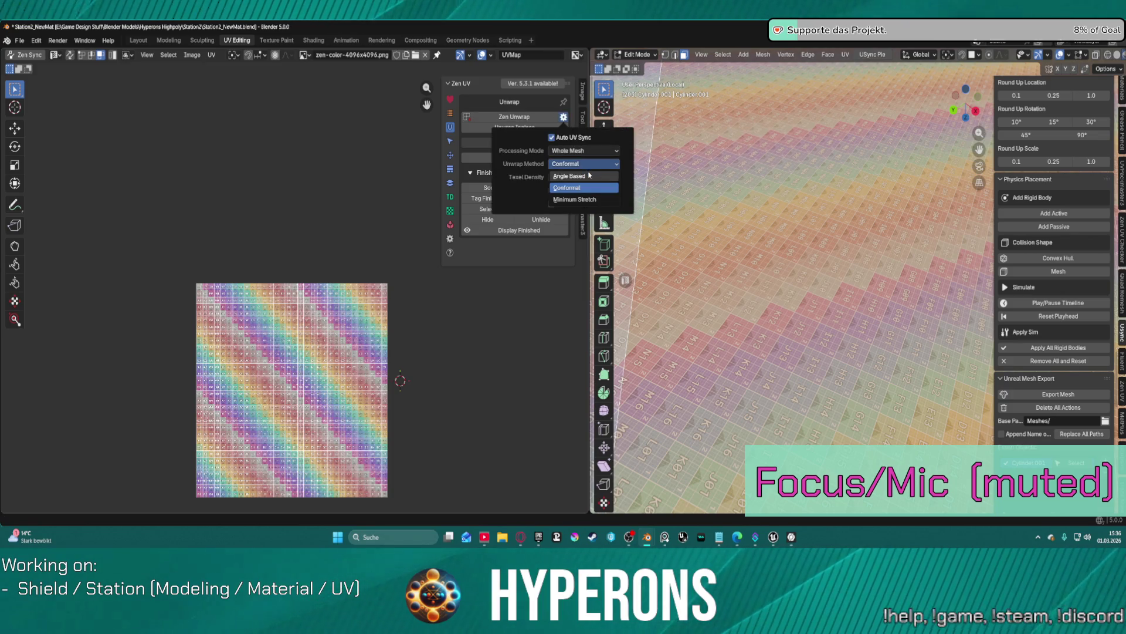
left_click(586, 176)
left_click(584, 151)
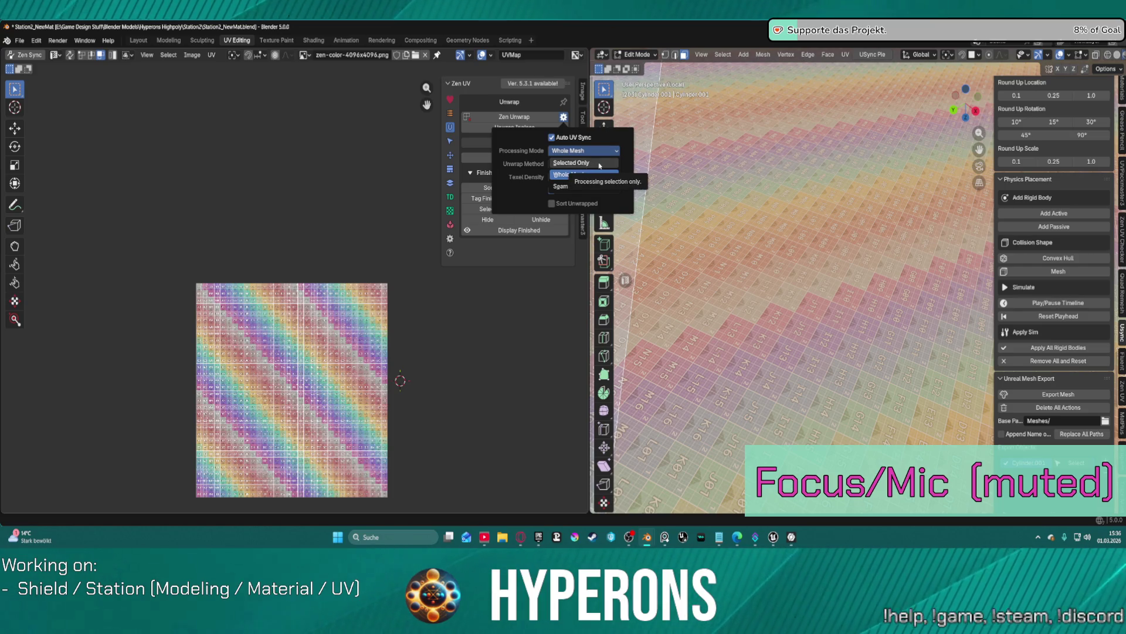
left_click(599, 164)
left_click(505, 117)
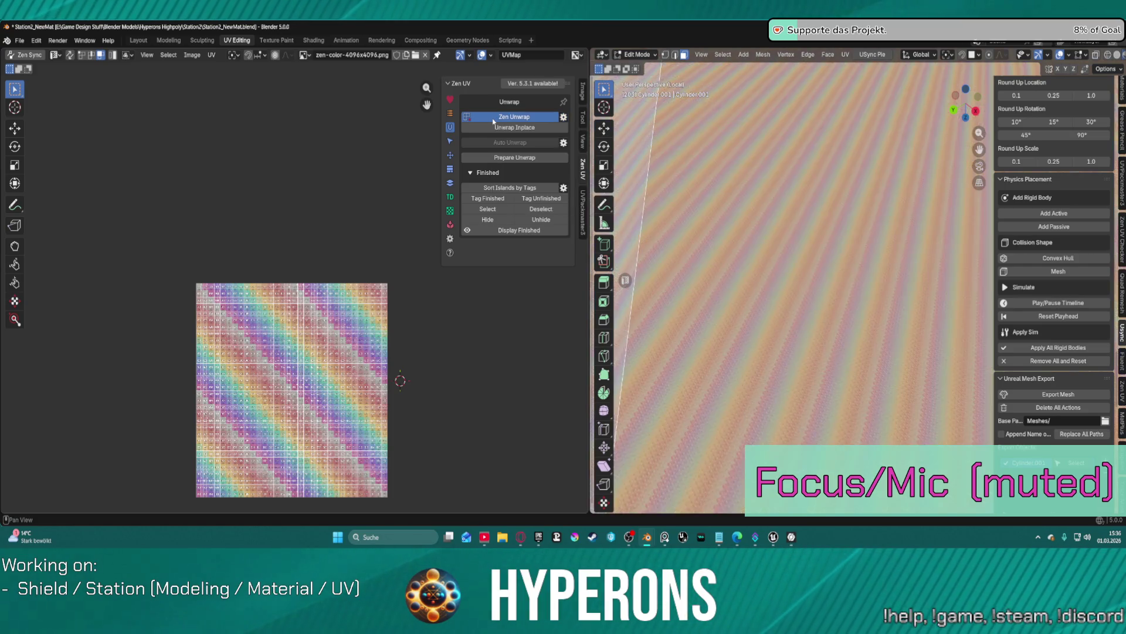
scroll(783, 364, "down", 2)
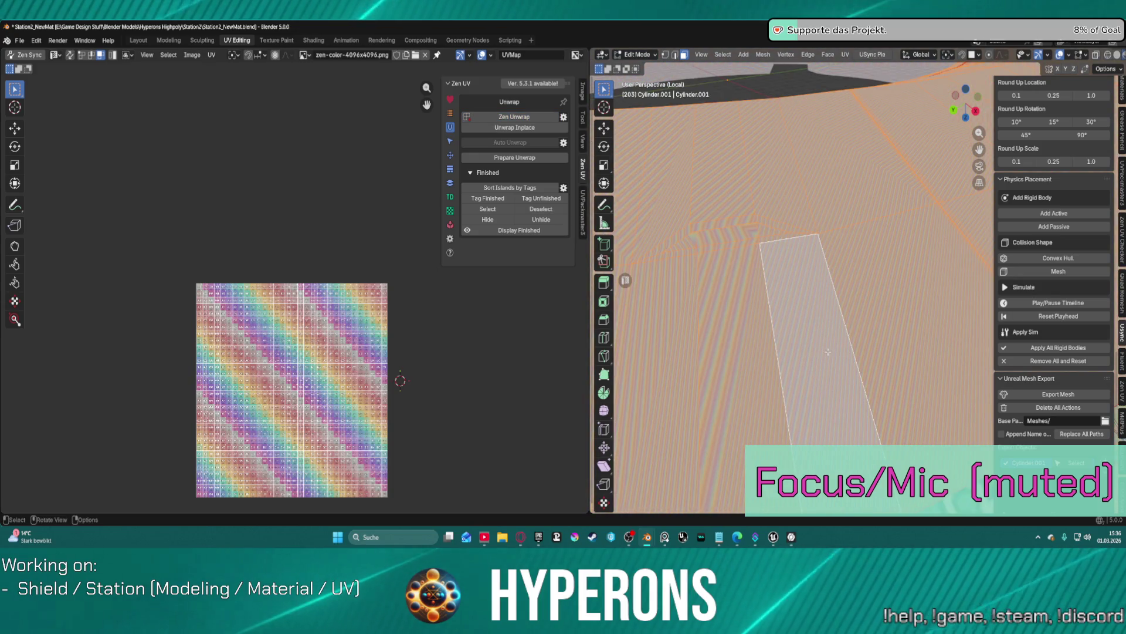
scroll(825, 342, "down", 1)
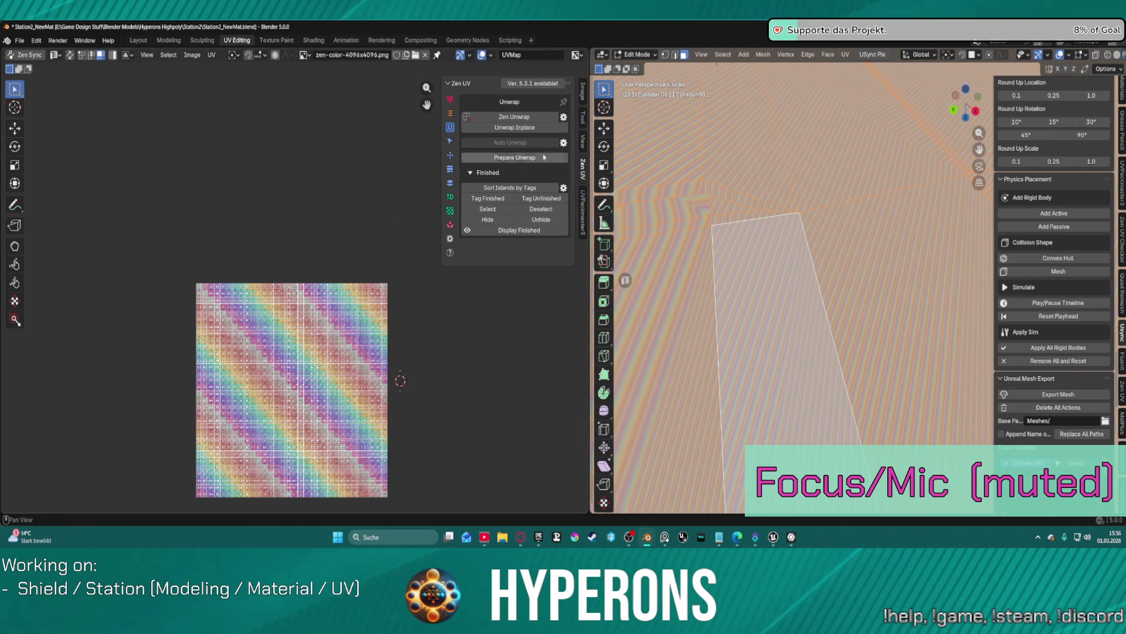
Step: Switch the UV checker to the zen-color 512×512 texture
left_click(452, 211)
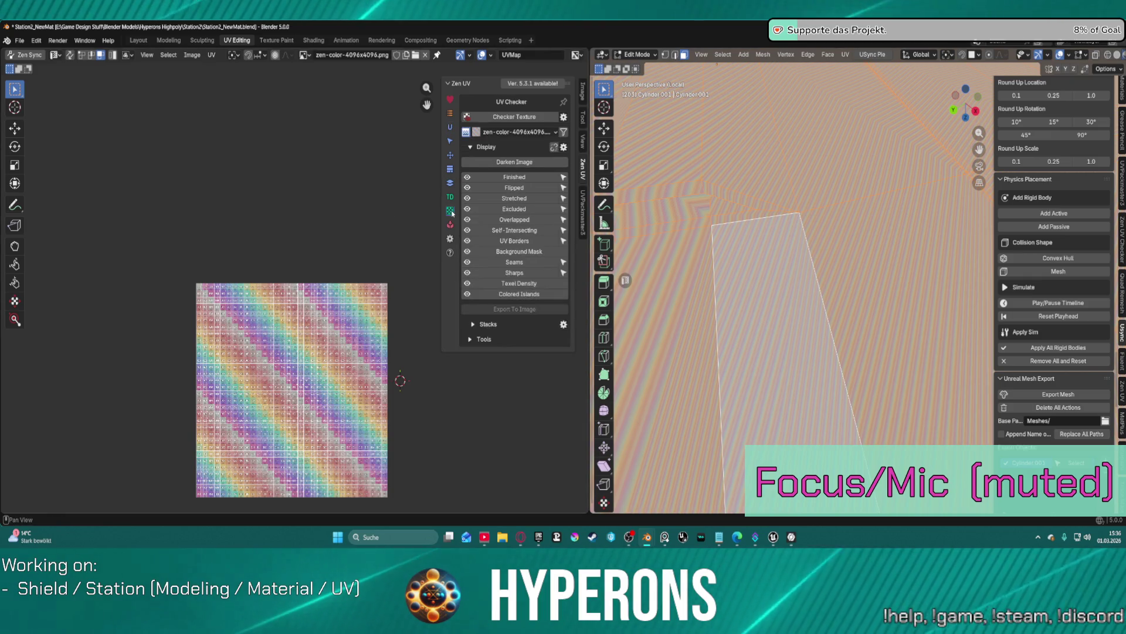
left_click(508, 133)
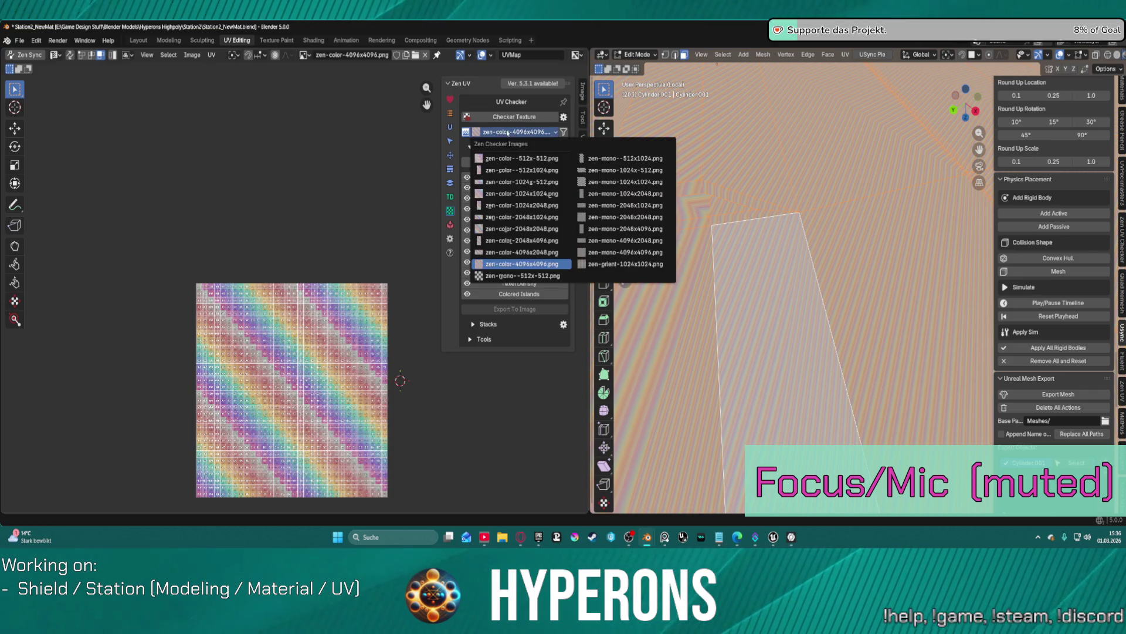
left_click(516, 154)
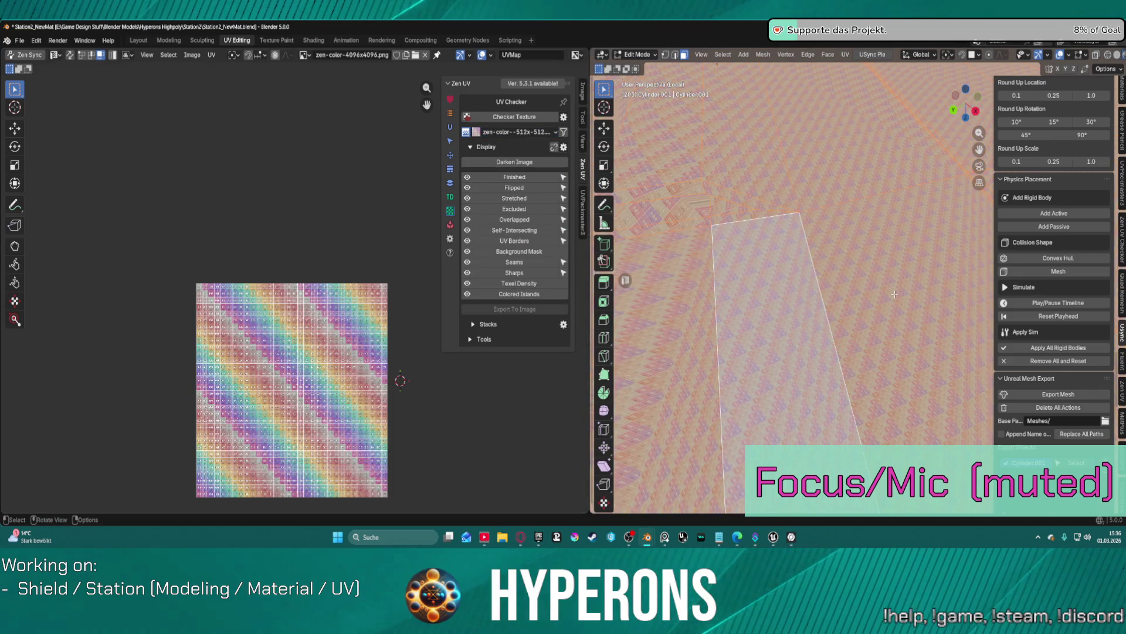
Step: Quadrify the selected UV island into a clean rectangular grid
scroll(875, 269, "up", 5)
scroll(897, 315, "up", 2)
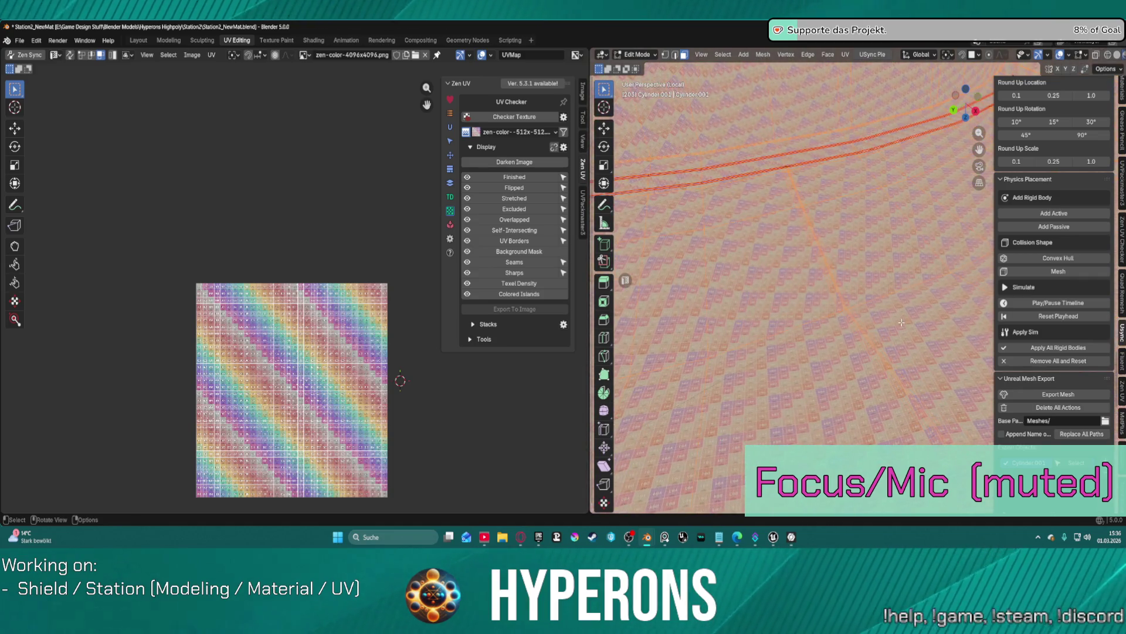
left_click(451, 156)
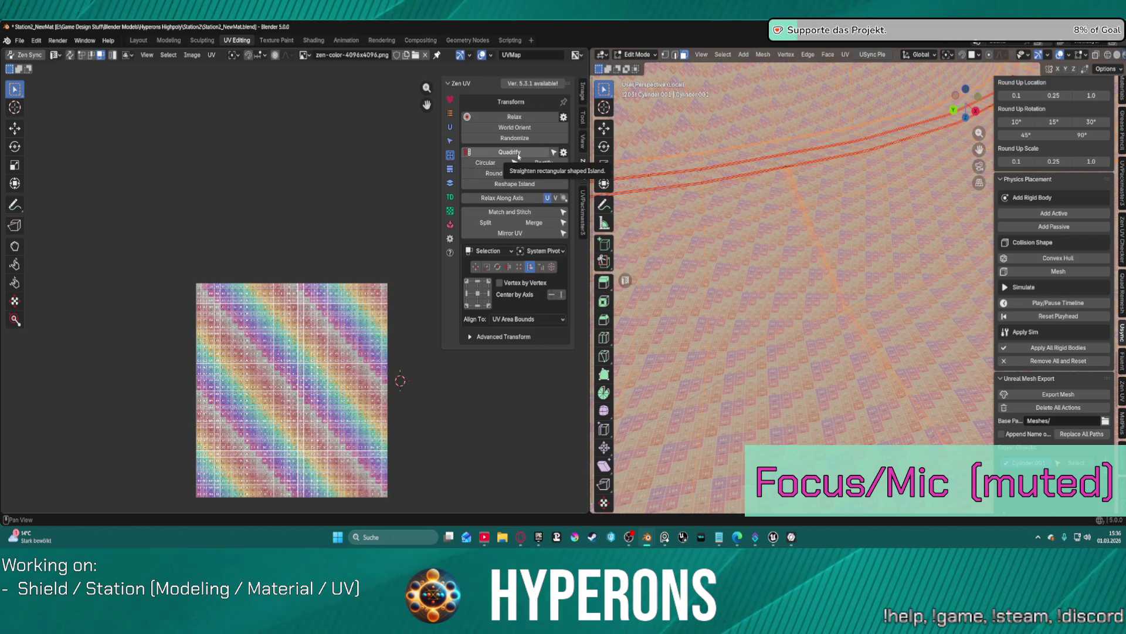
left_click(518, 156)
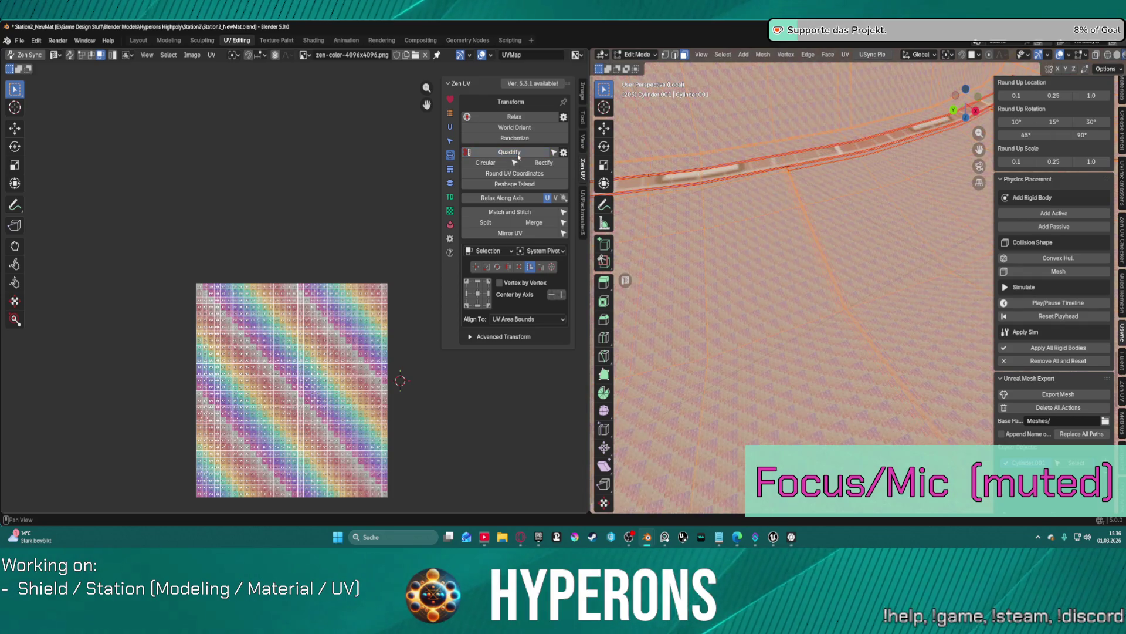
Step: Bring up Texel Density and begin entering 1 px/cm in the density field
scroll(781, 304, "down", 5)
scroll(781, 305, "up", 3)
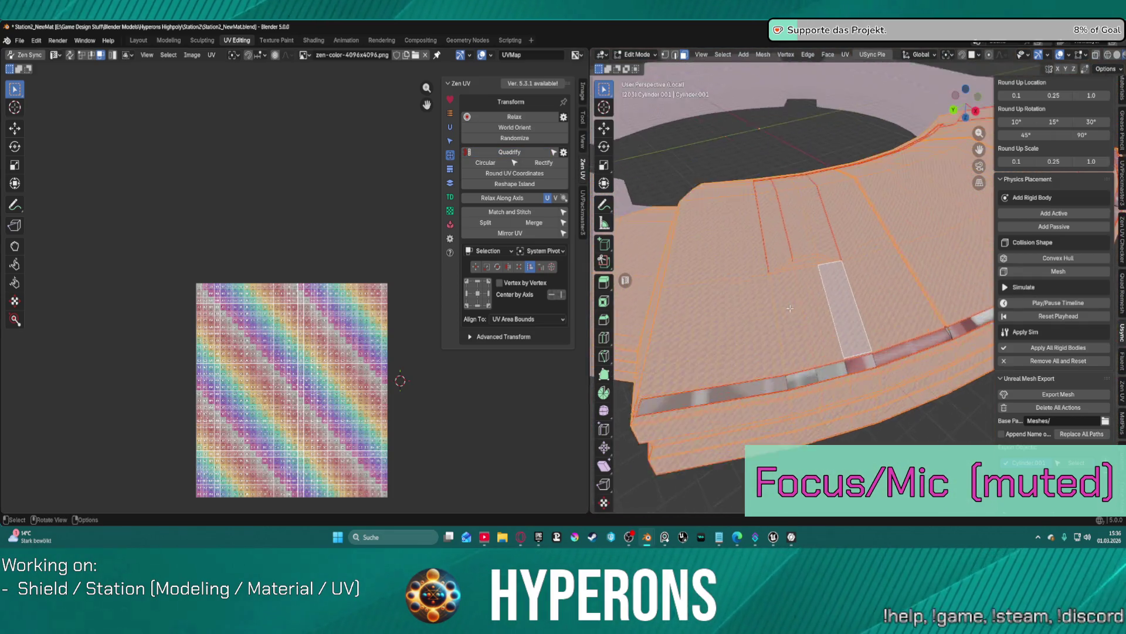
scroll(781, 304, "up", 5)
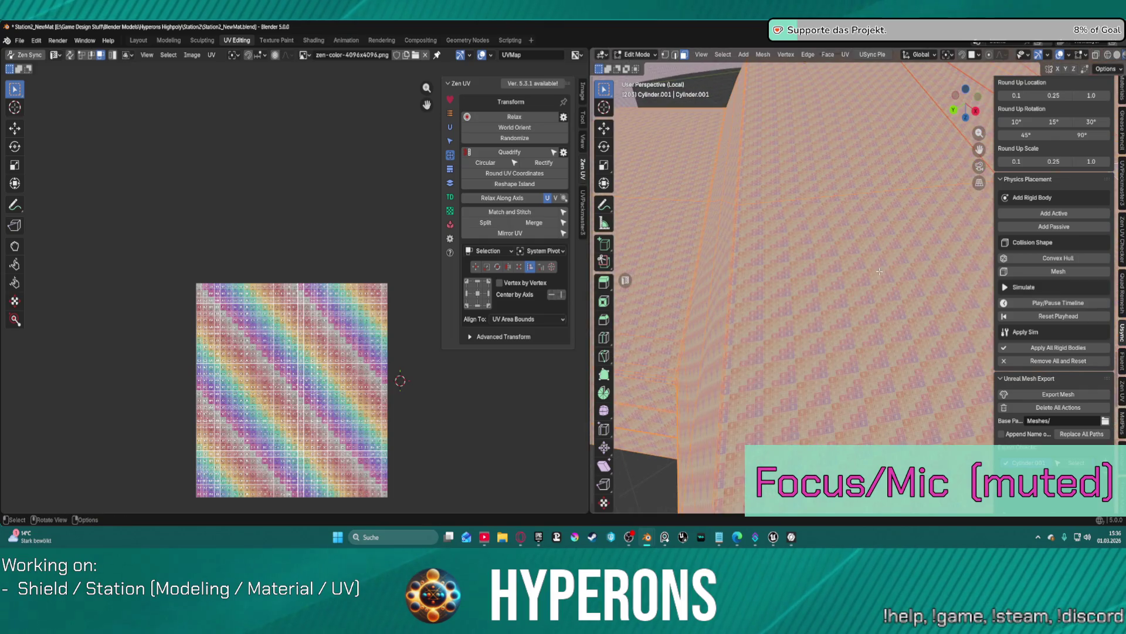
scroll(880, 271, "down", 4)
scroll(824, 304, "up", 5)
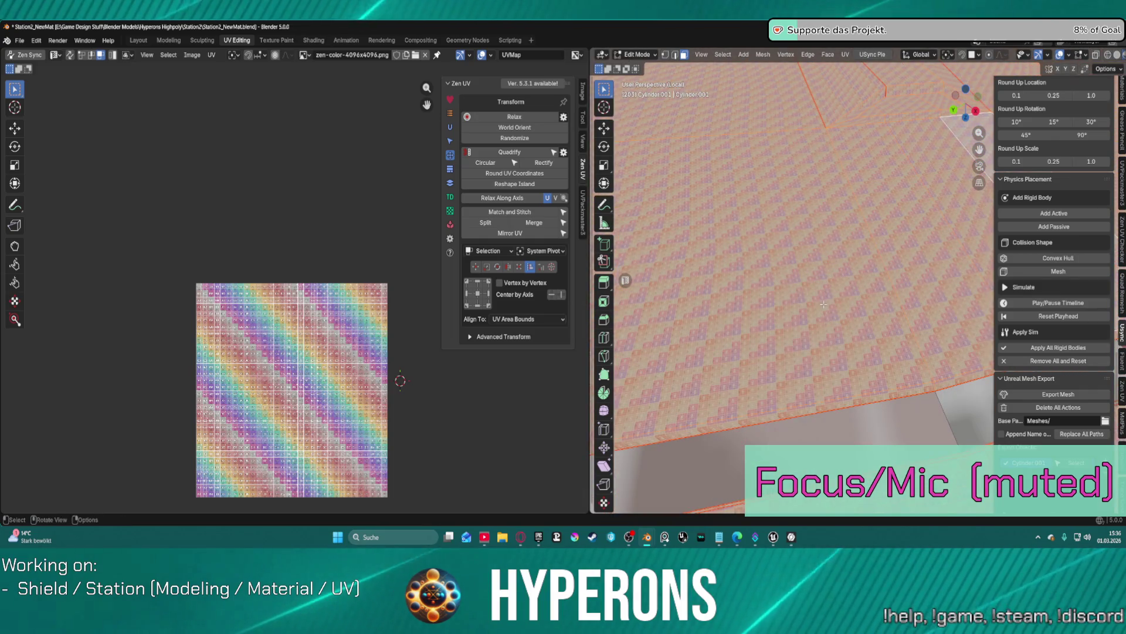
left_click(451, 196)
left_click(494, 115)
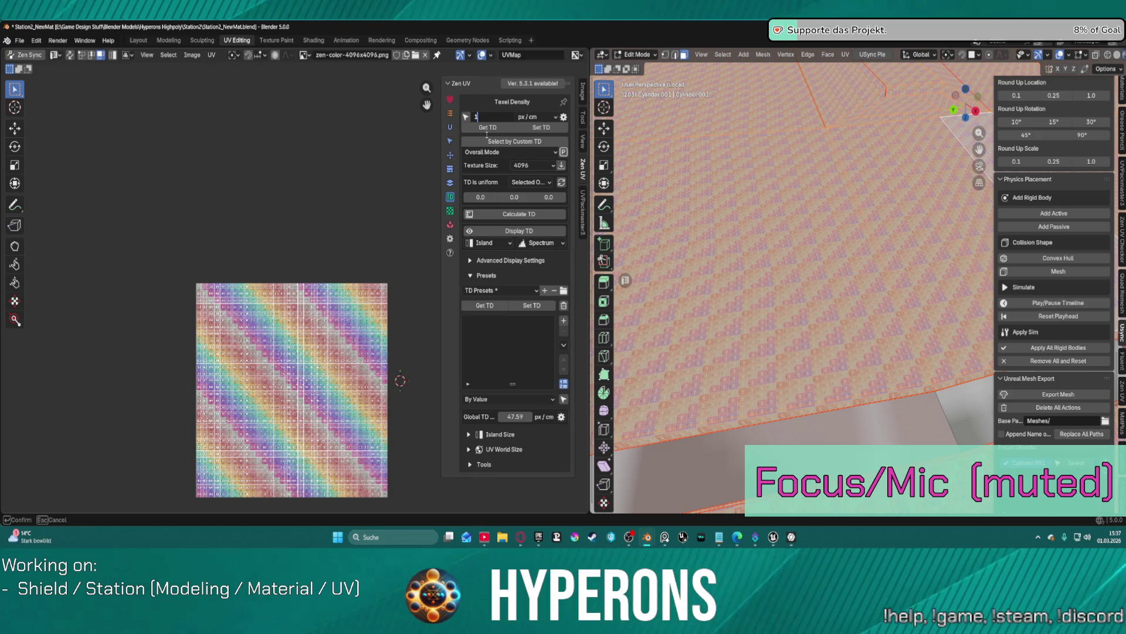
Step: Apply 1 px/cm, then 10 px/cm texel density to the selected faces
key("Return")
left_click(528, 128)
left_click(492, 116)
type("10")
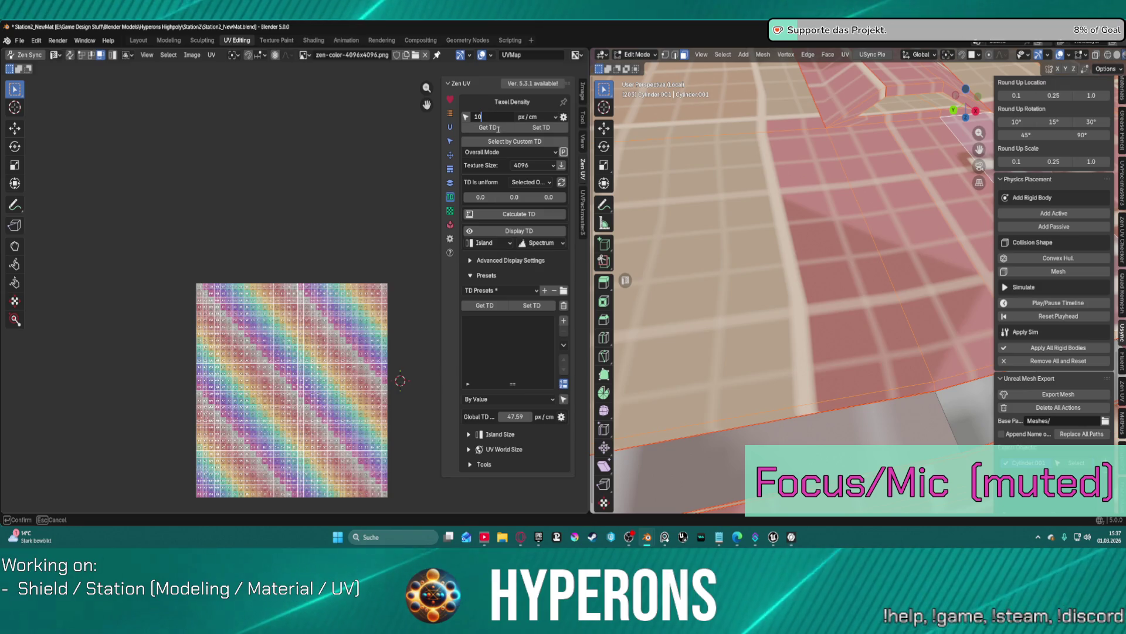
key("Return")
left_click(541, 127)
scroll(721, 197, "down", 3)
scroll(824, 253, "down", 2)
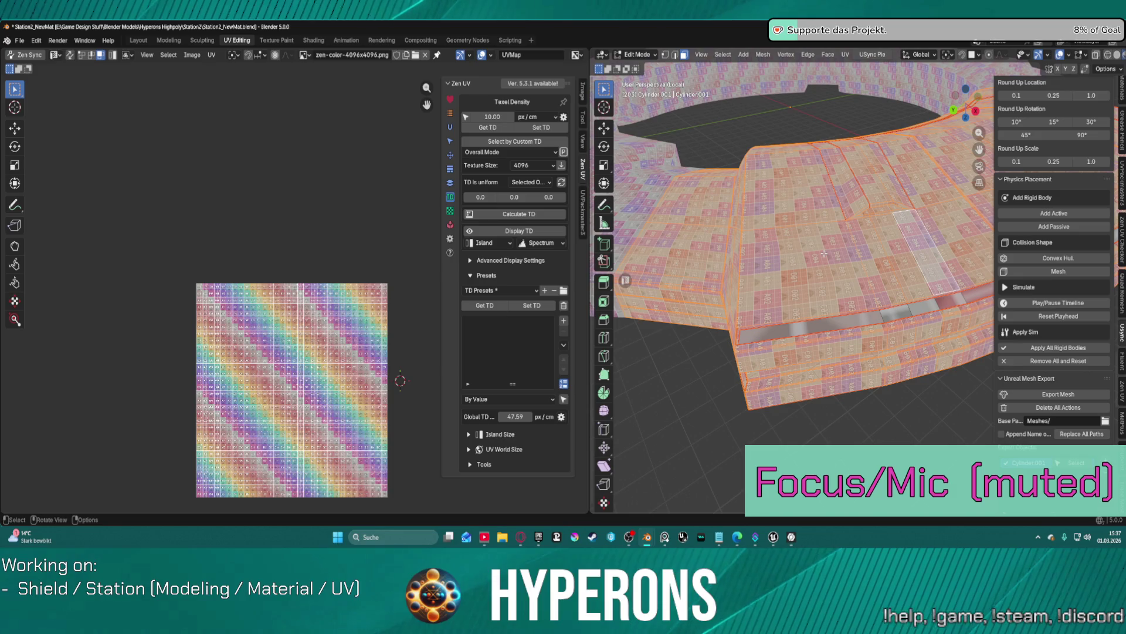
Step: Discard an edit, view the ring from underneath, then apply 100 px/cm texel density
left_click(498, 117)
type("100")
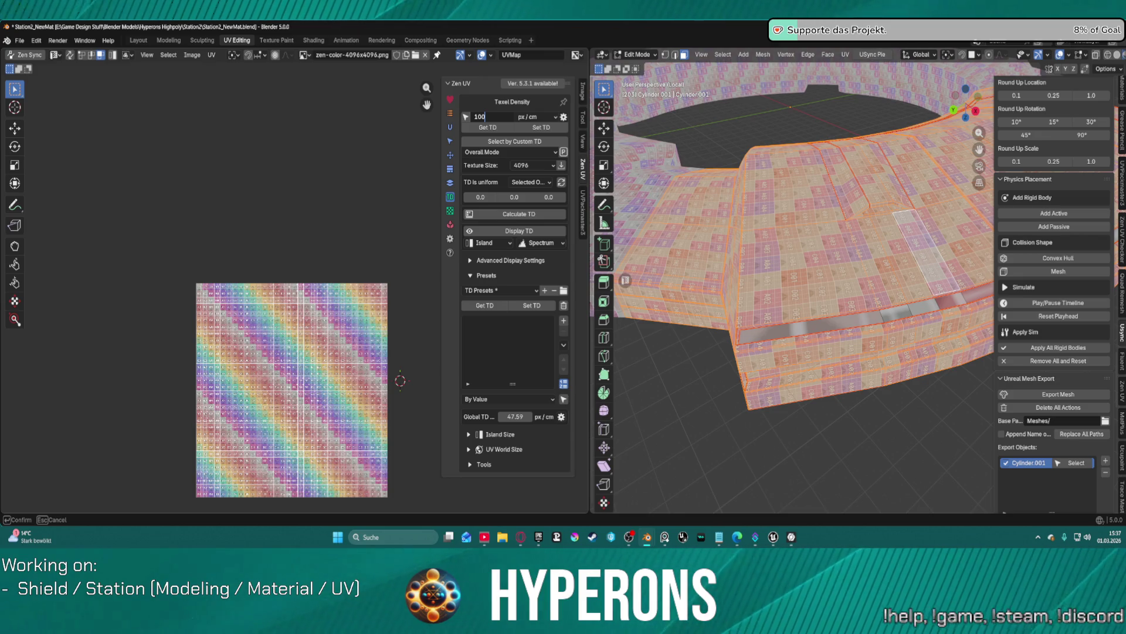
key("BackSpace")
key("Return")
scroll(884, 177, "down", 6)
mouse_move(884, 177)
middle_mouse_down()
mouse_move(853, 245)
mouse_move(840, 448)
mouse_move(915, 496)
mouse_move(986, 76)
mouse_move(1022, 62)
mouse_move(1004, 145)
mouse_move(883, 199)
middle_mouse_up()
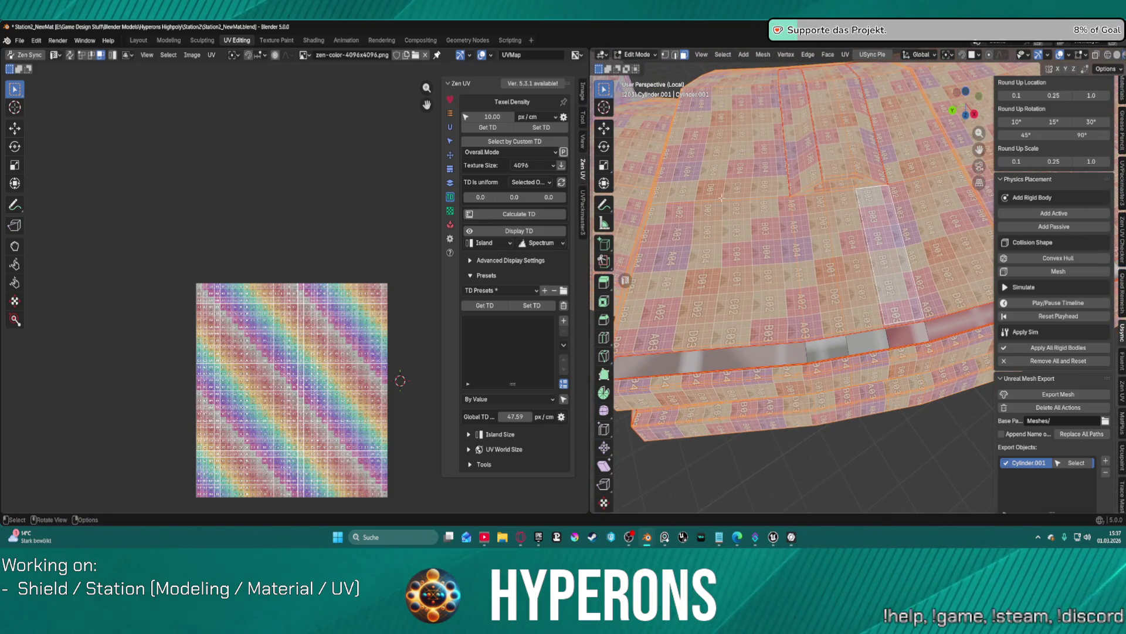
left_click(490, 116)
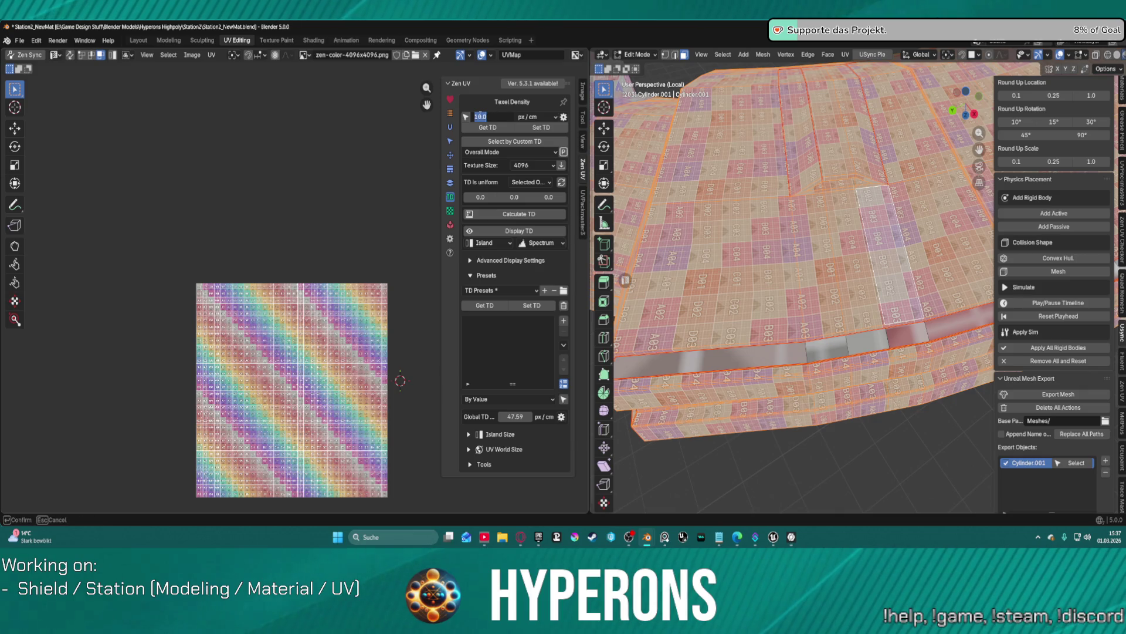
type("0")
key("Return")
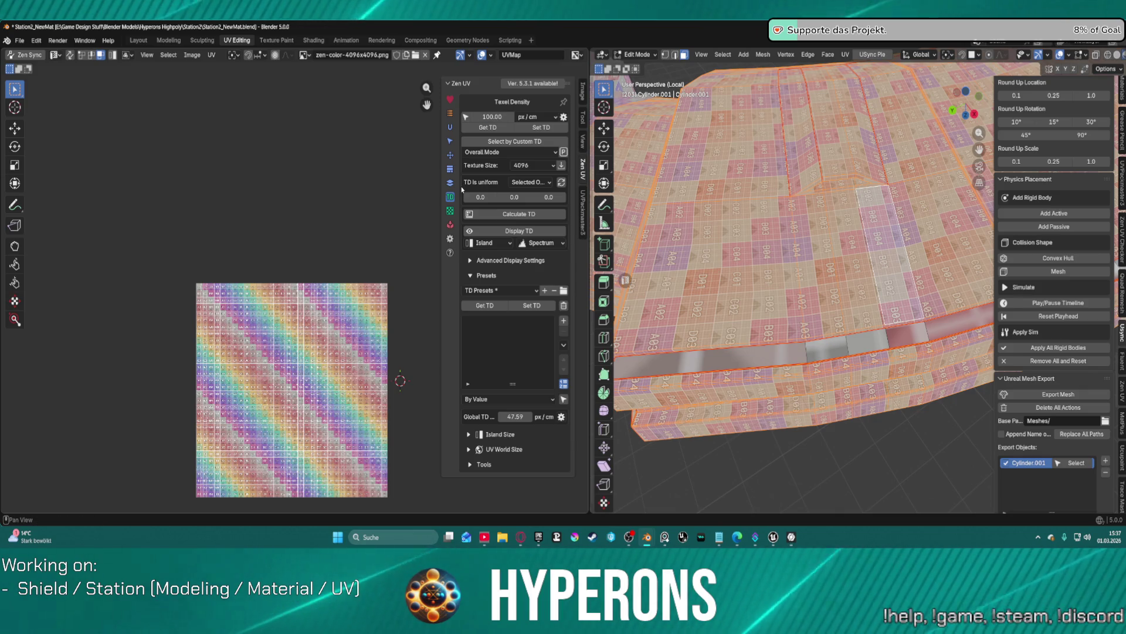
left_click(540, 132)
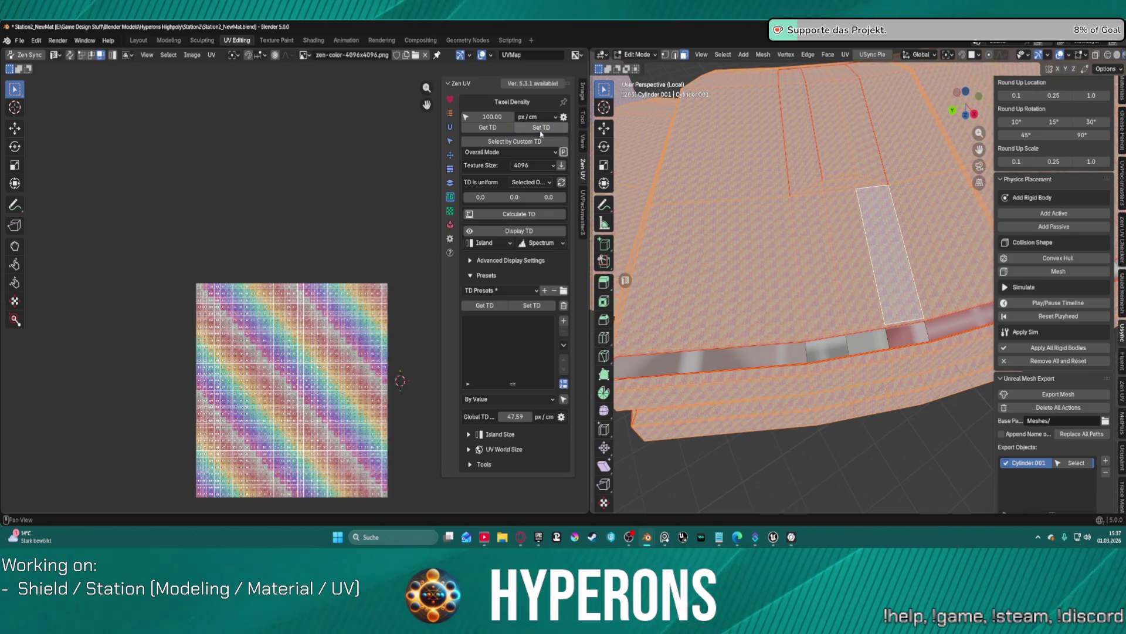
Step: Frame the selection and pick a face on the ring's edge strip
key("KP_Decimal")
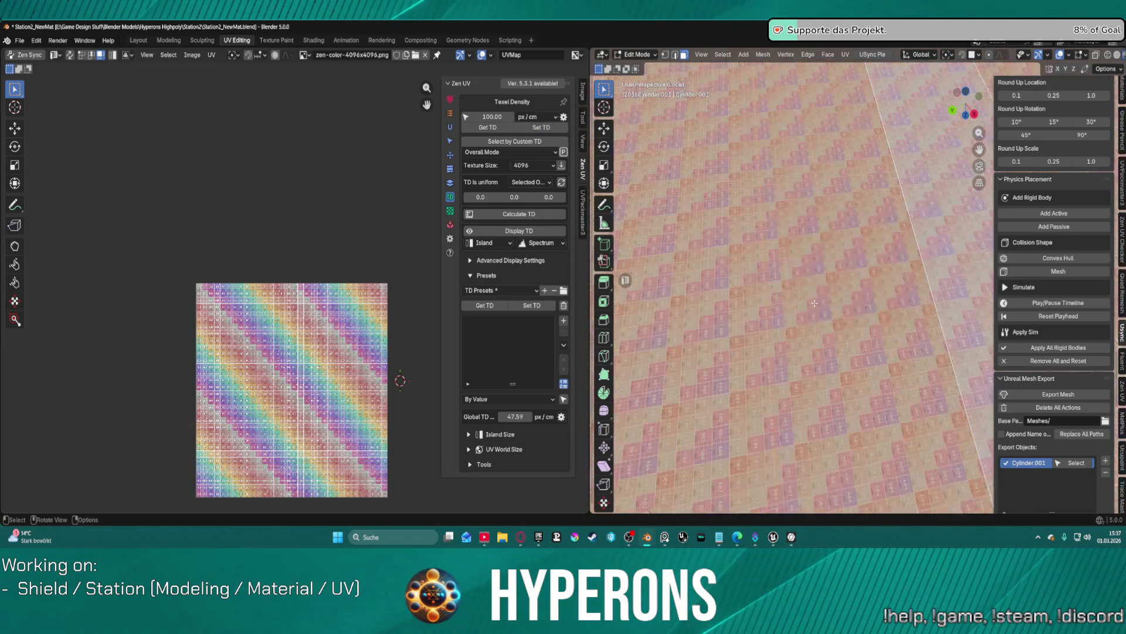
scroll(814, 302, "down", 5)
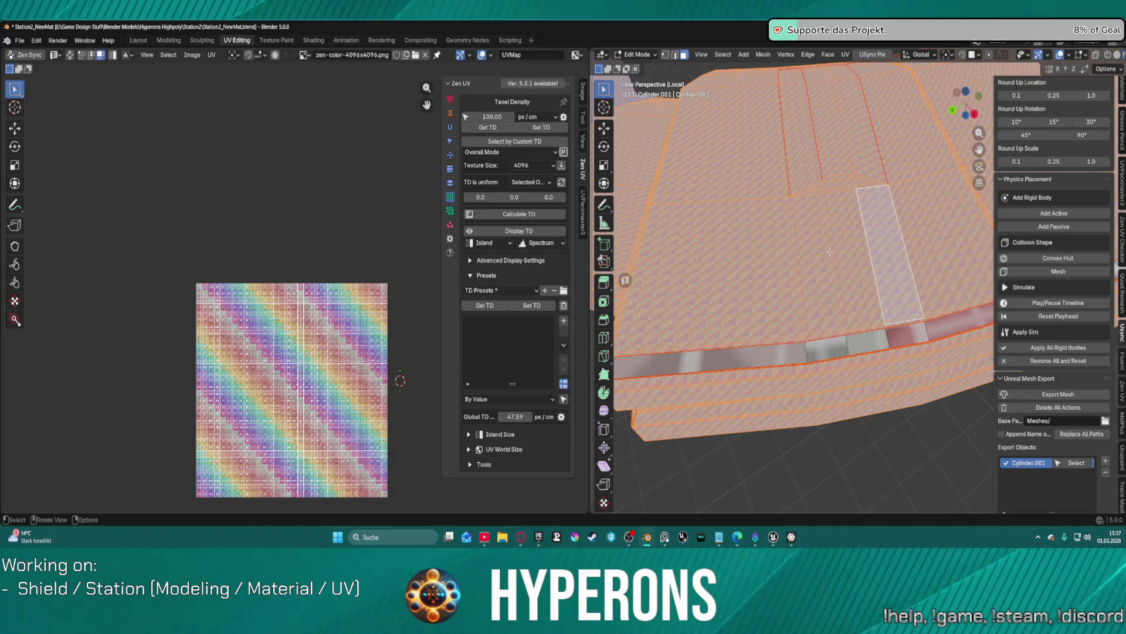
left_click(758, 361)
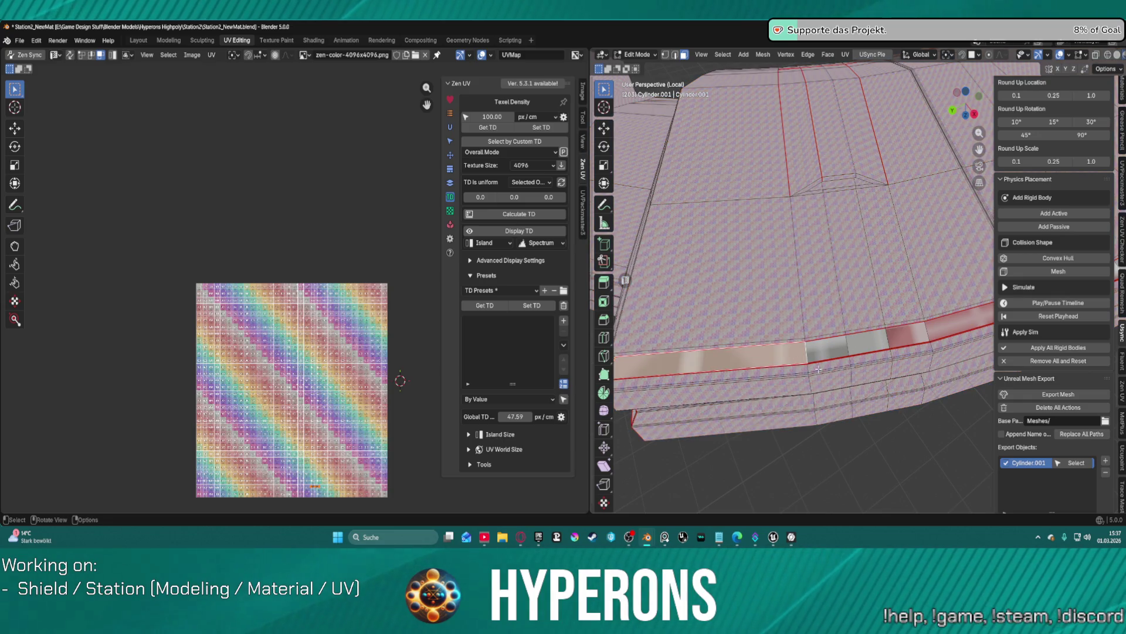
Step: Select the whole linked edge strip and Zen Unwrap it
key("ctrl+l")
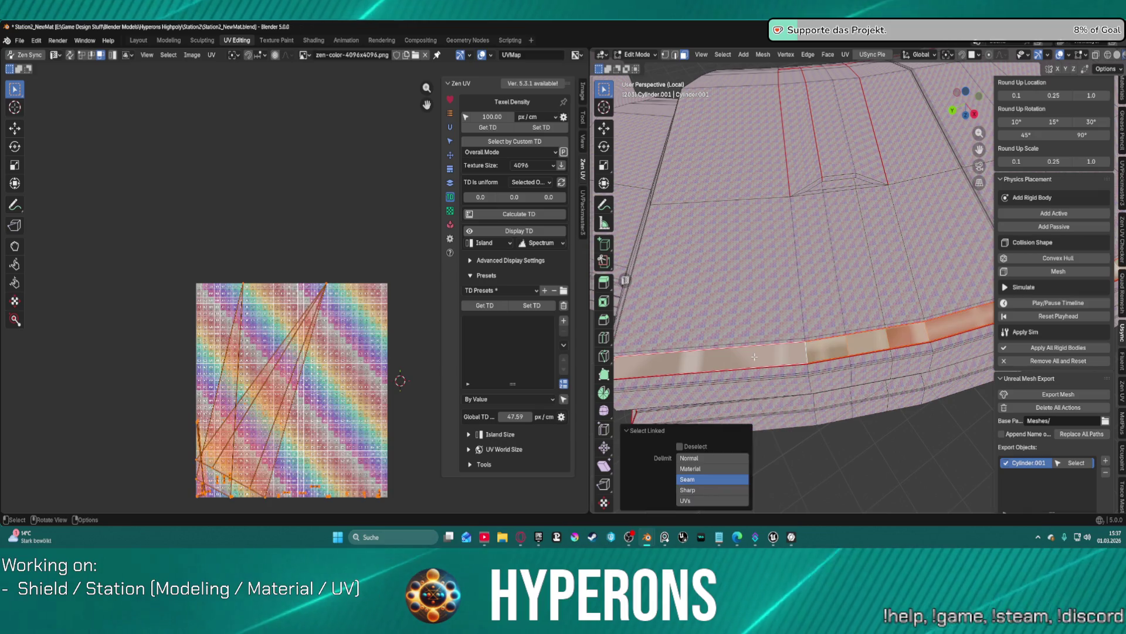
mouse_move(753, 356)
middle_mouse_down()
mouse_move(805, 243)
mouse_move(844, 74)
mouse_move(821, 281)
middle_mouse_up()
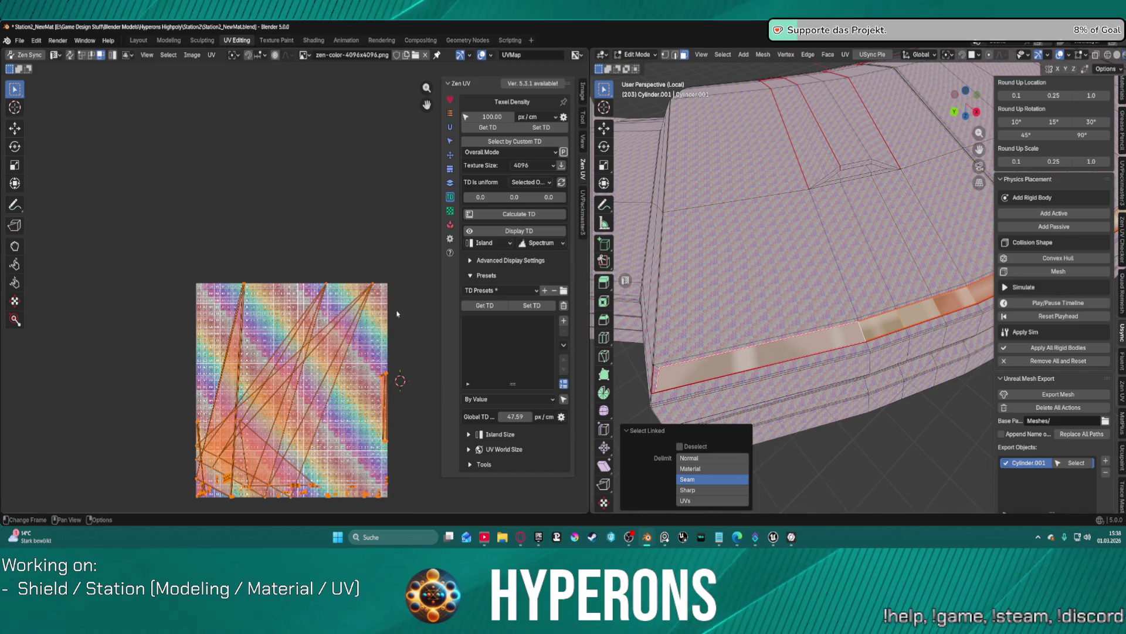
scroll(397, 314, "up", 1)
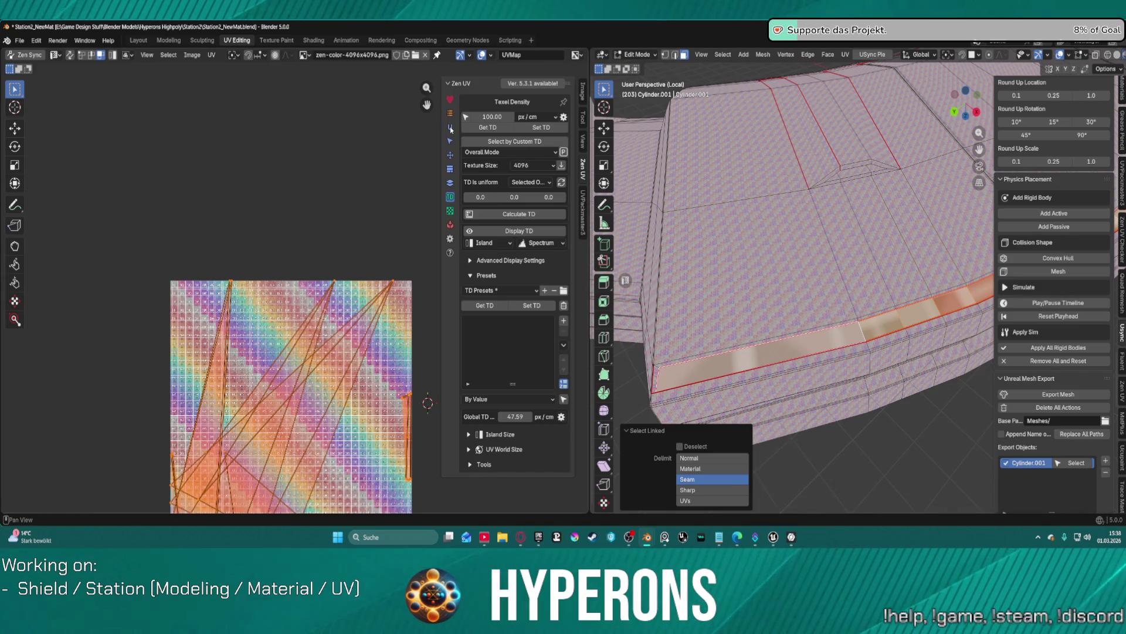
left_click(450, 128)
left_click(496, 117)
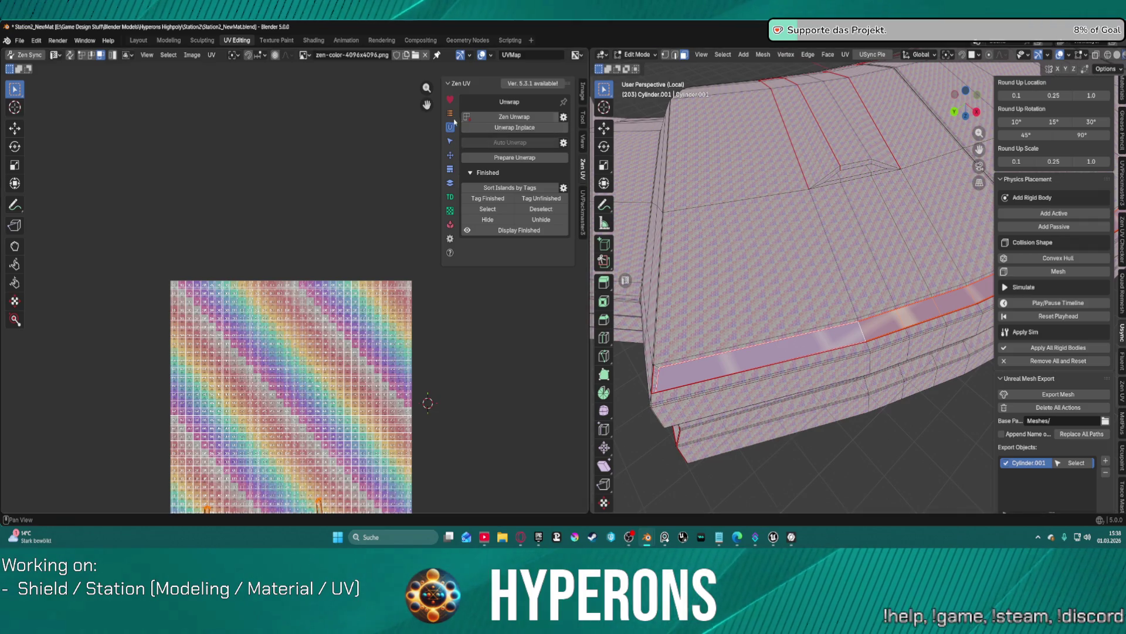
Step: Inspect the unwrapped strip's checker squares from an angle with Texel Density shown
left_click(450, 156)
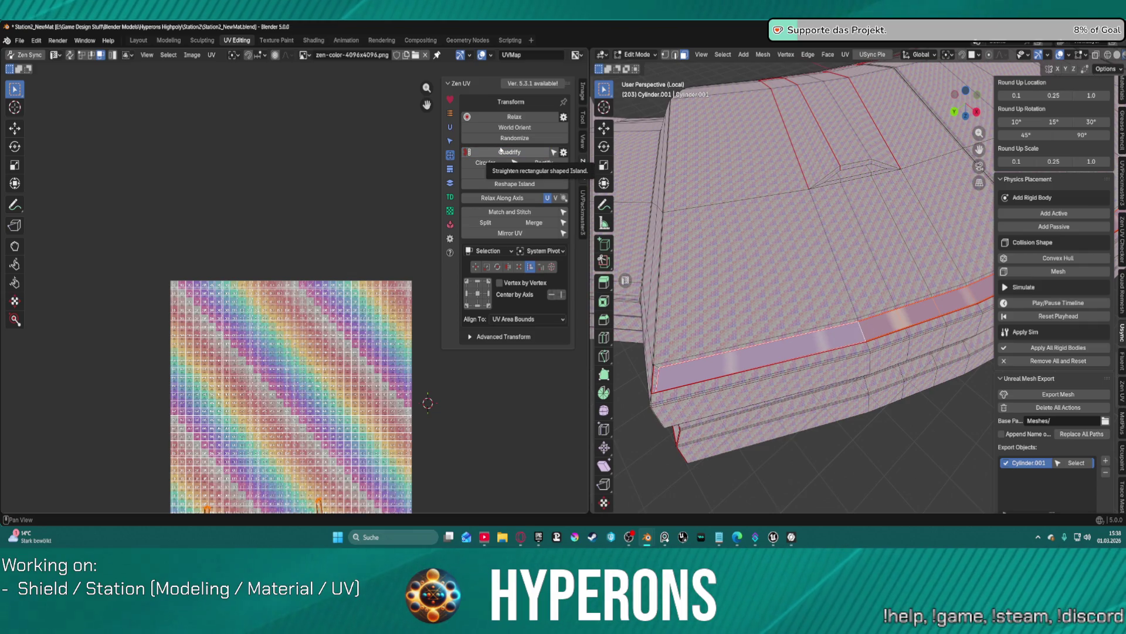
left_click(450, 196)
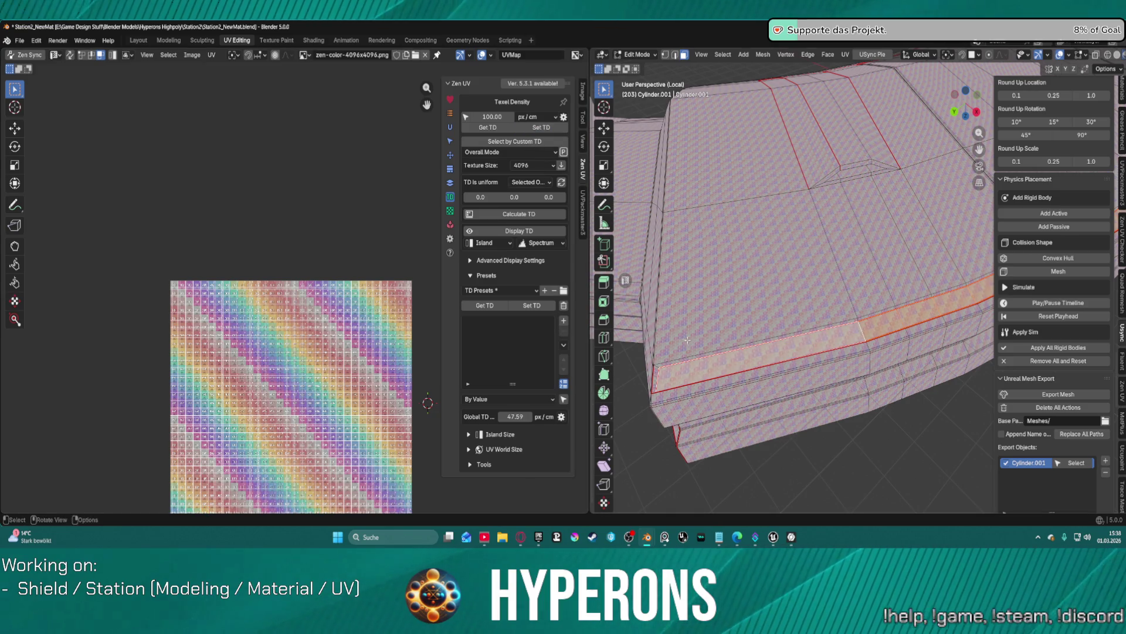
scroll(809, 363, "up", 3)
scroll(809, 363, "up", 2)
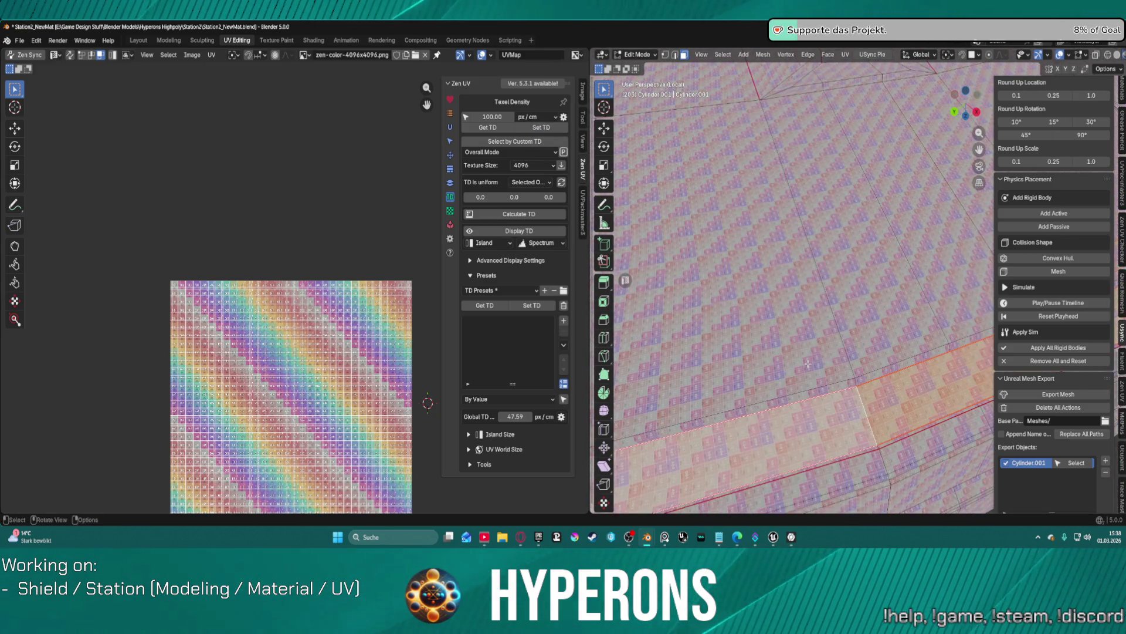
mouse_move(820, 377)
middle_mouse_down()
mouse_move(989, 365)
mouse_move(740, 227)
mouse_move(774, 212)
middle_mouse_up()
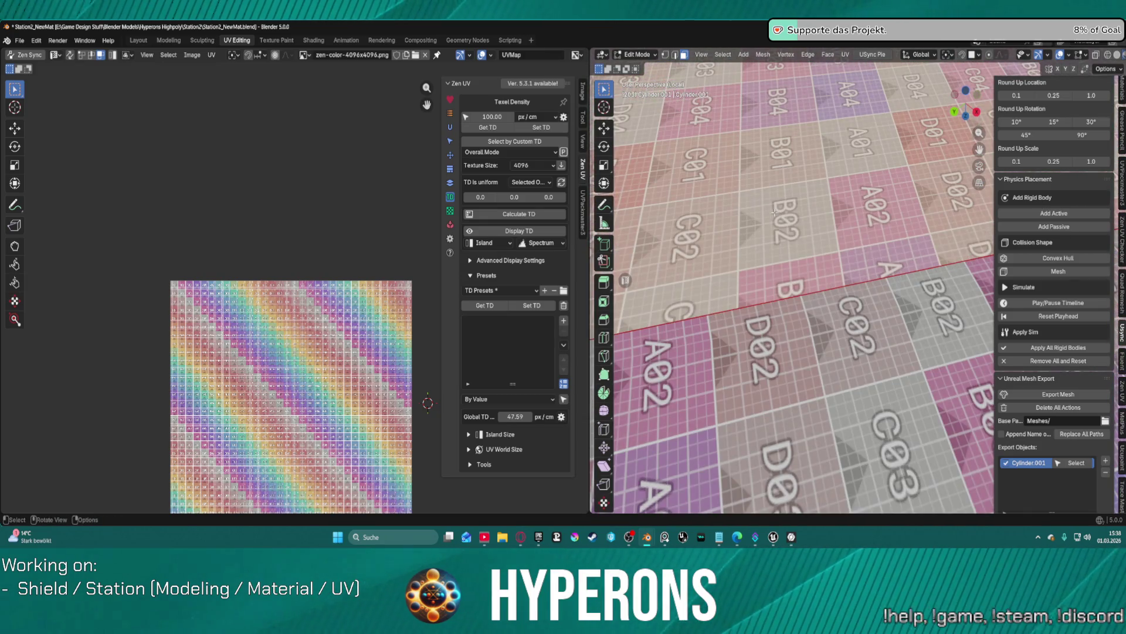
scroll(775, 212, "down", 5)
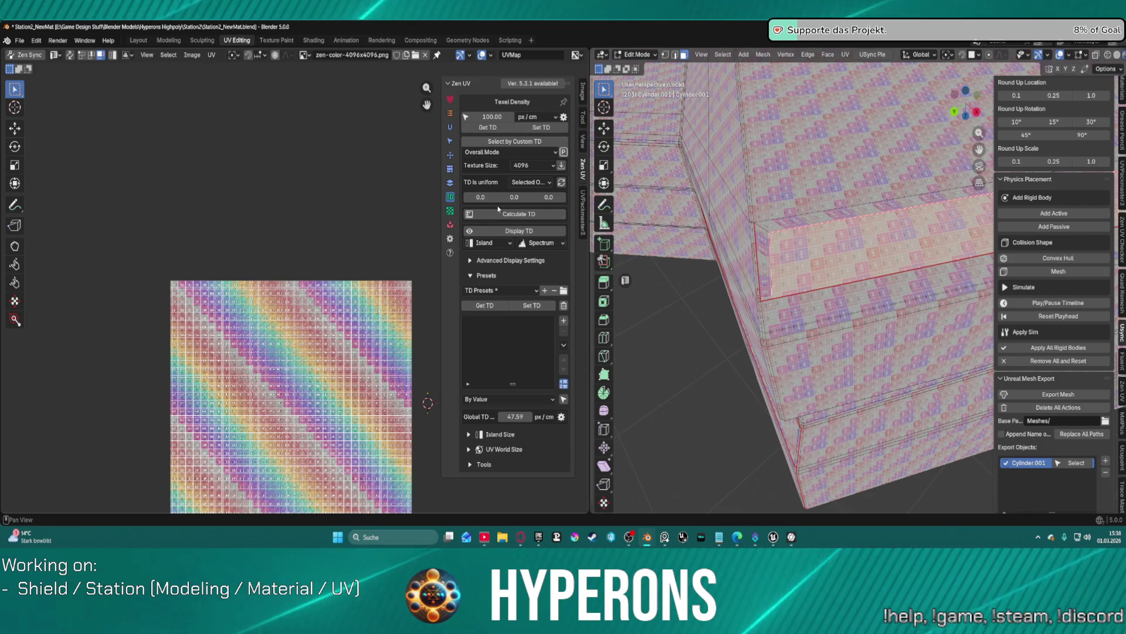
Step: Save the current 100 px/cm texel density as a preset and look over the textured band
left_click(489, 306)
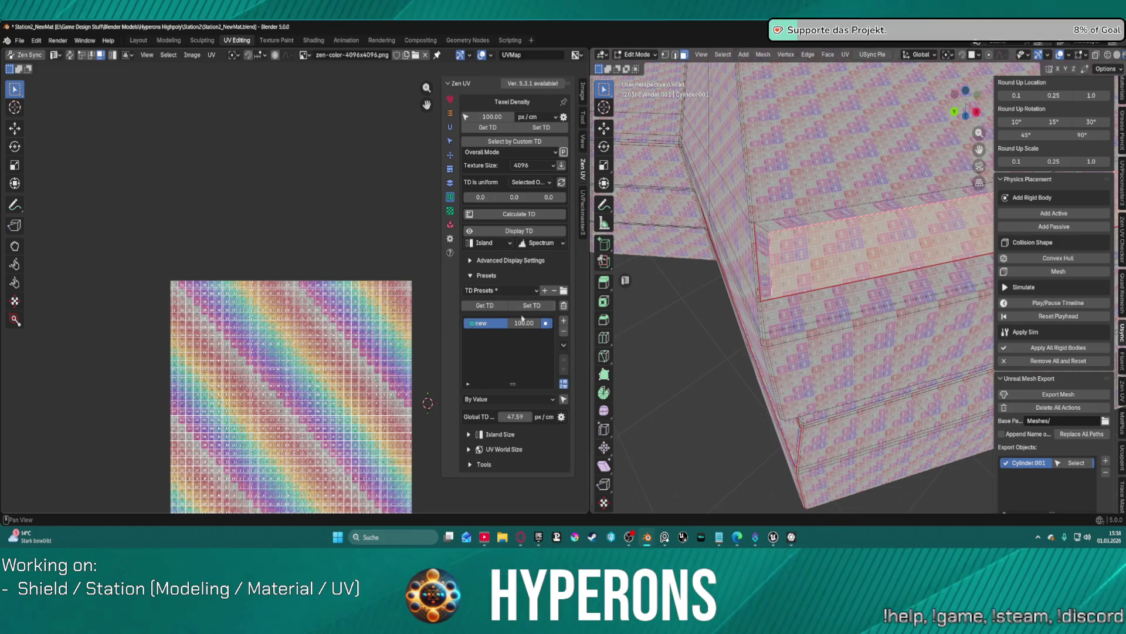
mouse_move(810, 234)
middle_mouse_down()
mouse_move(808, 217)
mouse_move(806, 247)
middle_mouse_up()
scroll(805, 226, "up", 5)
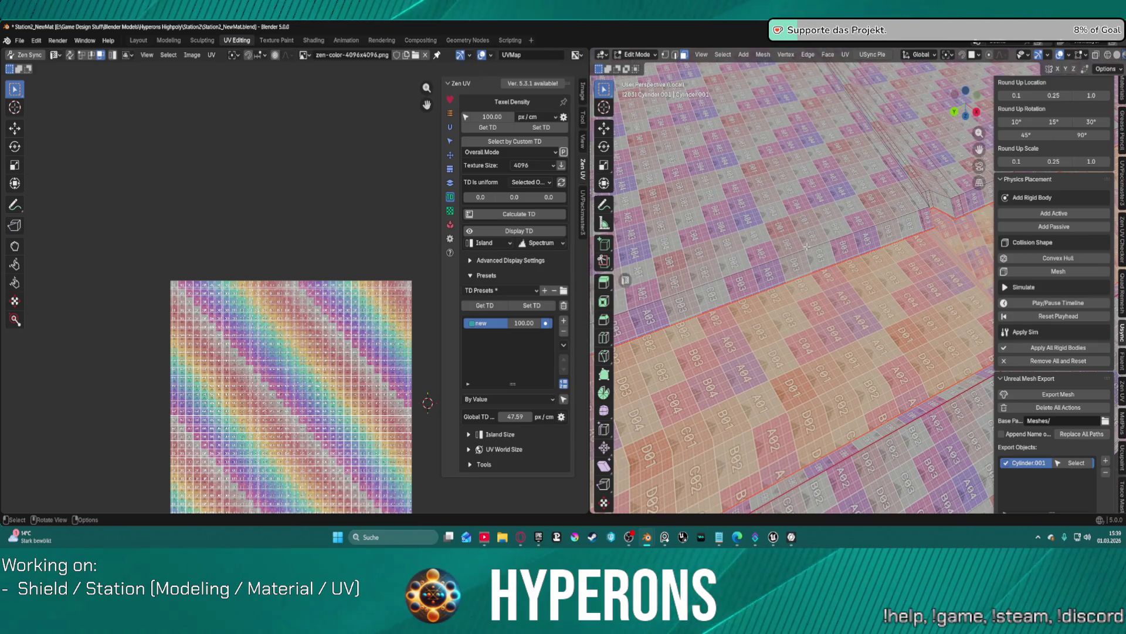
middle_click_drag(811, 245, 791, 301)
scroll(411, 223, "down", 1)
scroll(411, 223, "up", 3)
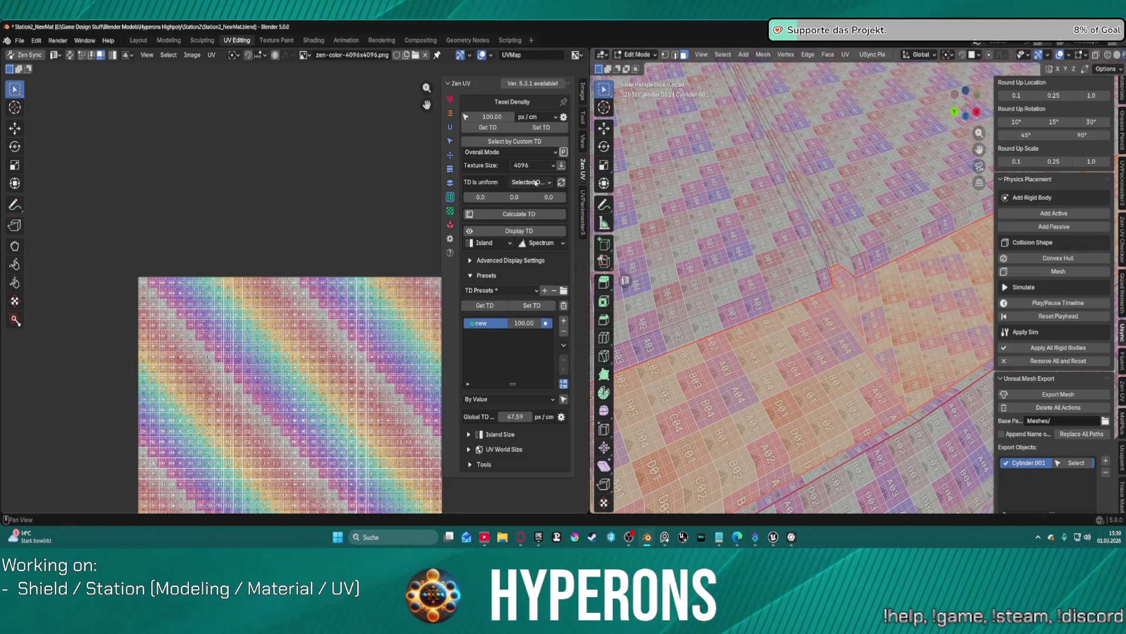
Step: Shift the band's UV island into place and return to Object Mode
left_click(451, 156)
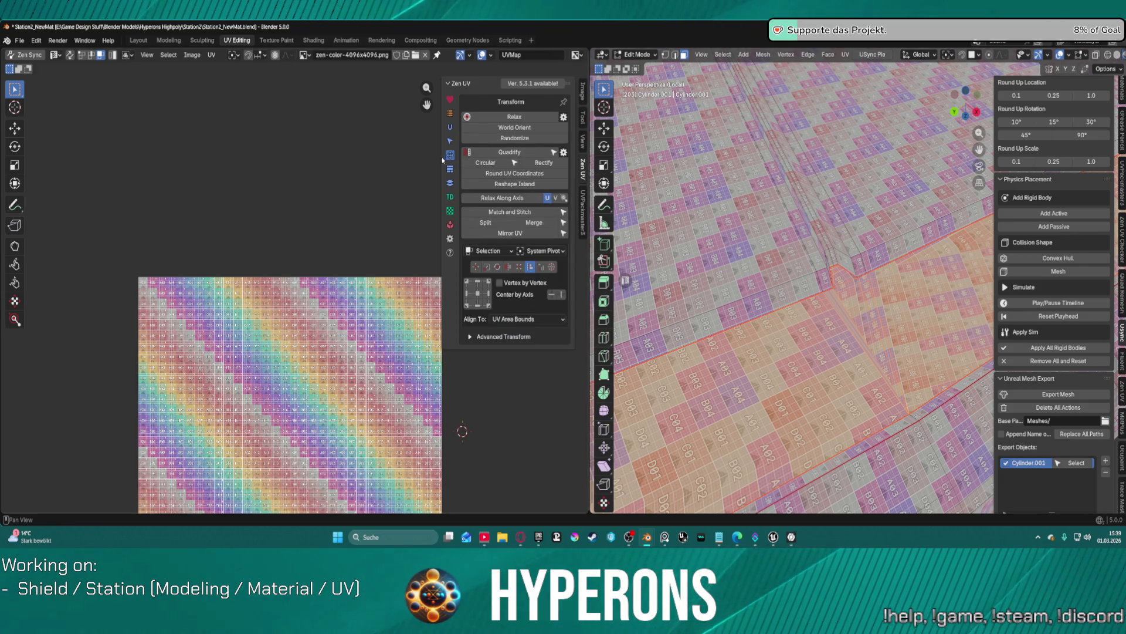
left_click(480, 295)
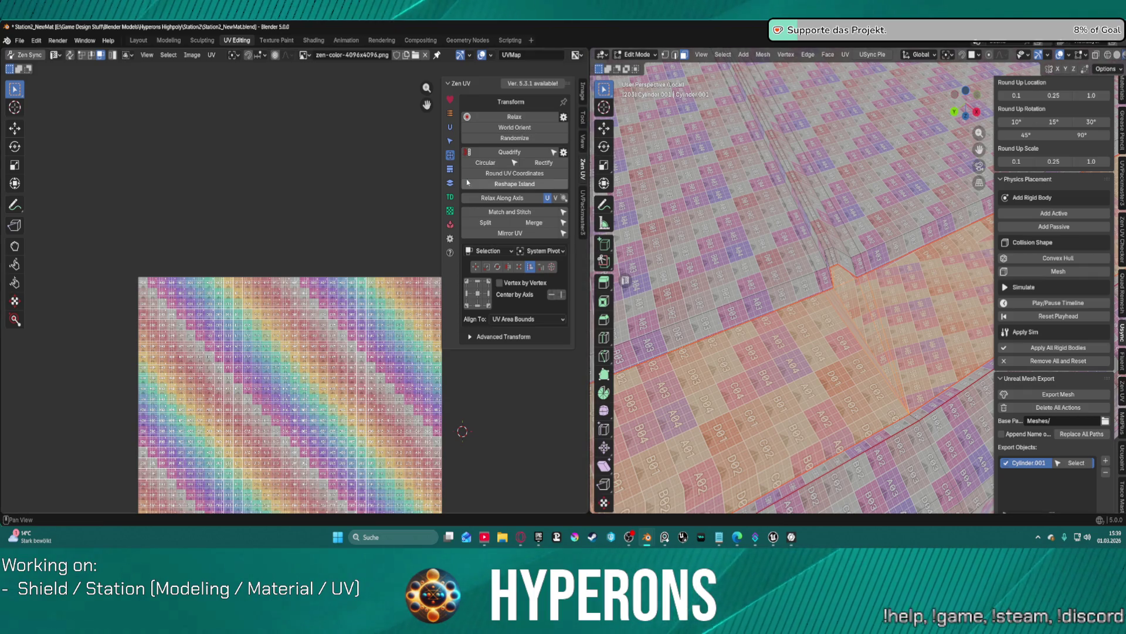
key("Tab")
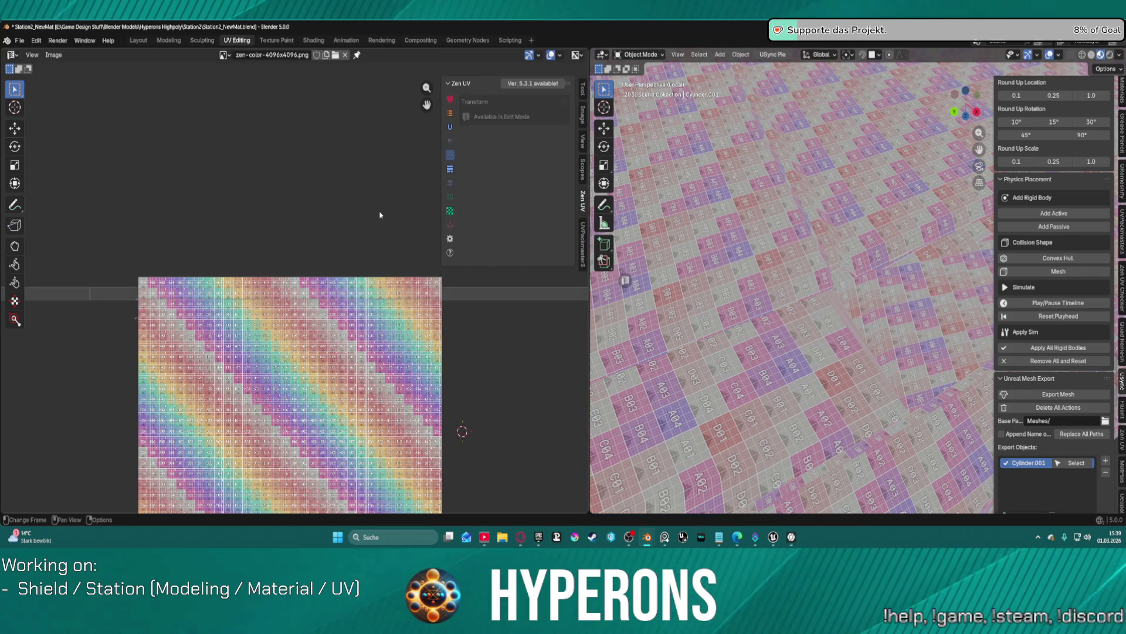
Step: In Edit Mode, select all MI_TS_Details_1_Empty faces from Layout's material slots, then reopen UV Editing
key("Tab")
middle_click_drag(675, 194, 716, 187)
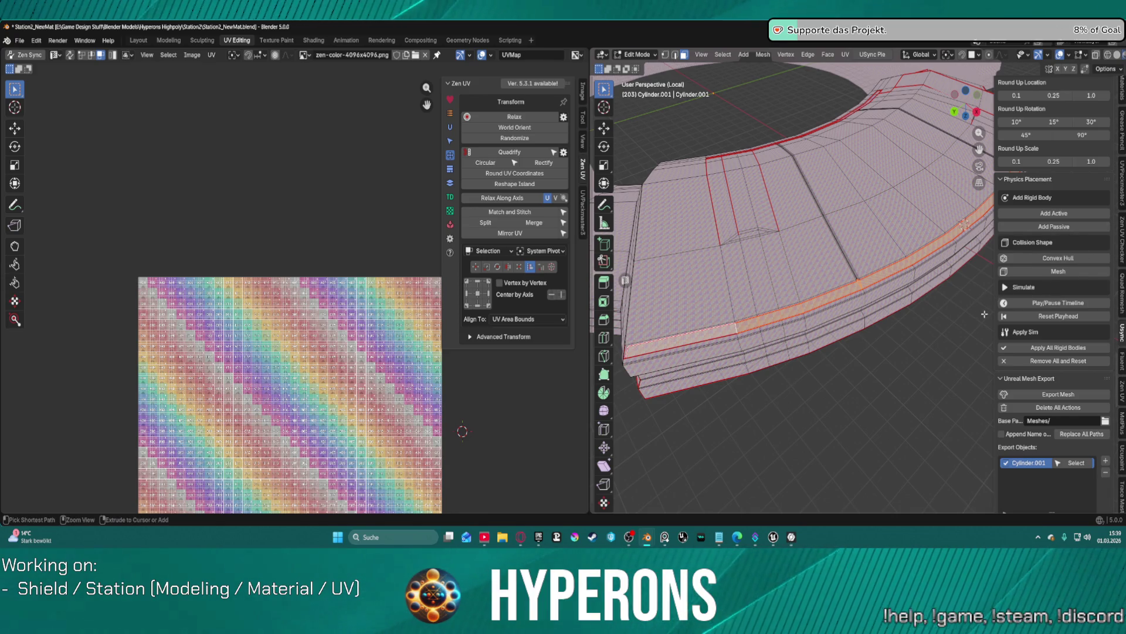
key("ctrl+space")
key("ctrl+space")
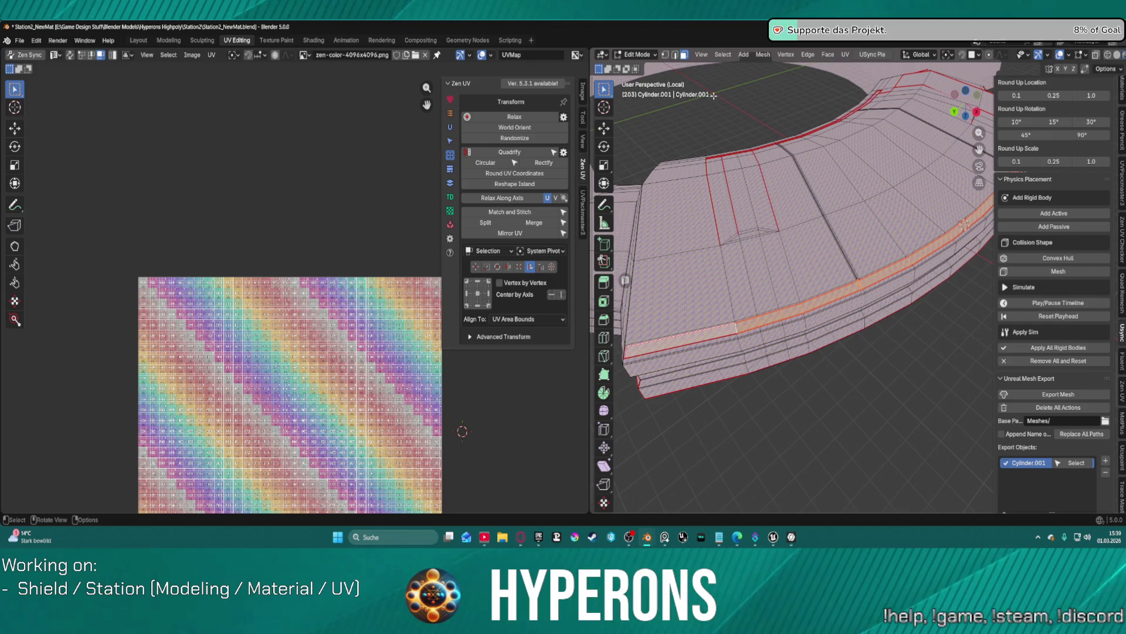
left_click(138, 39)
key("ctrl+Tab")
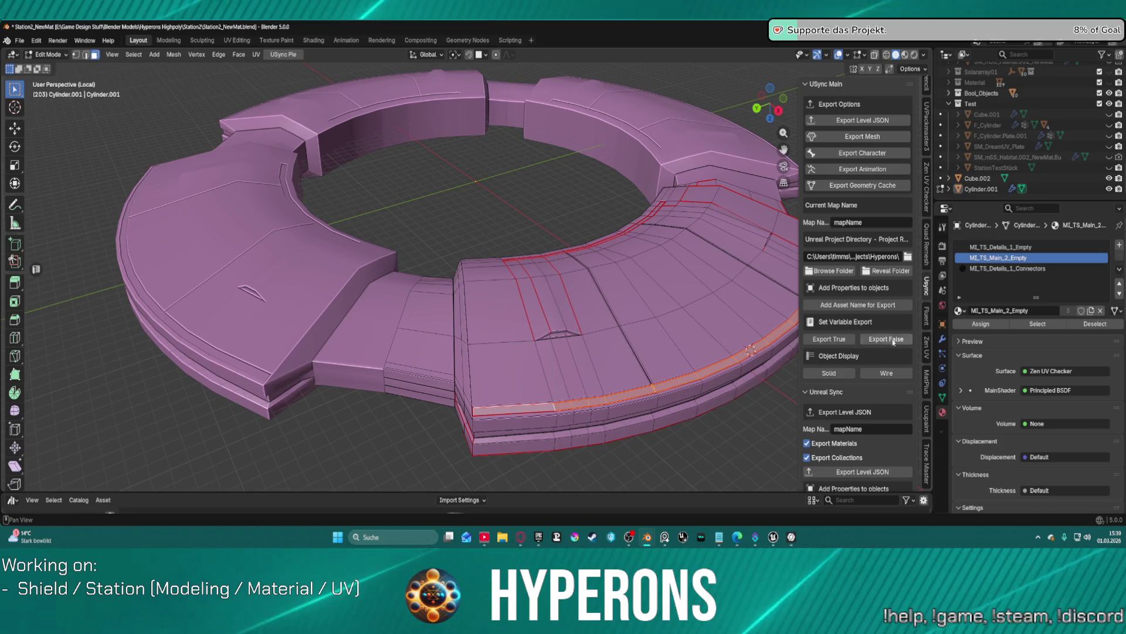
left_click(1000, 247)
left_click(1054, 325)
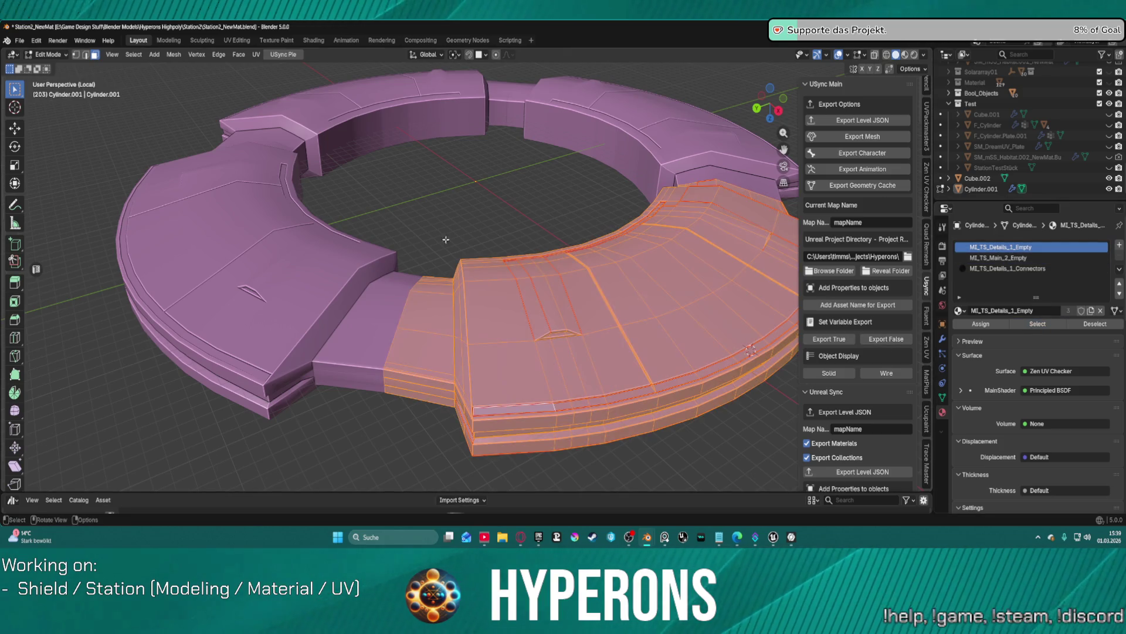
left_click(236, 40)
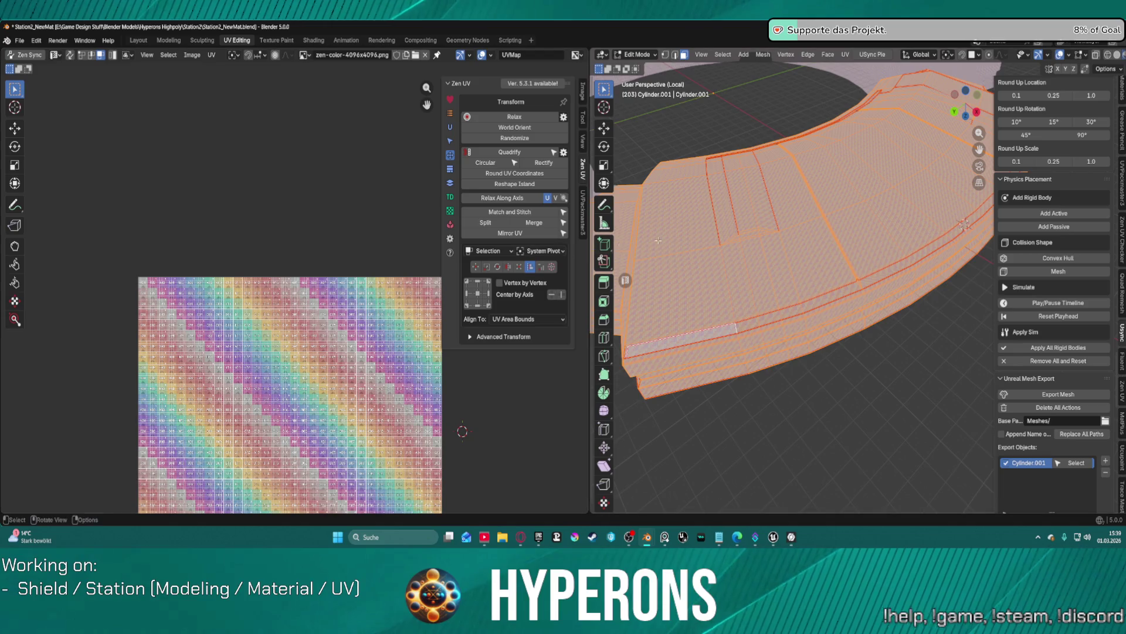
Step: Select the seam-bounded strip on the ring with L and unwrap it
scroll(675, 235, "up", 2)
scroll(733, 239, "up", 2)
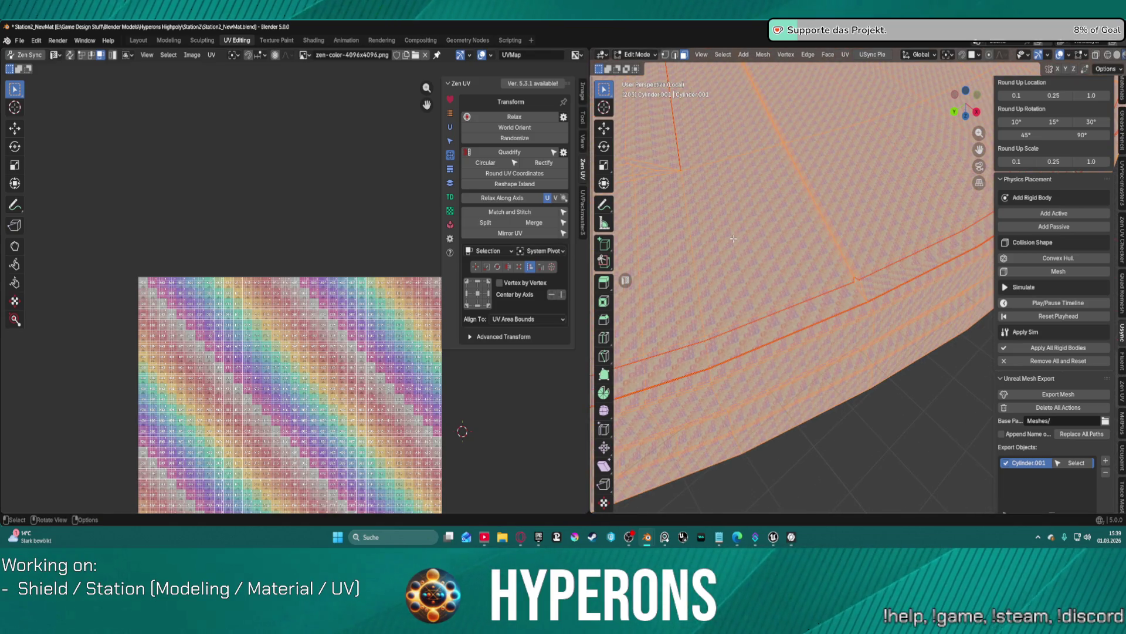
left_click(843, 451)
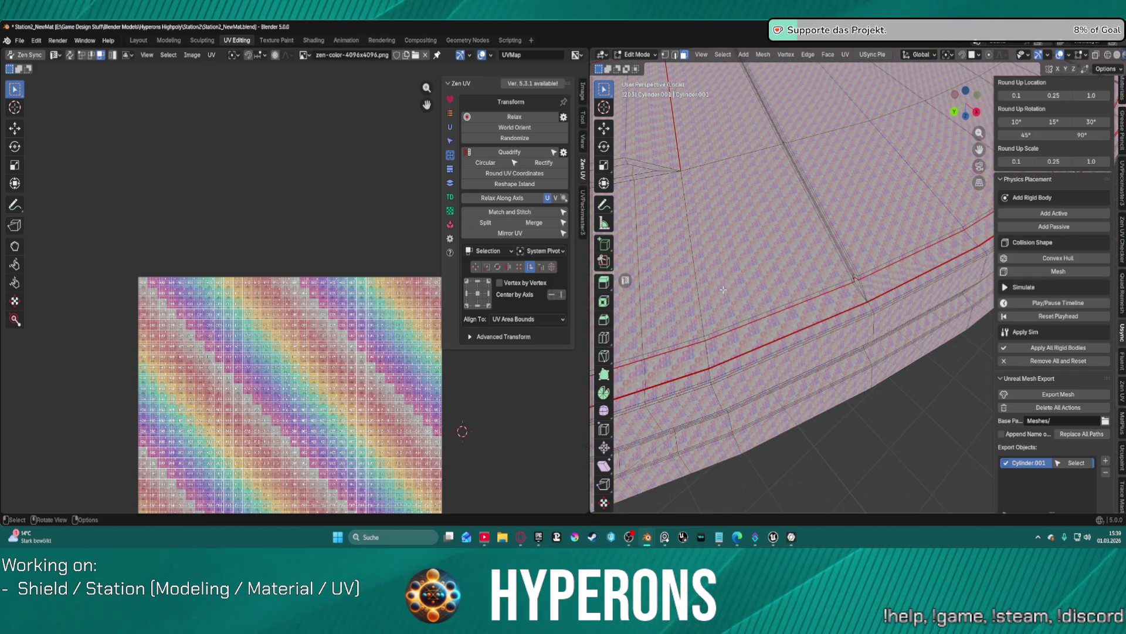
key("l")
mouse_move(745, 281)
middle_mouse_down()
mouse_move(703, 66)
mouse_move(752, 192)
mouse_move(780, 217)
middle_mouse_up()
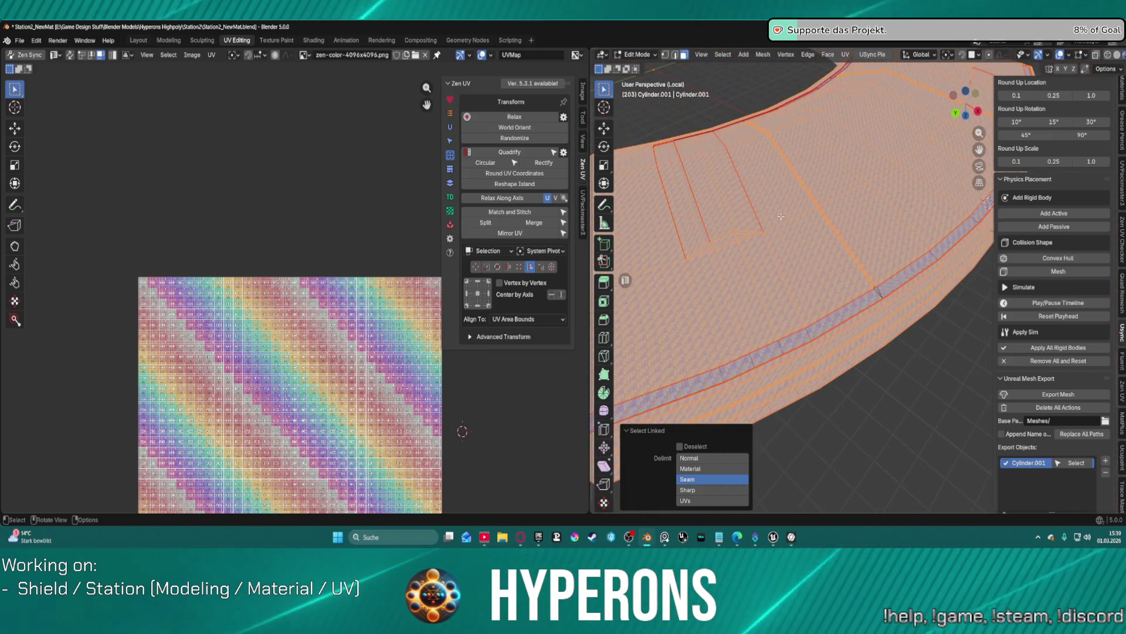
scroll(780, 217, "down", 4)
scroll(792, 215, "up", 3)
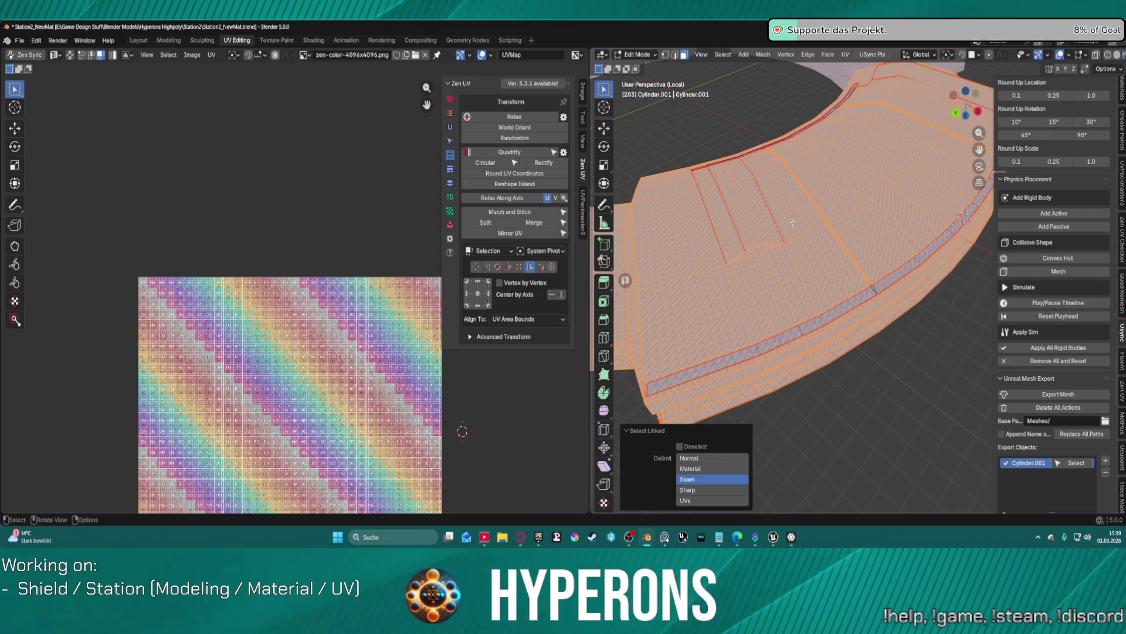
scroll(790, 217, "up", 2)
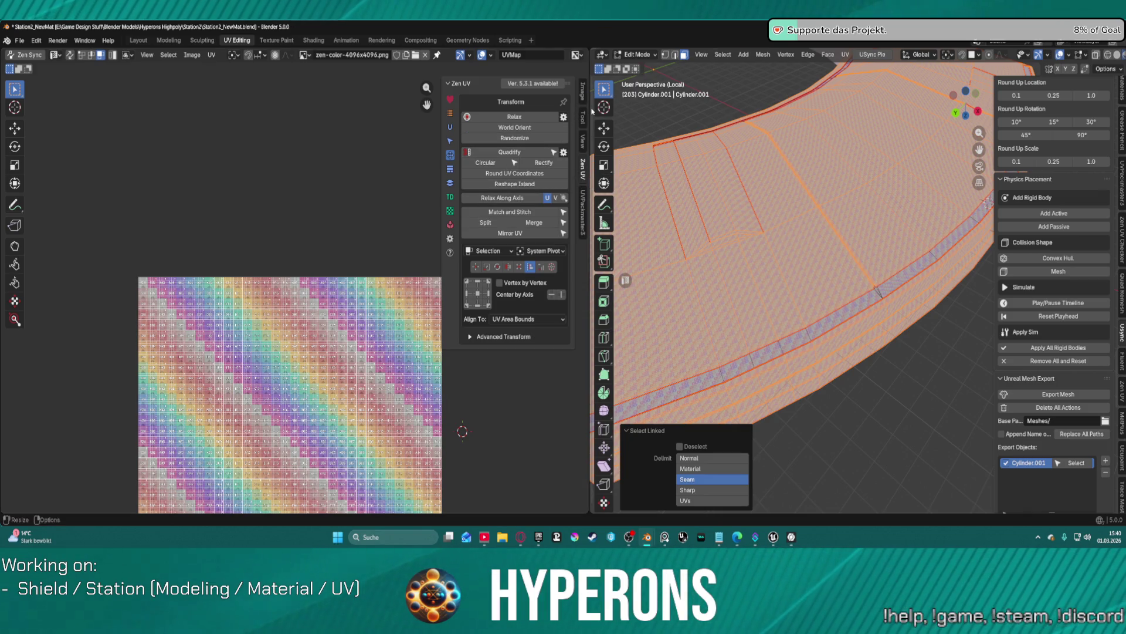
mouse_move(586, 110)
left_mouse_down()
mouse_move(423, 110)
mouse_move(584, 110)
left_mouse_up()
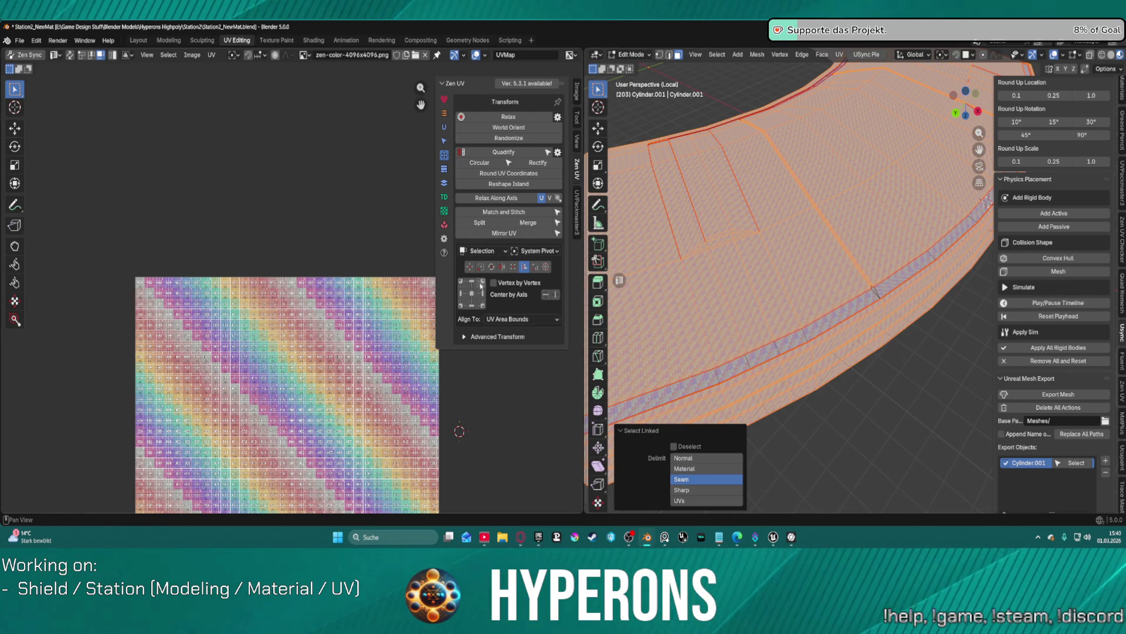
left_click(475, 297)
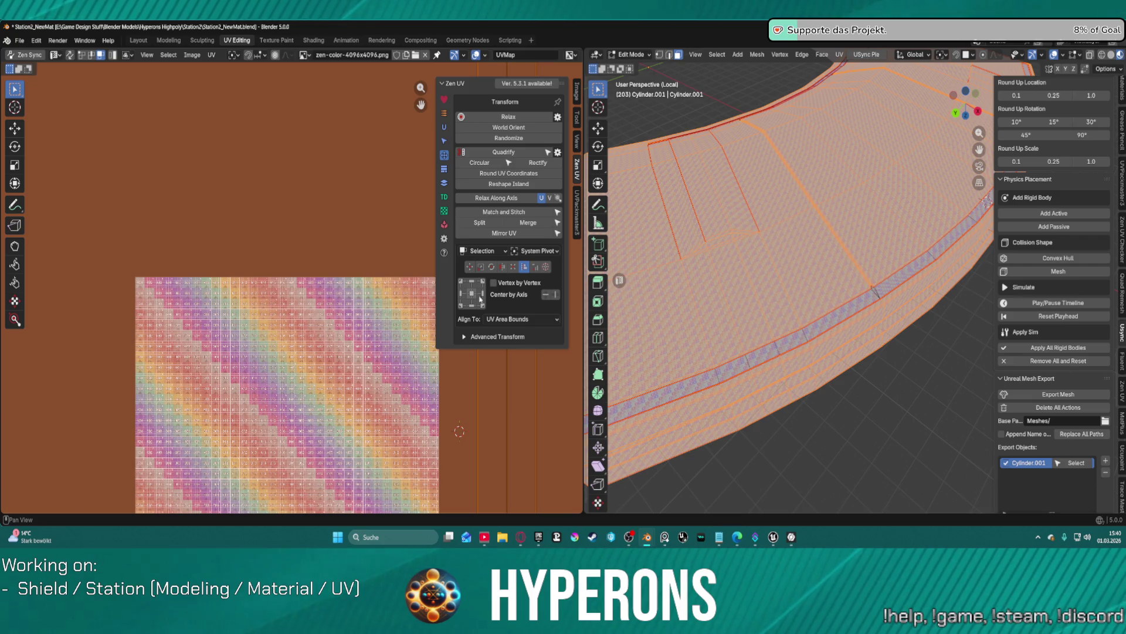
Step: Shift the strip's UVs slightly along Y, then return to the Layout workspace
scroll(780, 265, "up", 5)
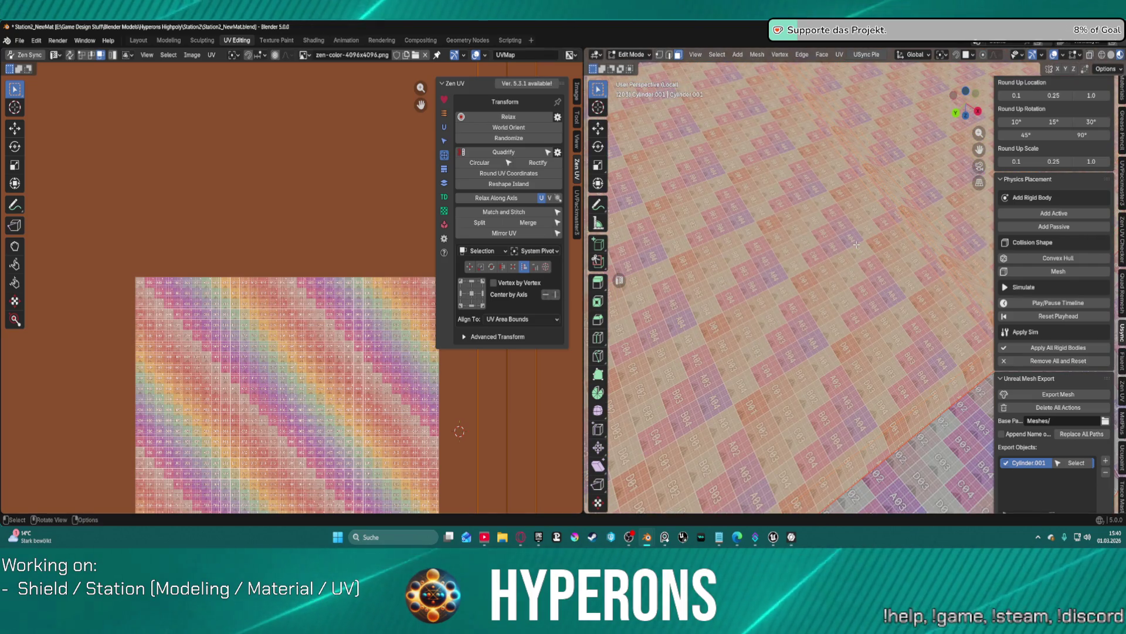
mouse_move(856, 244)
middle_mouse_down()
mouse_move(984, 143)
mouse_move(813, 200)
middle_mouse_up()
scroll(813, 200, "down", 3)
scroll(809, 204, "up", 3)
scroll(803, 210, "down", 3)
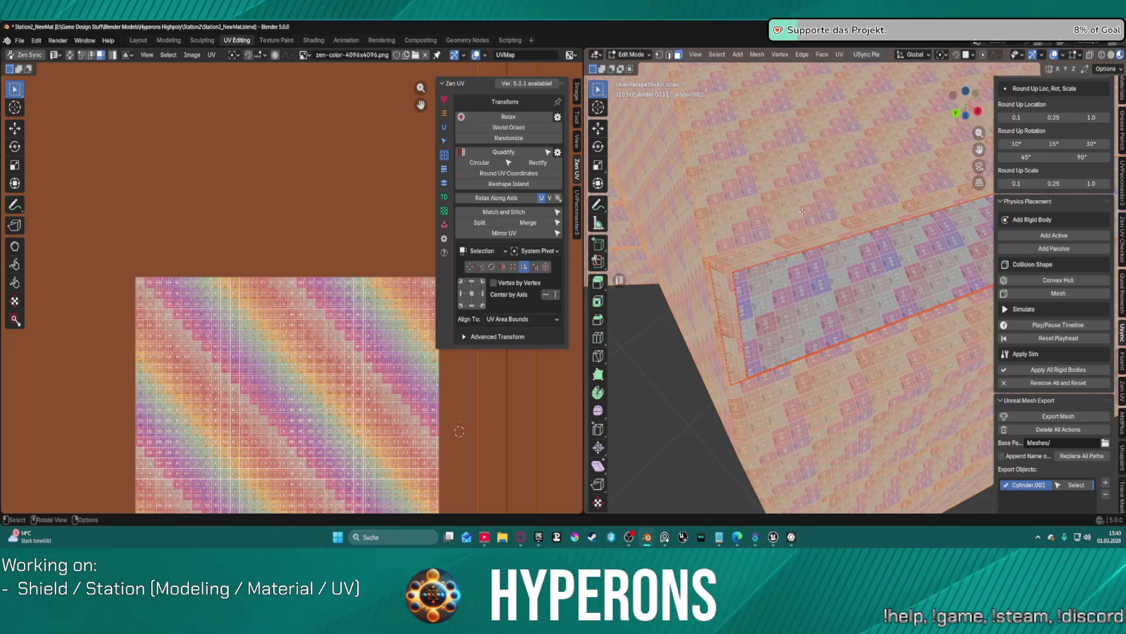
scroll(798, 214, "up", 3)
scroll(793, 297, "down", 3)
scroll(812, 314, "up", 3)
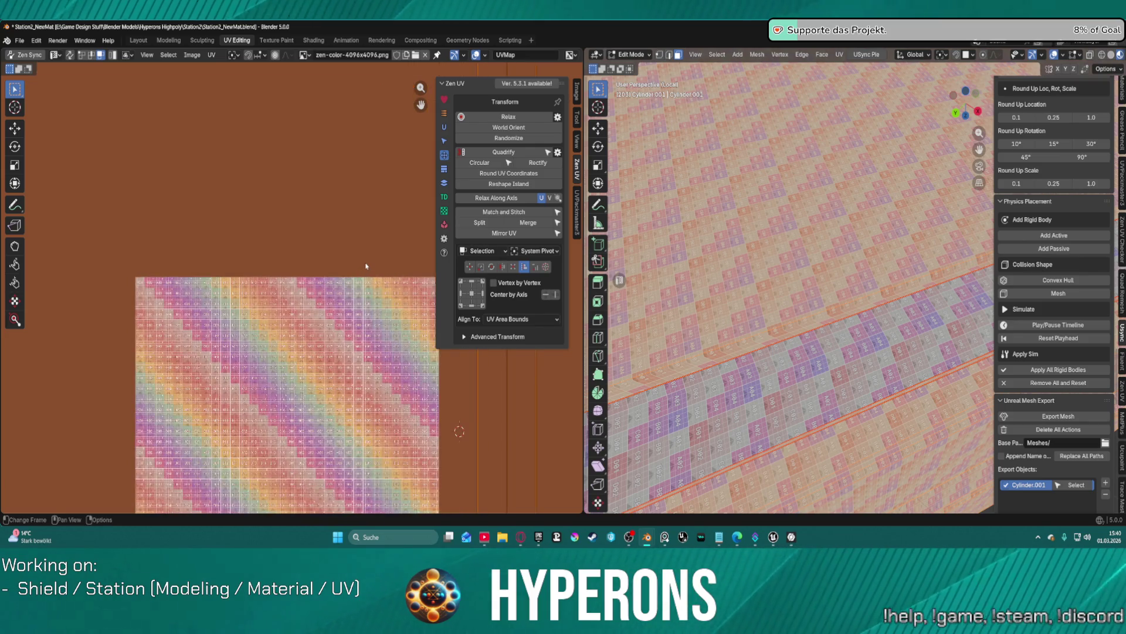
key("g")
key("y")
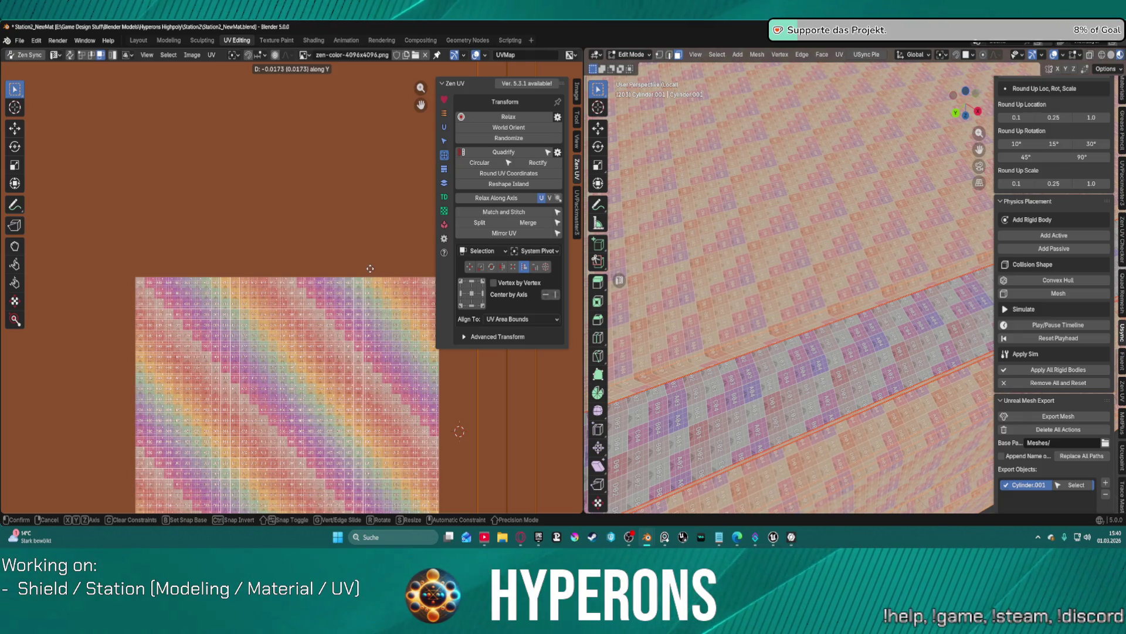
left_click(370, 268)
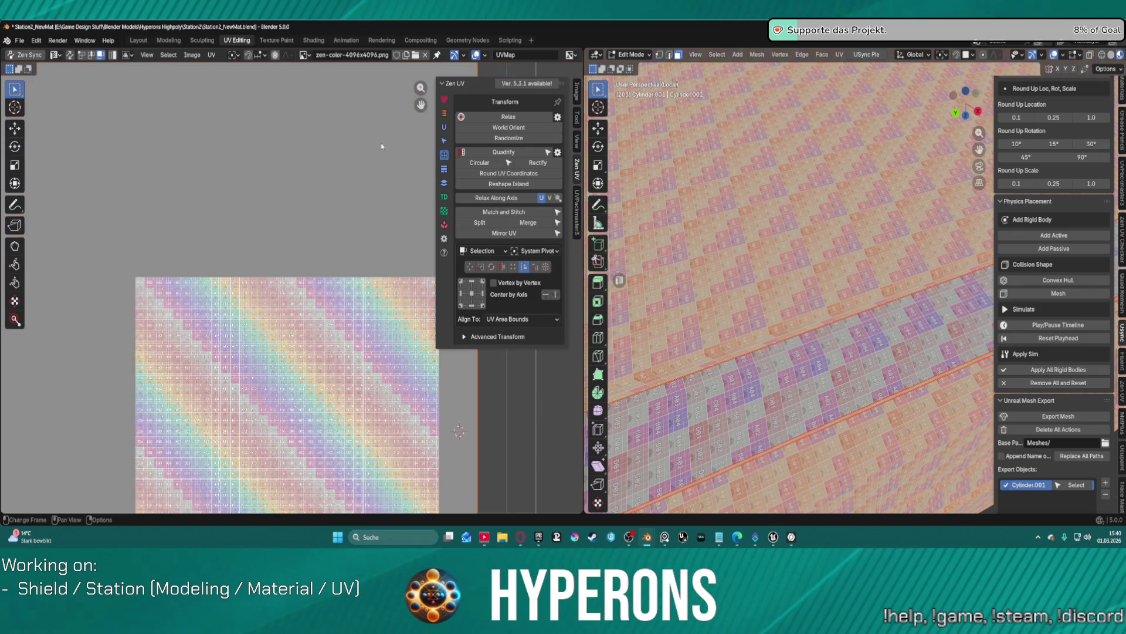
scroll(382, 146, "down", 3)
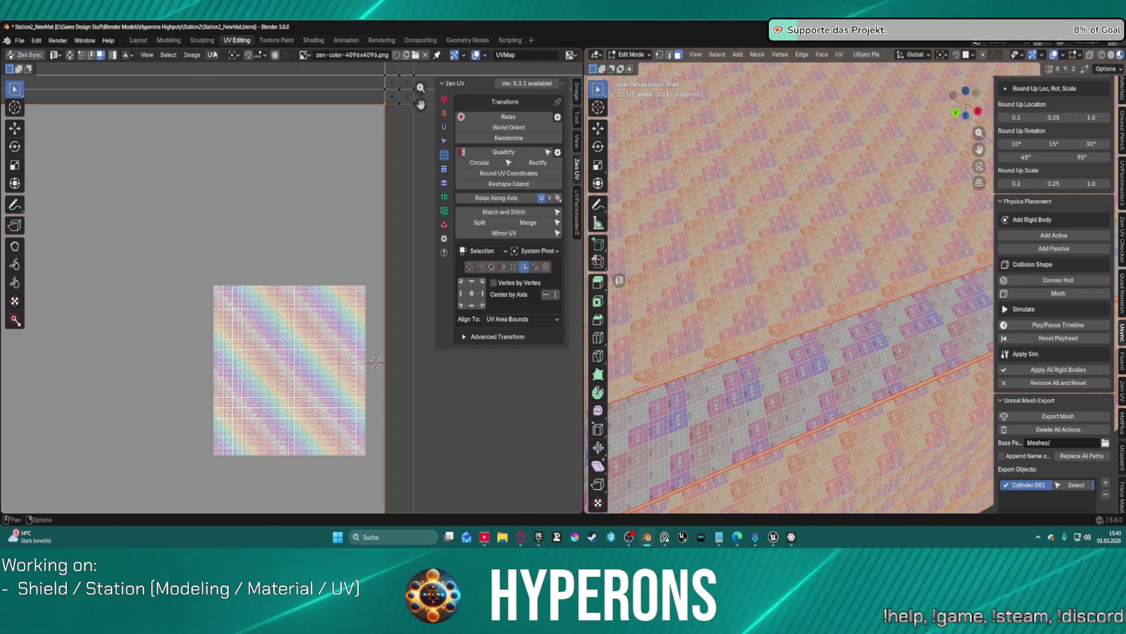
left_click(138, 40)
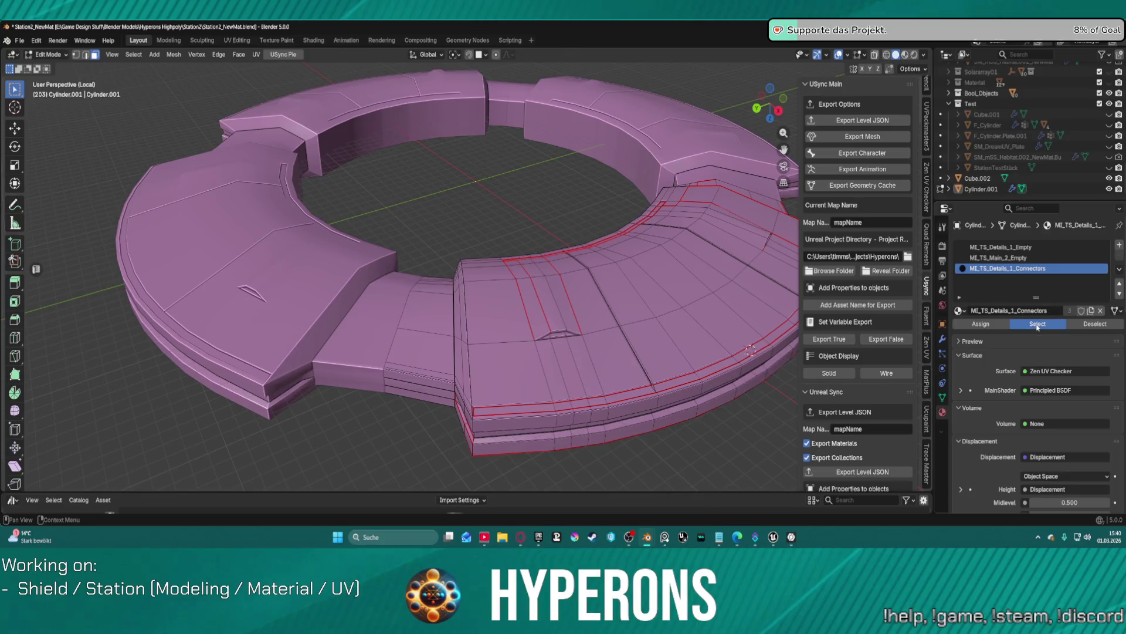
Step: Toggle the ring to Object Mode and back to Edit Mode, then open the UV Editing workspace
mouse_move(587, 247)
middle_mouse_down()
mouse_move(617, 94)
mouse_move(535, 270)
mouse_move(549, 290)
middle_mouse_up()
scroll(593, 194, "up", 4)
key("ctrl+Tab")
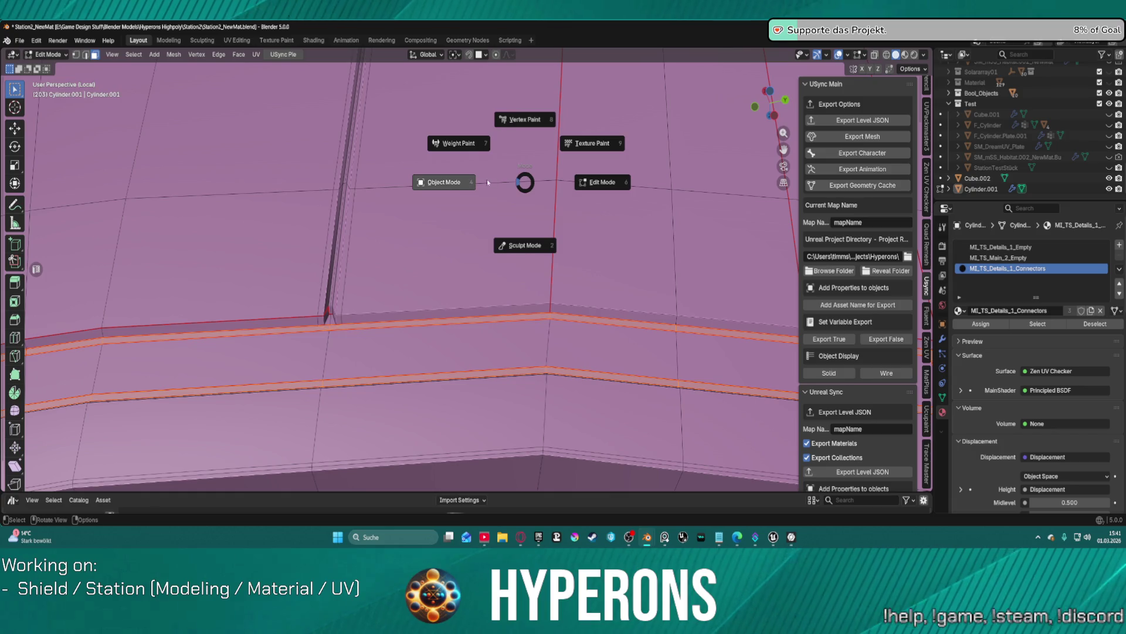
left_click(469, 180)
key("ctrl+Tab")
left_click(507, 183)
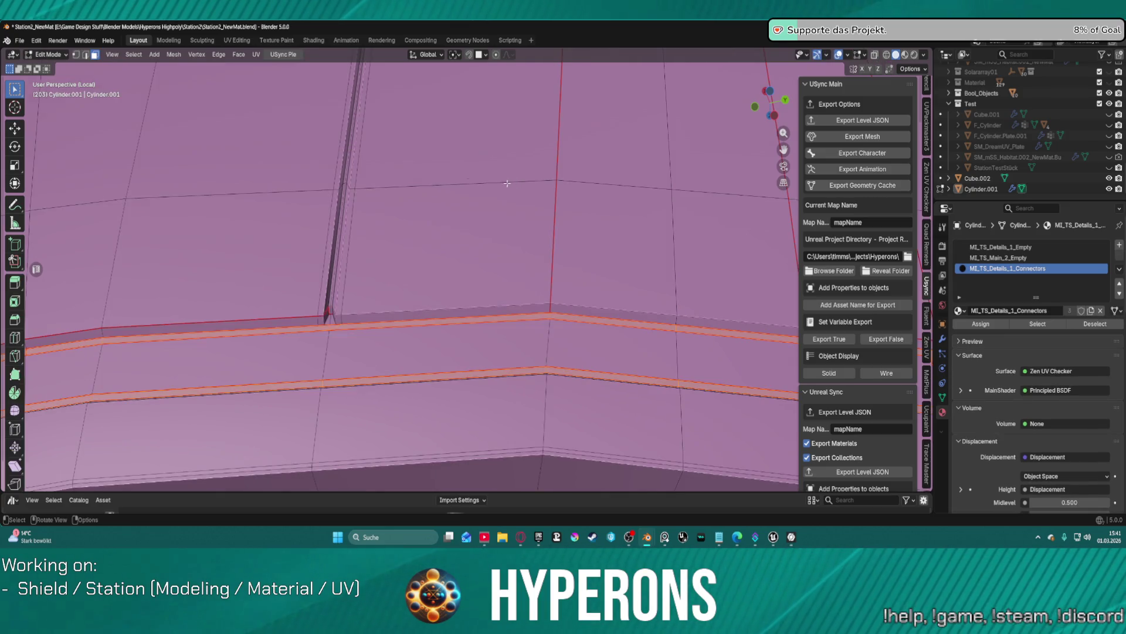
left_click(246, 41)
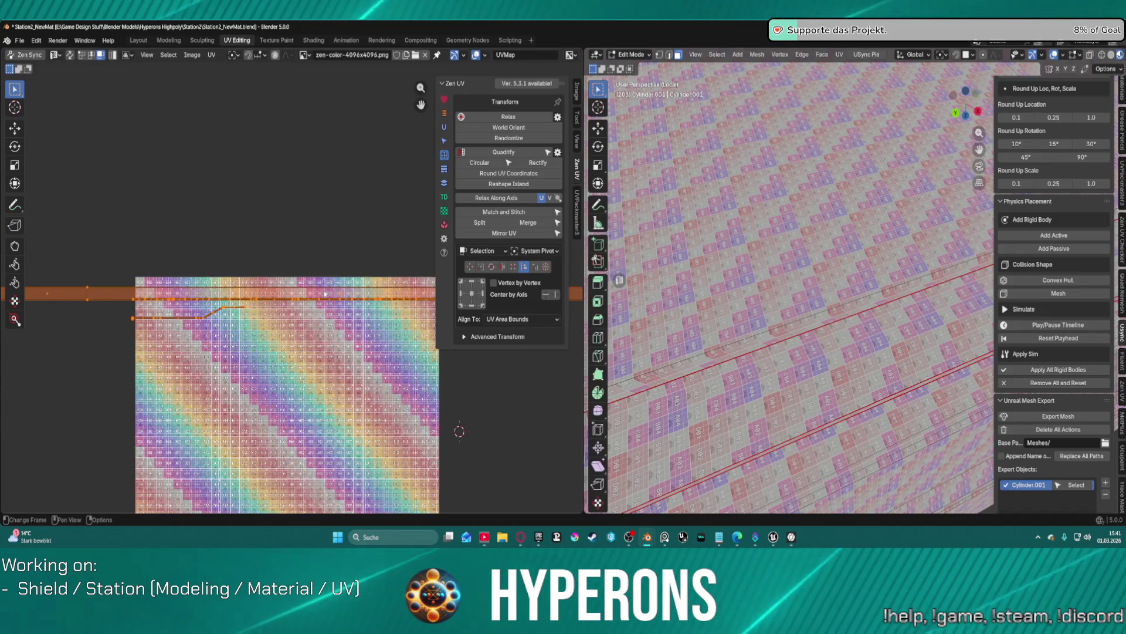
Step: Re-unwrap the selected ring faces with Zen Unwrap
scroll(321, 298, "down", 5)
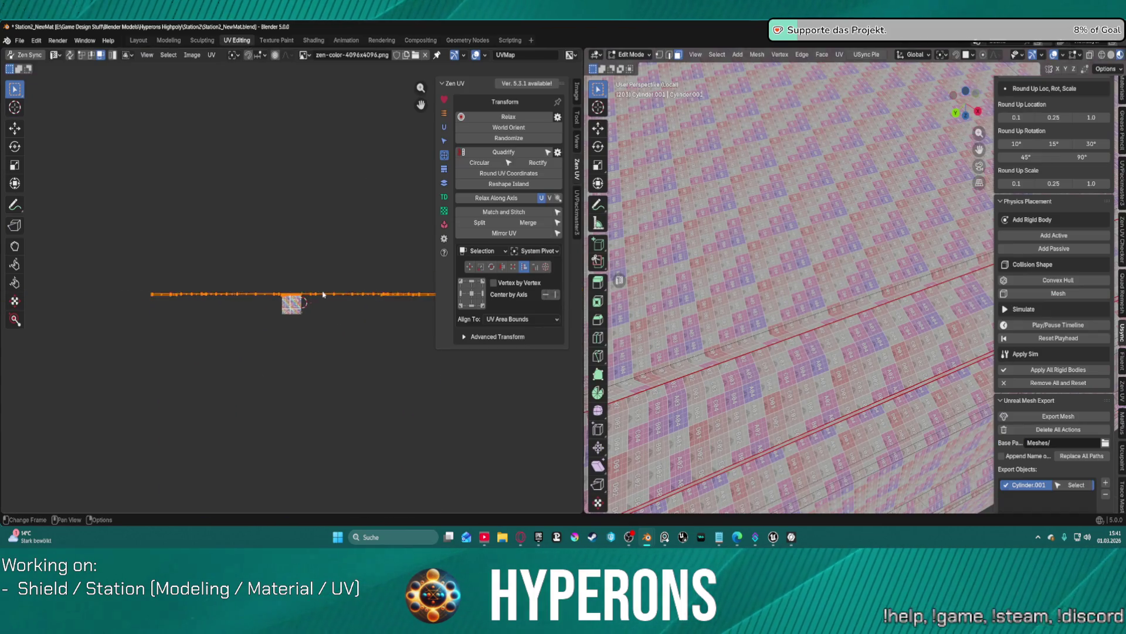
scroll(370, 293, "up", 3)
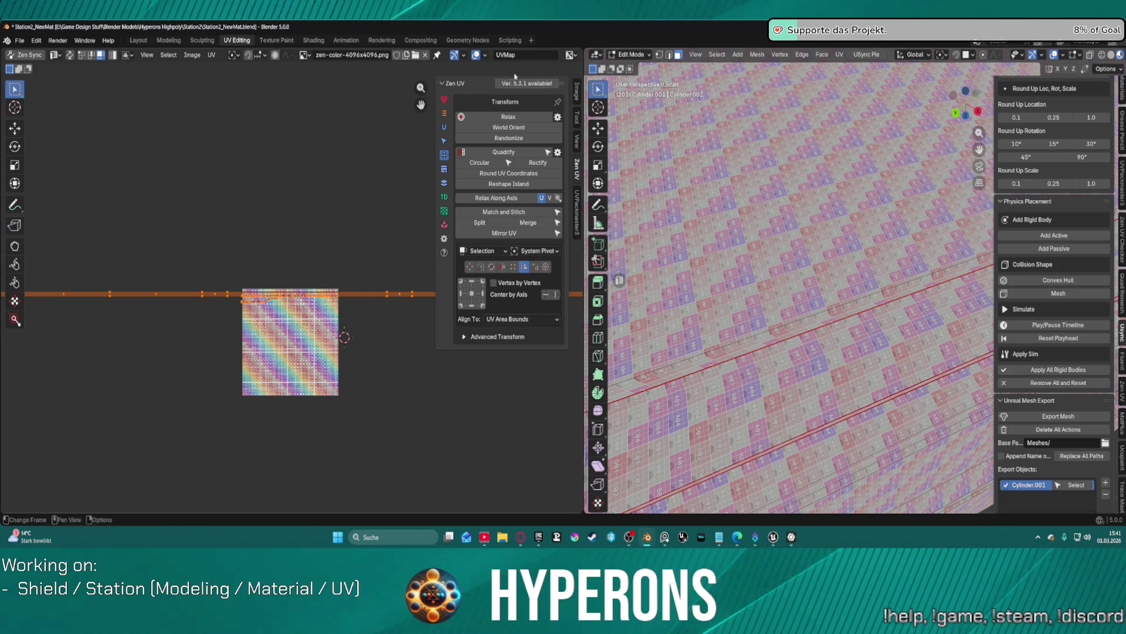
left_click(444, 126)
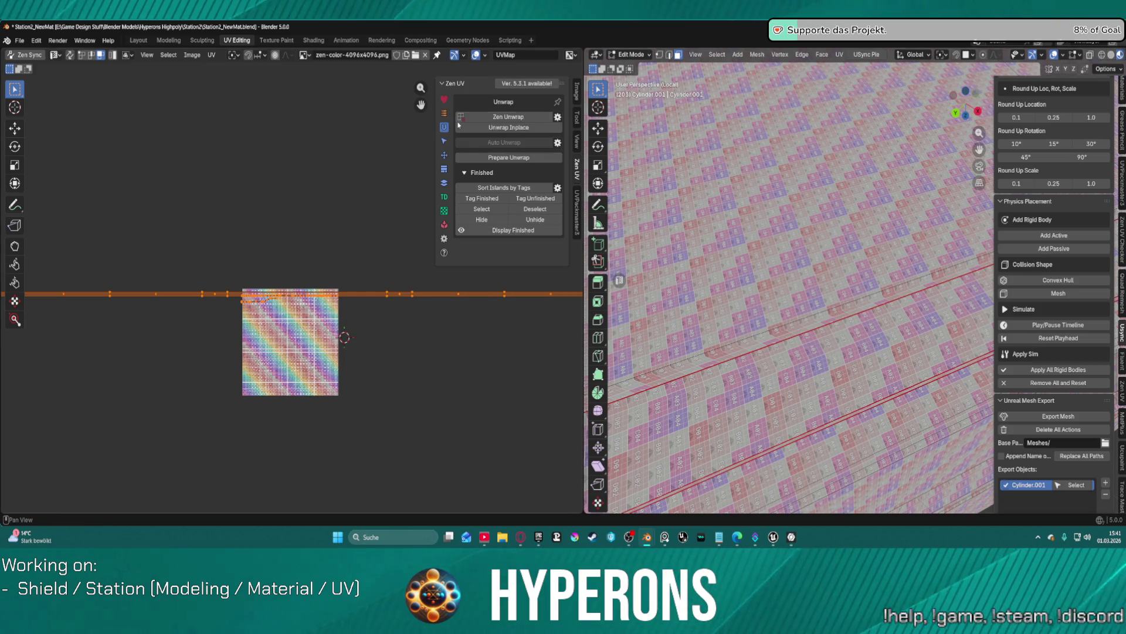
left_click(495, 117)
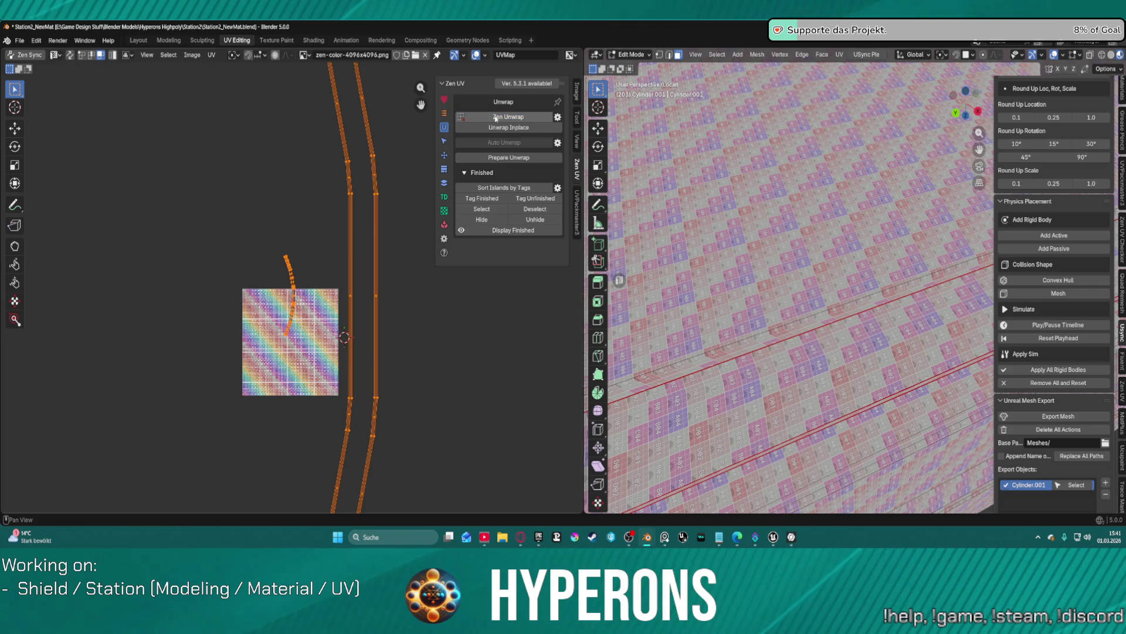
Step: Set the UVs' texel density to 100 px/cm
scroll(386, 203, "up", 2)
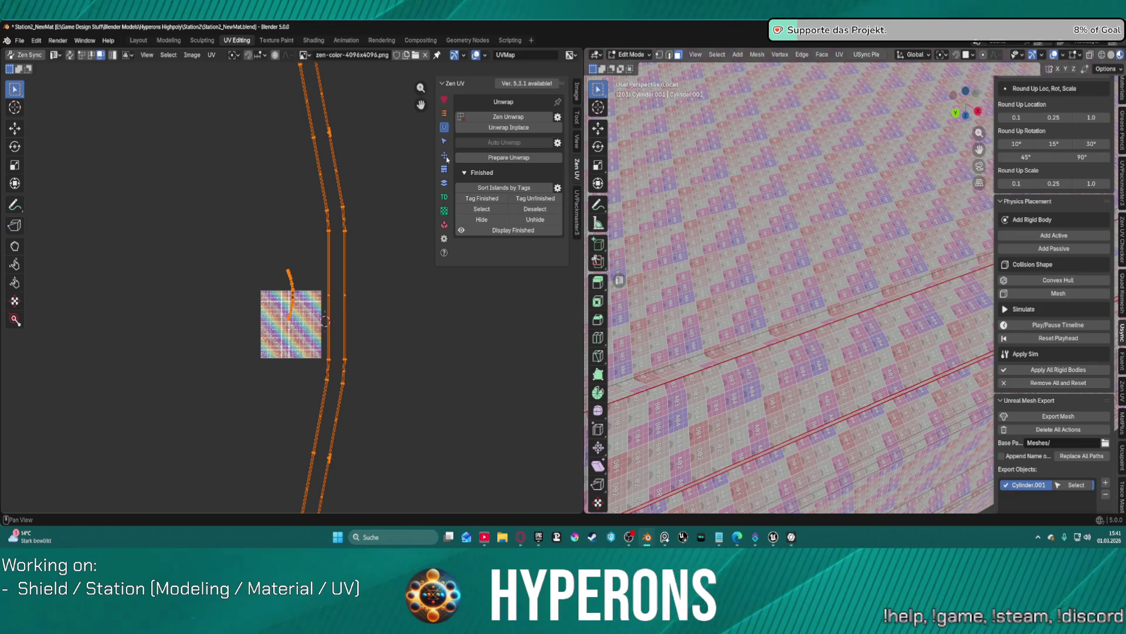
left_click(446, 199)
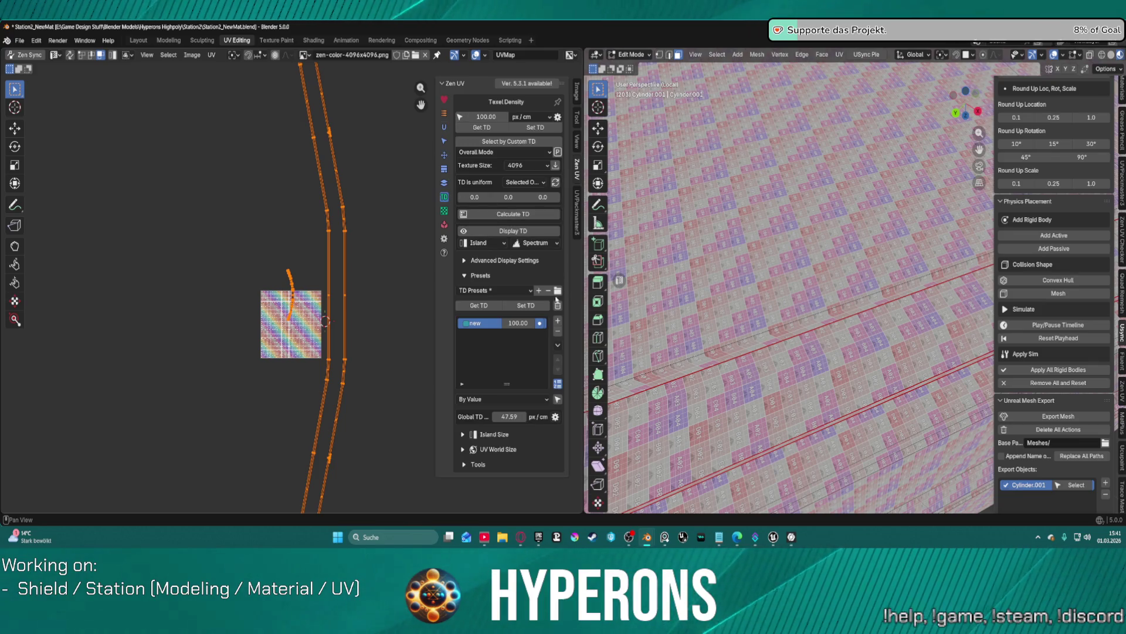
left_click(534, 310)
left_click(528, 305)
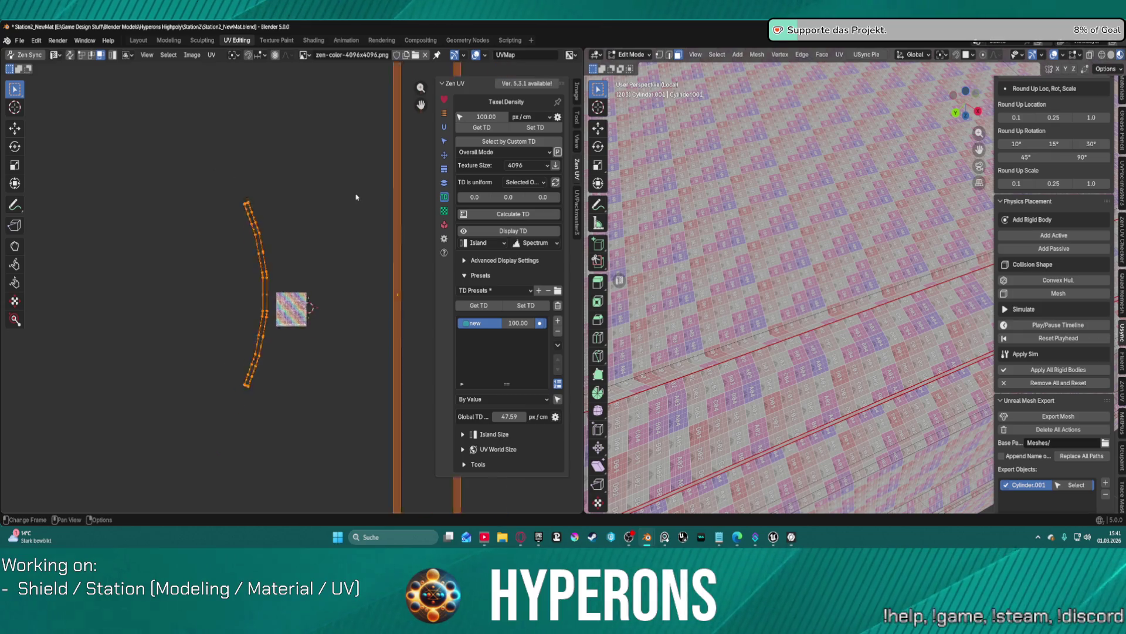
scroll(356, 198, "up", 3)
scroll(356, 198, "down", 4)
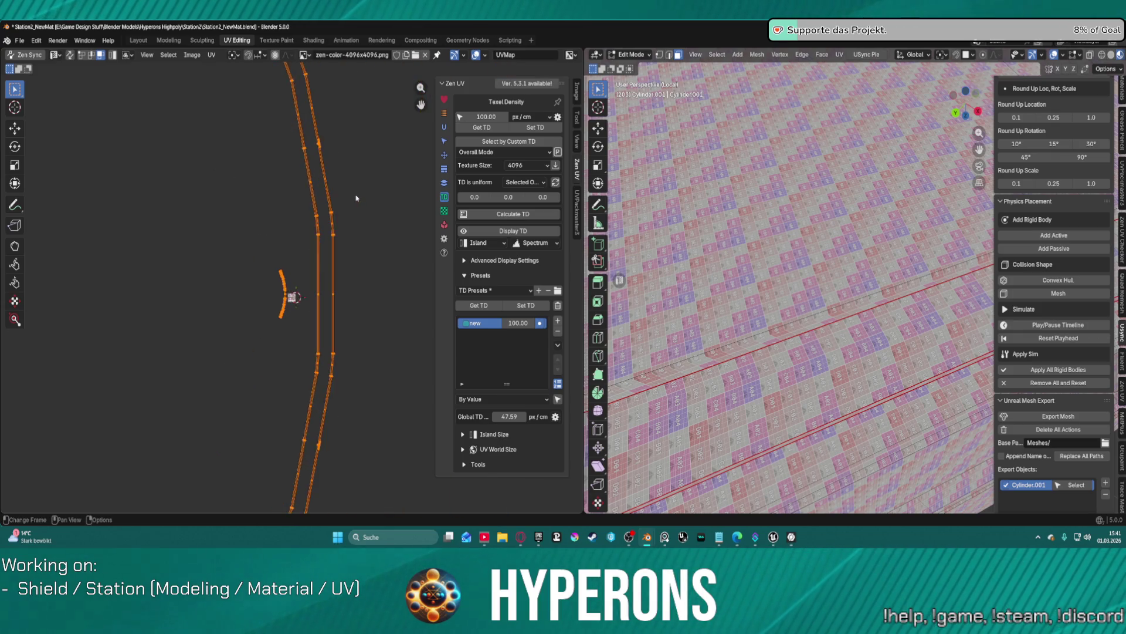
scroll(303, 234, "up", 3)
scroll(303, 234, "down", 2)
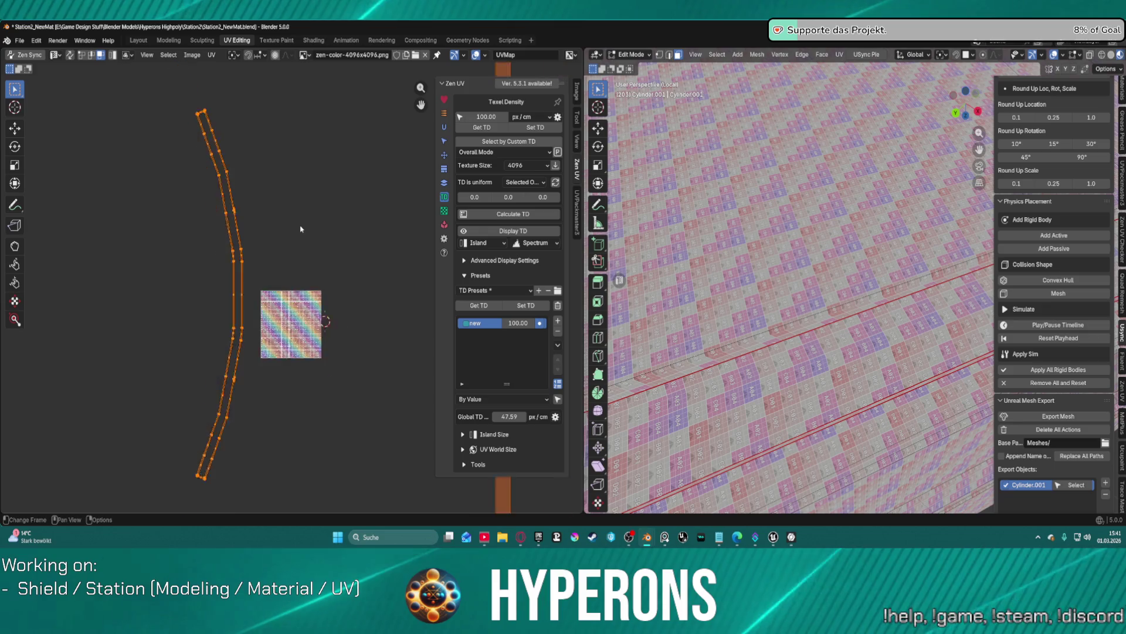
Step: Unwrap the UVs in place and isolate the short curved UV island
left_click(444, 127)
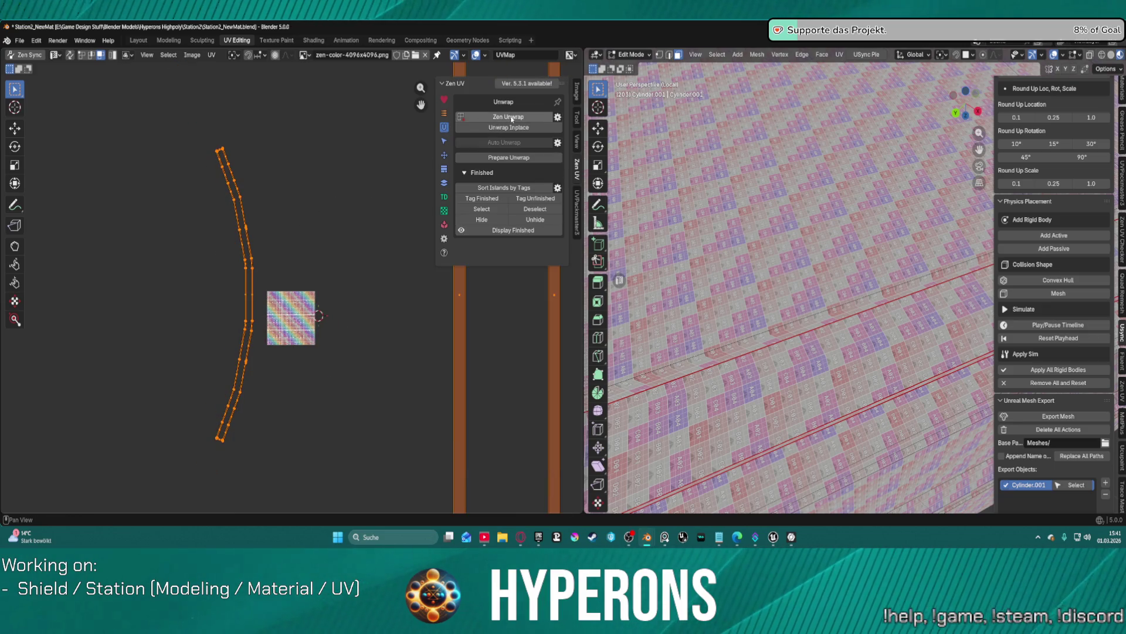
left_click(508, 132)
scroll(365, 172, "down", 5)
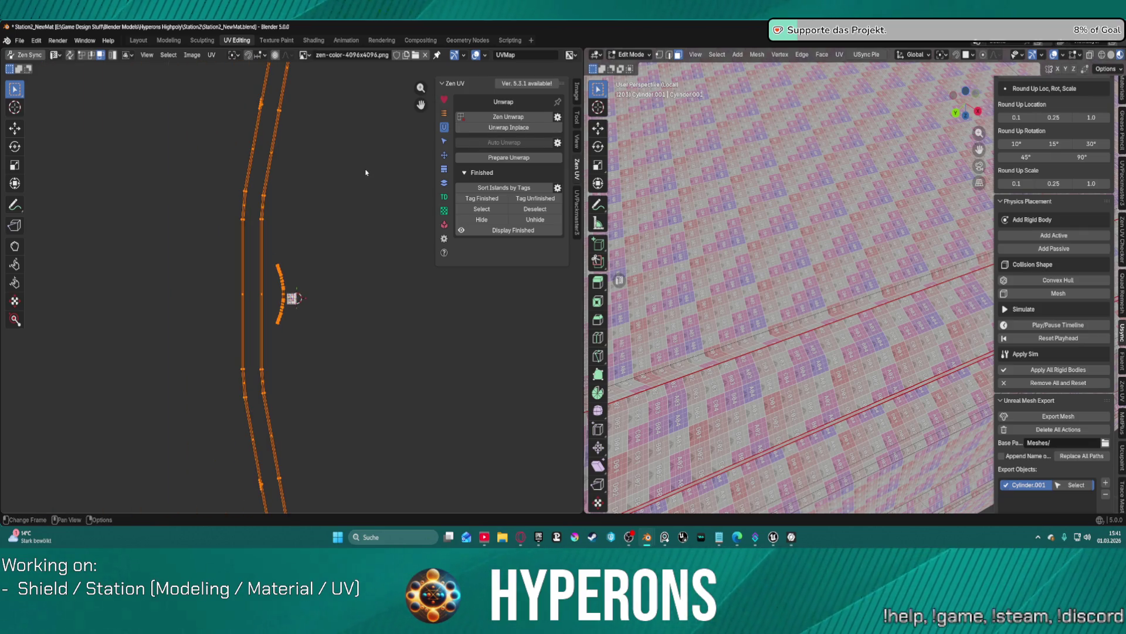
scroll(314, 240, "up", 3)
left_click(311, 235)
key("a")
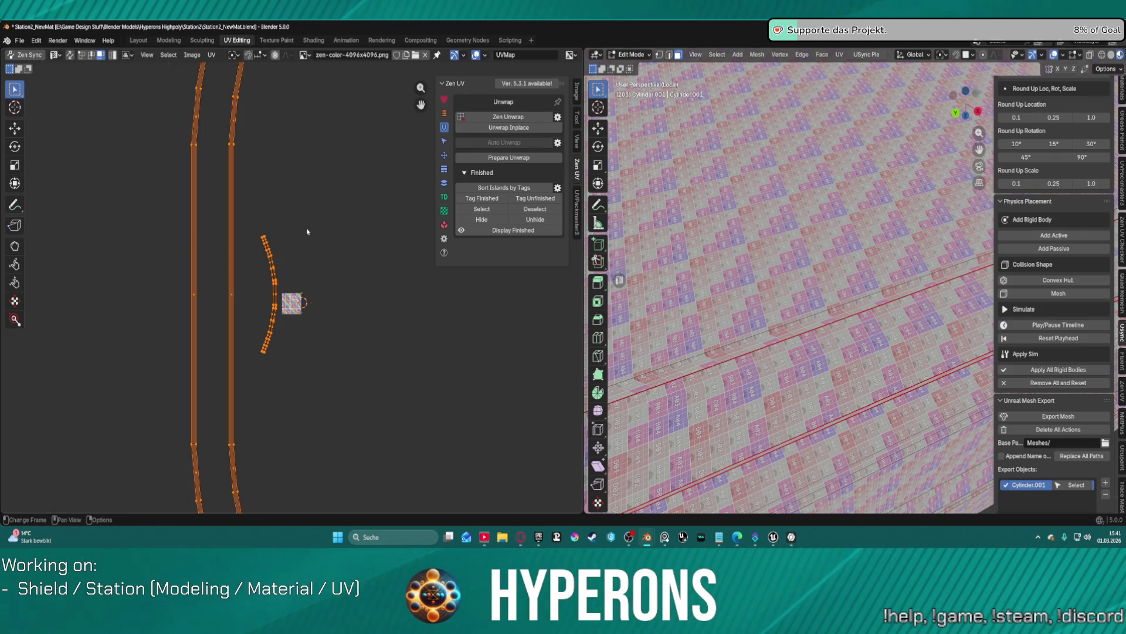
key("ctrl+z")
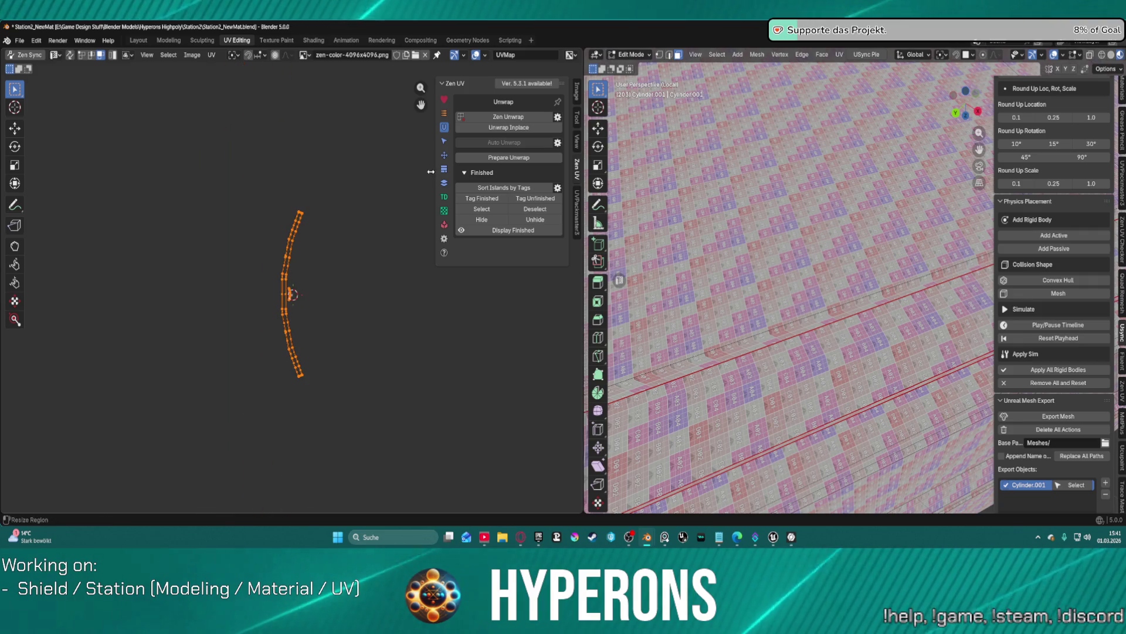
Step: Apply the texel density to the curved island's middle section, then reselect the whole island
left_click(445, 197)
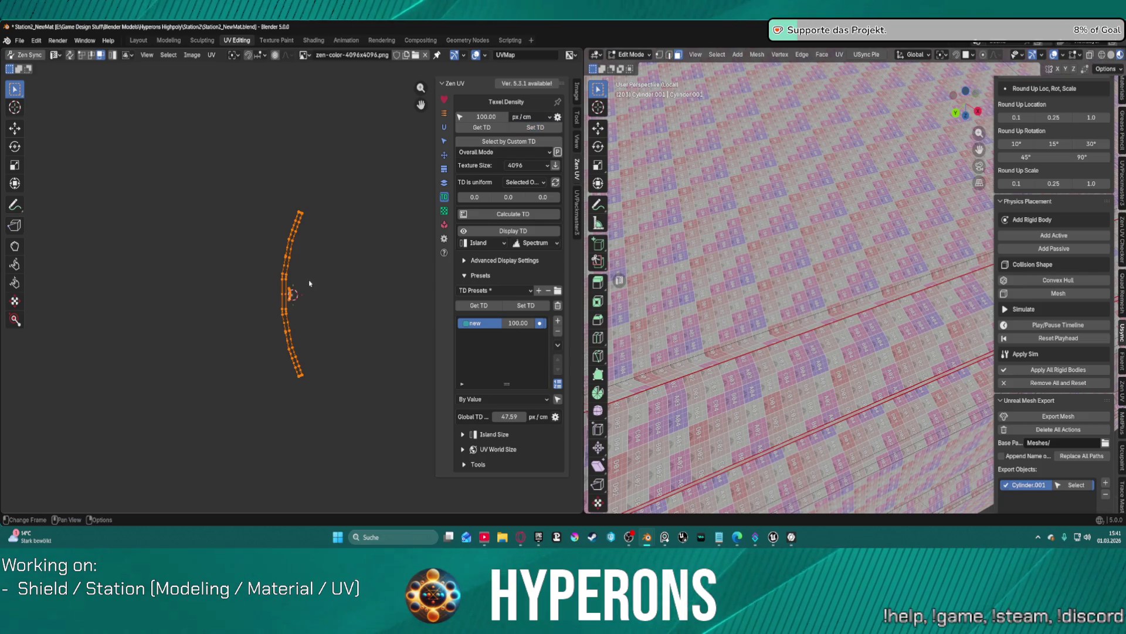
left_click(302, 307)
left_click_drag(302, 306, 288, 275)
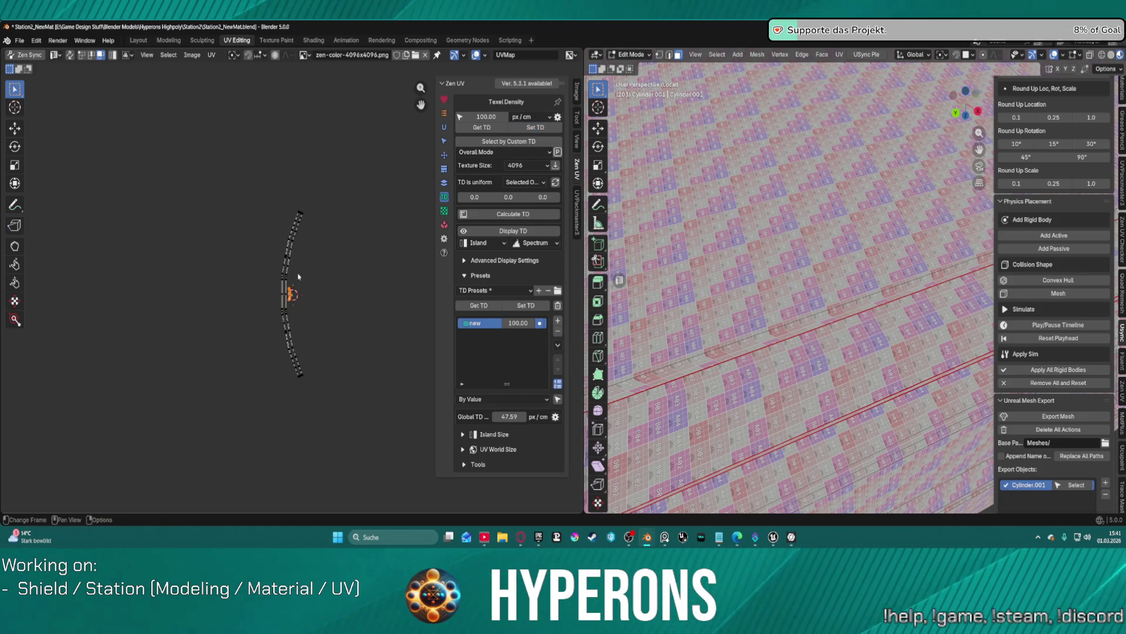
left_click(531, 134)
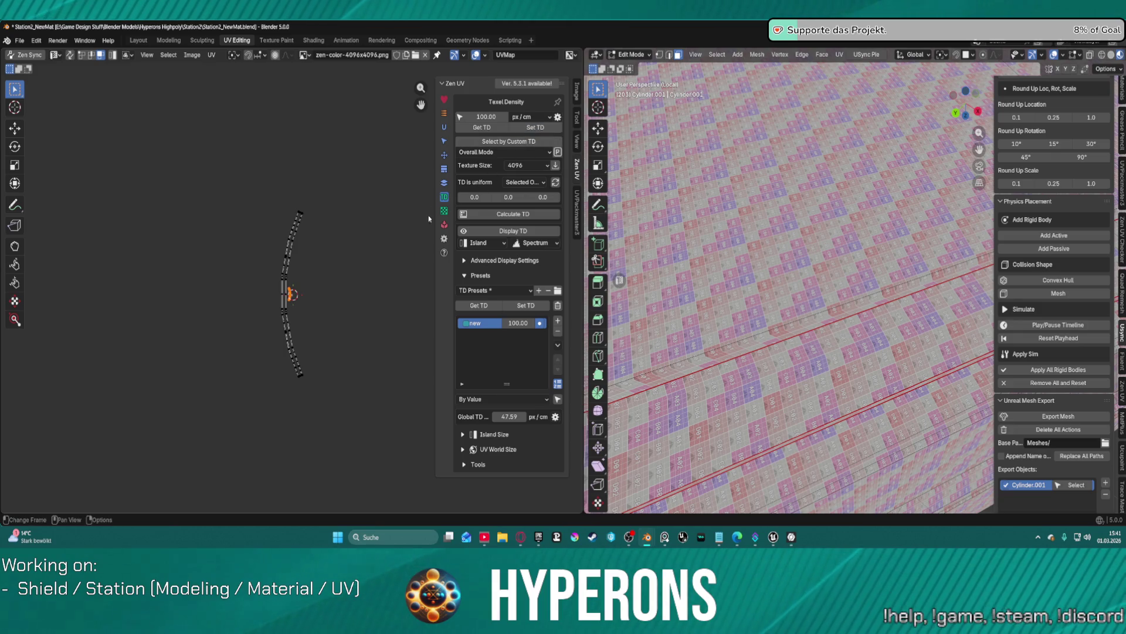
scroll(328, 296, "up", 5)
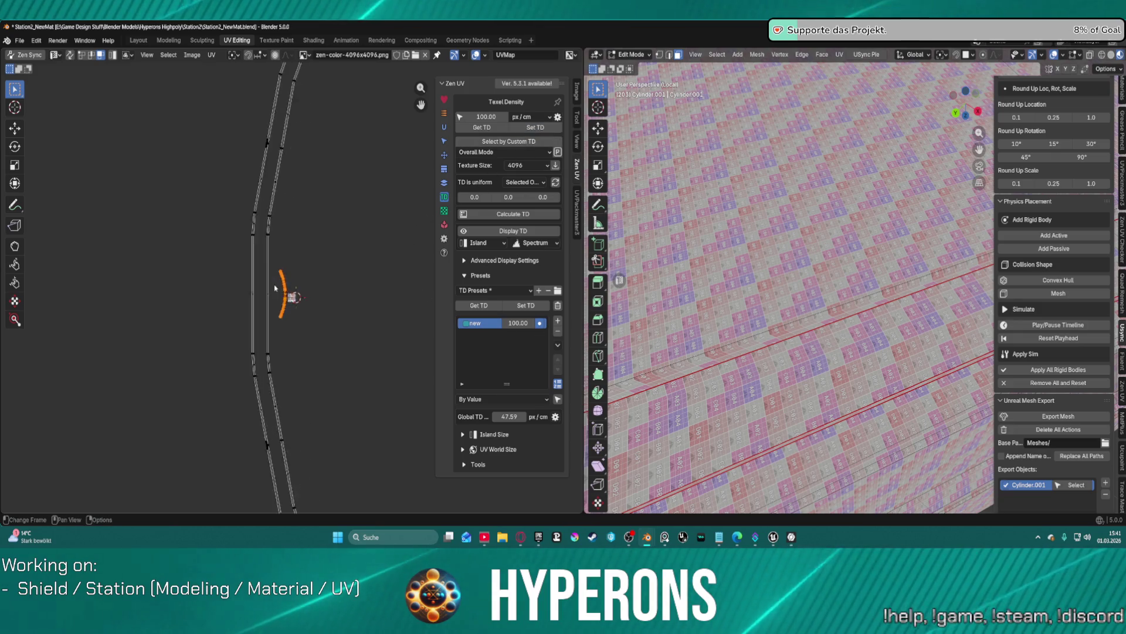
scroll(271, 265, "down", 2)
scroll(271, 265, "down", 6)
key("a")
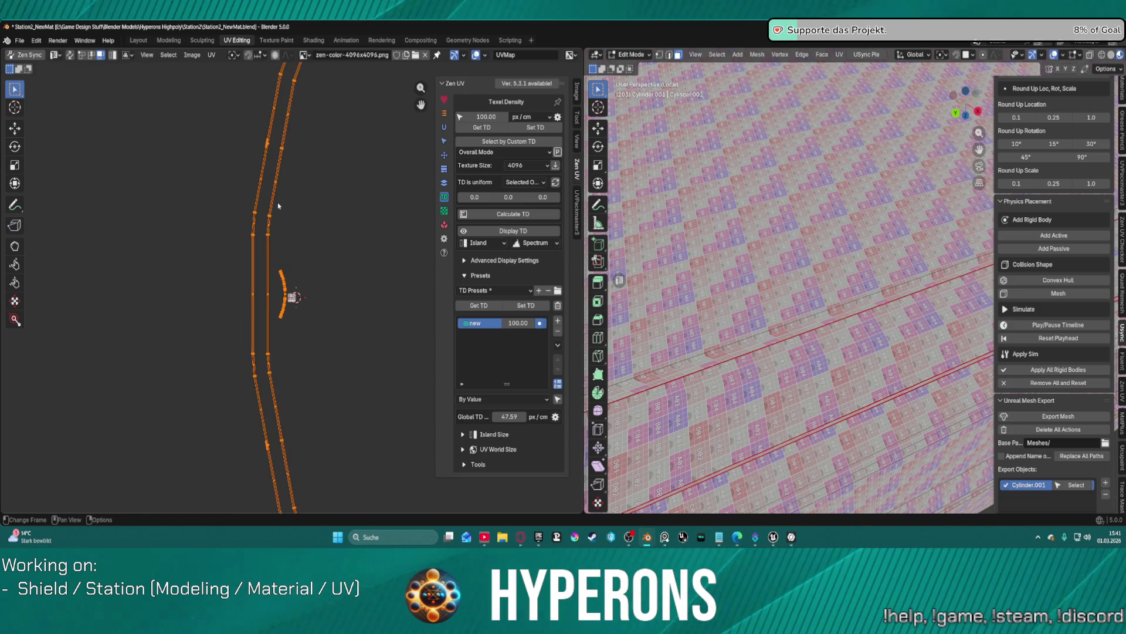
scroll(311, 203, "up", 4)
Step: Re-unwrap the curved island and Quadrify it into one vertical strip
left_click(444, 128)
left_click(493, 117)
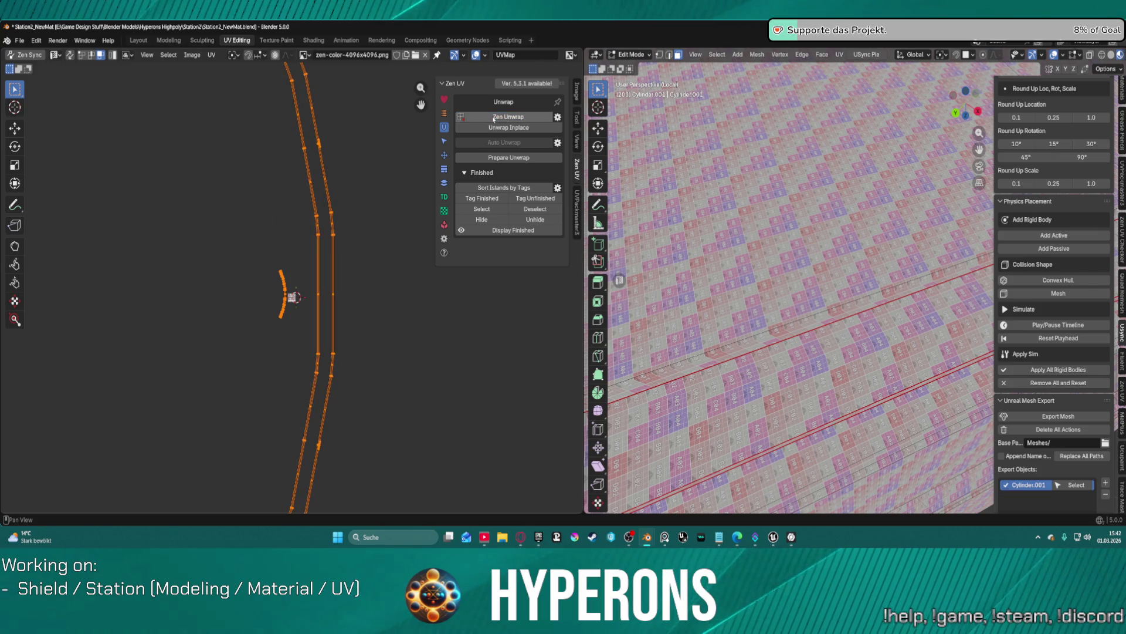
left_click(444, 155)
left_click(504, 152)
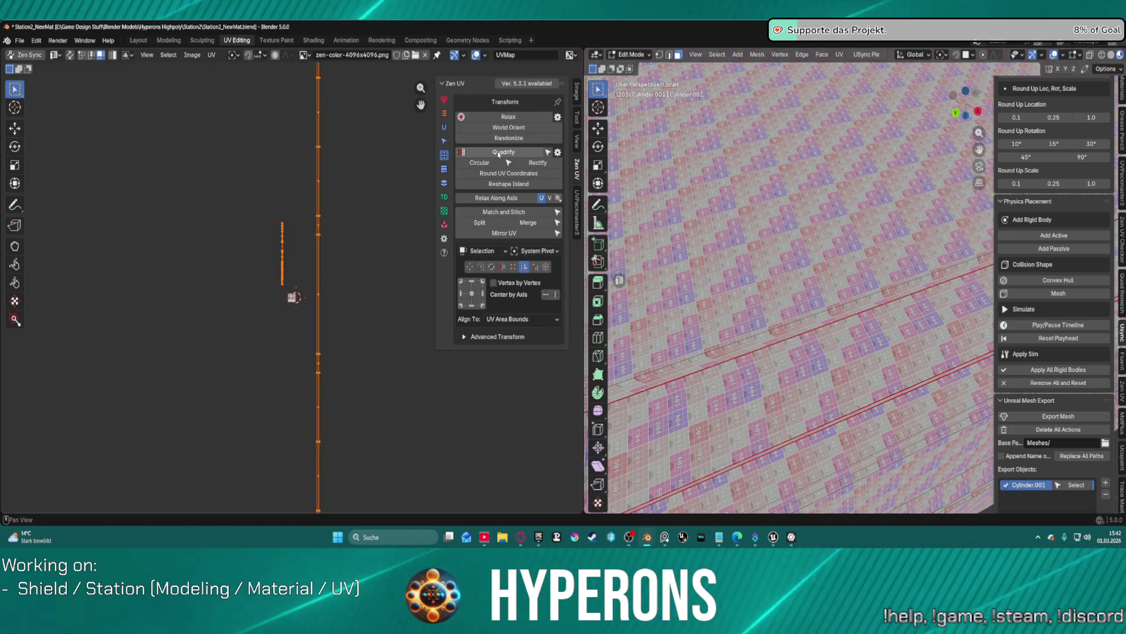
Step: Move the long UV strip to the right with the texture tile in view
scroll(328, 228, "up", 3)
scroll(329, 229, "down", 3)
scroll(330, 227, "down", 2)
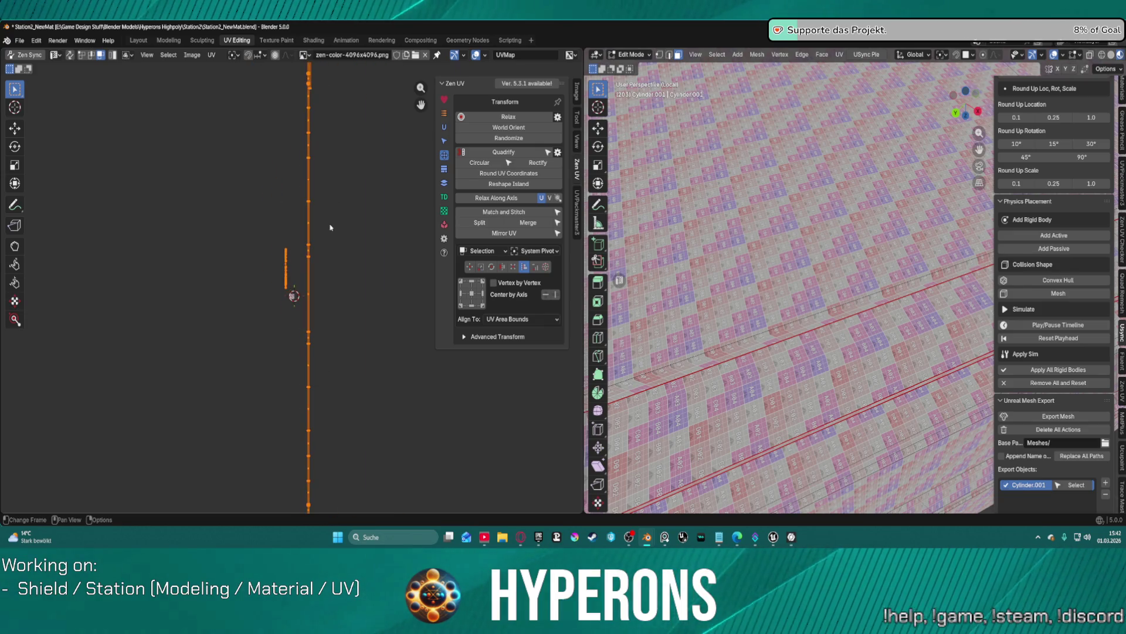
scroll(339, 289, "up", 6)
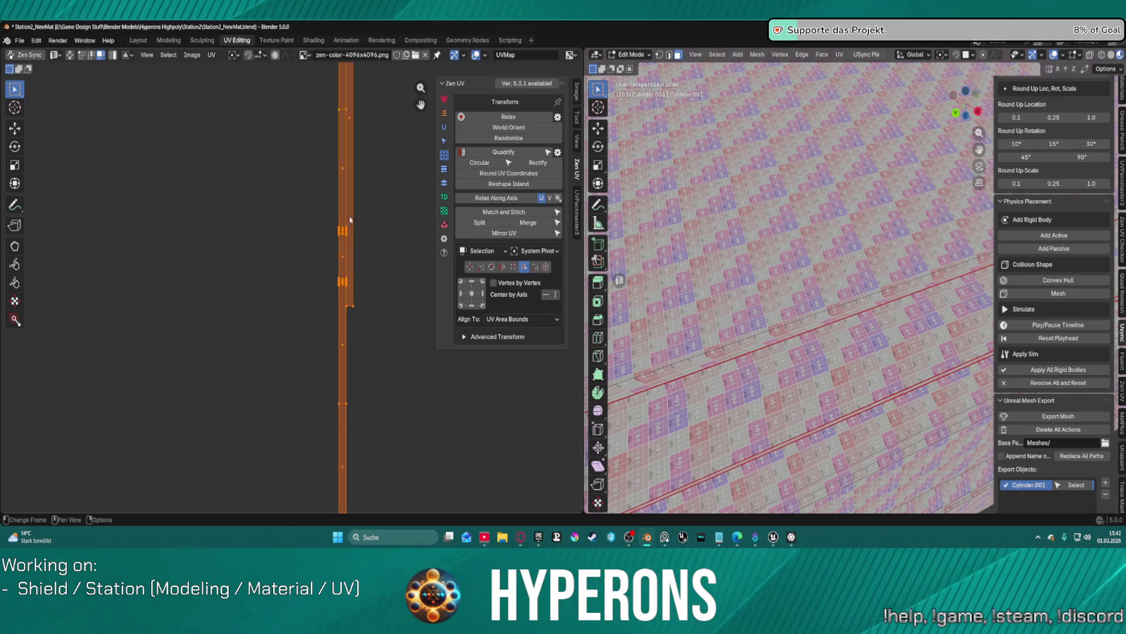
scroll(340, 293, "down", 5)
key("g")
mouse_move(162, 482)
middle_mouse_down()
mouse_move(77, 434)
mouse_move(76, 322)
middle_mouse_up()
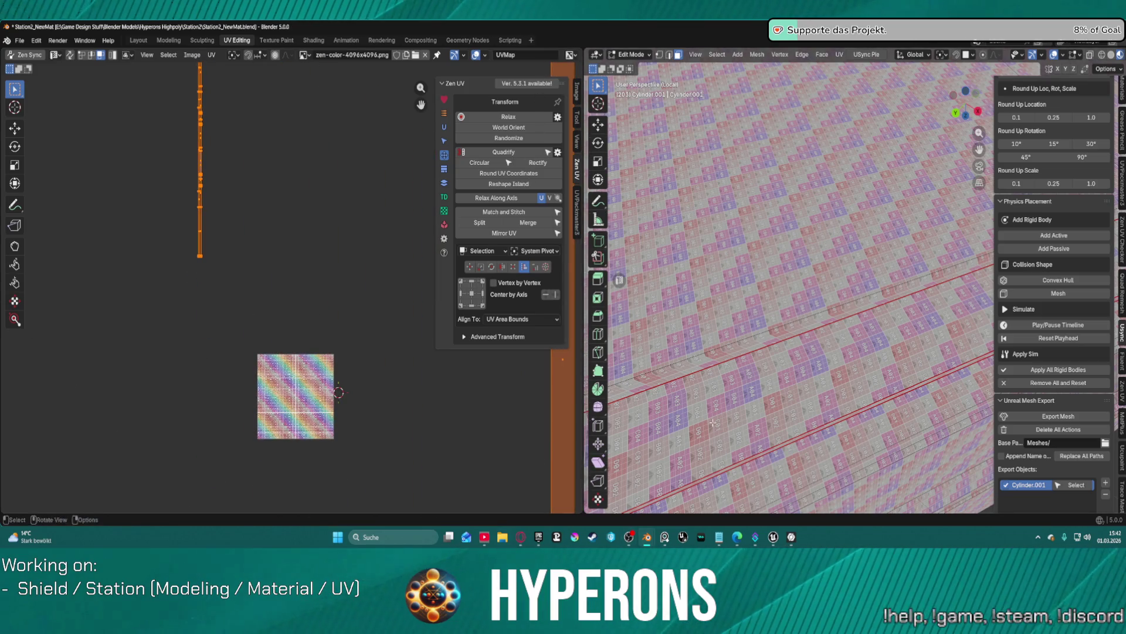
scroll(206, 244, "up", 4)
scroll(192, 218, "down", 6)
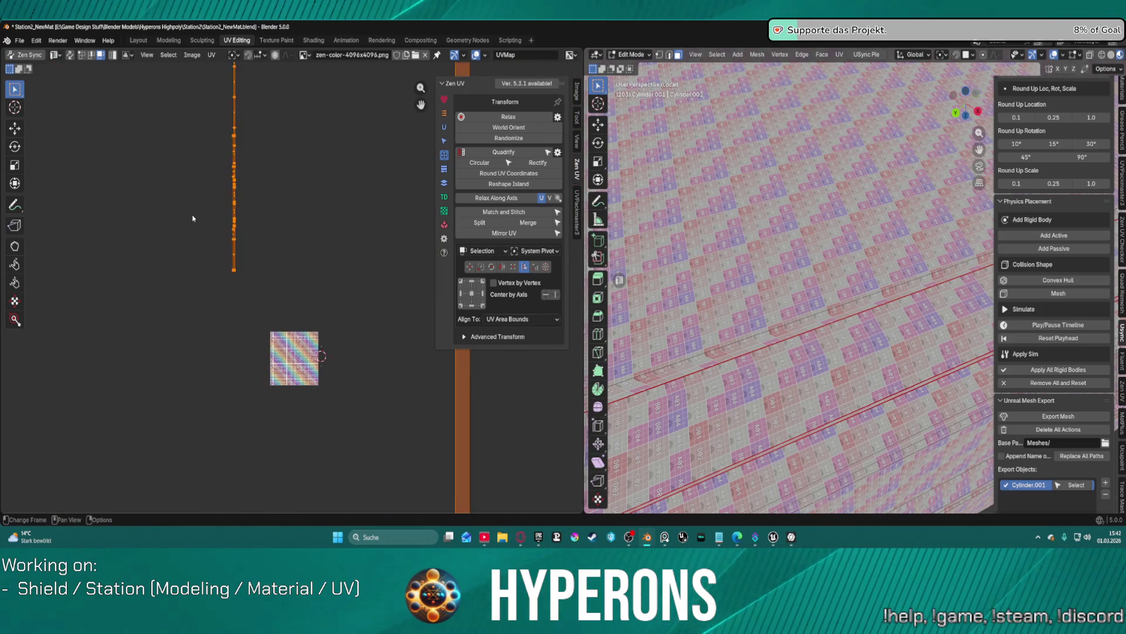
scroll(194, 223, "down", 6)
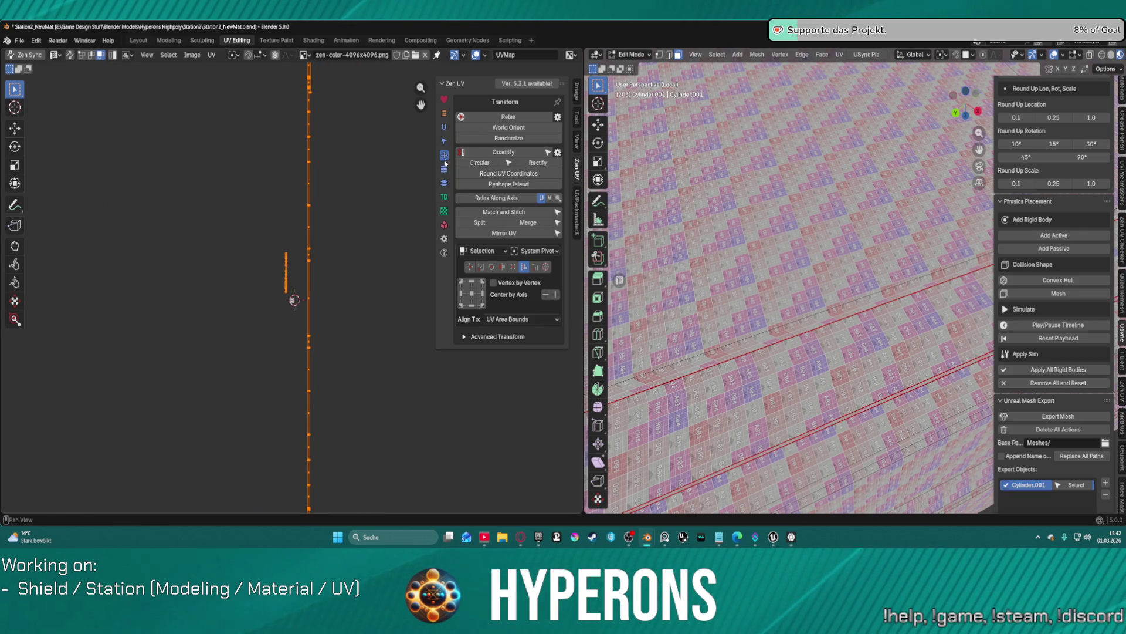
Step: Shrink the strip and apply the preset texel density with Set TD
left_click(444, 198)
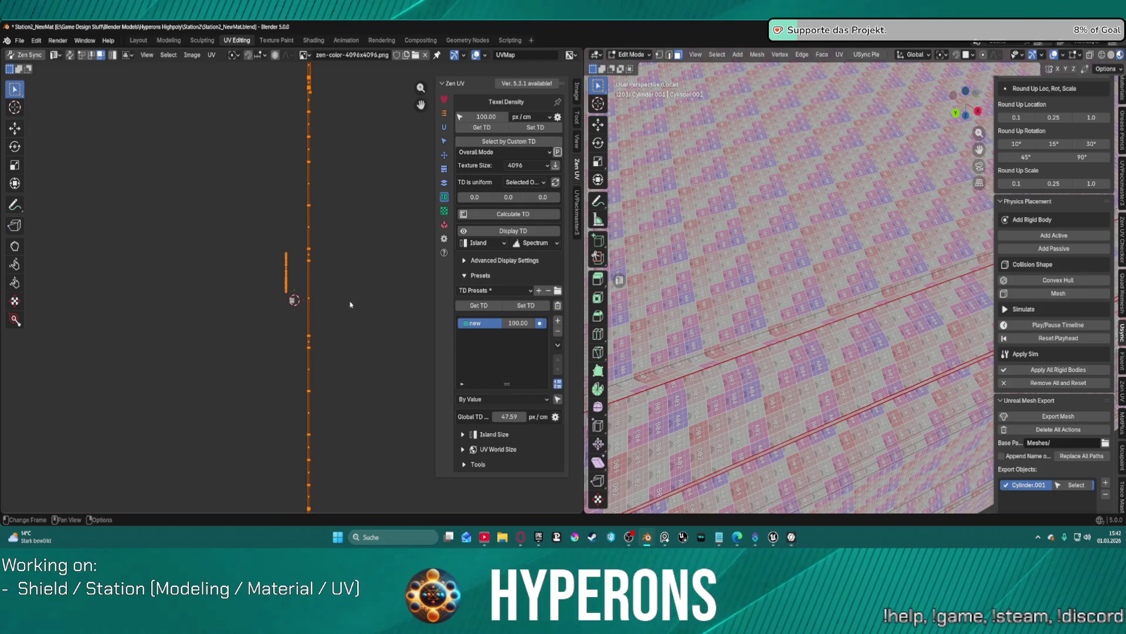
key("s")
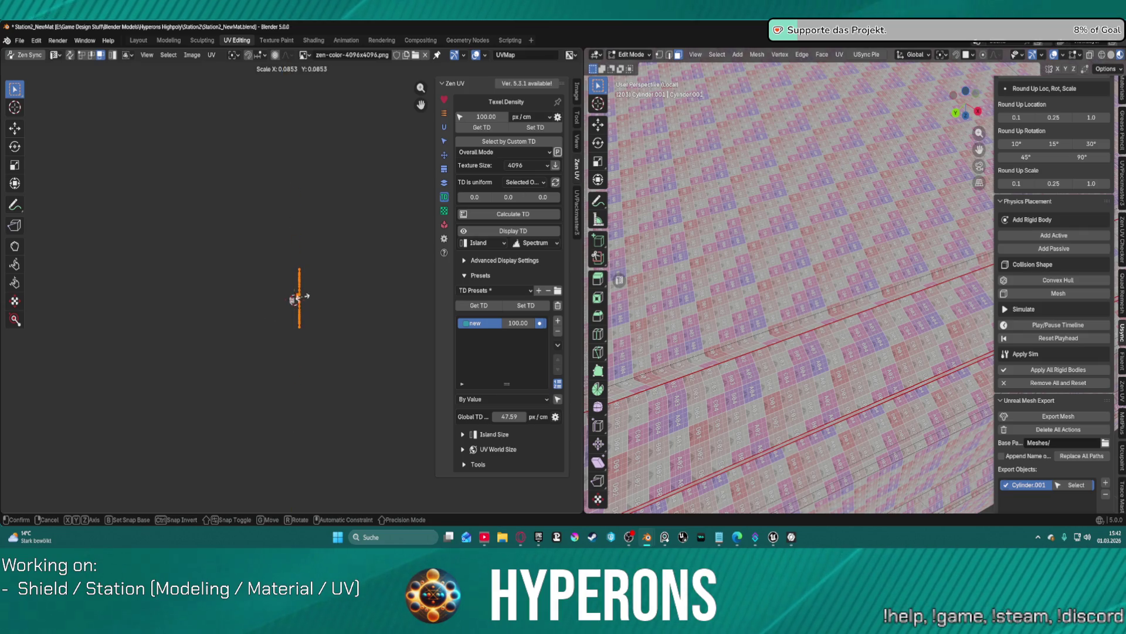
left_click(295, 300)
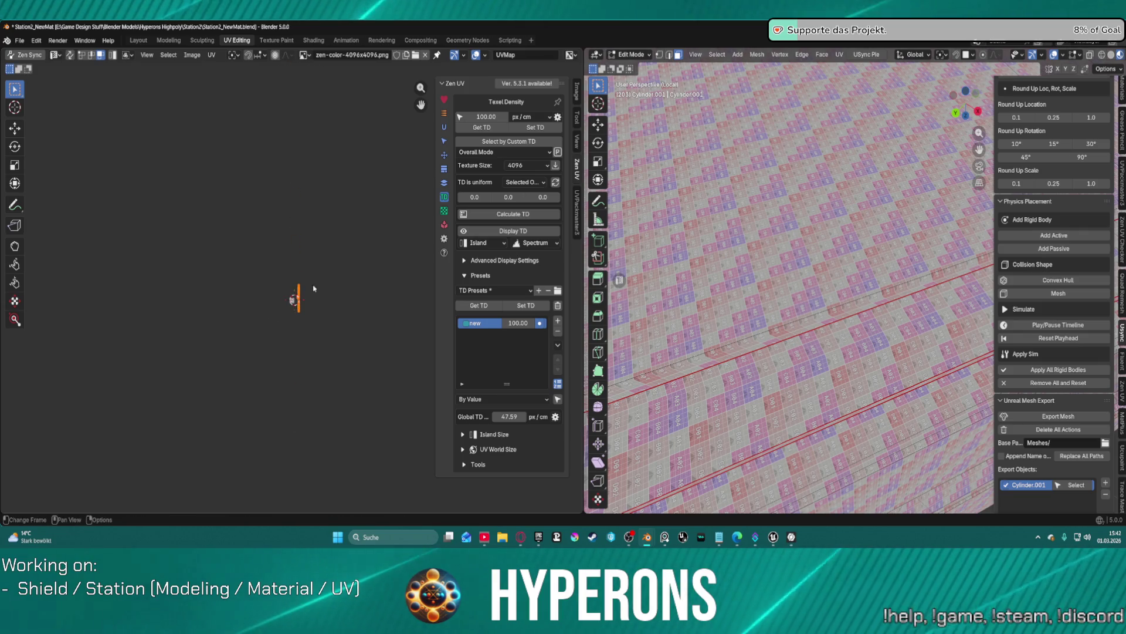
left_click(520, 128)
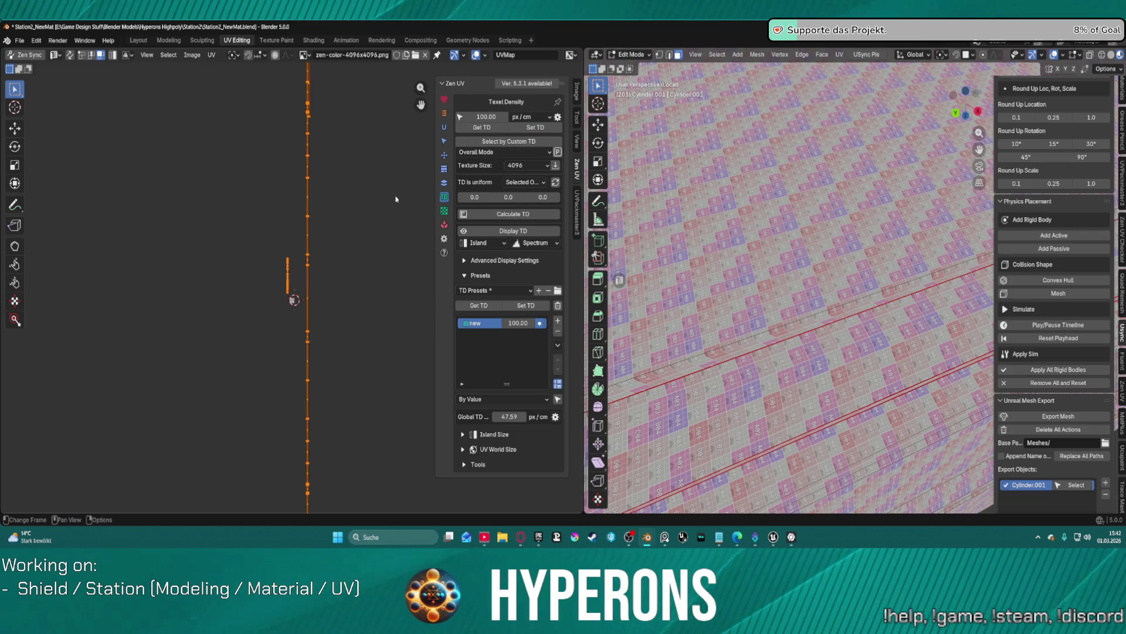
Step: Rotate the UV strip 90 degrees so it lies horizontally
scroll(367, 205, "up", 3)
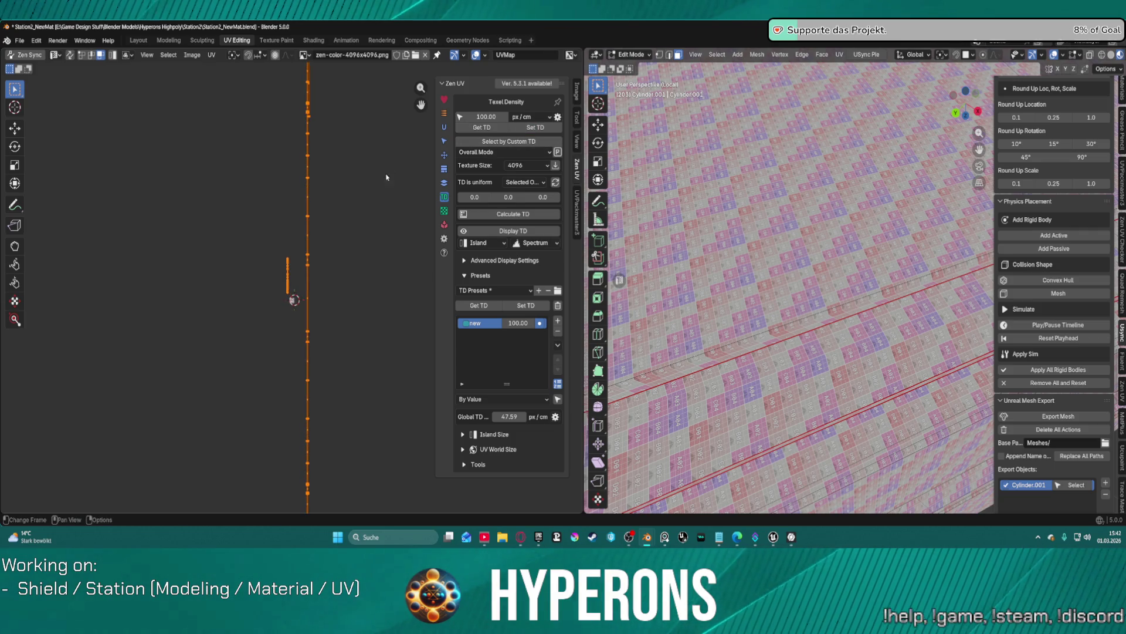
left_click(444, 156)
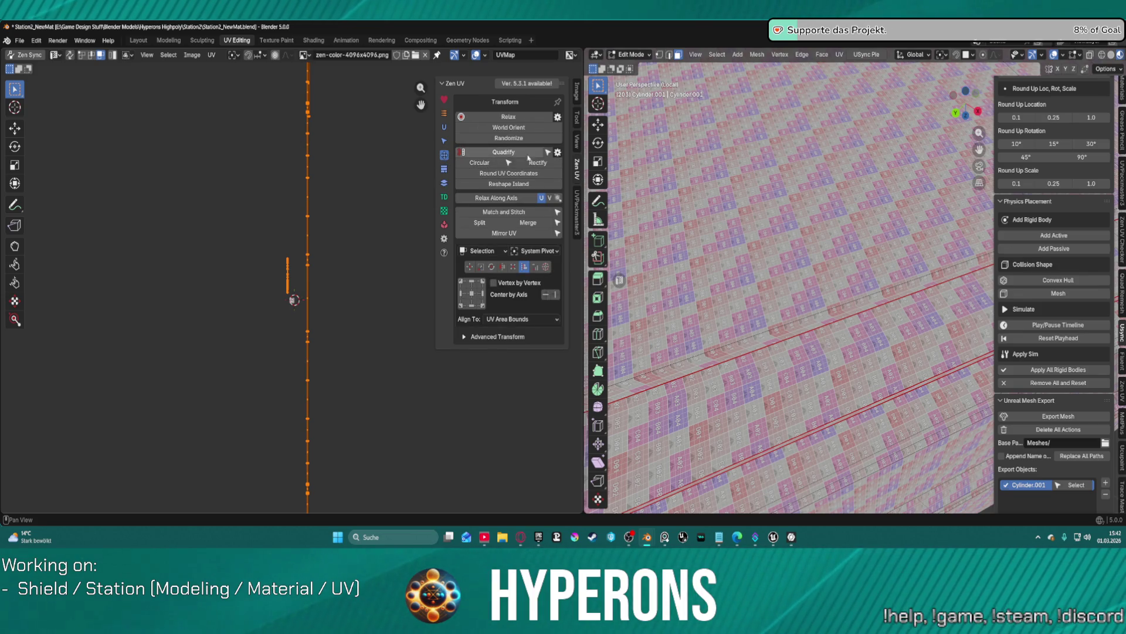
key("r")
key("9")
key("0")
key("Return")
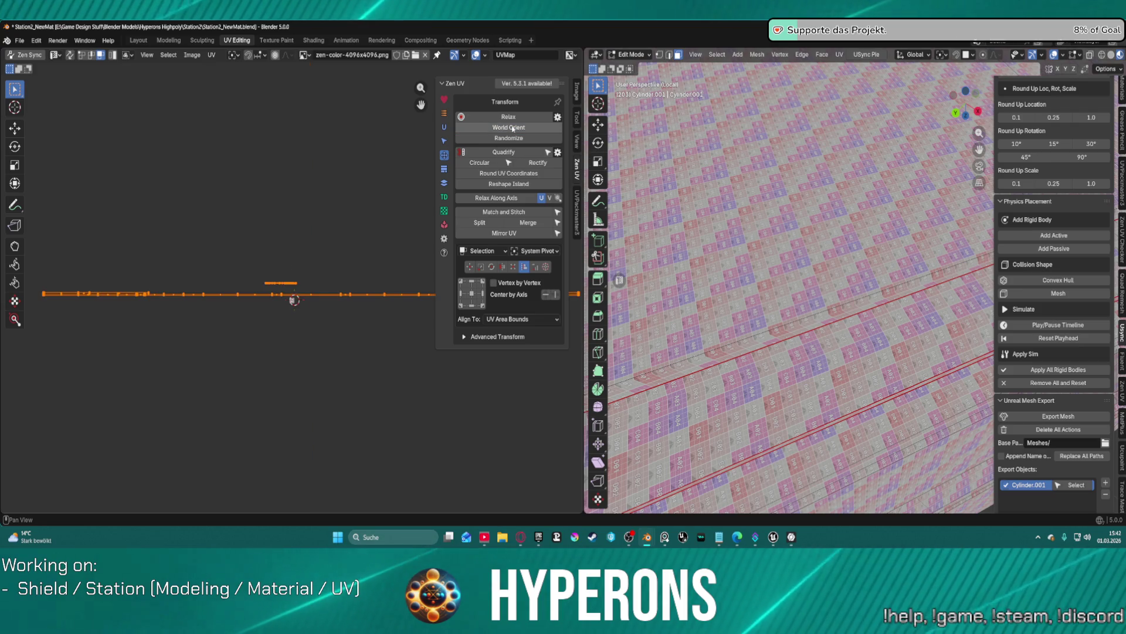
Step: Confirm the strip's scale and display T_TrimSheet_Connectors_1_ACH.PNG behind the UVs
scroll(290, 288, "up", 10)
scroll(295, 311, "down", 4)
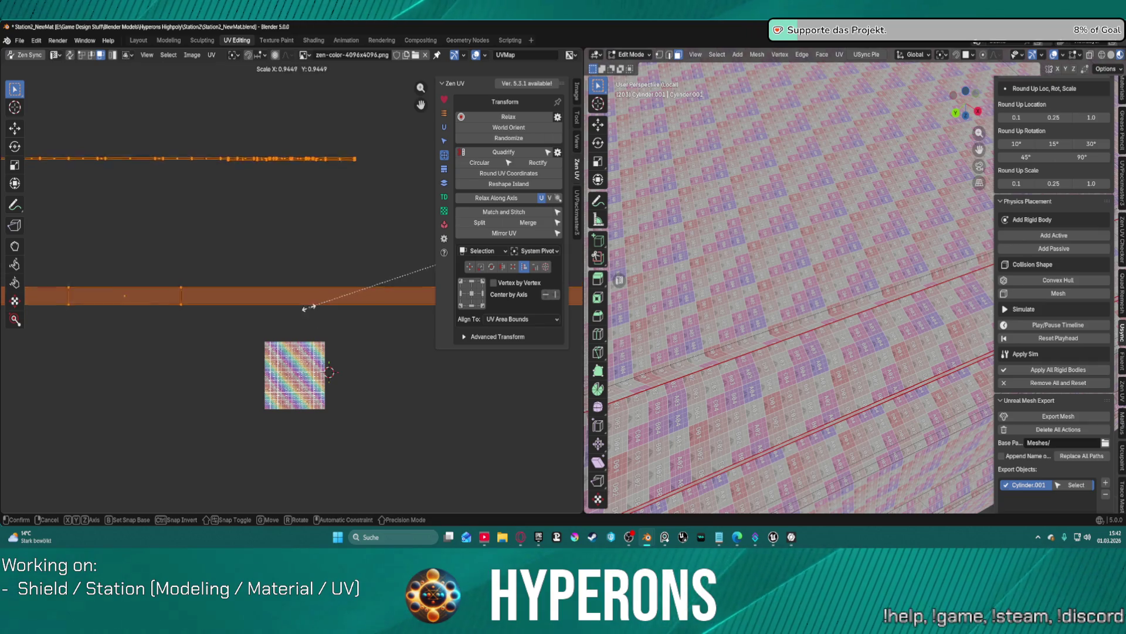
left_click(306, 325)
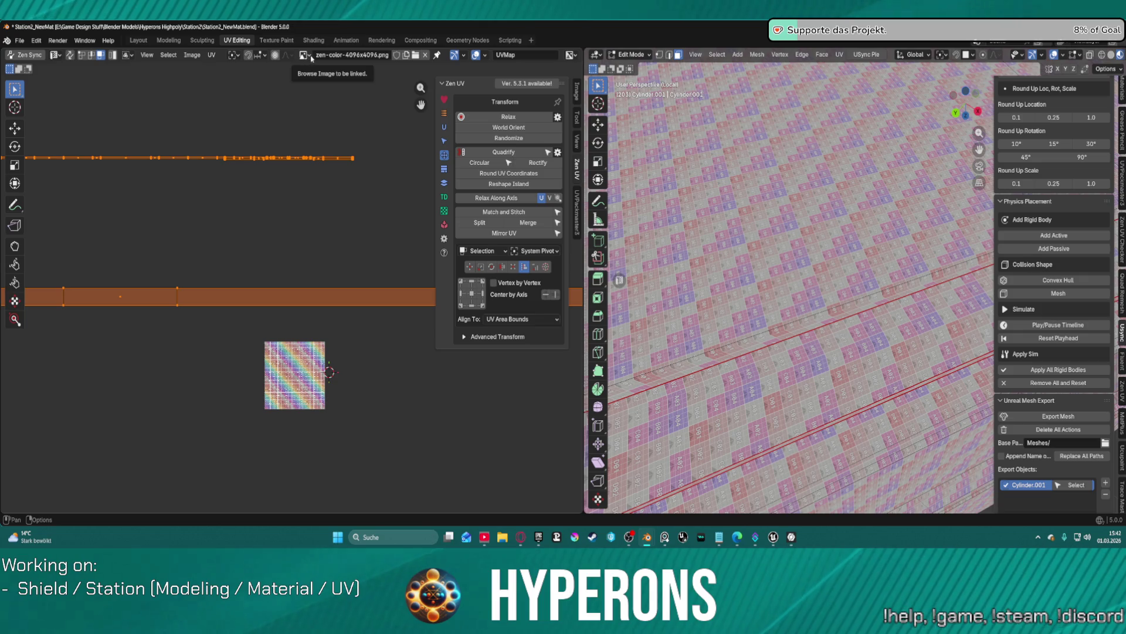
left_click(312, 58)
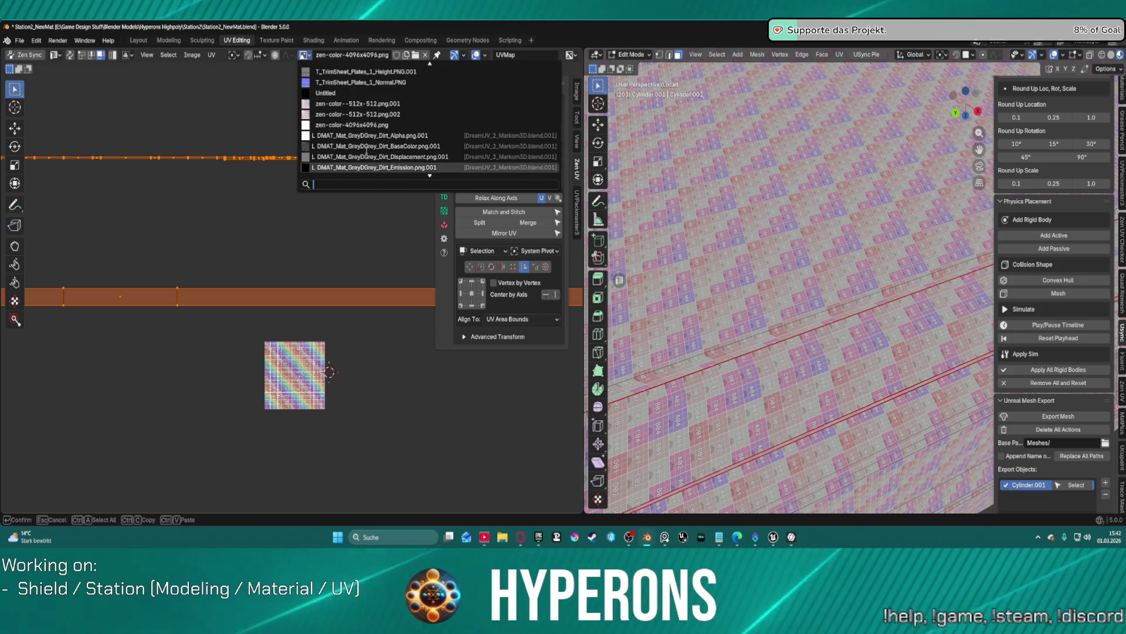
scroll(367, 152, "up", 10)
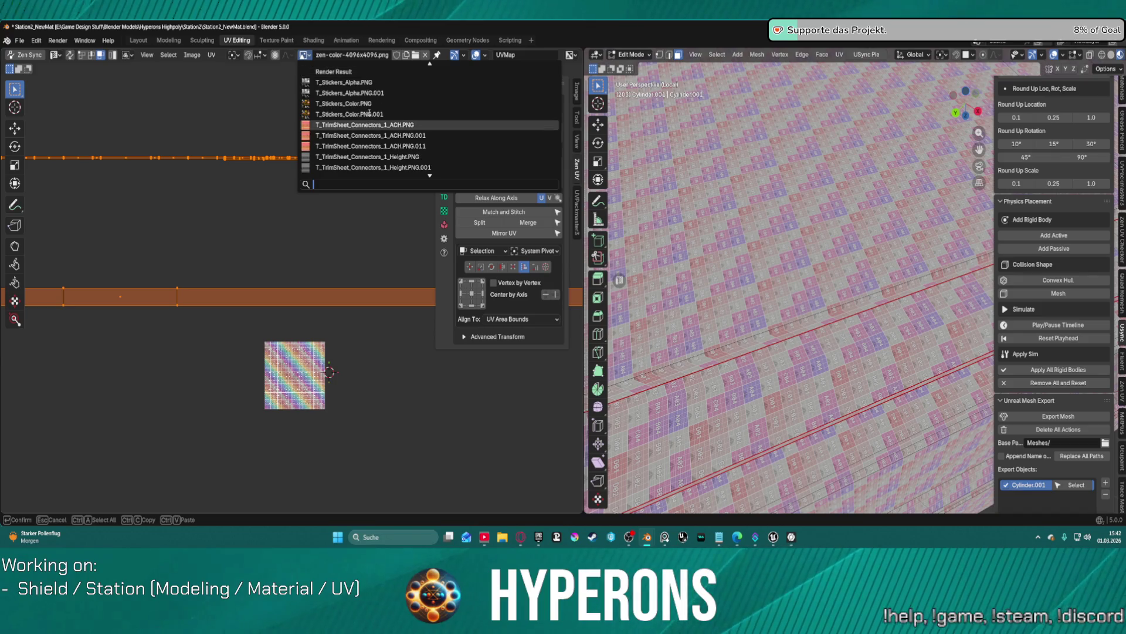
left_click(364, 124)
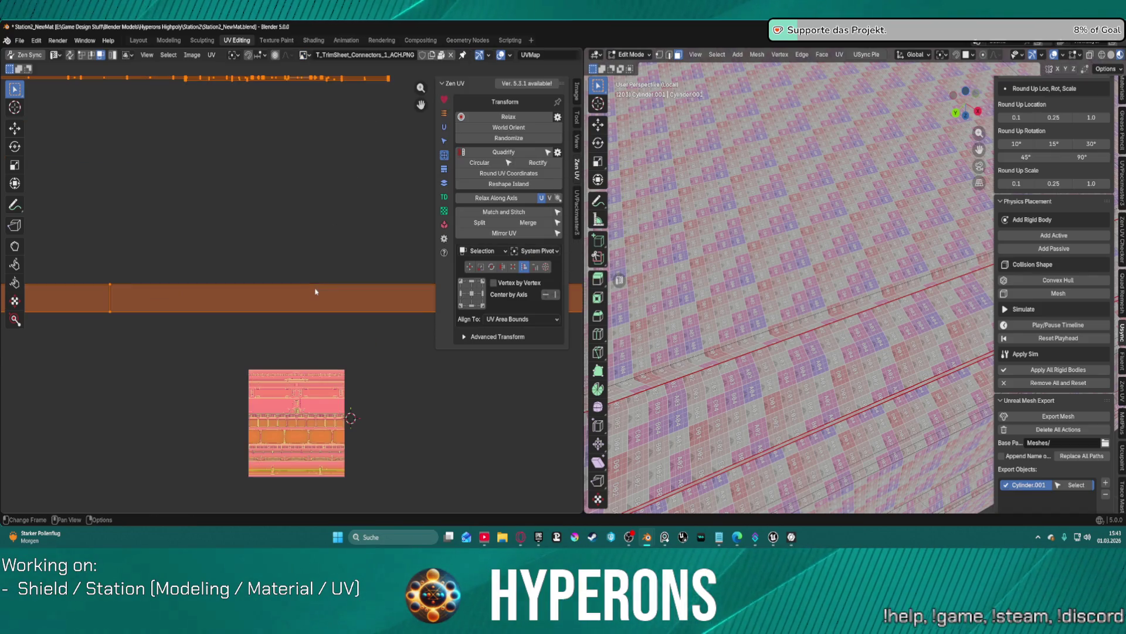
key("s")
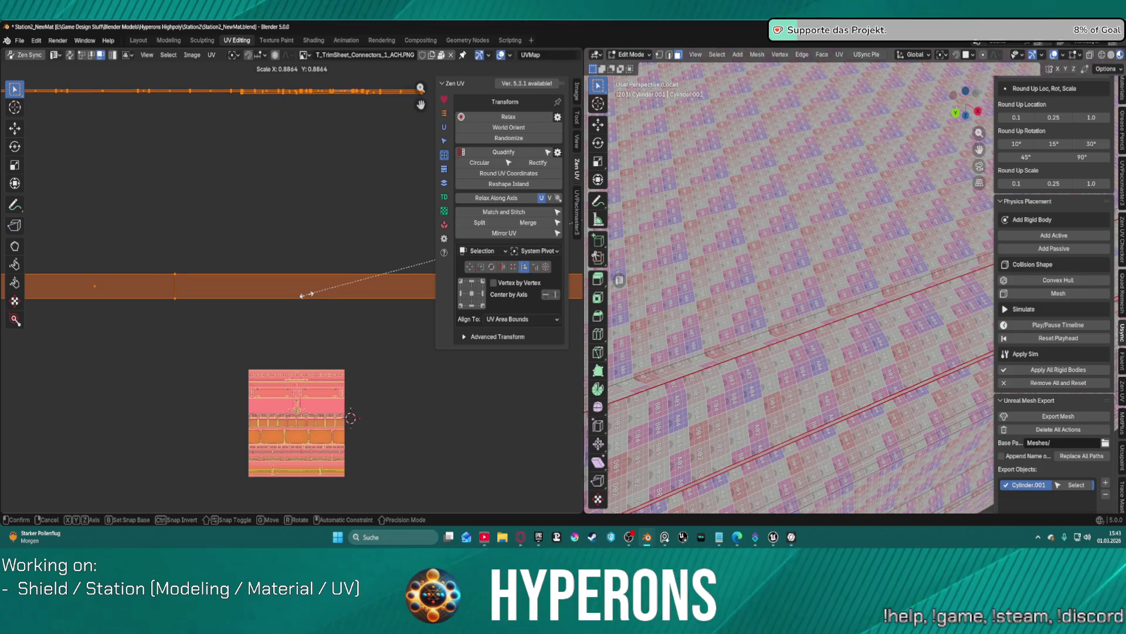
key("Escape")
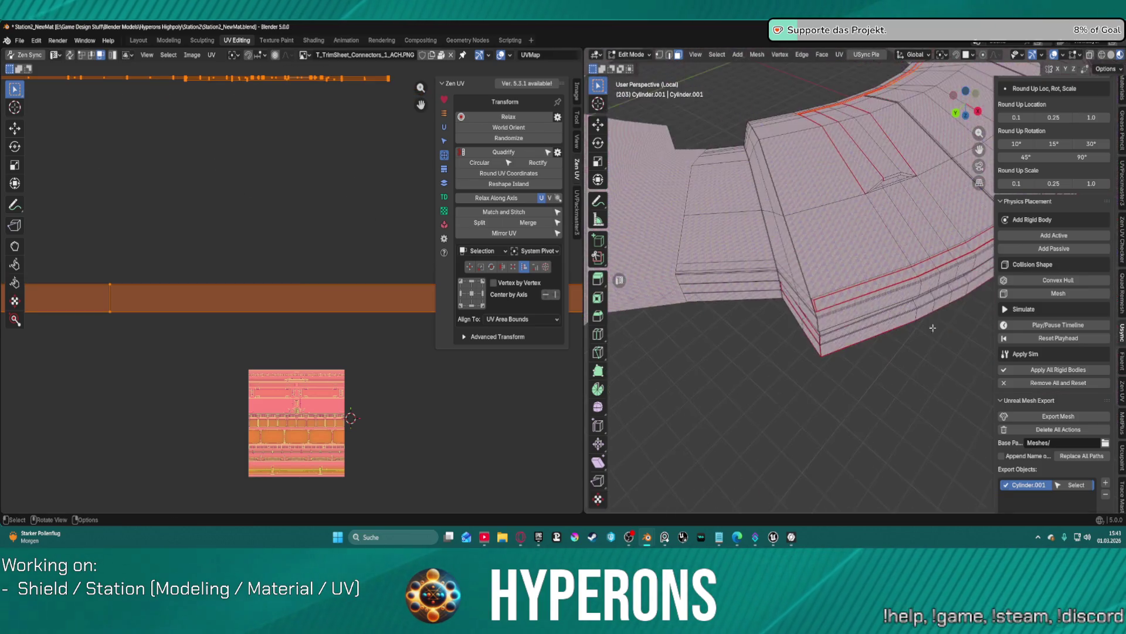
mouse_move(822, 200)
middle_mouse_down()
mouse_move(836, 192)
mouse_move(962, 476)
mouse_move(847, 72)
mouse_move(814, 128)
middle_mouse_up()
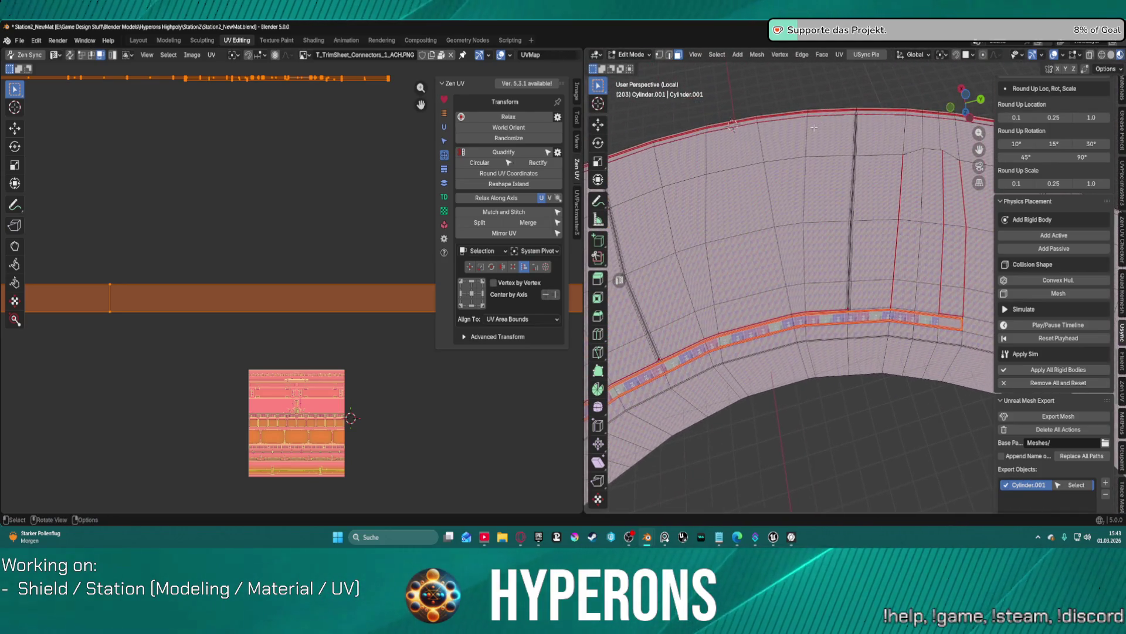
Step: Deselect all and pick the seam-bounded faces along the ring's trim edge with L (Delimit Seam)
left_click(813, 403)
scroll(792, 277, "up", 6)
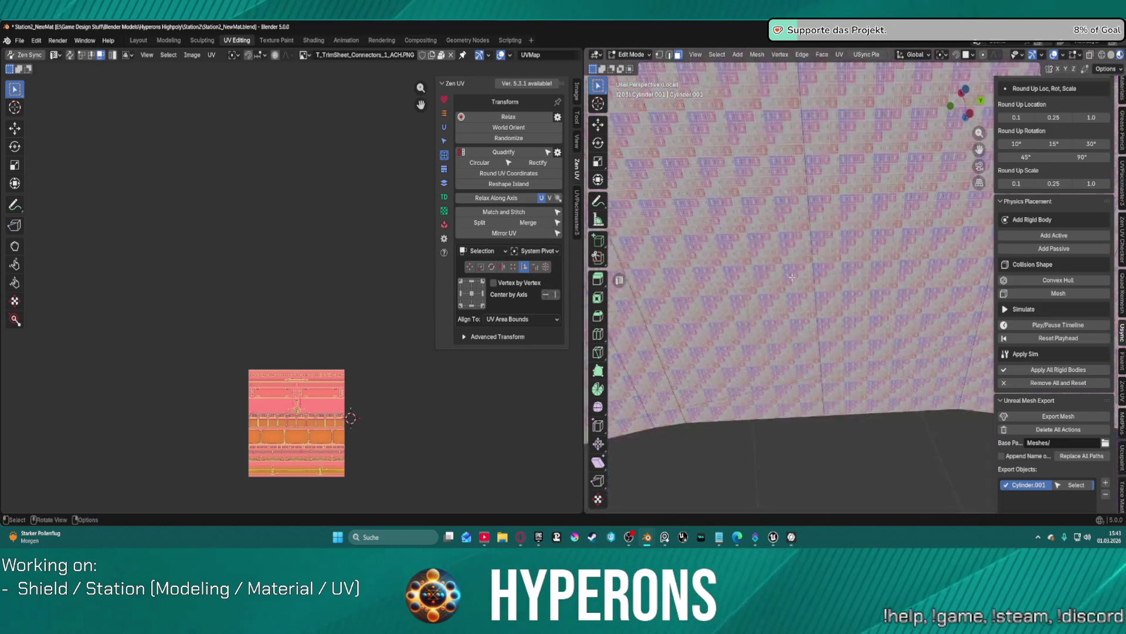
scroll(780, 264, "down", 5)
scroll(779, 206, "up", 8)
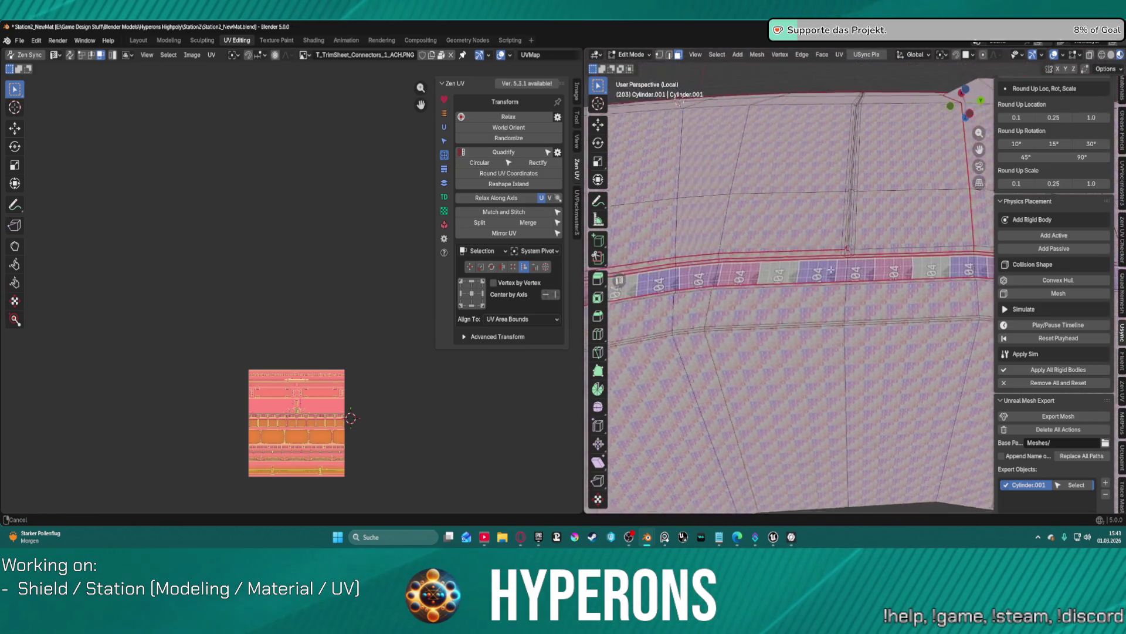
scroll(821, 251, "down", 6)
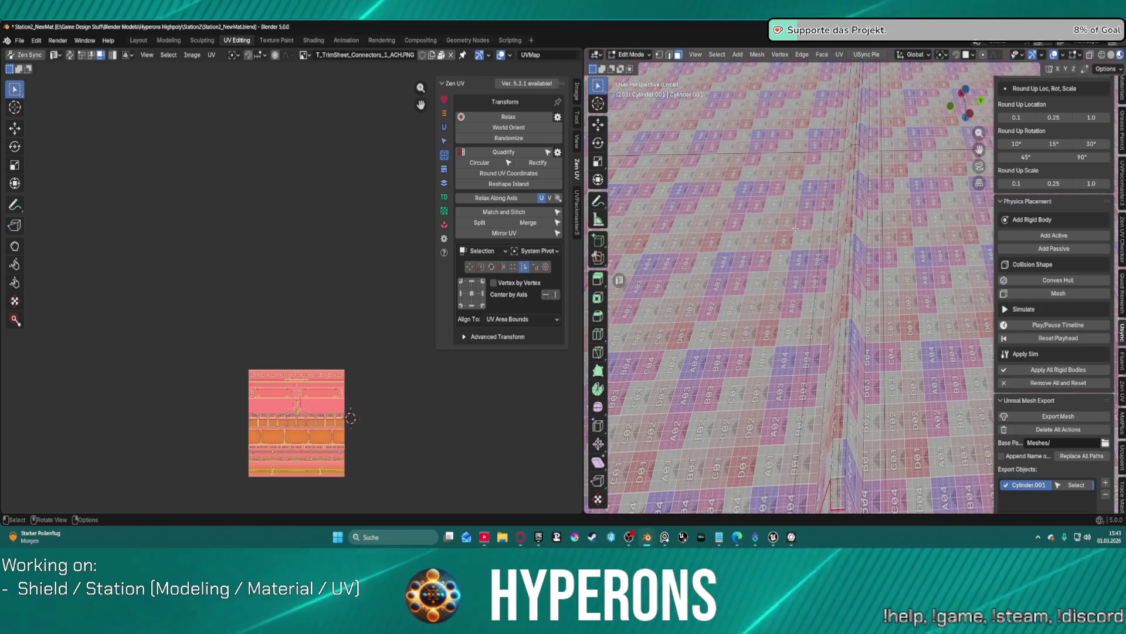
scroll(807, 255, "up", 3)
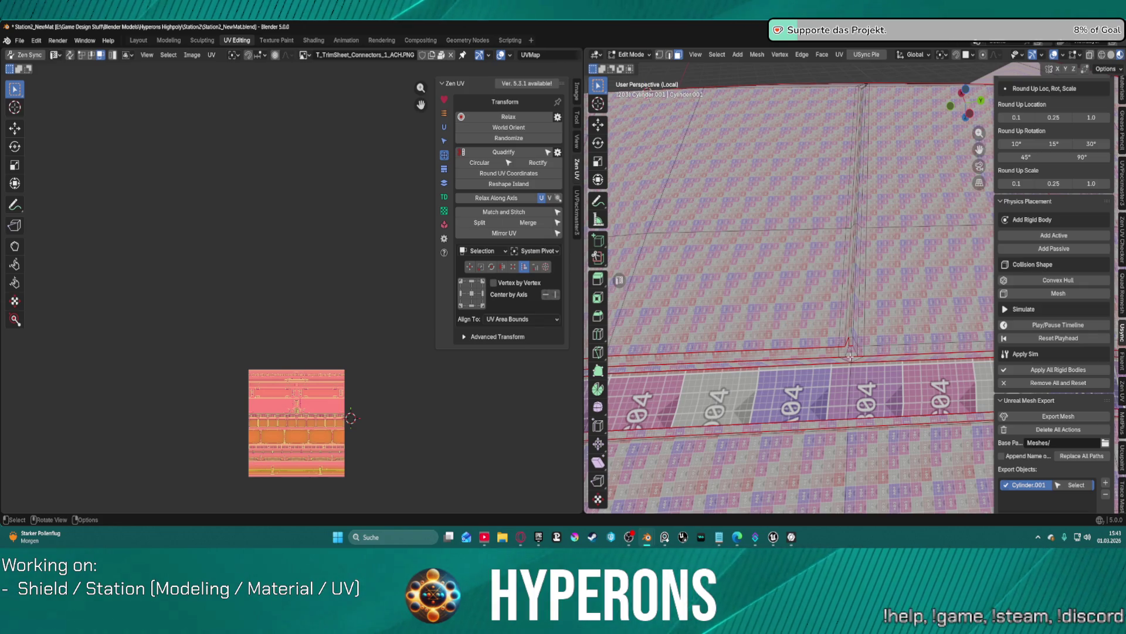
key("l")
scroll(279, 311, "down", 7)
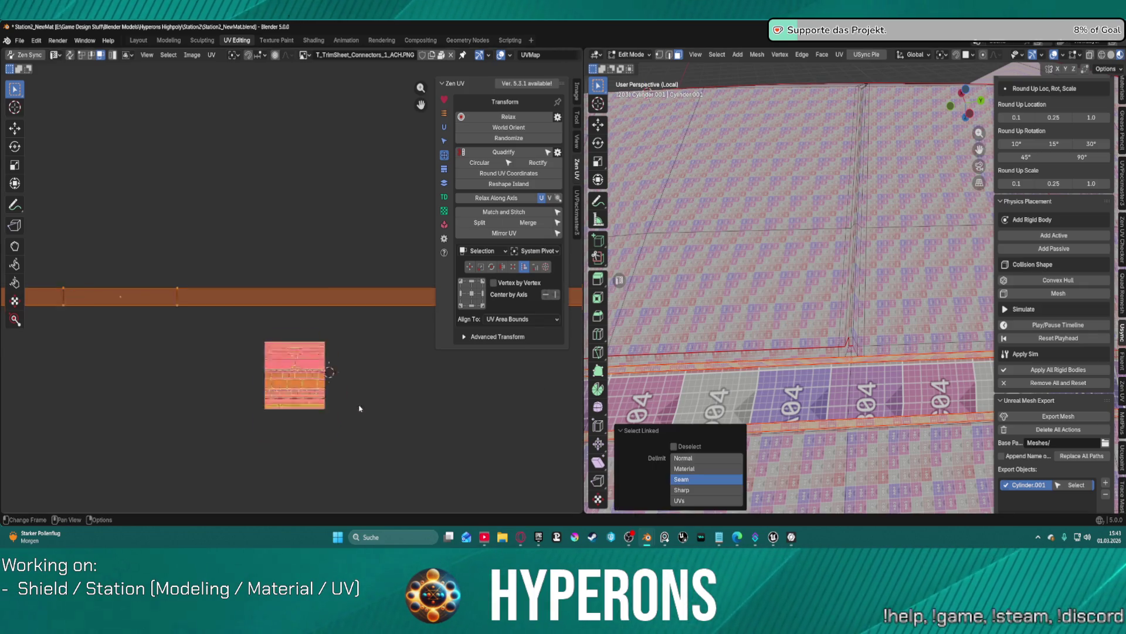
Step: Move the band's UV island down onto the trim sheet and apply the preset texel density
scroll(307, 305, "up", 8)
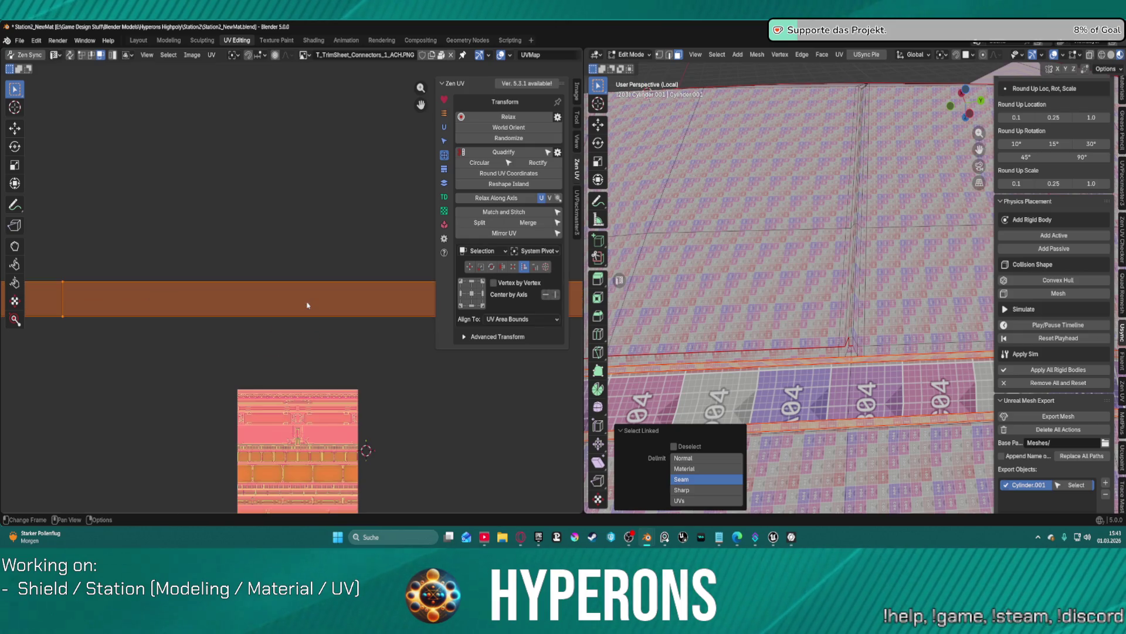
key("g")
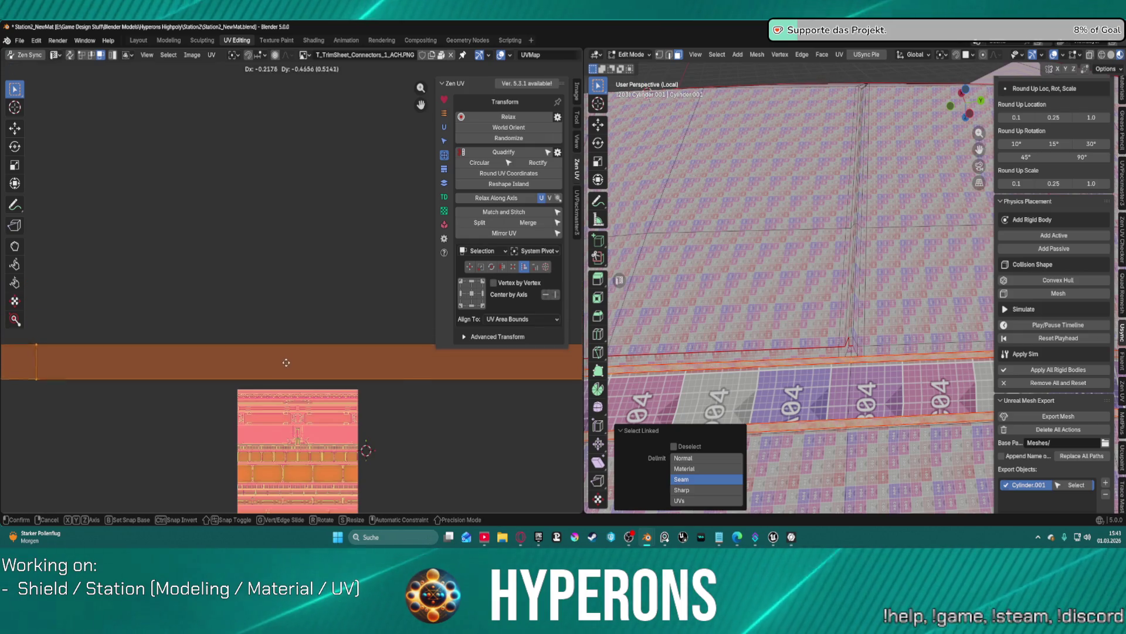
left_click(305, 395)
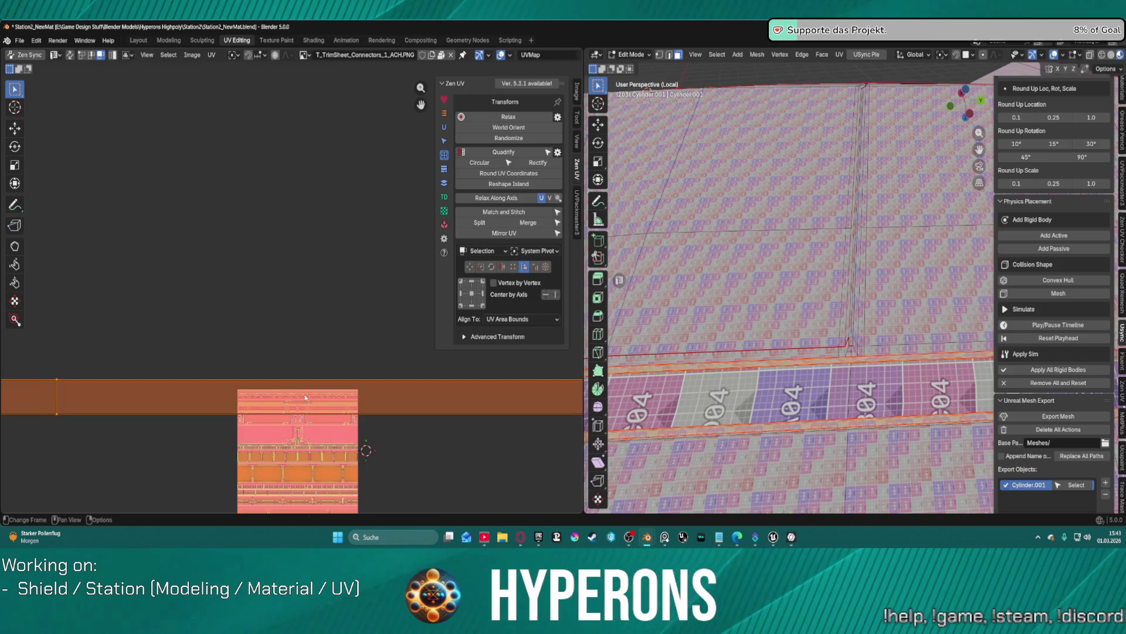
middle_click_drag(304, 389, 316, 349)
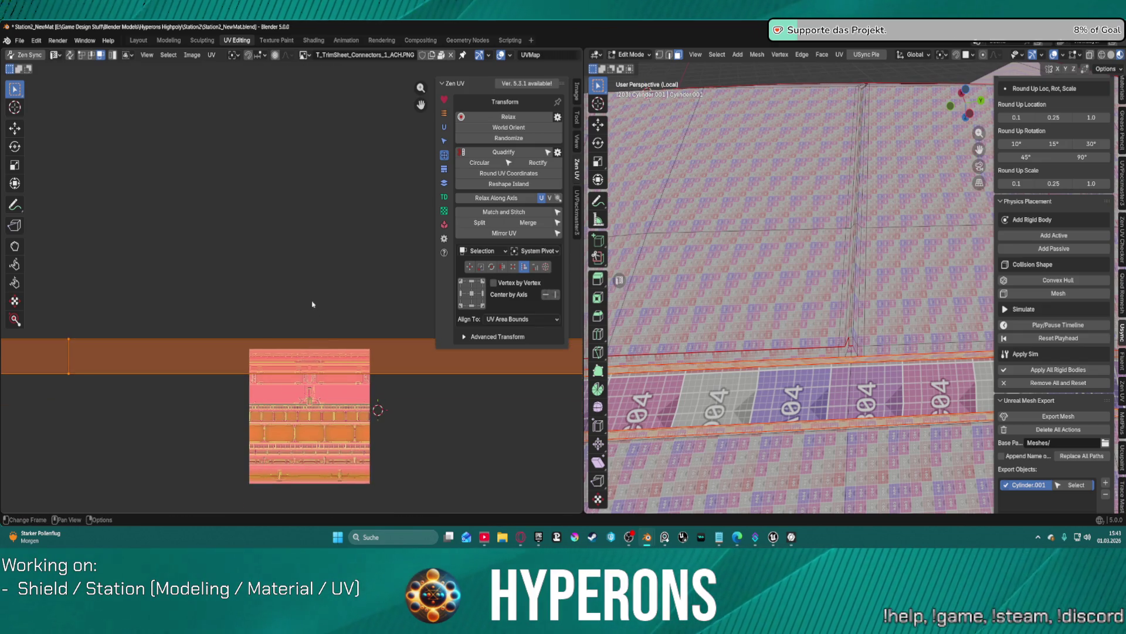
left_click(444, 196)
left_click(526, 129)
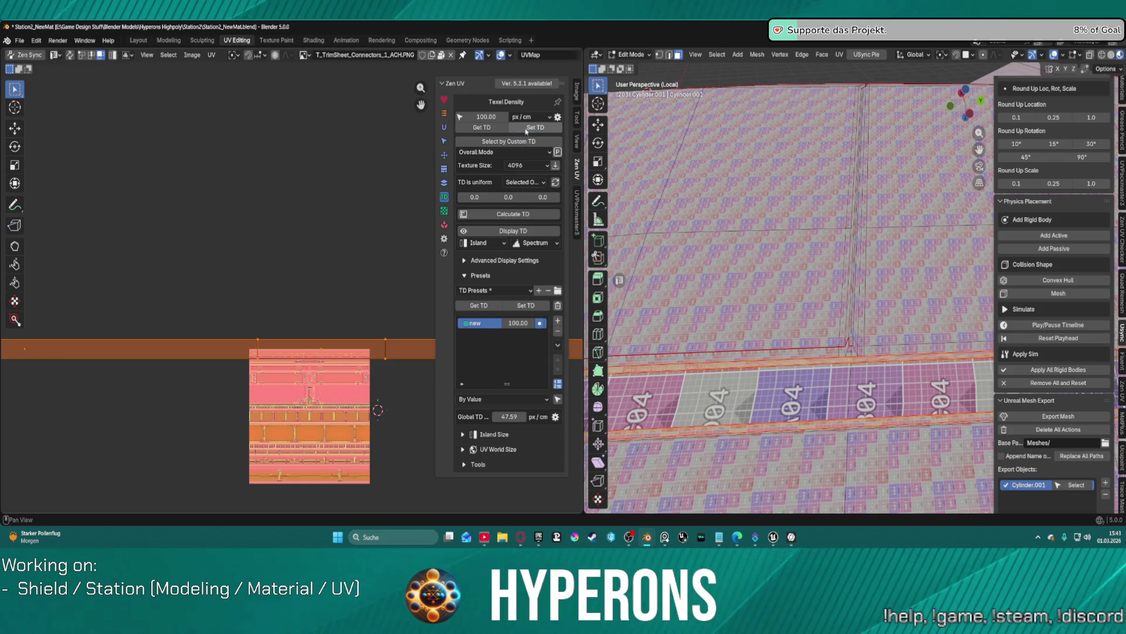
Step: Scale the UV band slightly, then squash it vertically along Y
scroll(292, 258, "up", 5)
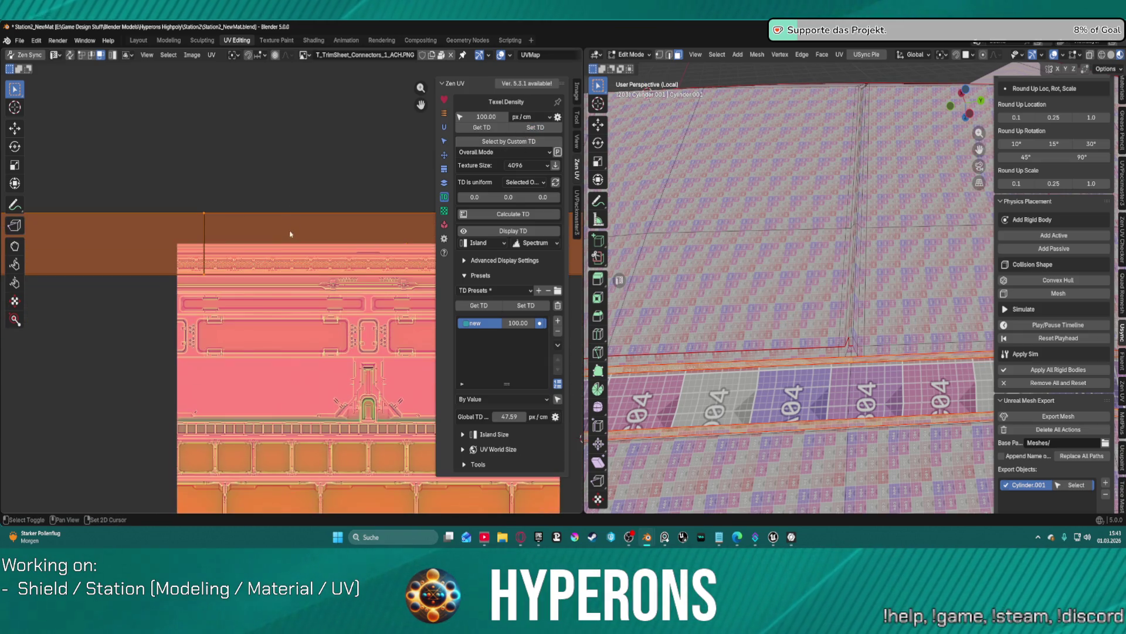
key("s")
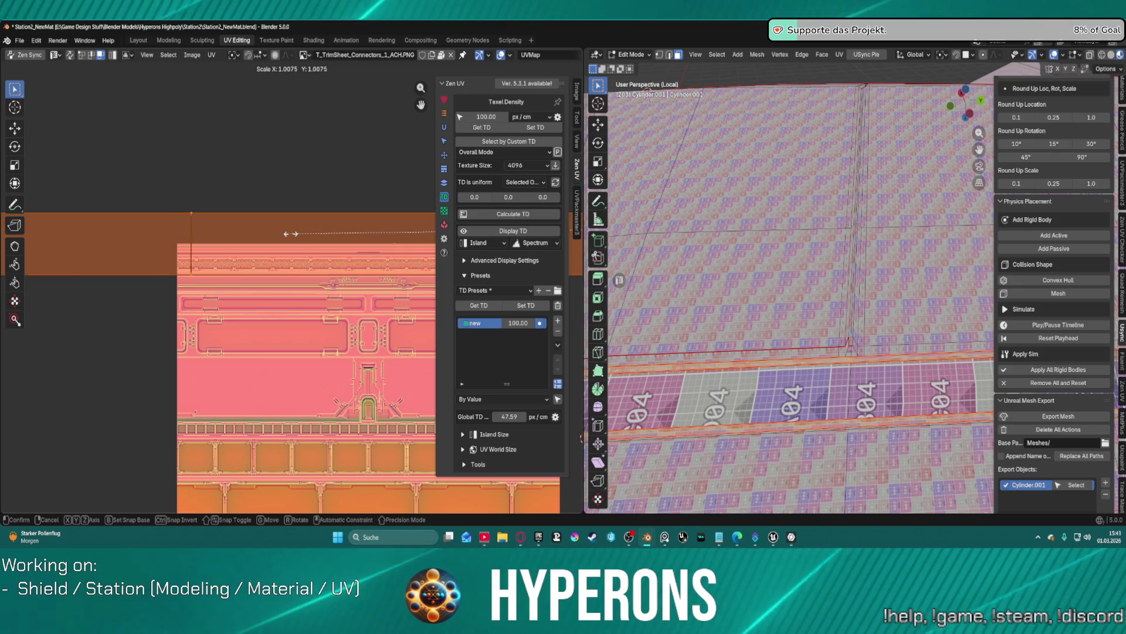
left_click(303, 235)
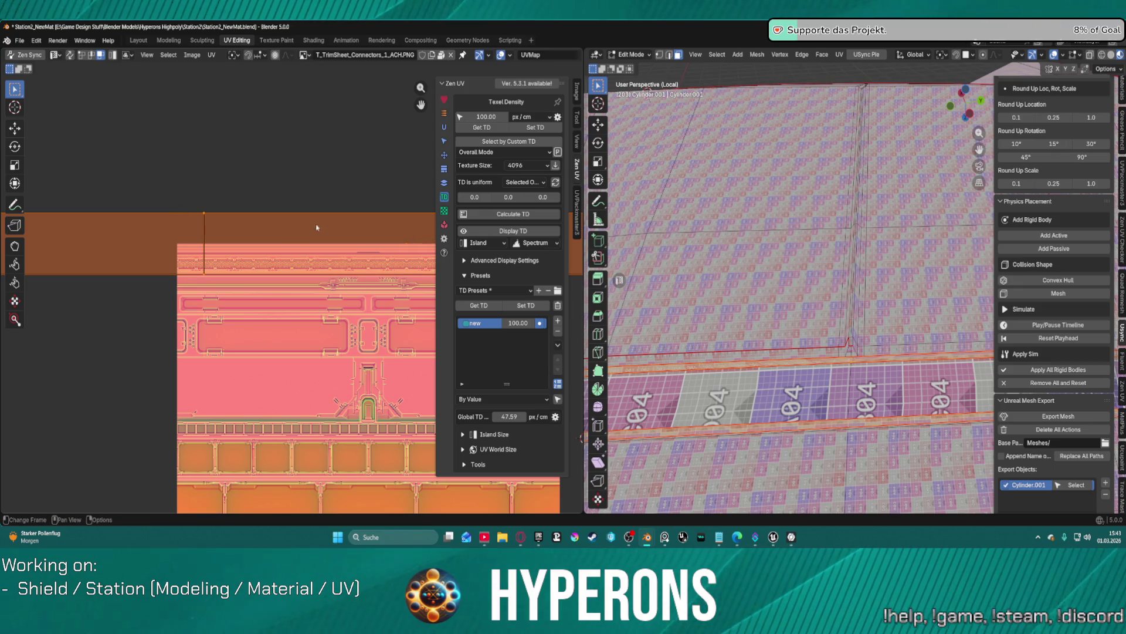
key("g")
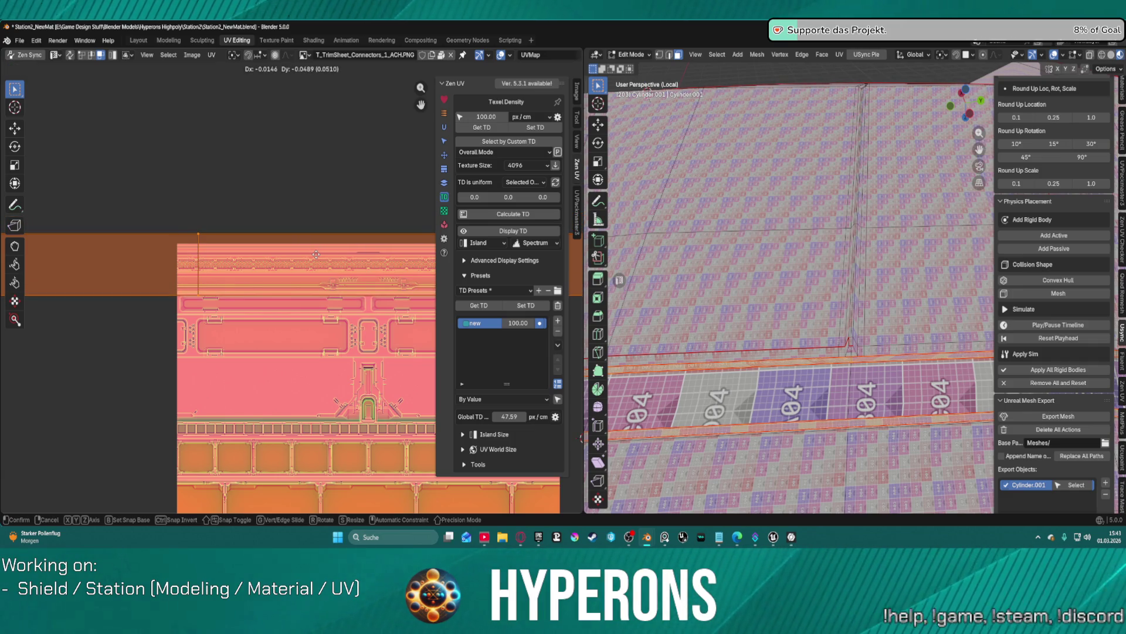
key("s")
key("y")
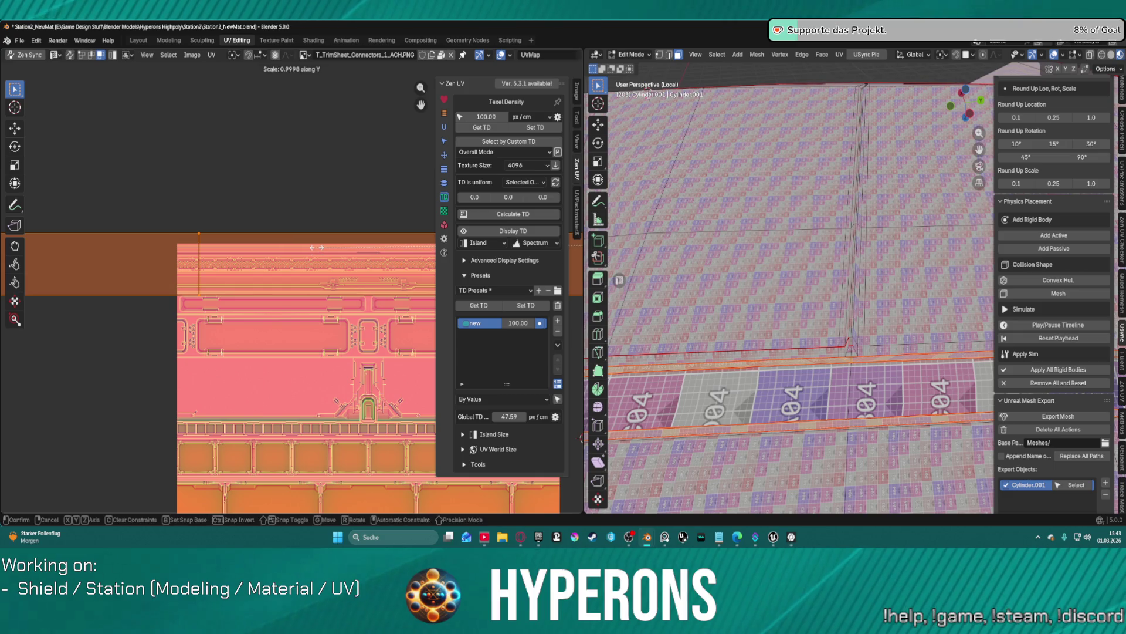
key("y")
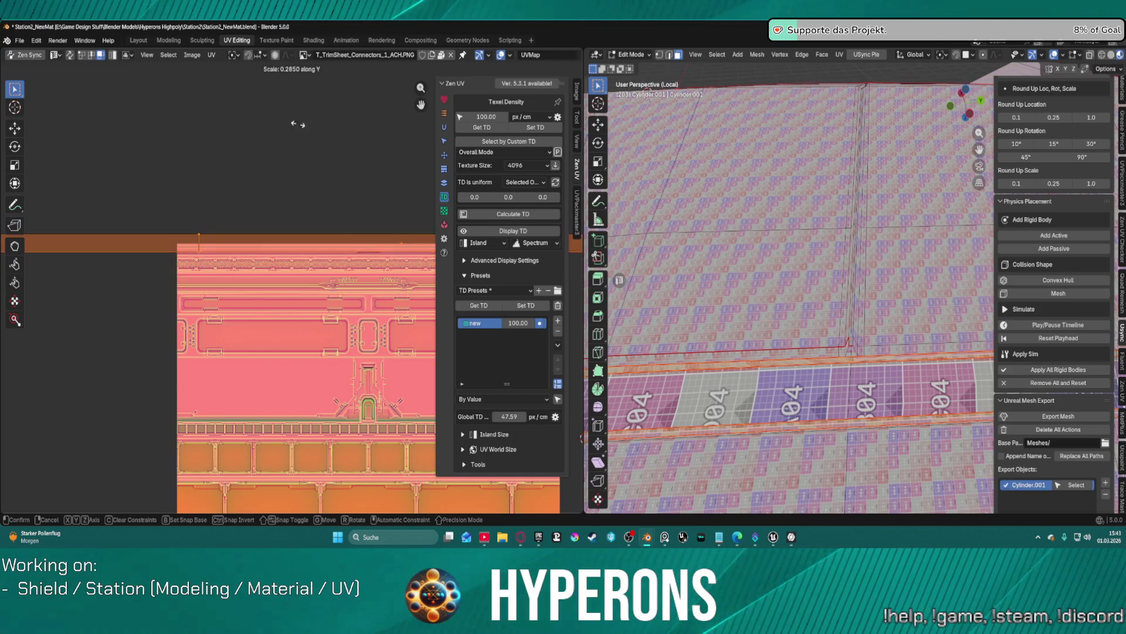
left_click(299, 135)
Step: Position the band vertically on the connector trim and scale it along Y to fit
key("g")
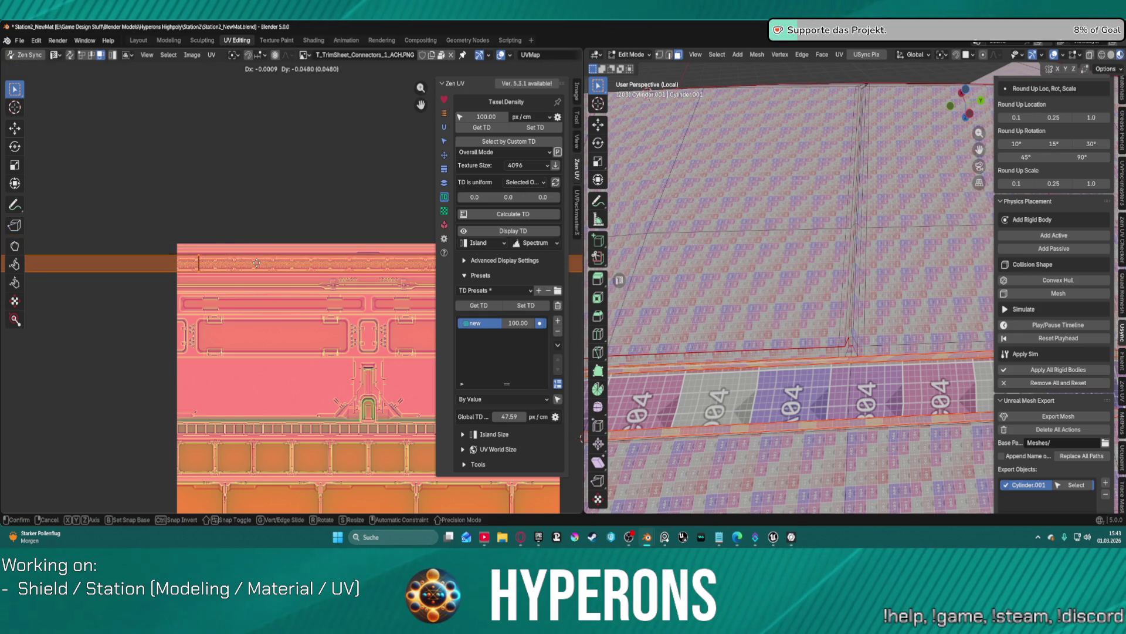
left_click(253, 265)
scroll(160, 177, "up", 5)
mouse_move(160, 178)
middle_mouse_down()
mouse_move(359, 201)
mouse_move(328, 217)
middle_mouse_up()
key("g")
key("y")
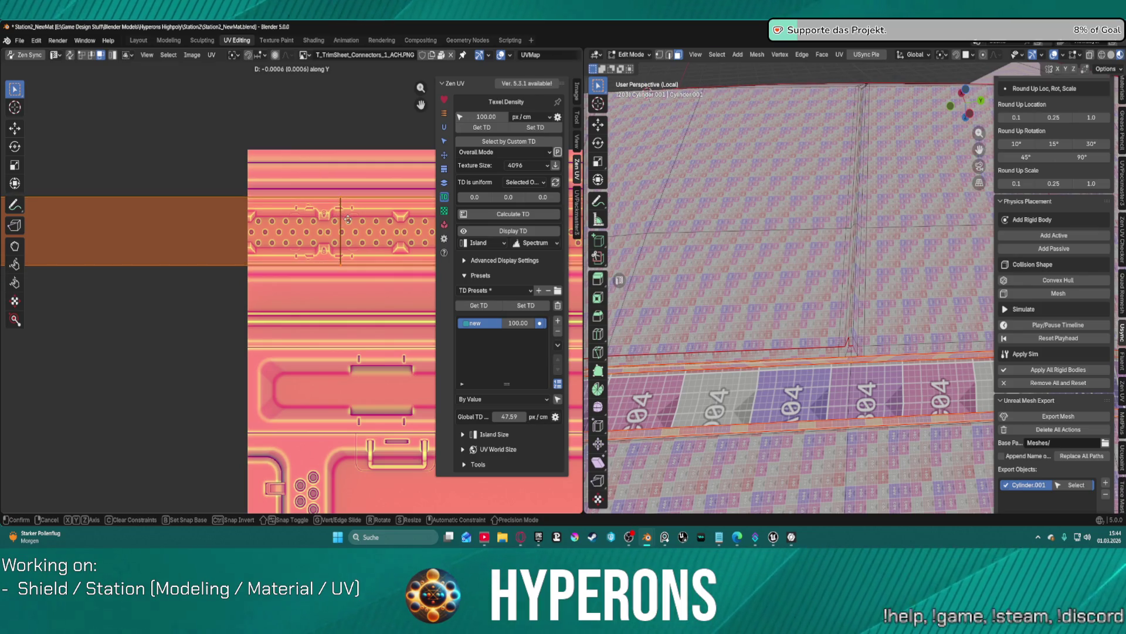
left_click(349, 222)
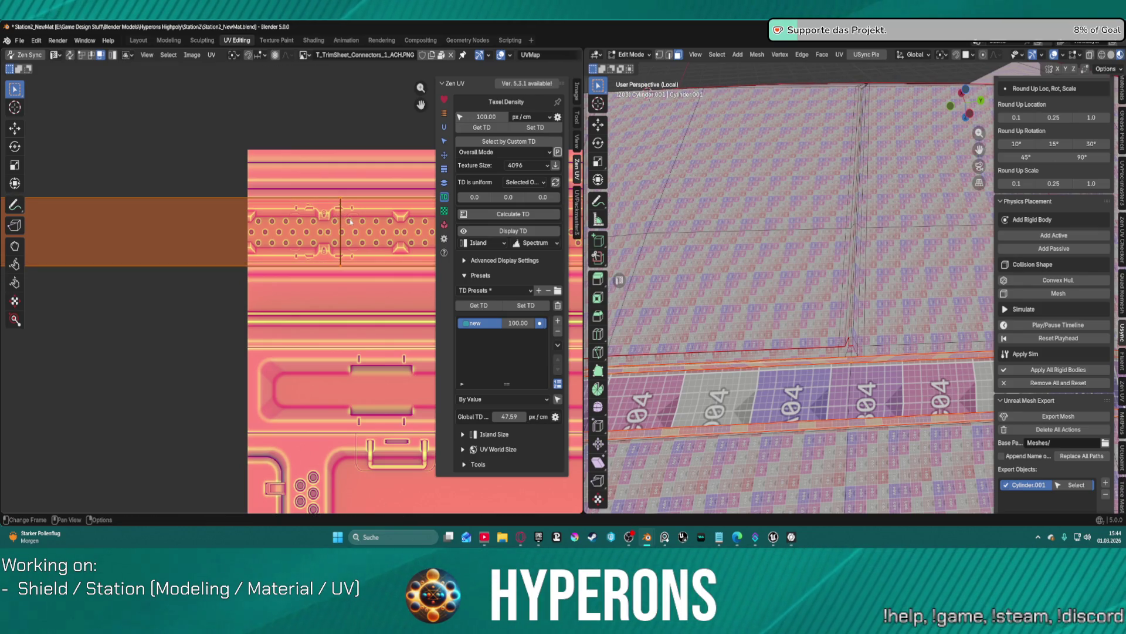
key("s")
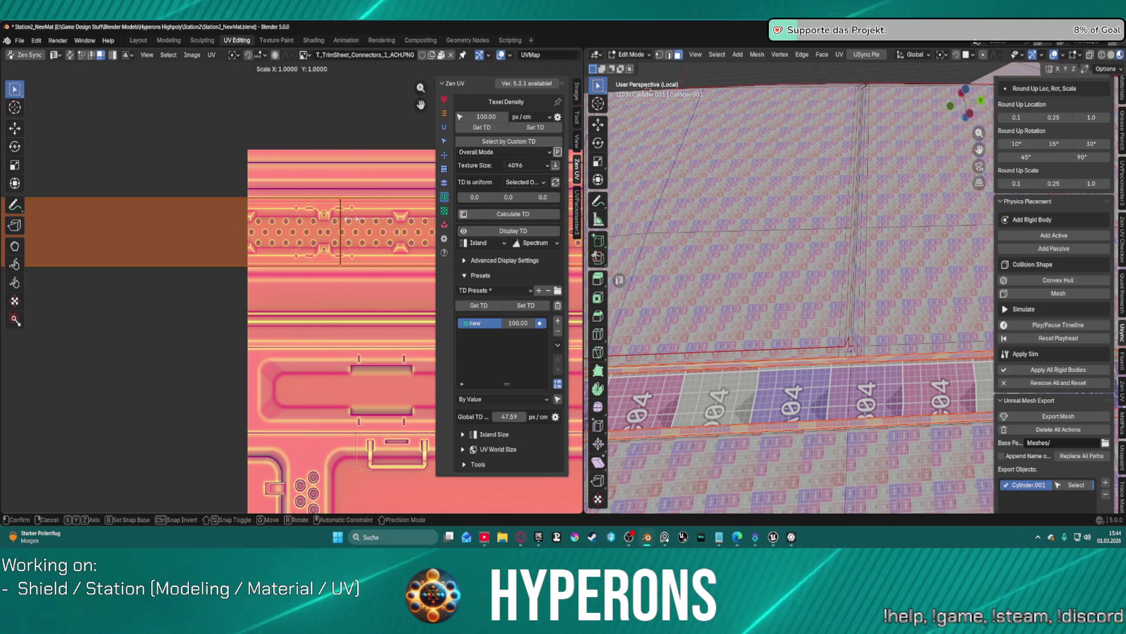
key("y")
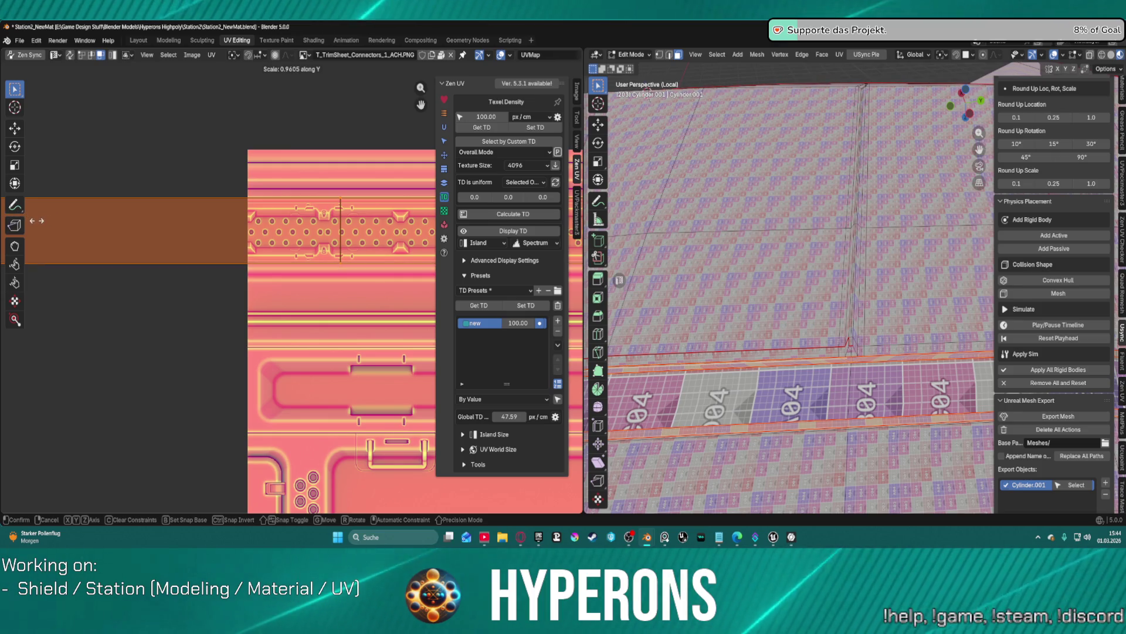
left_click(37, 225)
key("g")
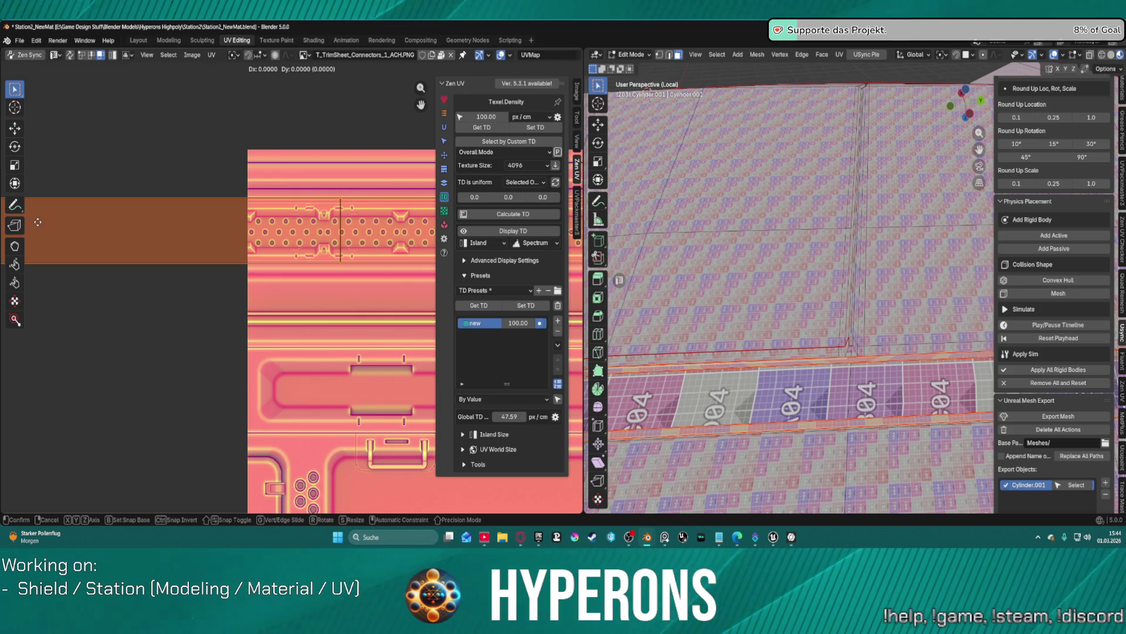
left_click(38, 222)
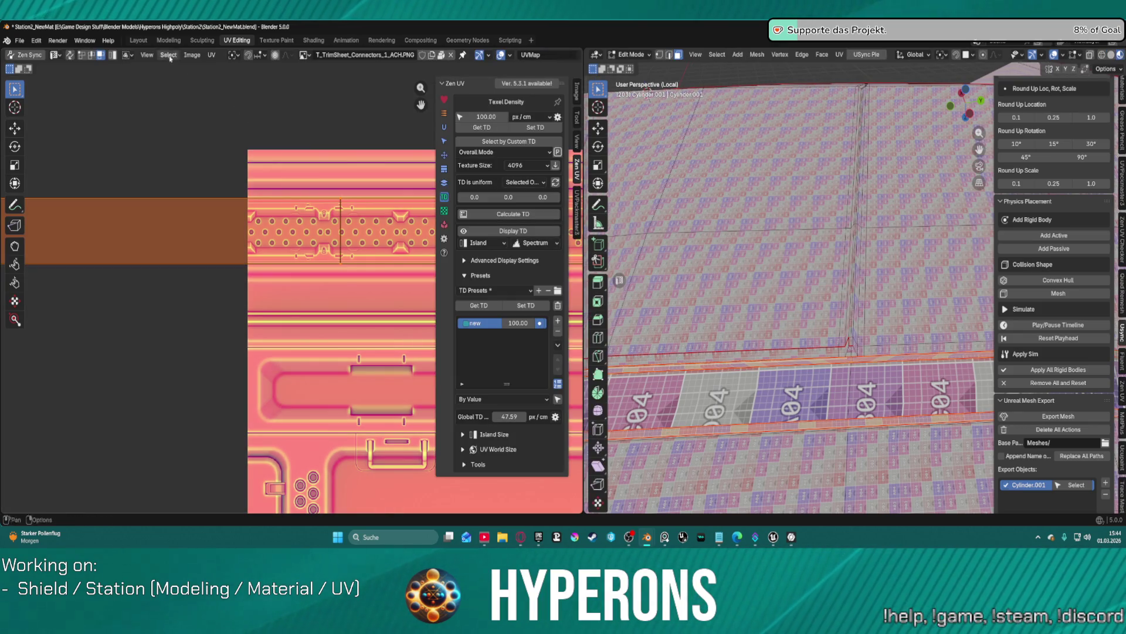
Step: Export the ring mesh with USync's Export Mesh from the Layout workspace and bring Unreal forward
left_click(138, 40)
left_click(863, 136)
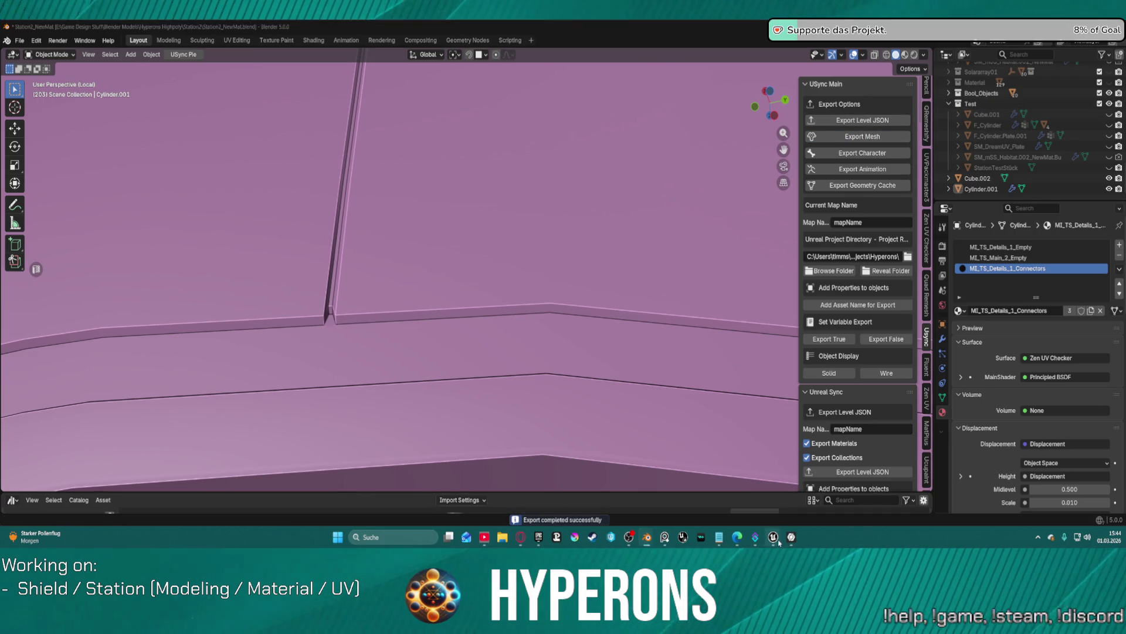
mouse_move(773, 537)
left_click(711, 506)
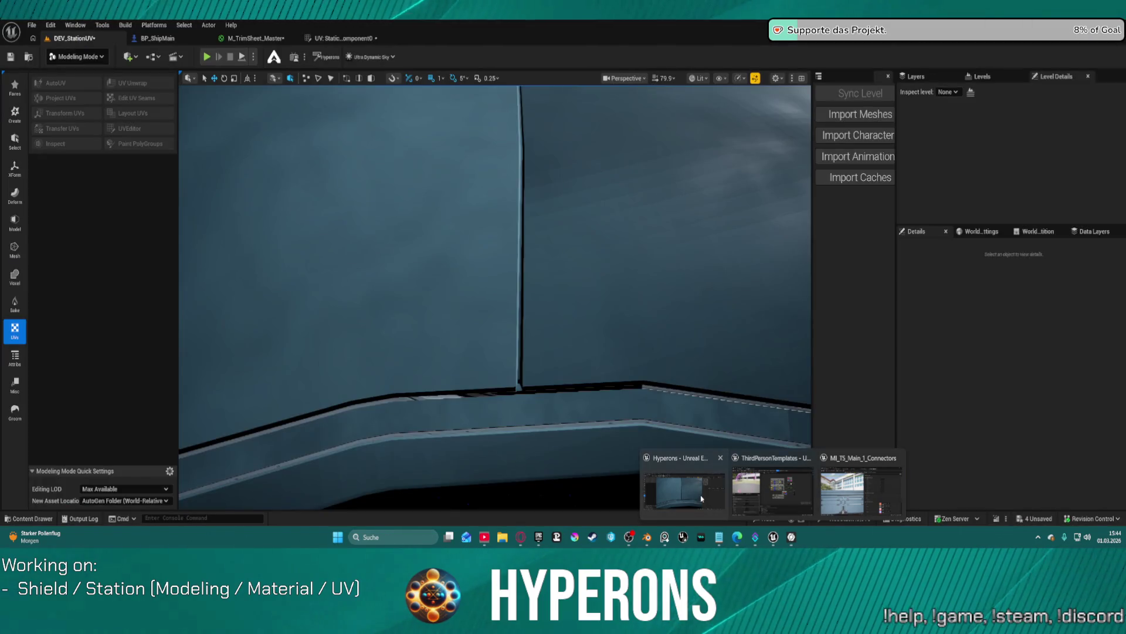
Step: Re-import Cylinder.001 in Unreal and orbit to inspect the ring's connector trim band
left_click(851, 120)
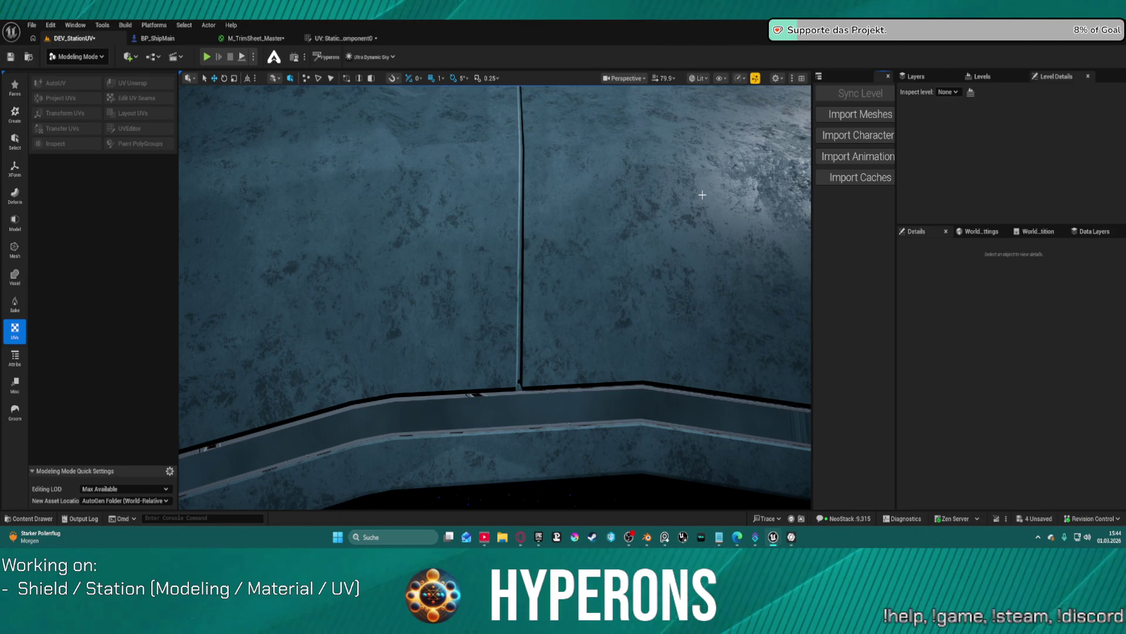
mouse_move(566, 337)
right_mouse_down()
mouse_move(493, 290)
mouse_move(496, 326)
mouse_move(590, 364)
right_mouse_up()
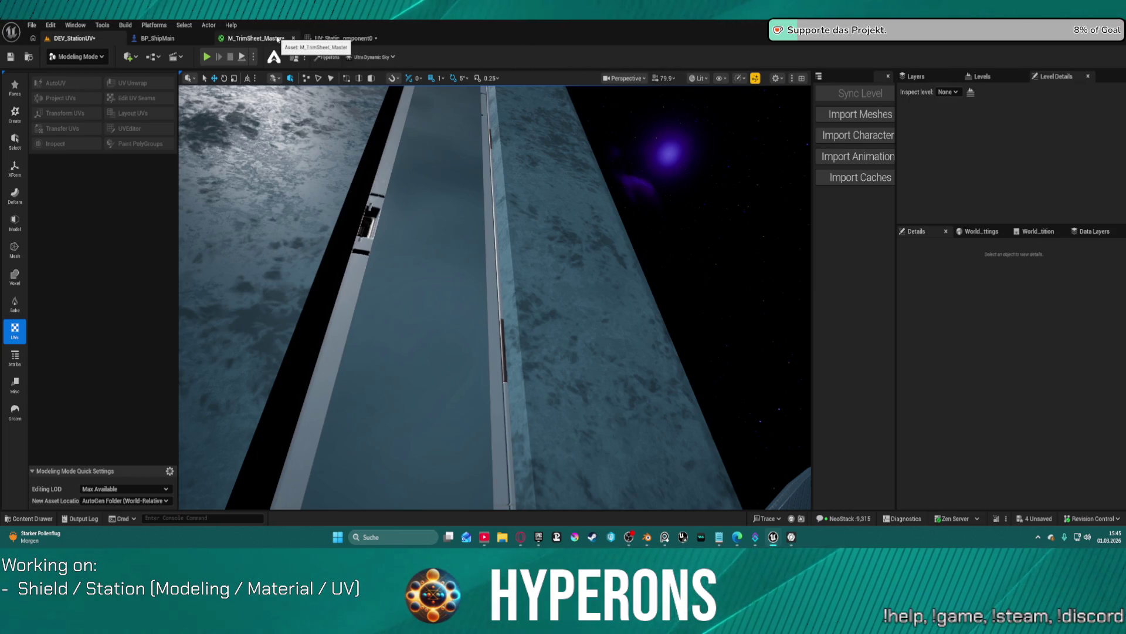
mouse_move(780, 539)
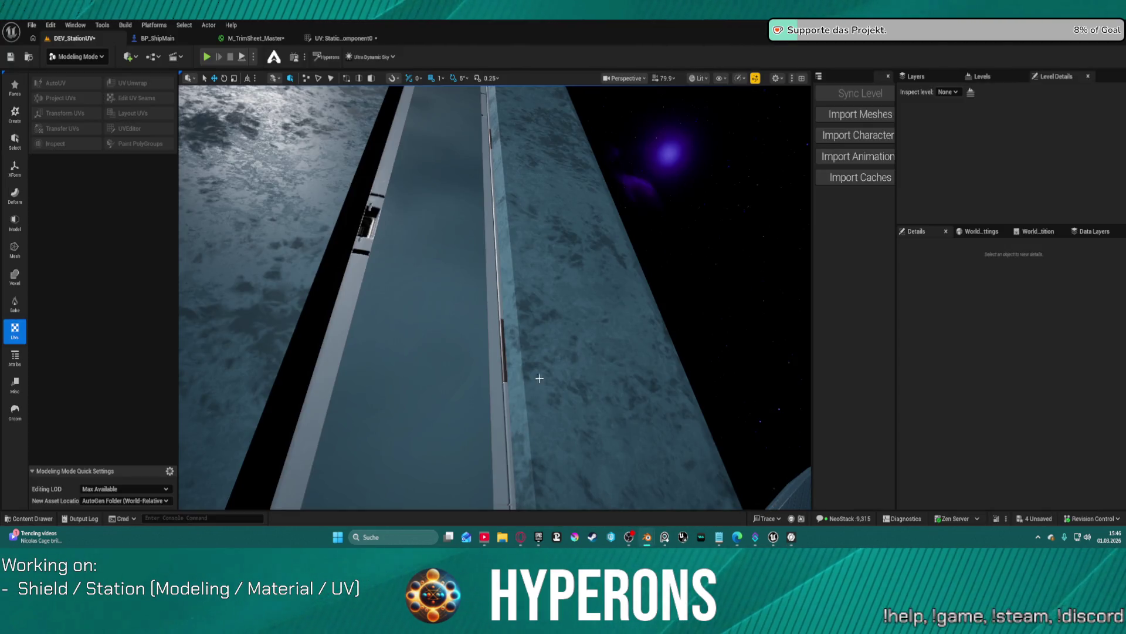
mouse_move(648, 538)
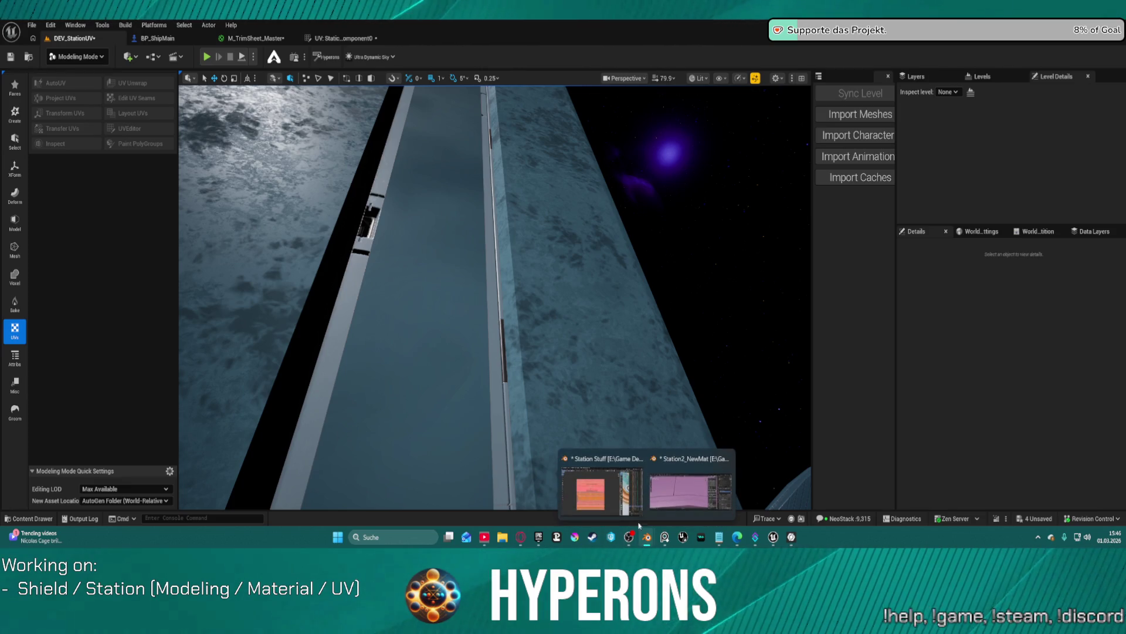
Step: Back in Blender, return the cylinder to object mode and switch to the UV Editing workspace
mouse_move(666, 500)
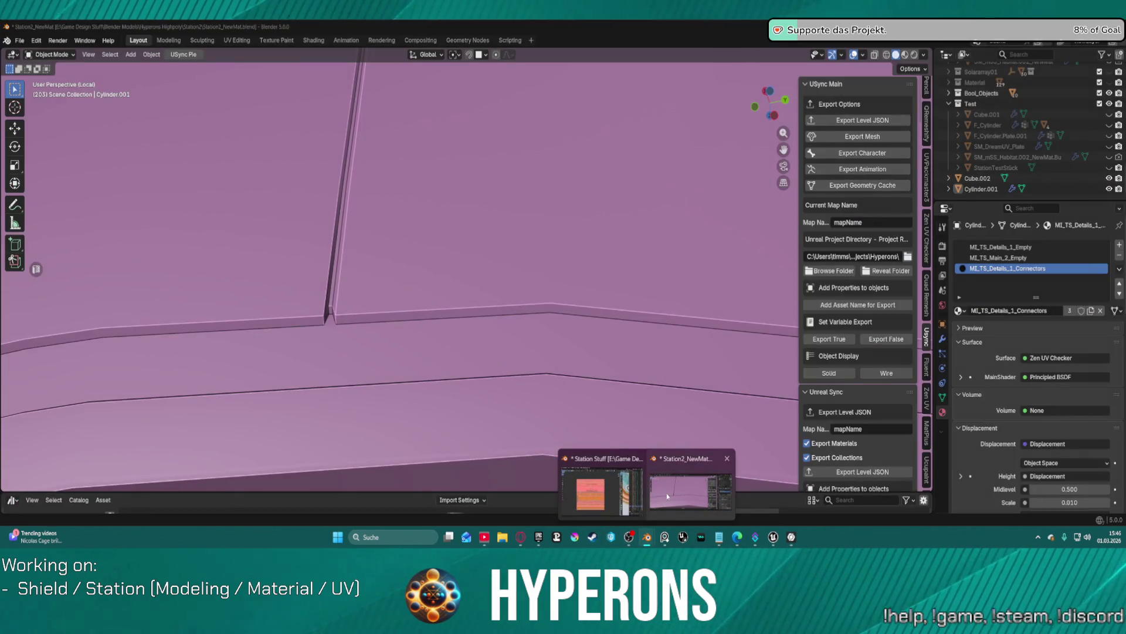
left_click(665, 499)
key("ctrl+Tab")
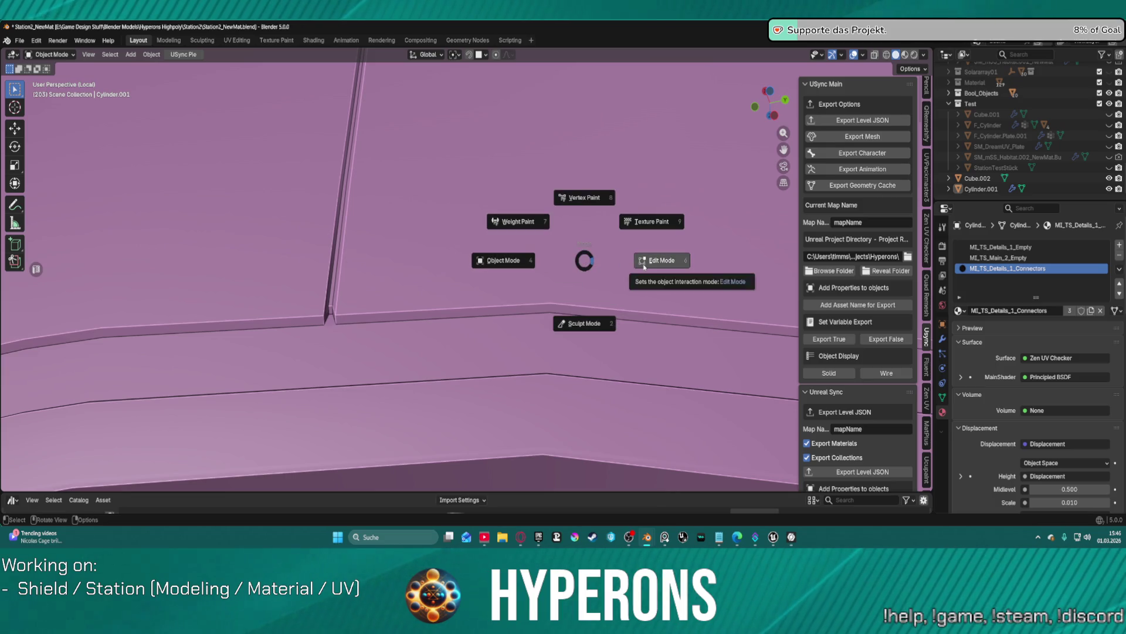
left_click(585, 232)
key("ctrl+Tab")
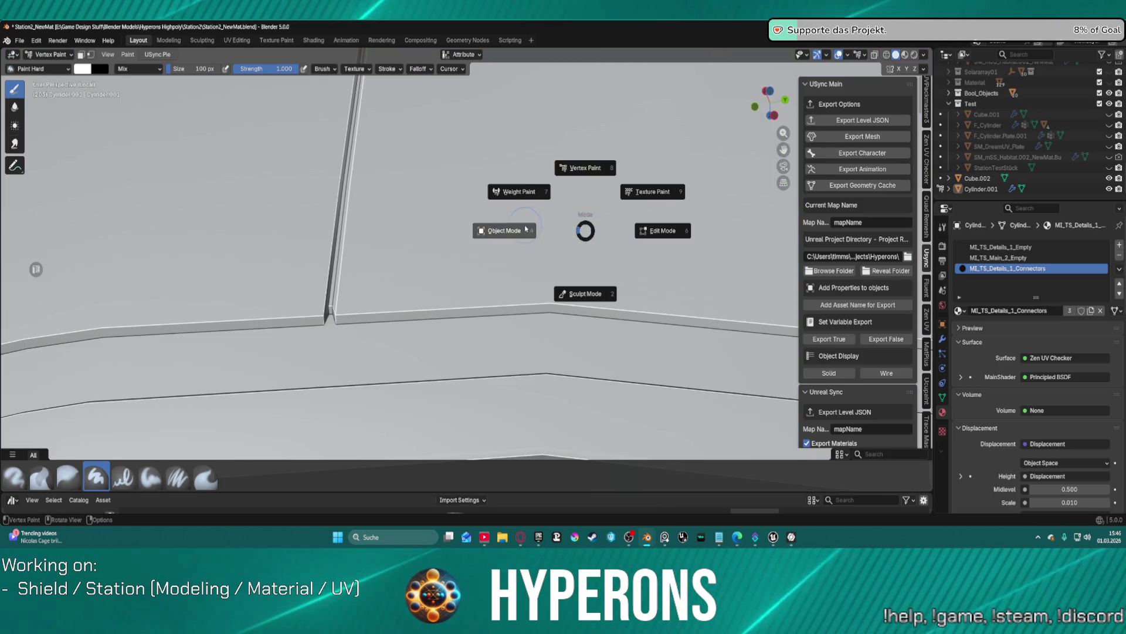
left_click(503, 229)
left_click(248, 41)
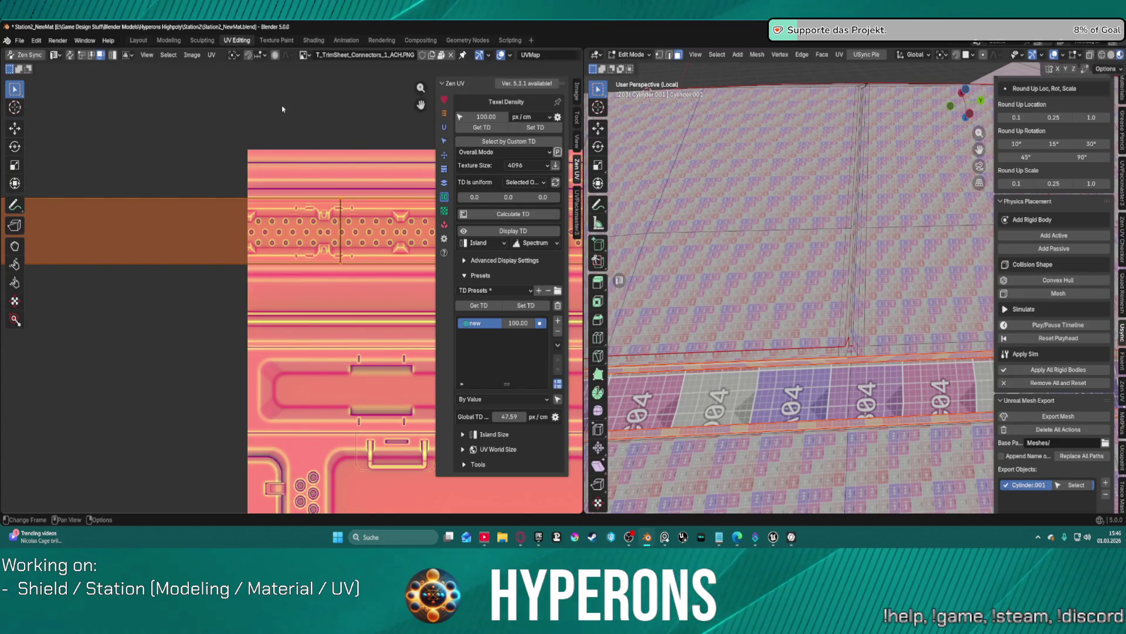
Step: Move the selected UV strip vertically onto the dotted trim band
scroll(317, 164, "down", 2)
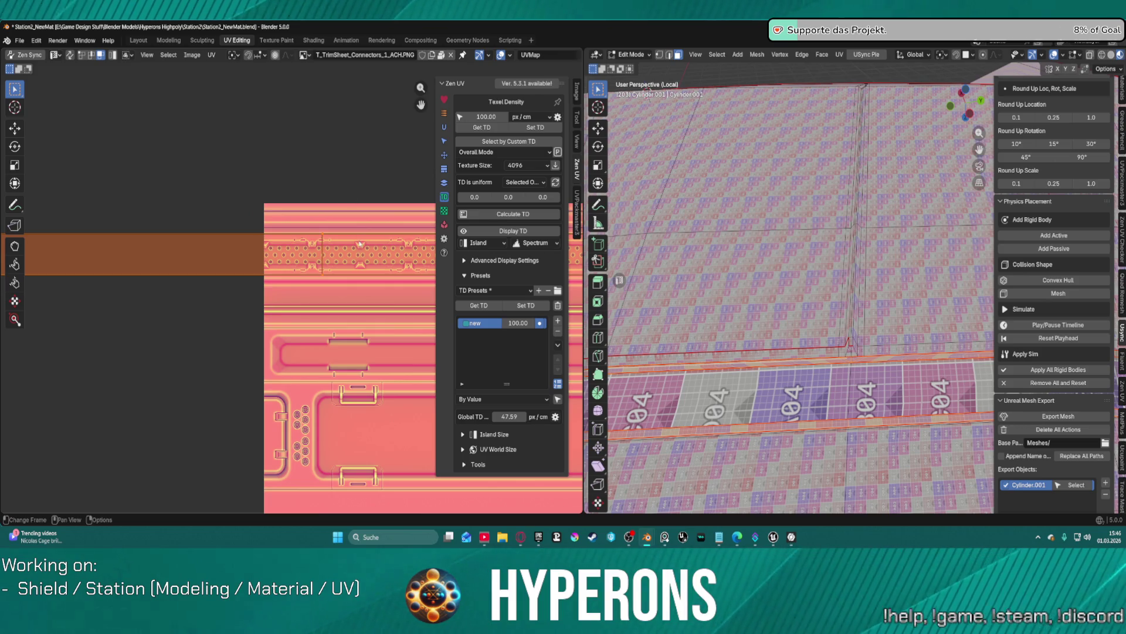
key("g")
key("y")
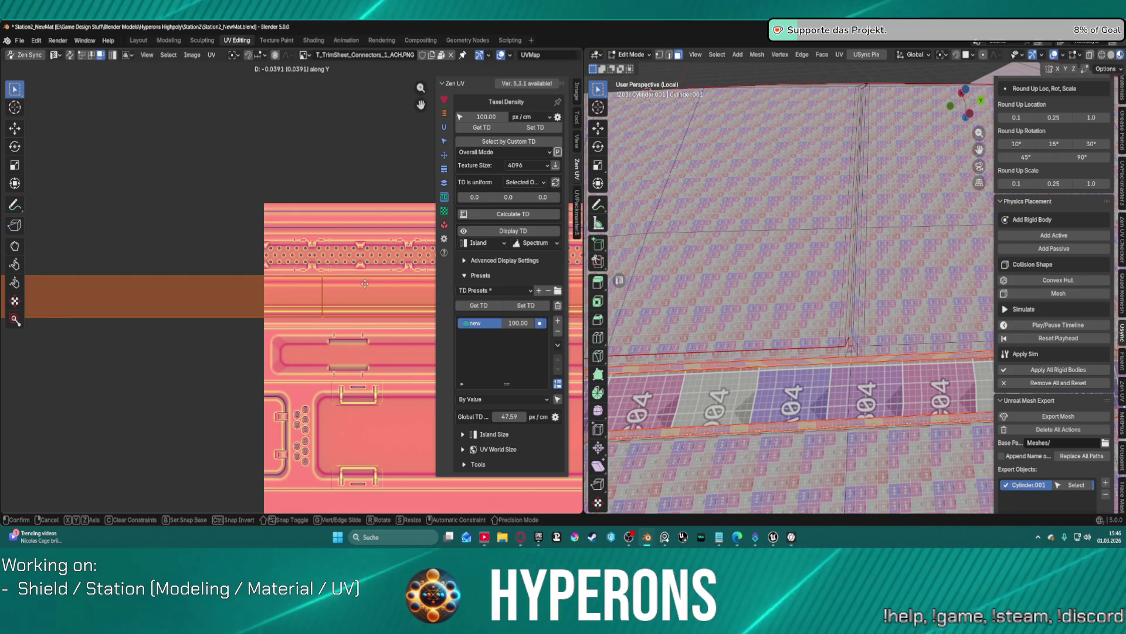
left_click(365, 255)
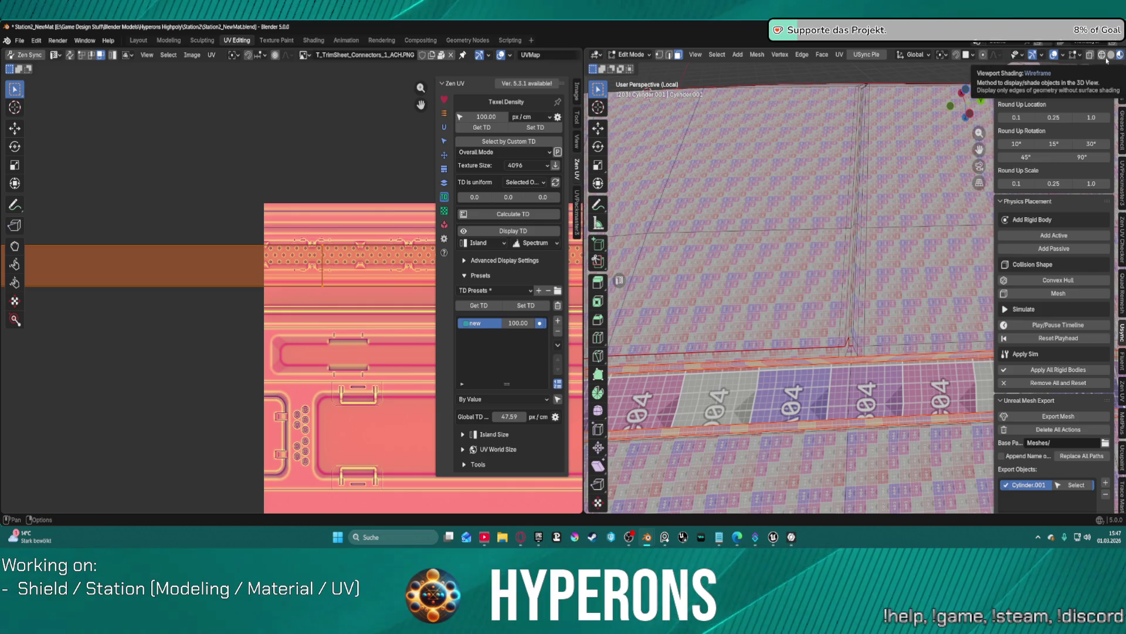
Step: Orbit the curved cylinder to check the pink band after the UV move
right_click(824, 274)
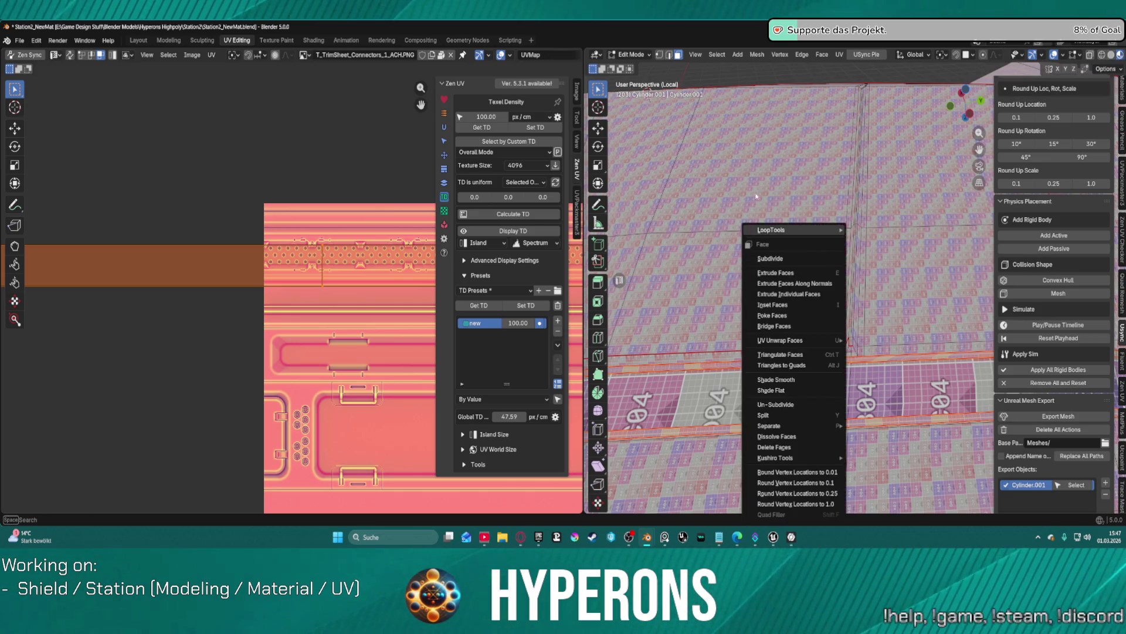
key("Escape")
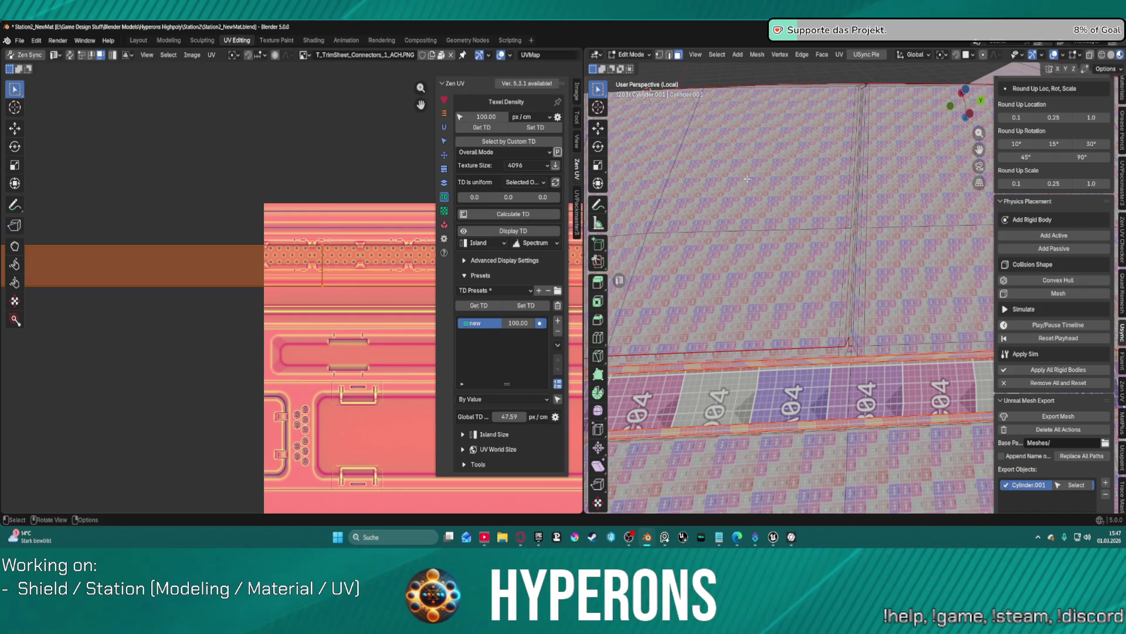
scroll(747, 179, "down", 3)
mouse_move(747, 179)
middle_mouse_down()
mouse_move(788, 293)
mouse_move(824, 268)
mouse_move(781, 176)
middle_mouse_up()
scroll(772, 161, "down", 3)
middle_click_drag(808, 316, 842, 299)
scroll(843, 299, "up", 2)
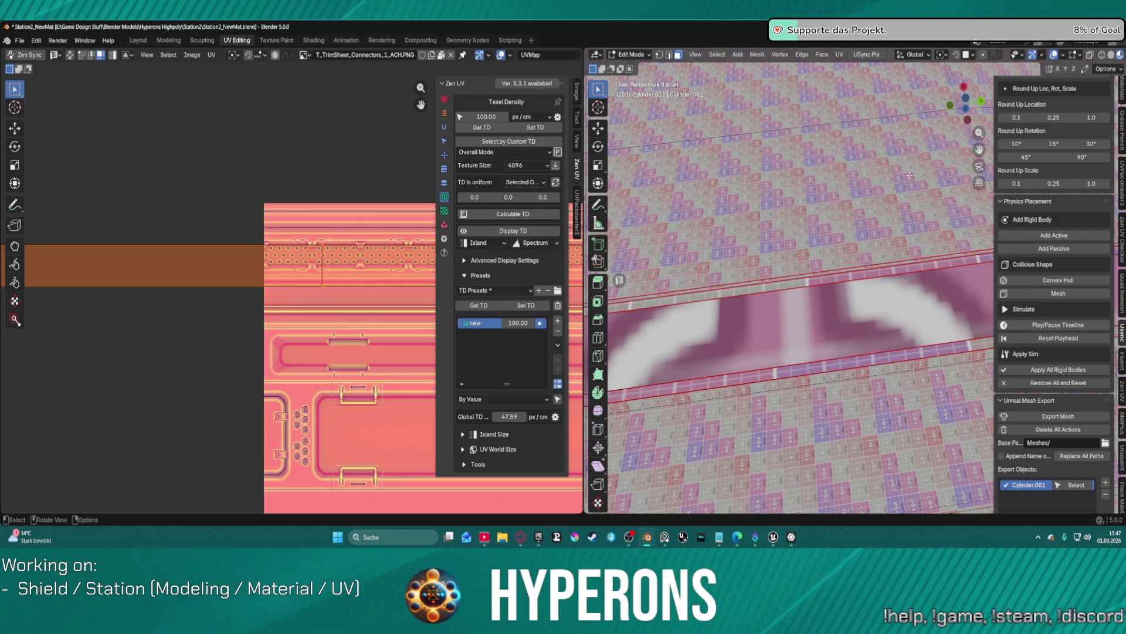
Step: Turn off the Zen UV checker texture on the model
left_click(445, 128)
left_click(444, 197)
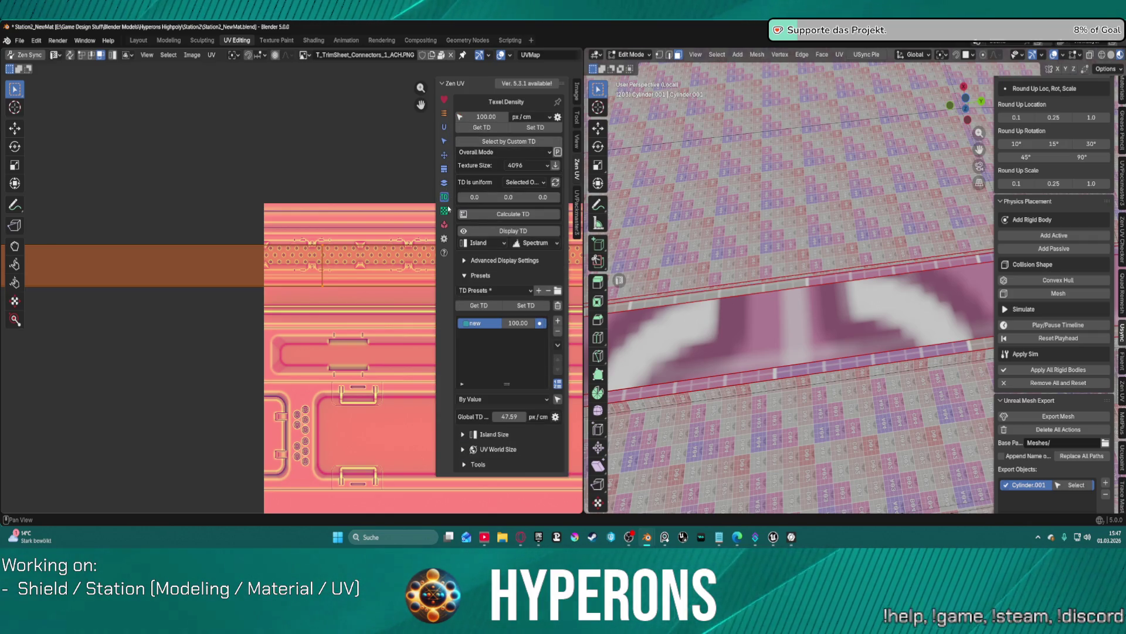
left_click(445, 210)
left_click(497, 120)
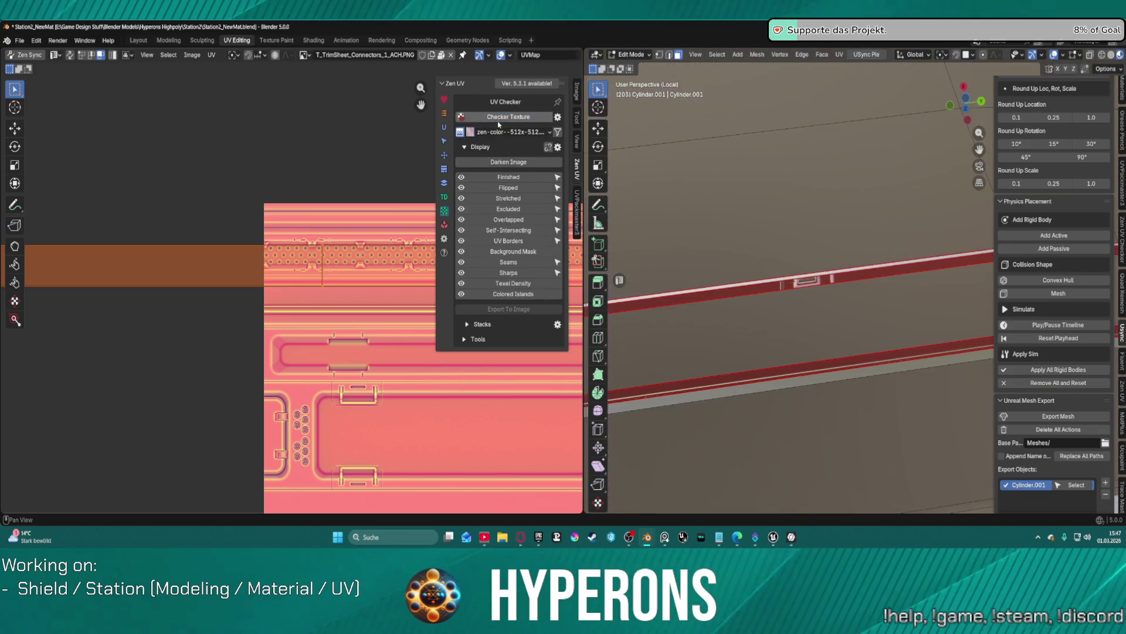
scroll(735, 272, "down", 5)
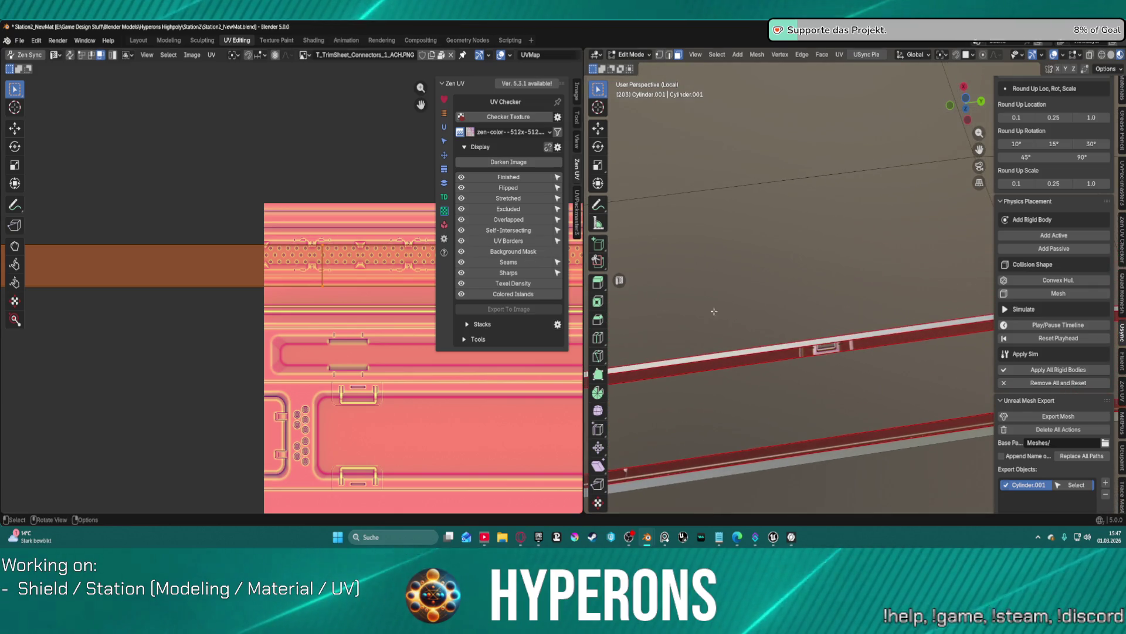
scroll(841, 350, "up", 3)
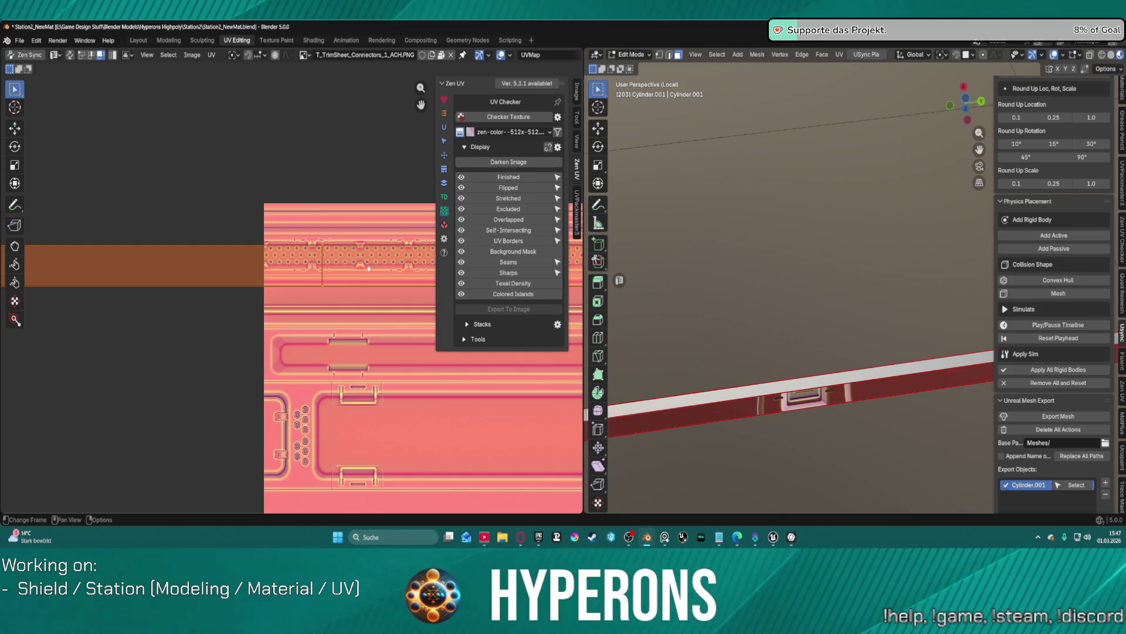
Step: Shift the UV strip slightly downward along Y
key("g")
key("y")
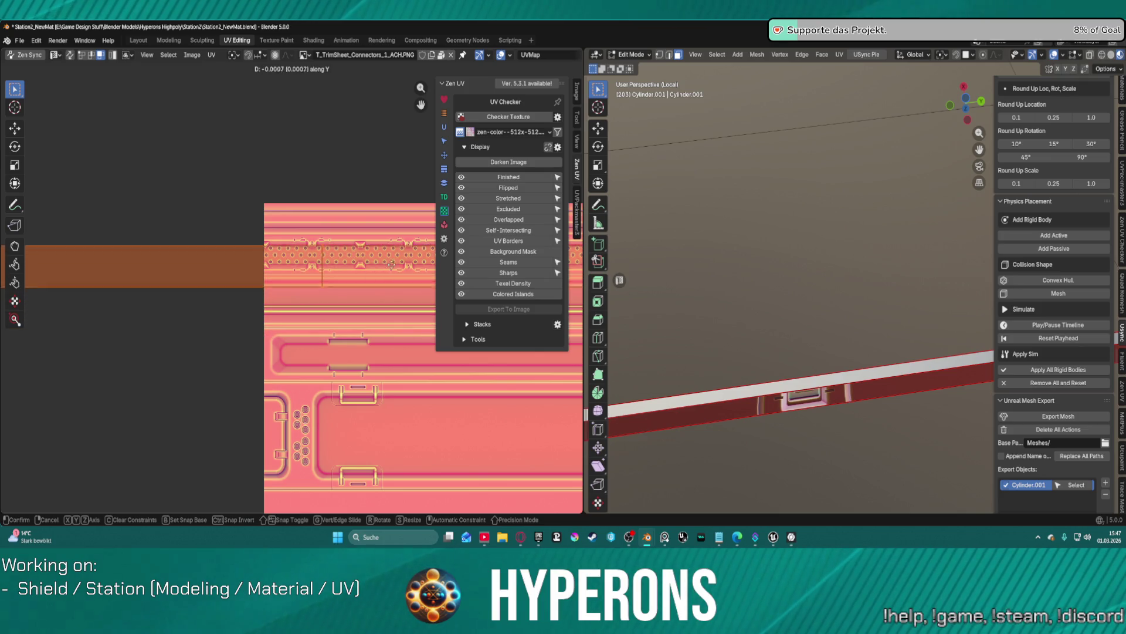
left_click(393, 360)
scroll(874, 384, "up", 3)
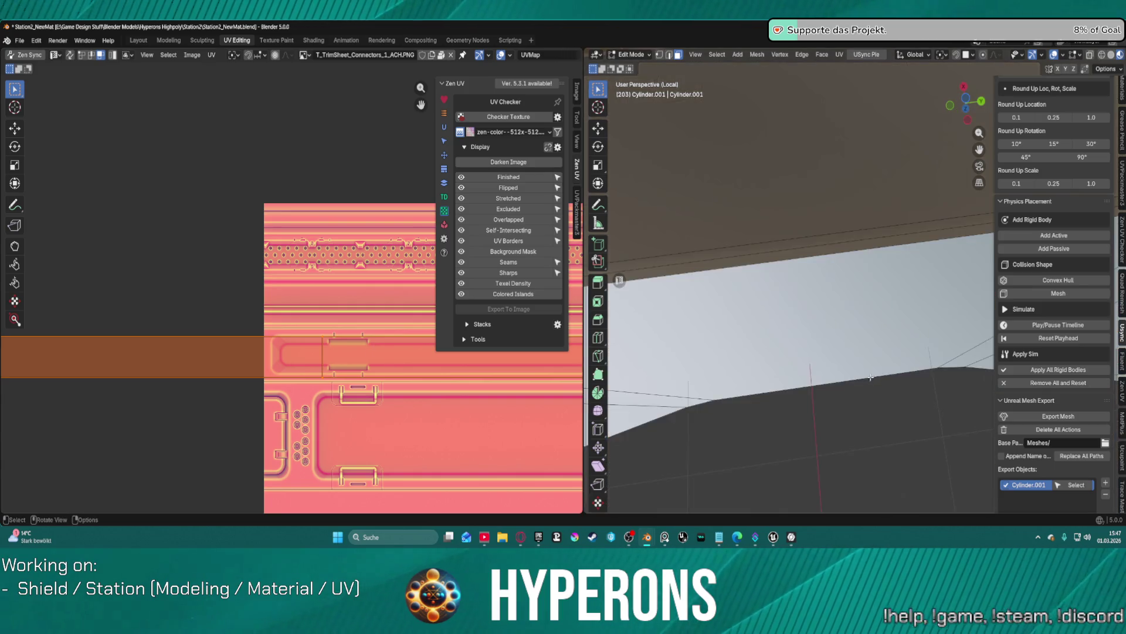
scroll(865, 366, "down", 5)
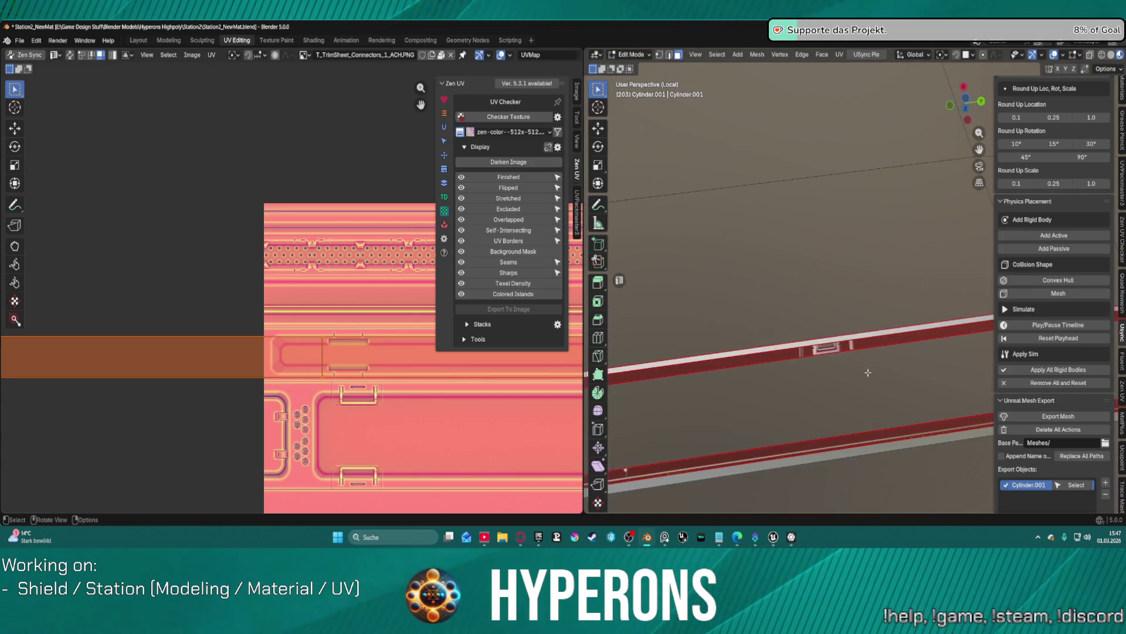
Step: Frame another edge loop of the ring, inspect its seams from below, and reselect the UV strip
left_click(839, 346, "alt")
key("KP_Decimal")
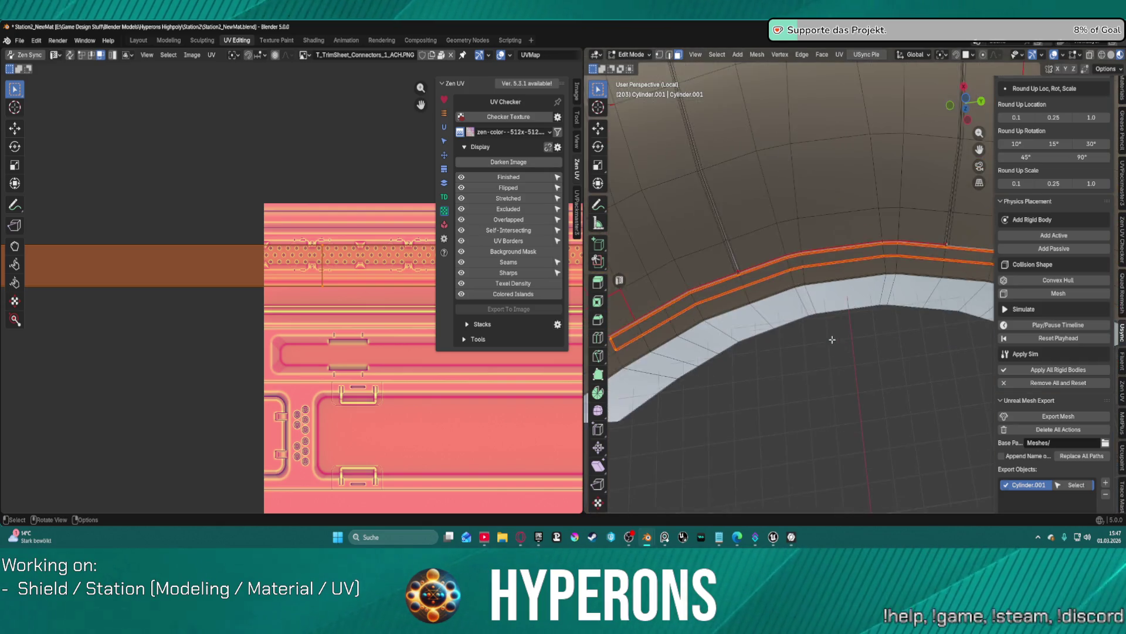
mouse_move(845, 308)
middle_mouse_down()
mouse_move(890, 195)
mouse_move(860, 304)
mouse_move(865, 412)
mouse_move(897, 356)
middle_mouse_up()
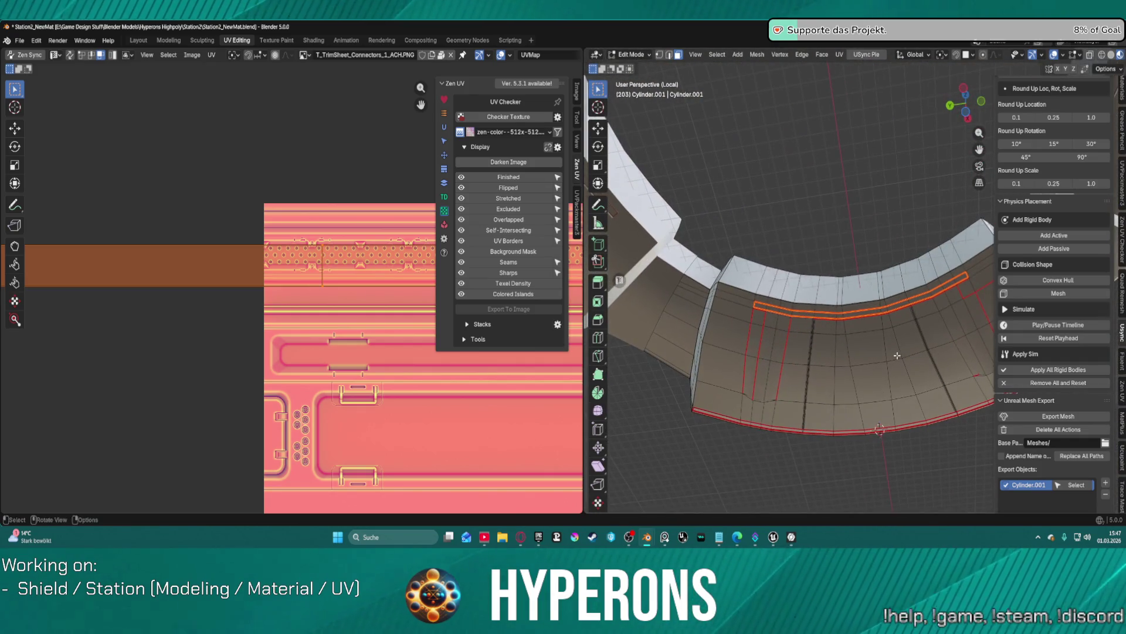
left_click(201, 188)
key("a")
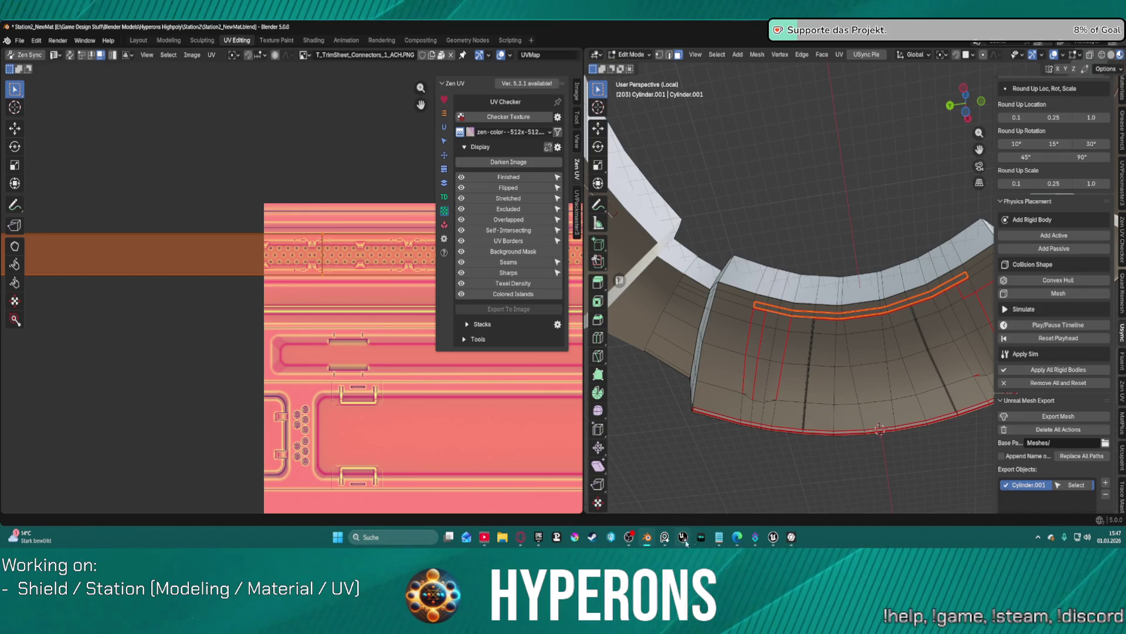
Step: In Unreal, select the ring mesh Cylinder_001 and rotate it about 5 degrees
mouse_move(772, 541)
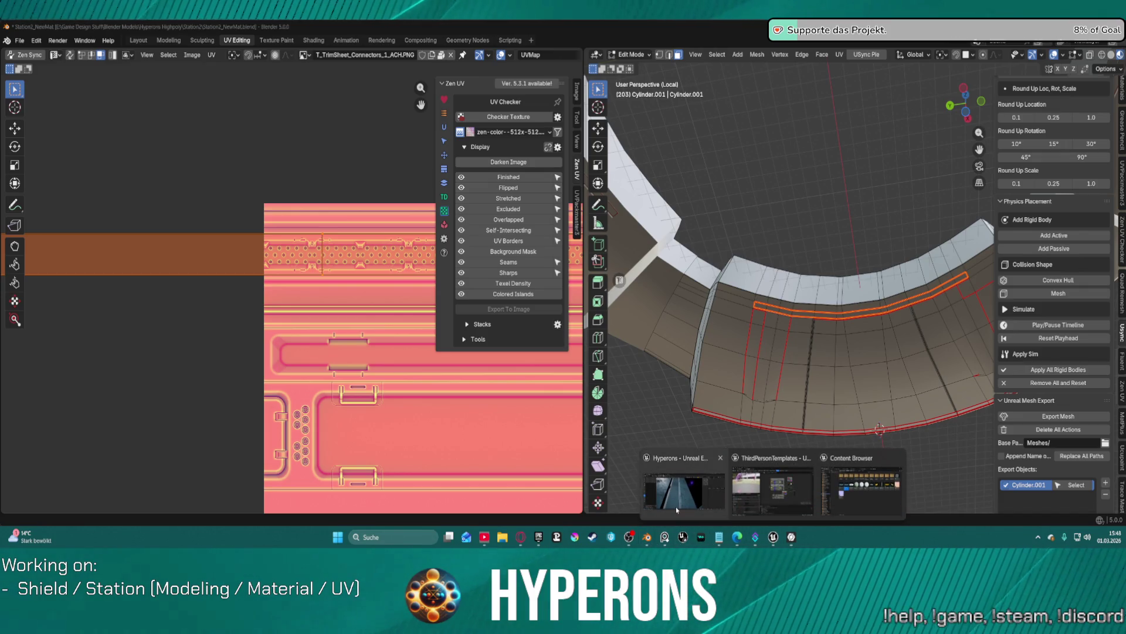
left_click(683, 484)
mouse_move(581, 226)
right_mouse_down()
mouse_move(605, 198)
mouse_move(607, 135)
mouse_move(609, 182)
mouse_move(610, 140)
mouse_move(633, 234)
right_mouse_up()
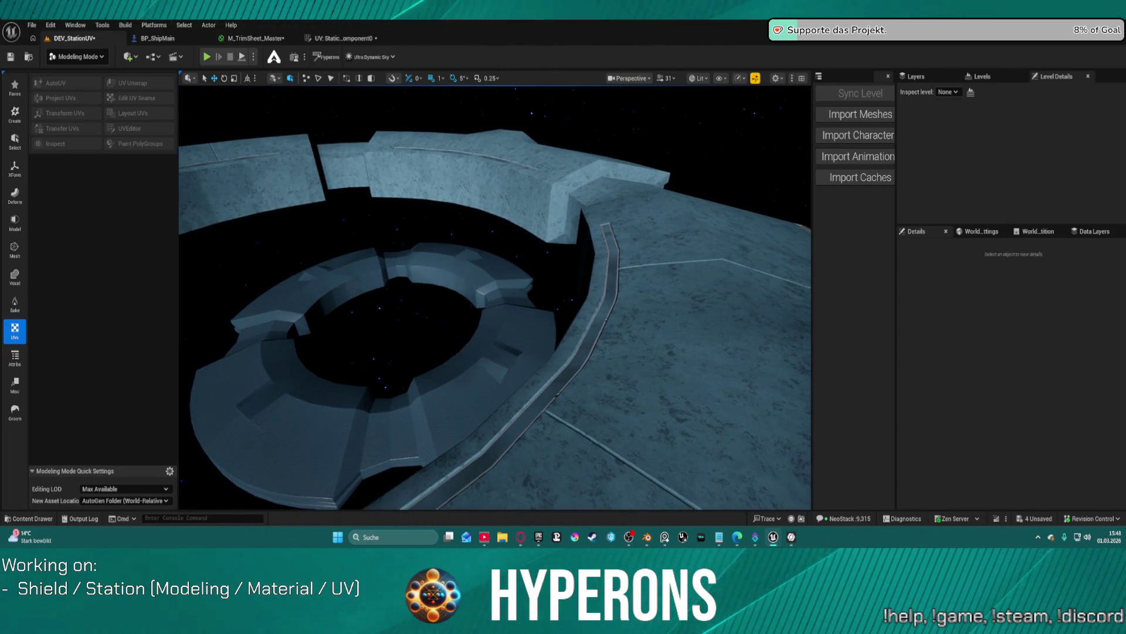
left_click(671, 296)
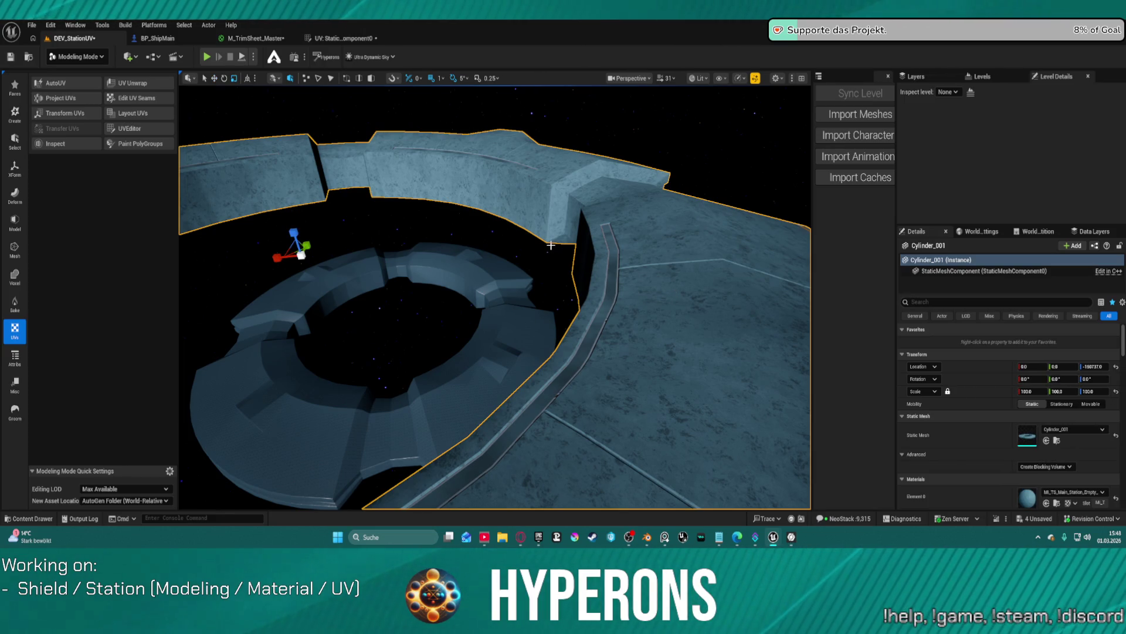
mouse_move(327, 223)
left_mouse_down()
mouse_move(344, 280)
mouse_move(344, 252)
left_mouse_up()
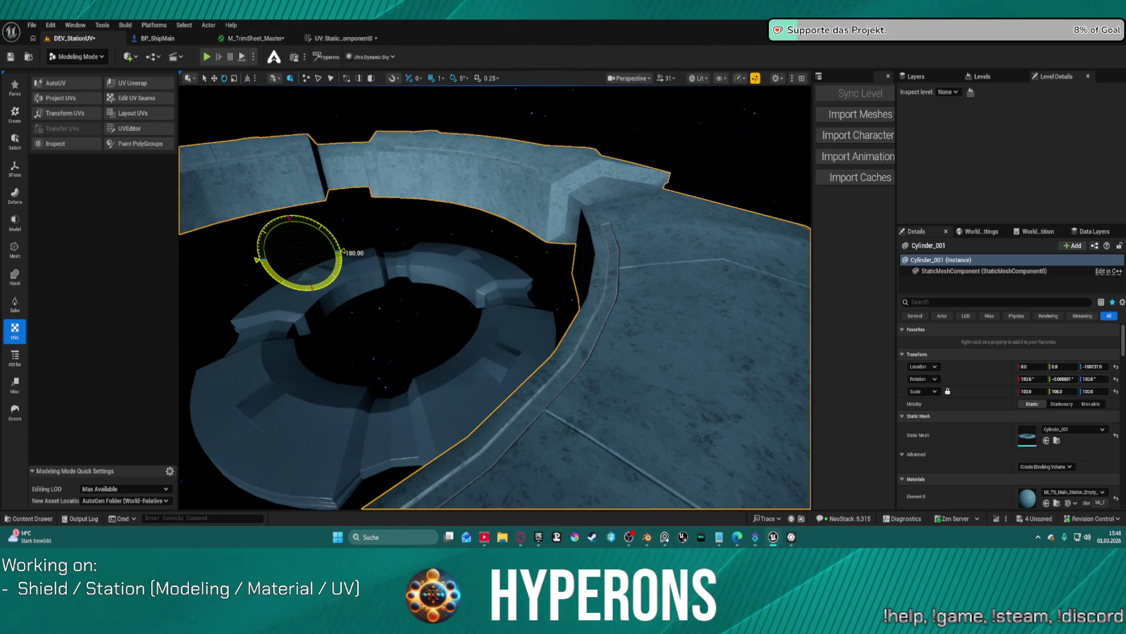
Step: Fly down to the station floor and along the rail trench to inspect its trim
mouse_move(348, 226)
right_mouse_down()
mouse_move(355, 282)
mouse_move(369, 237)
mouse_move(388, 287)
mouse_move(605, 332)
right_mouse_up()
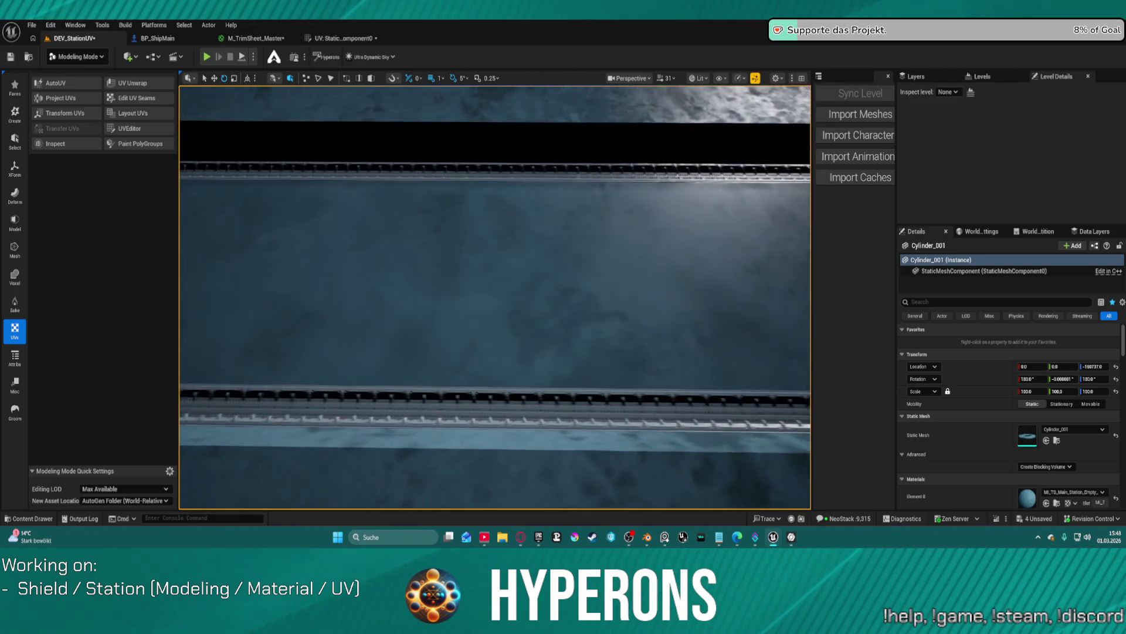
mouse_move(604, 332)
right_mouse_down()
mouse_move(582, 326)
mouse_move(581, 337)
right_mouse_up()
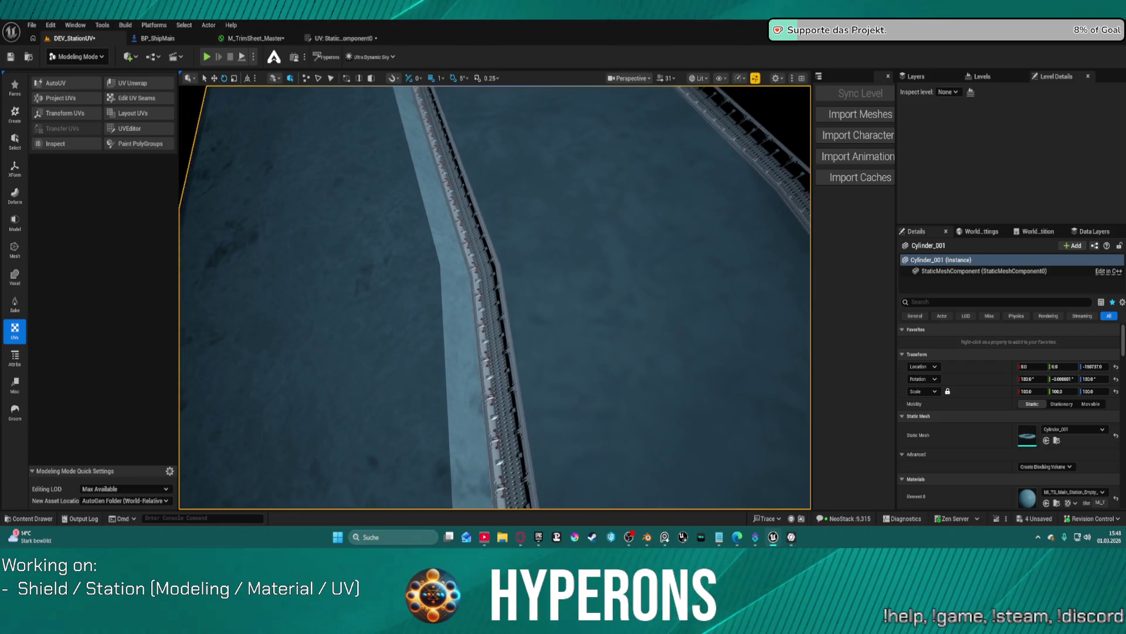
right_click_drag(581, 337, 540, 339)
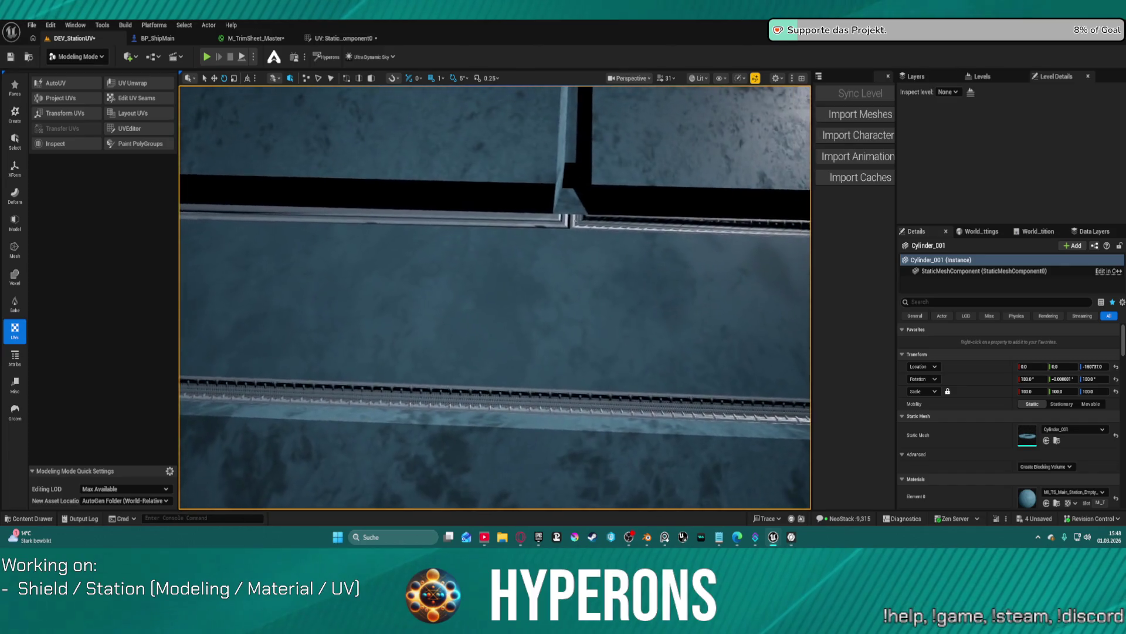
right_click_drag(540, 339, 522, 346)
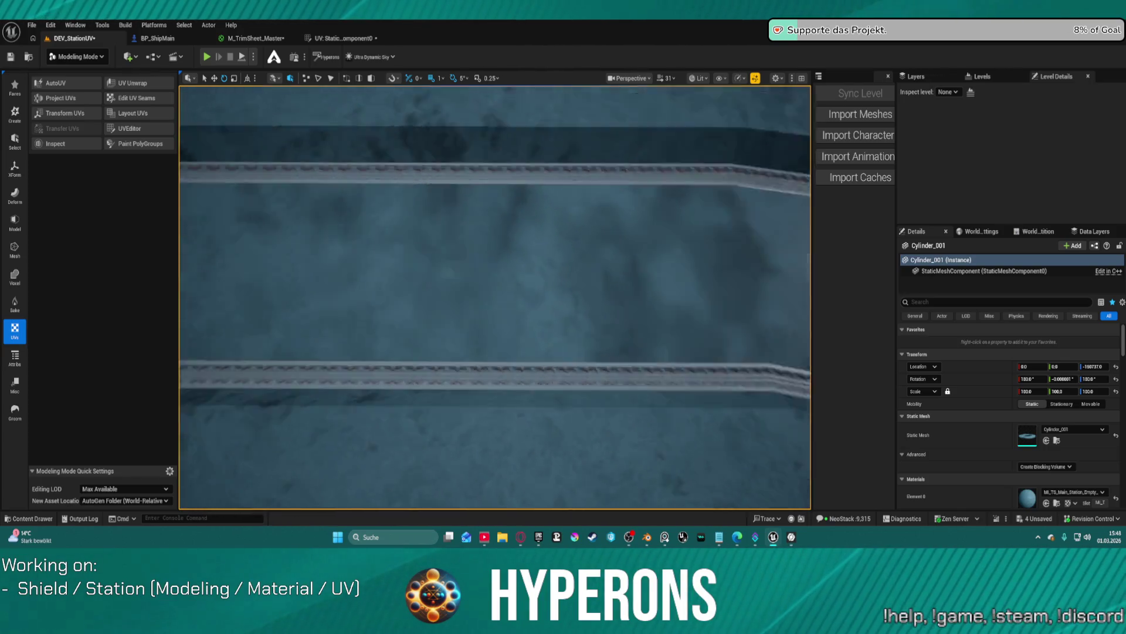
right_click_drag(399, 271, 410, 271)
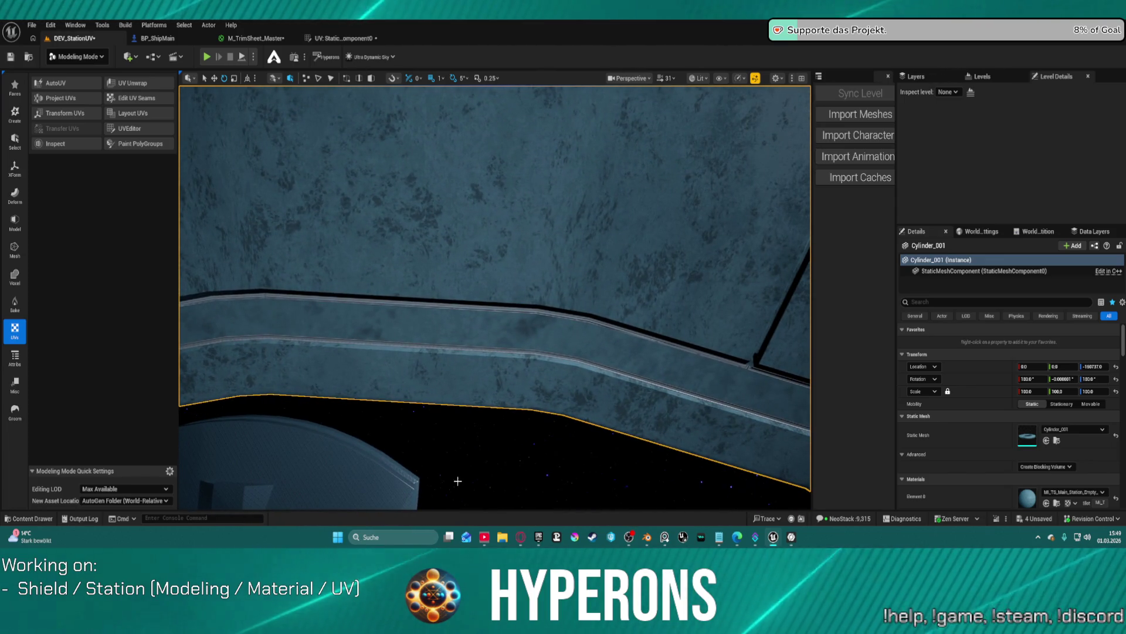
Step: Fly along the long strip and close in on the station mesh edge
mouse_move(605, 315)
right_mouse_down()
mouse_move(551, 293)
mouse_move(528, 261)
mouse_move(481, 234)
mouse_move(516, 275)
mouse_move(504, 267)
right_mouse_up()
scroll(981, 440, "down", 2)
scroll(980, 440, "down", 1)
mouse_move(722, 362)
right_mouse_down()
mouse_move(722, 346)
mouse_move(739, 358)
right_mouse_up()
right_click_drag(494, 297, 494, 296)
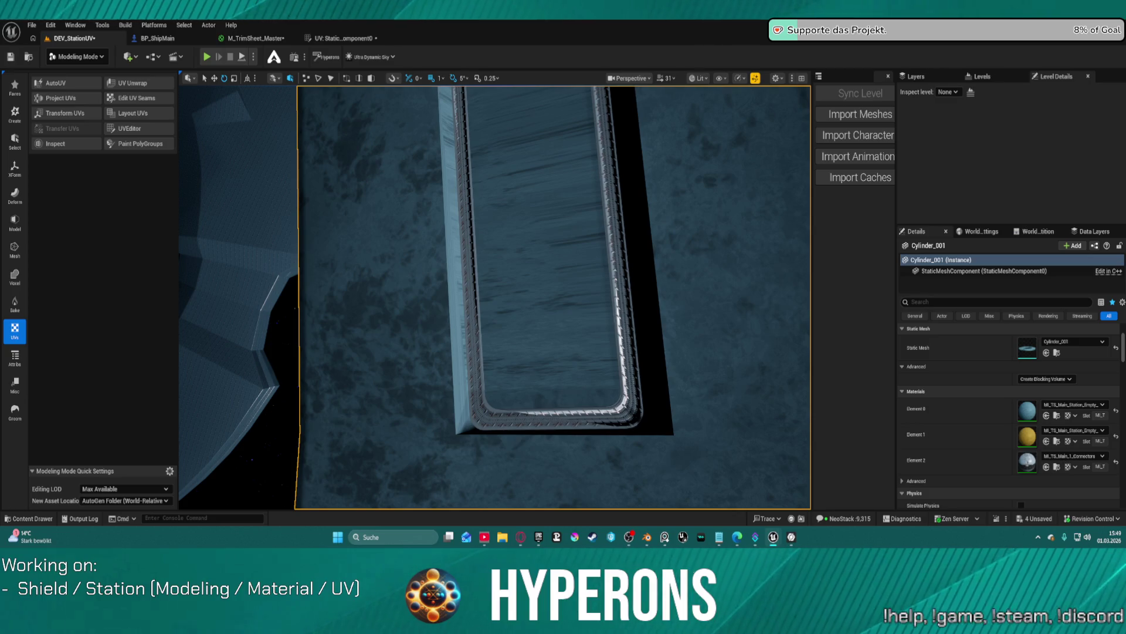
right_click_drag(608, 270, 610, 272)
scroll(608, 270, "down", 2)
scroll(610, 272, "down", 1)
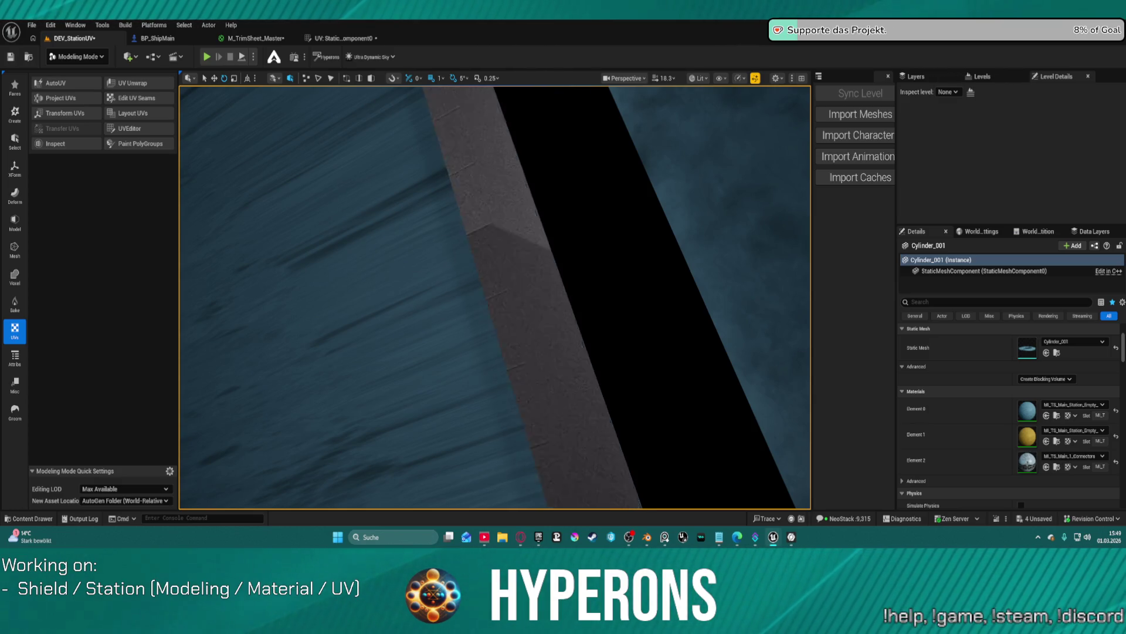
Step: Inspect the rim corner, perforated rim edge, panelled wall and its panel seams
right_click_drag(528, 252, 528, 252)
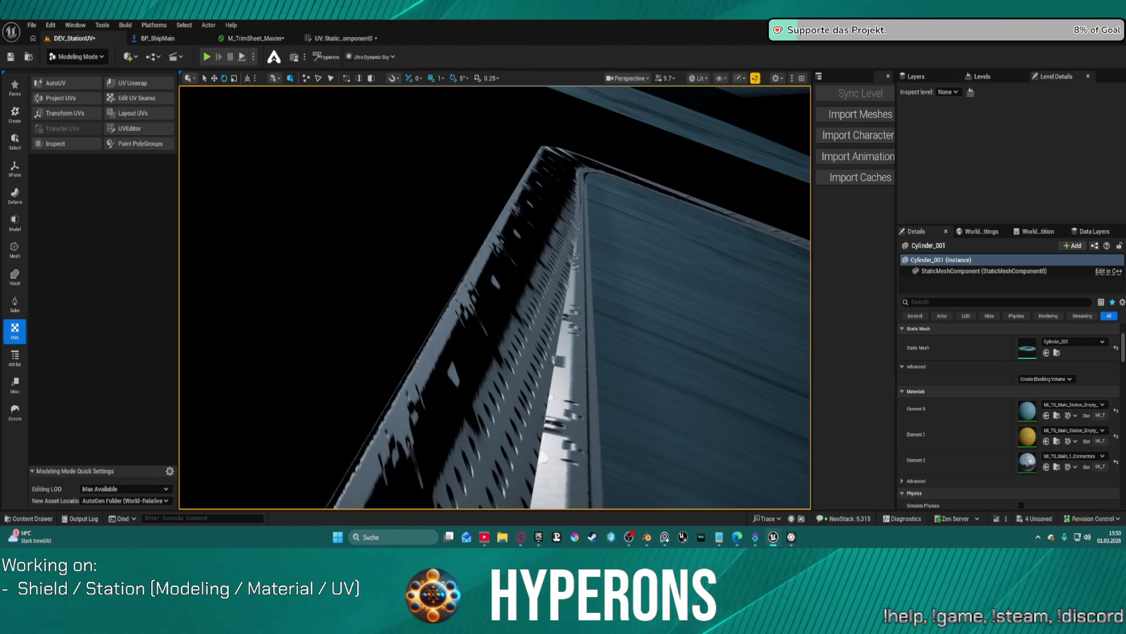
mouse_move(587, 322)
right_mouse_down()
mouse_move(616, 355)
mouse_move(525, 281)
right_mouse_up()
right_click_drag(608, 244, 608, 244)
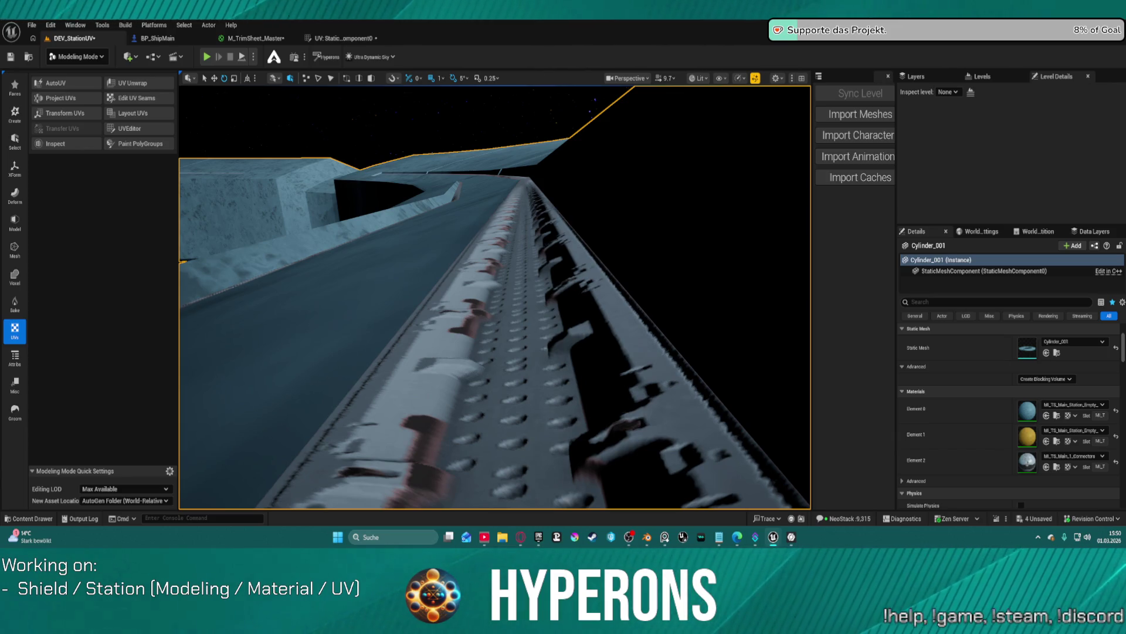
mouse_move(511, 221)
right_mouse_down()
mouse_move(458, 239)
mouse_move(390, 219)
right_mouse_up()
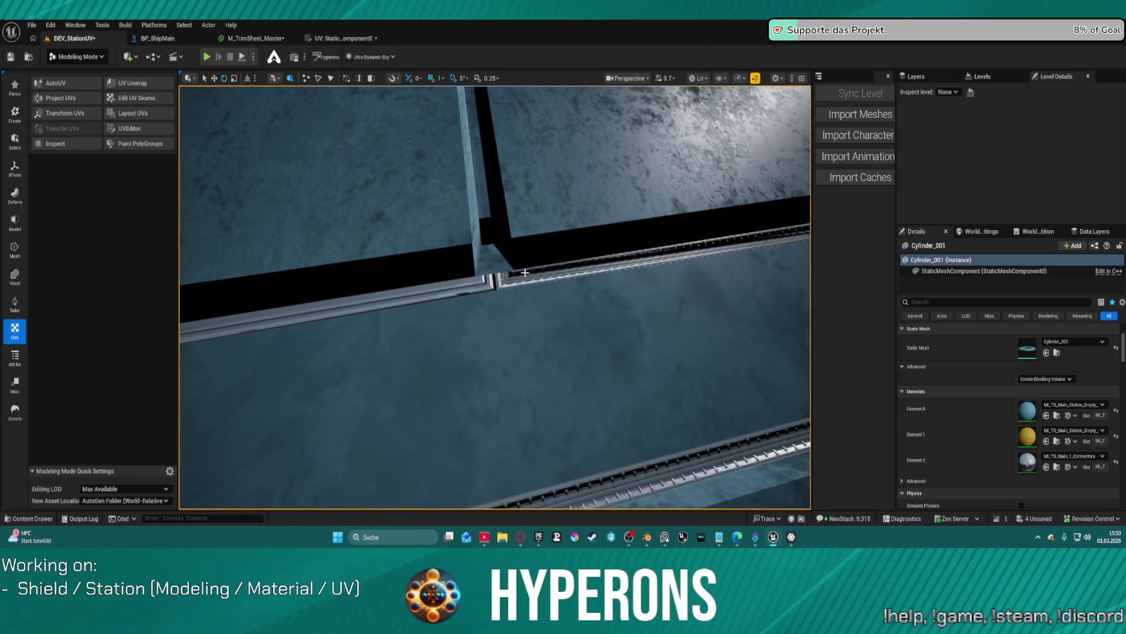
right_click_drag(587, 278, 578, 275)
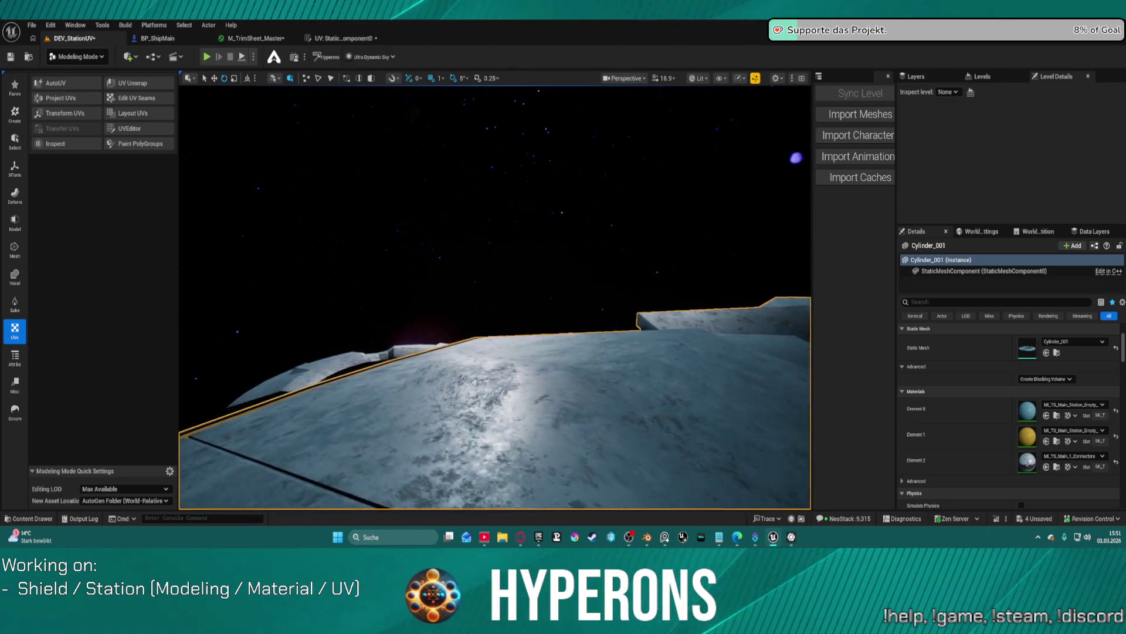
Step: Look down the panel seam, pull back to the yellow stripe, then switch to InstaMAT Studio
mouse_move(494, 297)
right_mouse_down()
mouse_move(491, 411)
mouse_move(491, 382)
right_mouse_up()
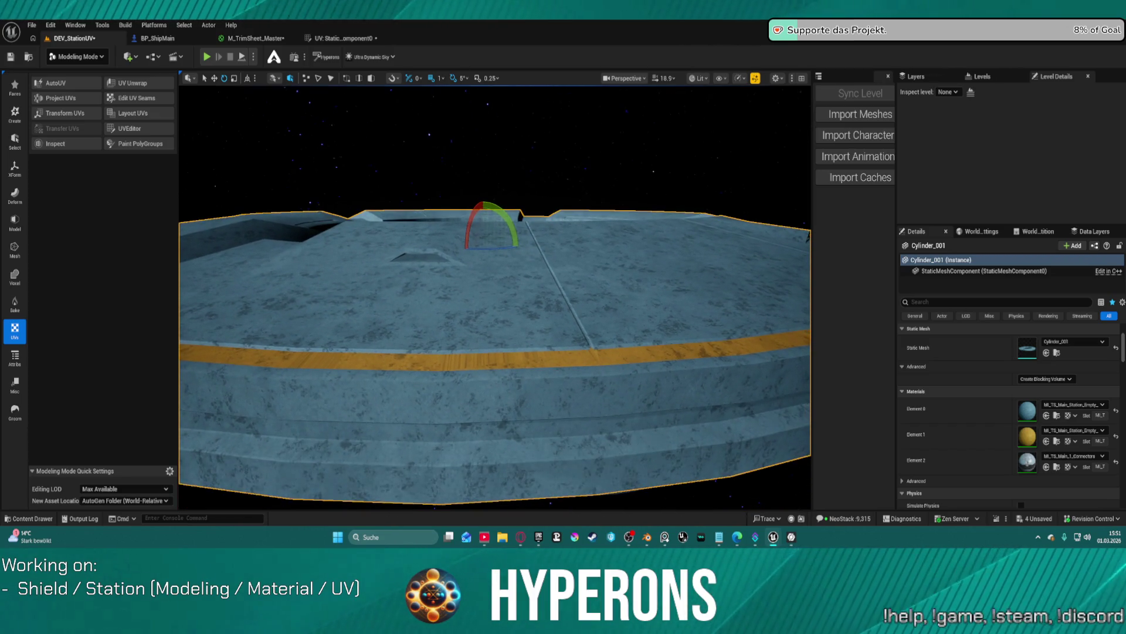
right_click_drag(492, 381, 518, 372)
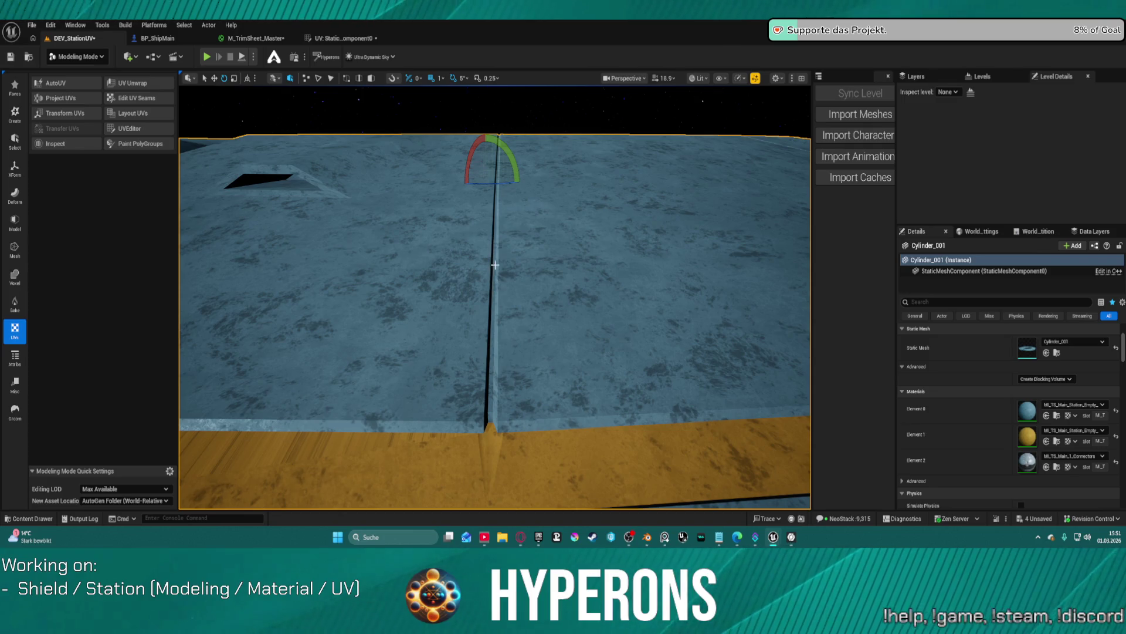
mouse_move(494, 237)
right_mouse_down()
mouse_move(501, 216)
mouse_move(503, 282)
right_mouse_up()
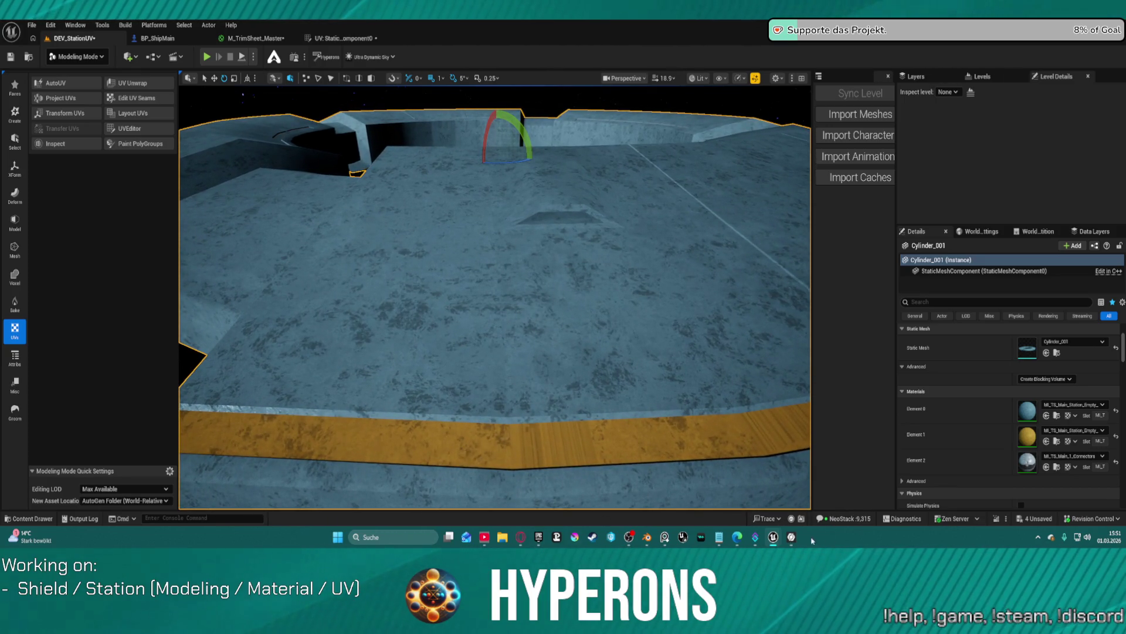
left_click(793, 538)
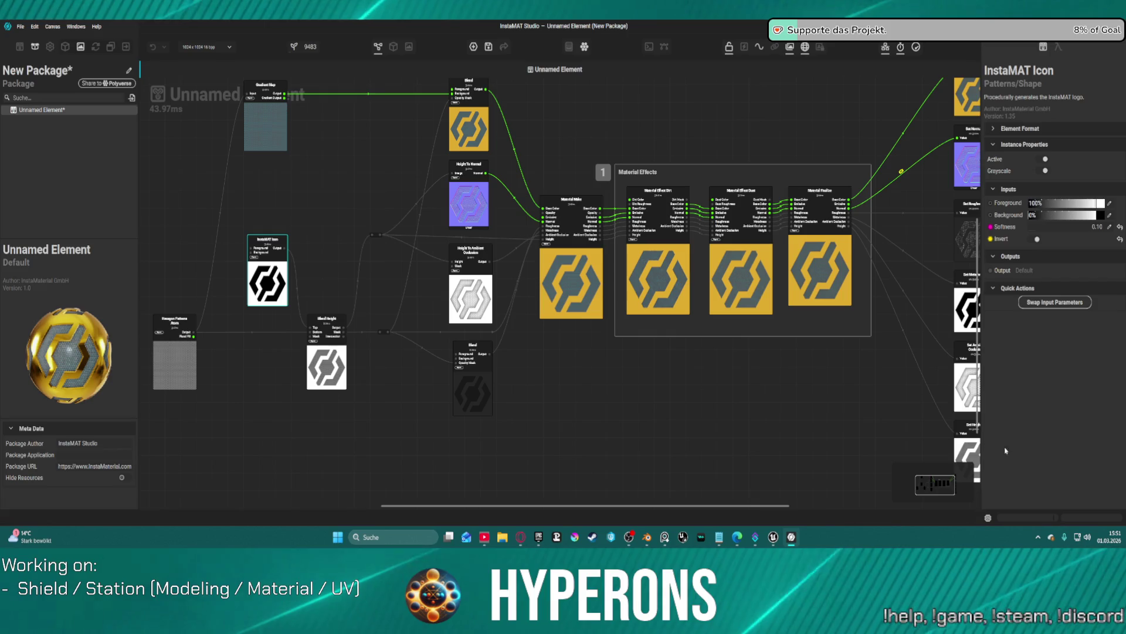
Step: Frame the InstaMAT graph and pan to the output, Material Finalize and Material Effect nodes
key("f")
scroll(886, 415, "down", 5)
scroll(880, 417, "up", 5)
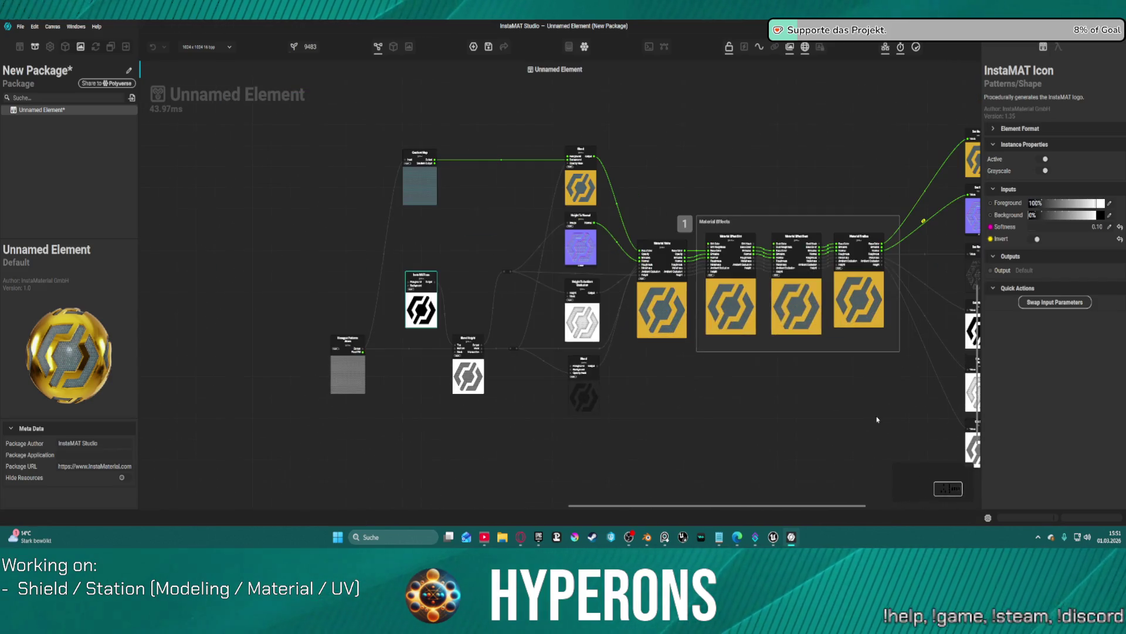
middle_click_drag(880, 416, 616, 376)
scroll(617, 376, "up", 5)
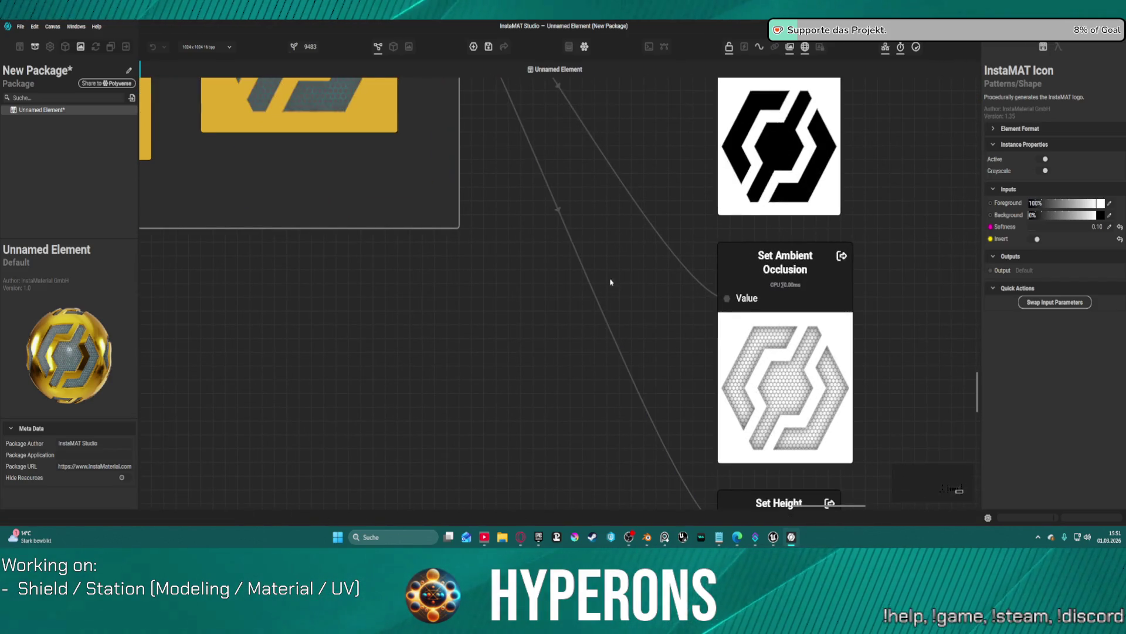
scroll(611, 280, "down", 1)
mouse_move(646, 222)
middle_mouse_down()
mouse_move(596, 510)
mouse_move(567, 508)
middle_mouse_up()
scroll(531, 321, "down", 2)
middle_click_drag(510, 323, 599, 326)
Step: Stretch the Material Effects frame around its effect nodes, then return to Unreal Engine
left_click(599, 326)
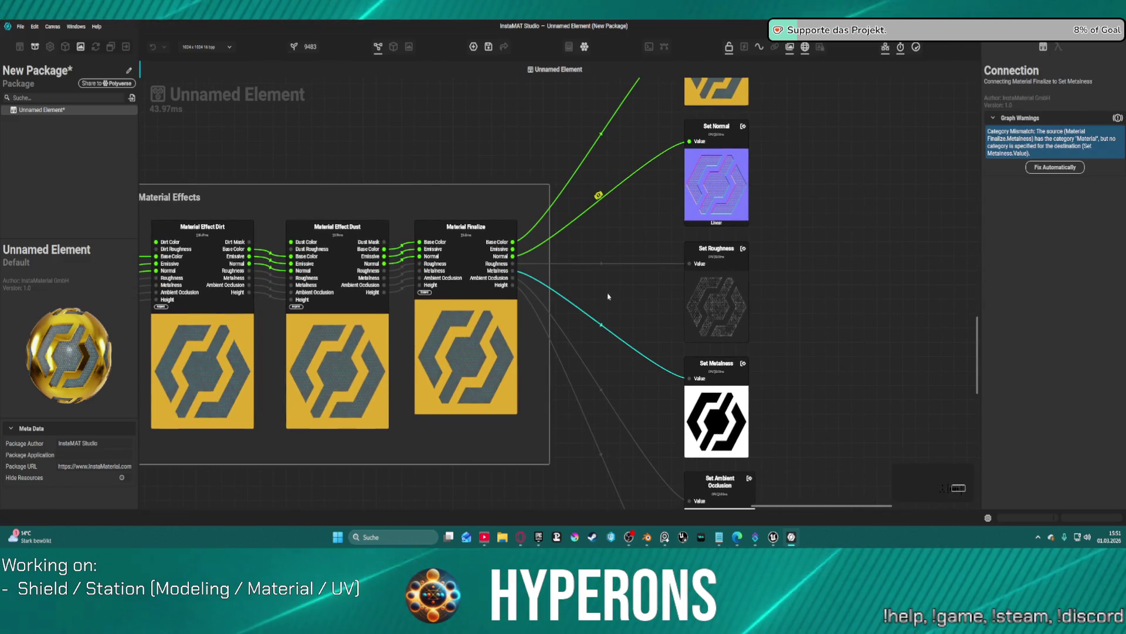
scroll(607, 311, "down", 2)
left_click(572, 371)
mouse_move(574, 371)
left_mouse_down()
mouse_move(594, 370)
mouse_move(576, 340)
left_mouse_up()
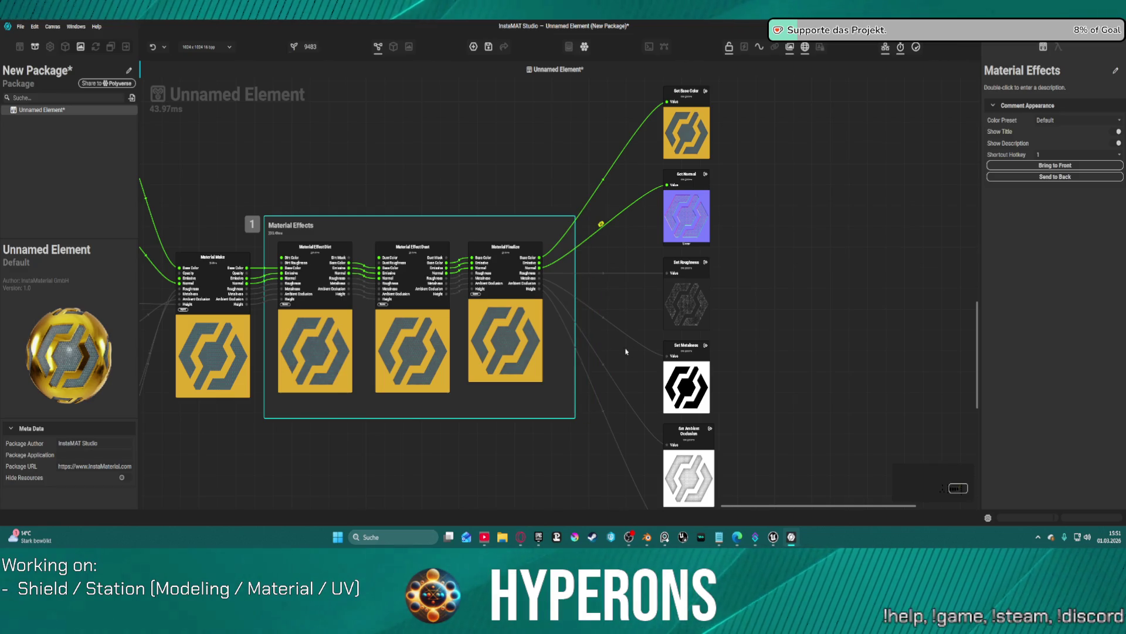
scroll(752, 345, "down", 1)
mouse_move(779, 364)
middle_mouse_down()
mouse_move(786, 259)
mouse_move(782, 322)
mouse_move(768, 341)
middle_mouse_up()
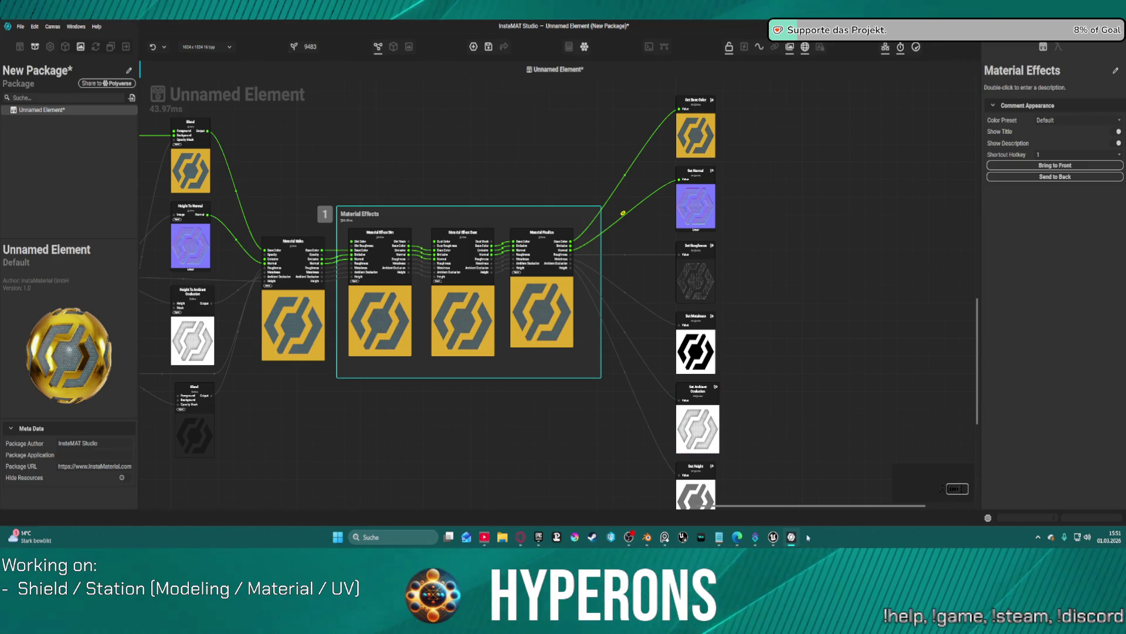
mouse_move(791, 537)
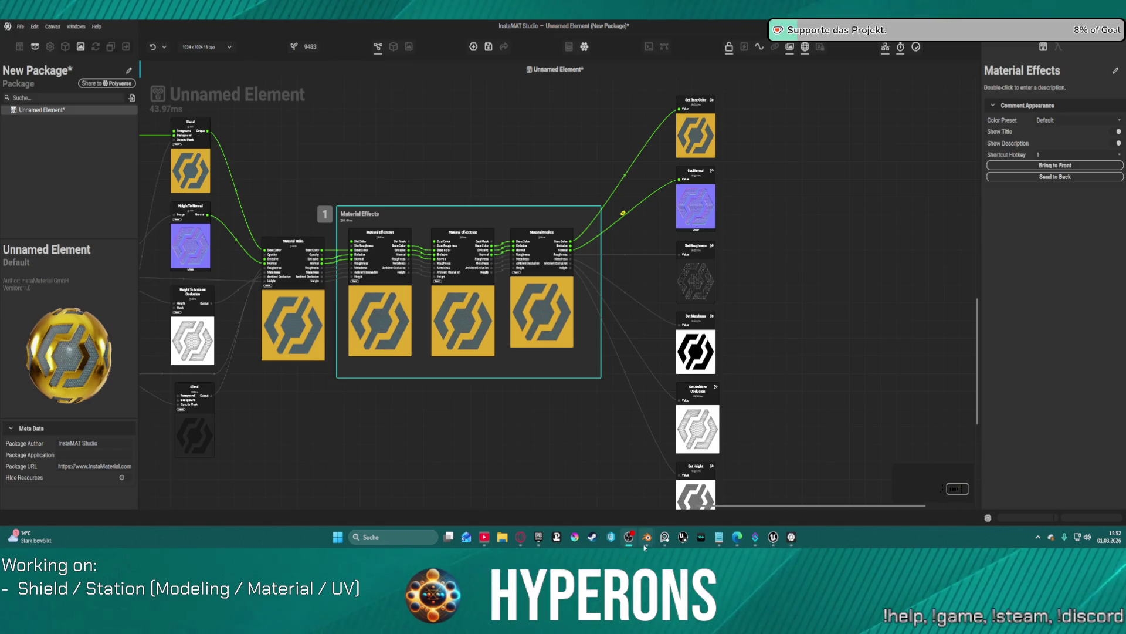
mouse_move(647, 544)
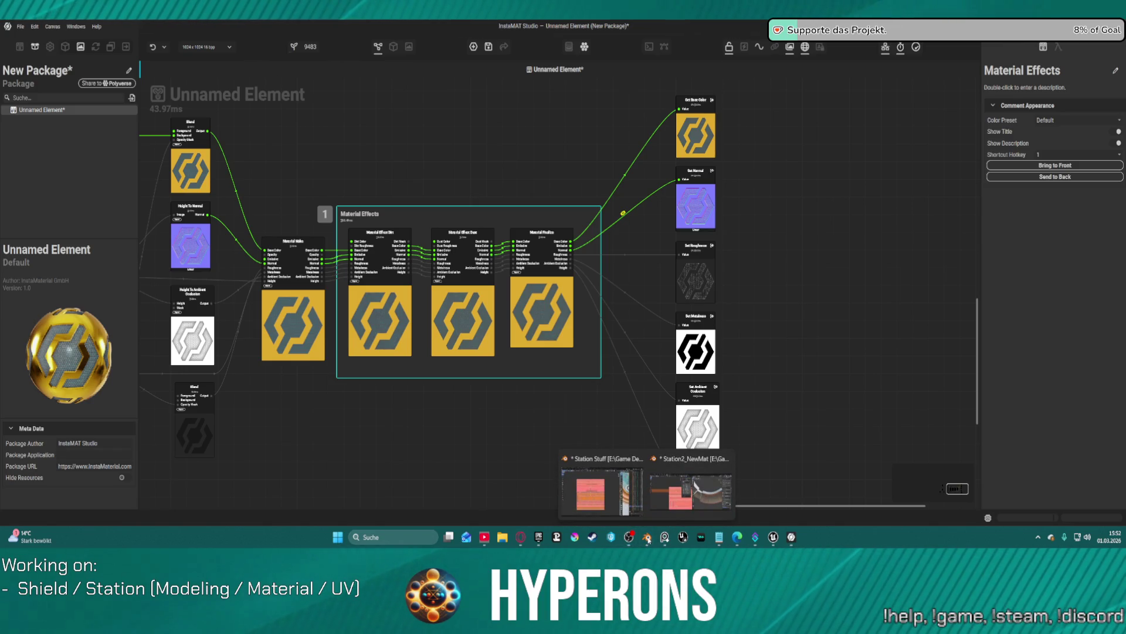
left_click(680, 487)
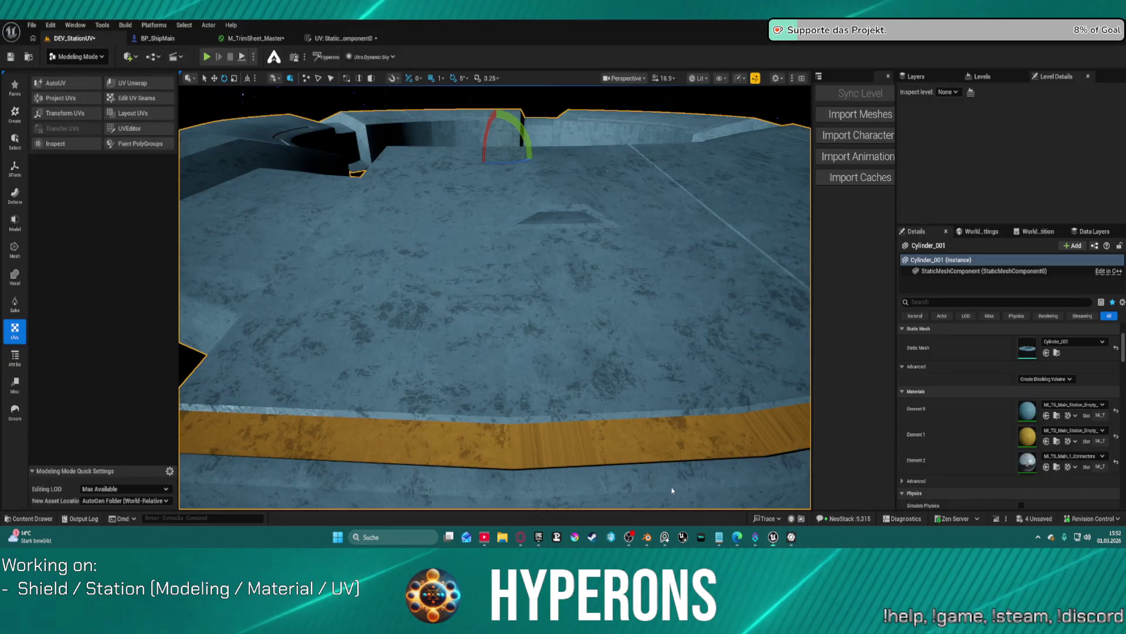
Step: Fly the camera back to view the whole station and the ring's top surface
scroll(601, 278, "up", 2)
right_click_drag(600, 279, 601, 279)
key("s")
right_click_drag(547, 349, 546, 349)
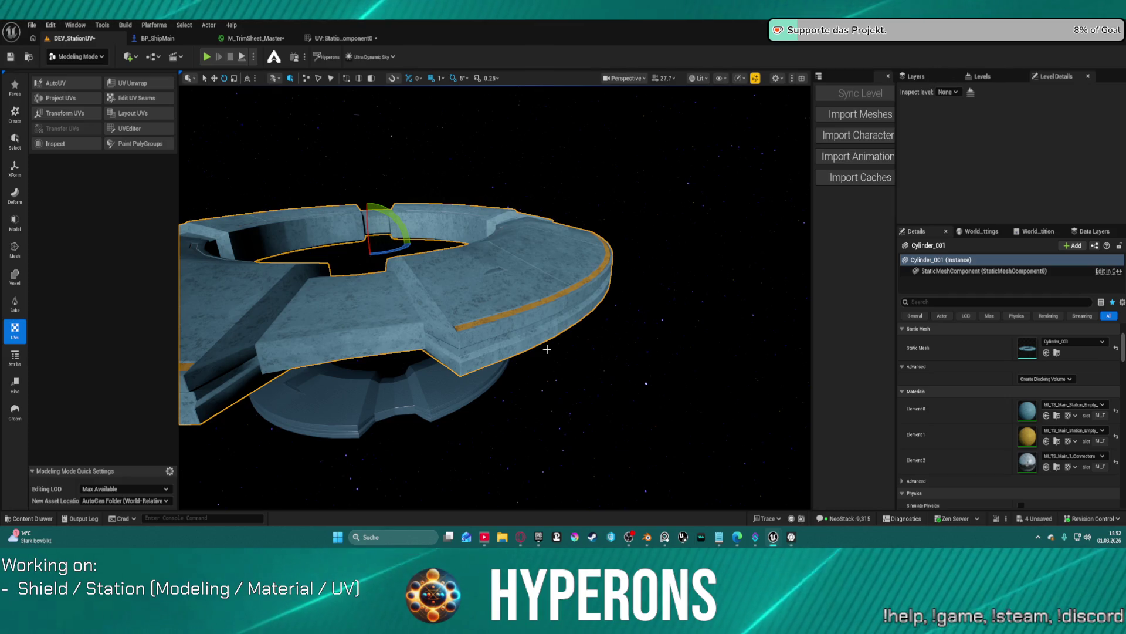
right_click_drag(495, 294, 495, 294)
Step: Approach the wall panel to frame its rounded end and recessed trim, then switch to Blender
right_click_drag(250, 368, 249, 368)
right_click_drag(396, 311, 395, 311)
right_click_drag(495, 298, 552, 293)
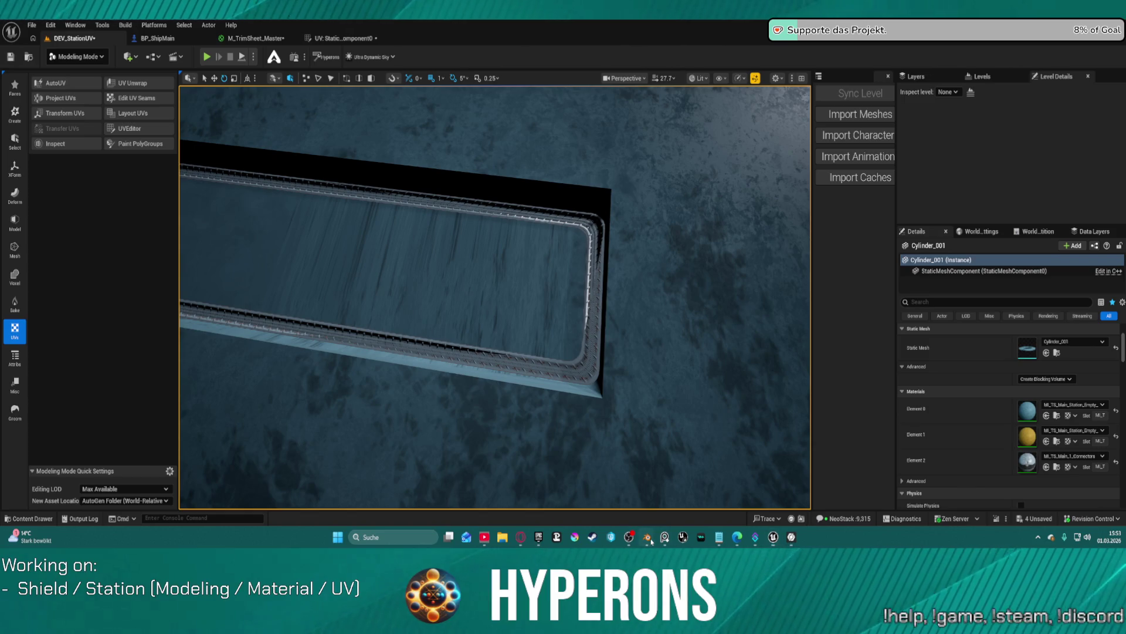
mouse_move(647, 536)
mouse_move(695, 497)
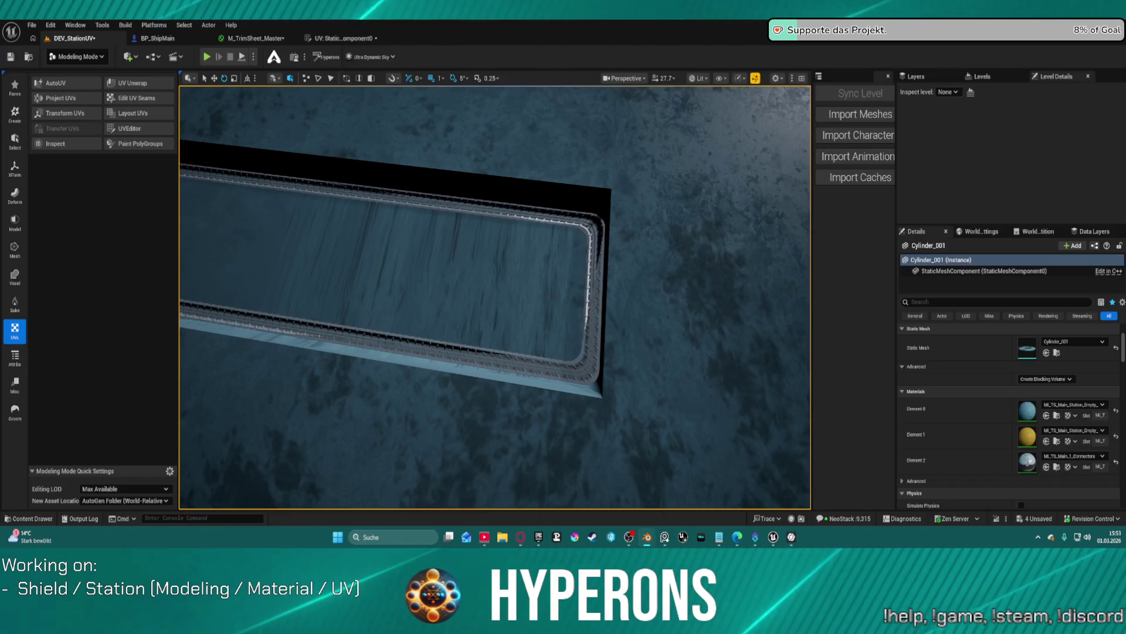
key("alt+Tab")
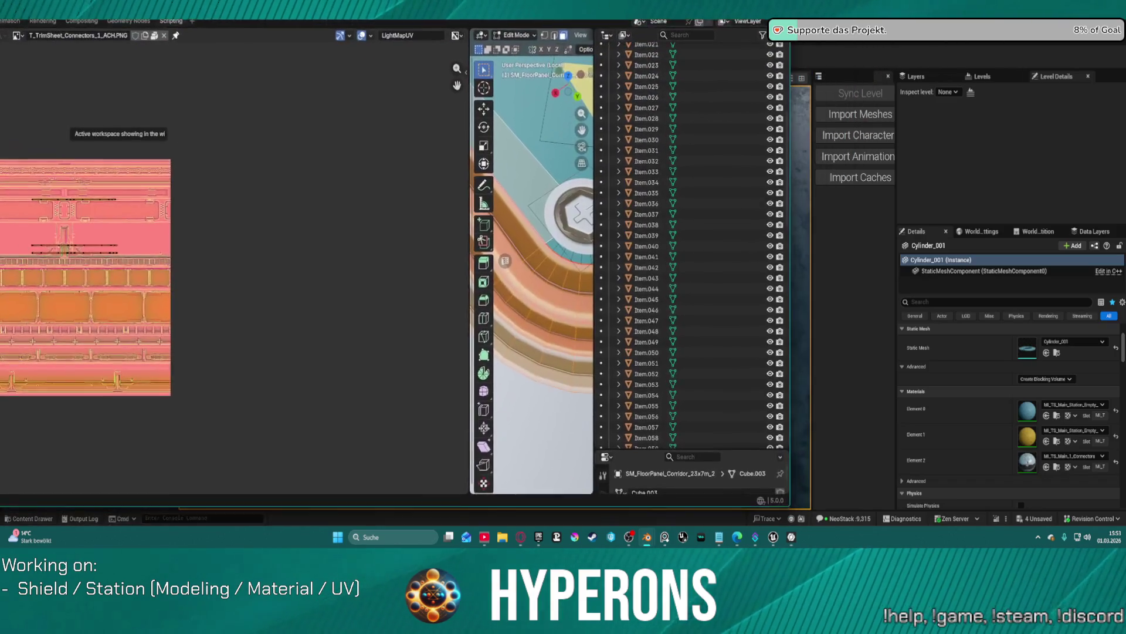
Step: Drag the UV Editor/3D Viewport border far left so the curved ring mesh fills most of the screen
left_click_drag(467, 169, 111, 173)
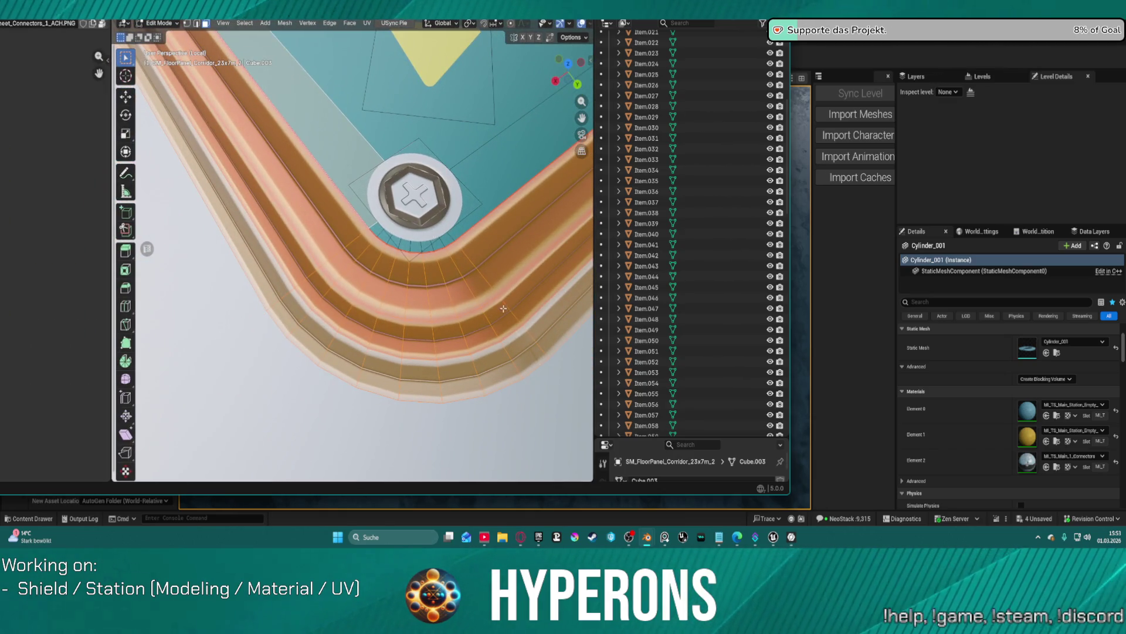